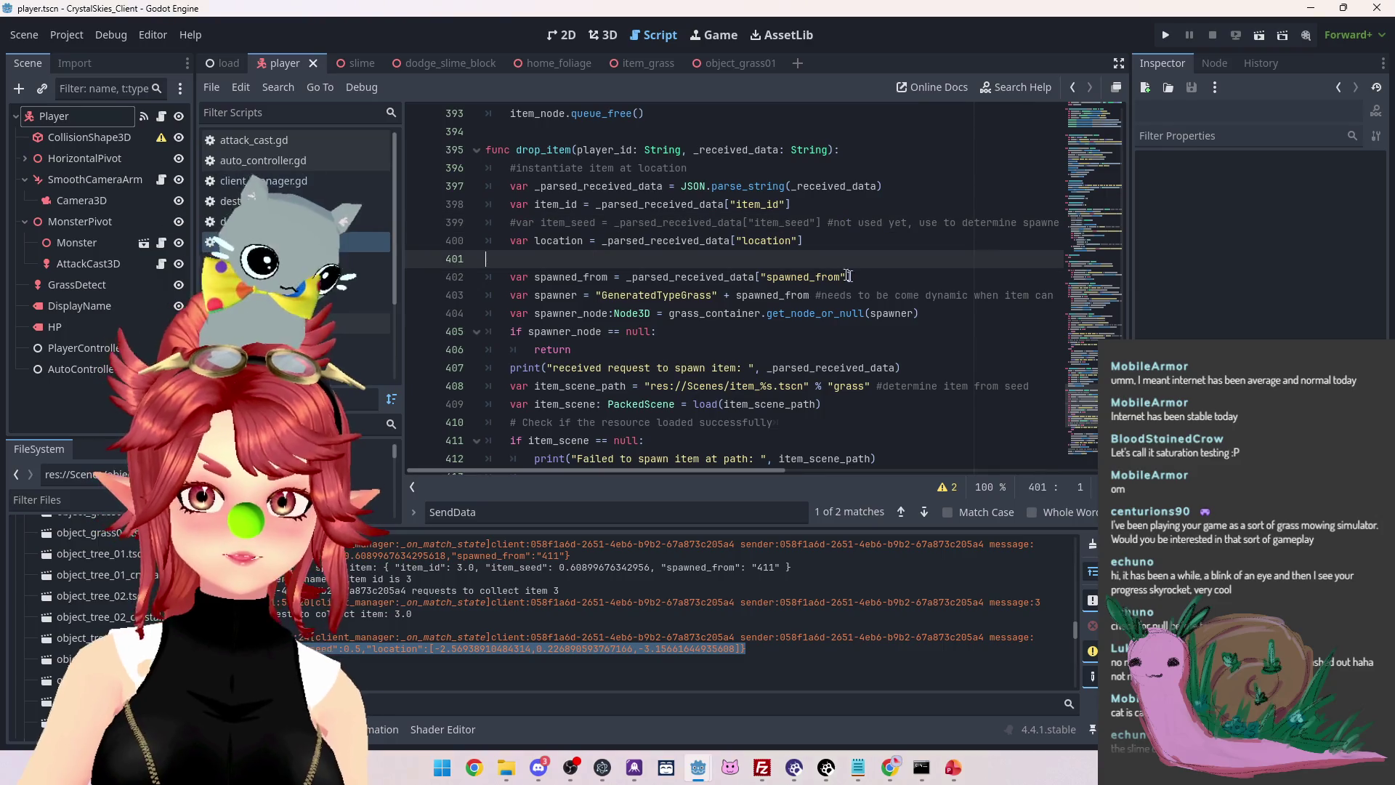
Delete the spawned_from line and the spawner lookup and null-check lines from drop_item
drag(865, 275, 483, 261)
key(BackSpace)
key(BackSpace)
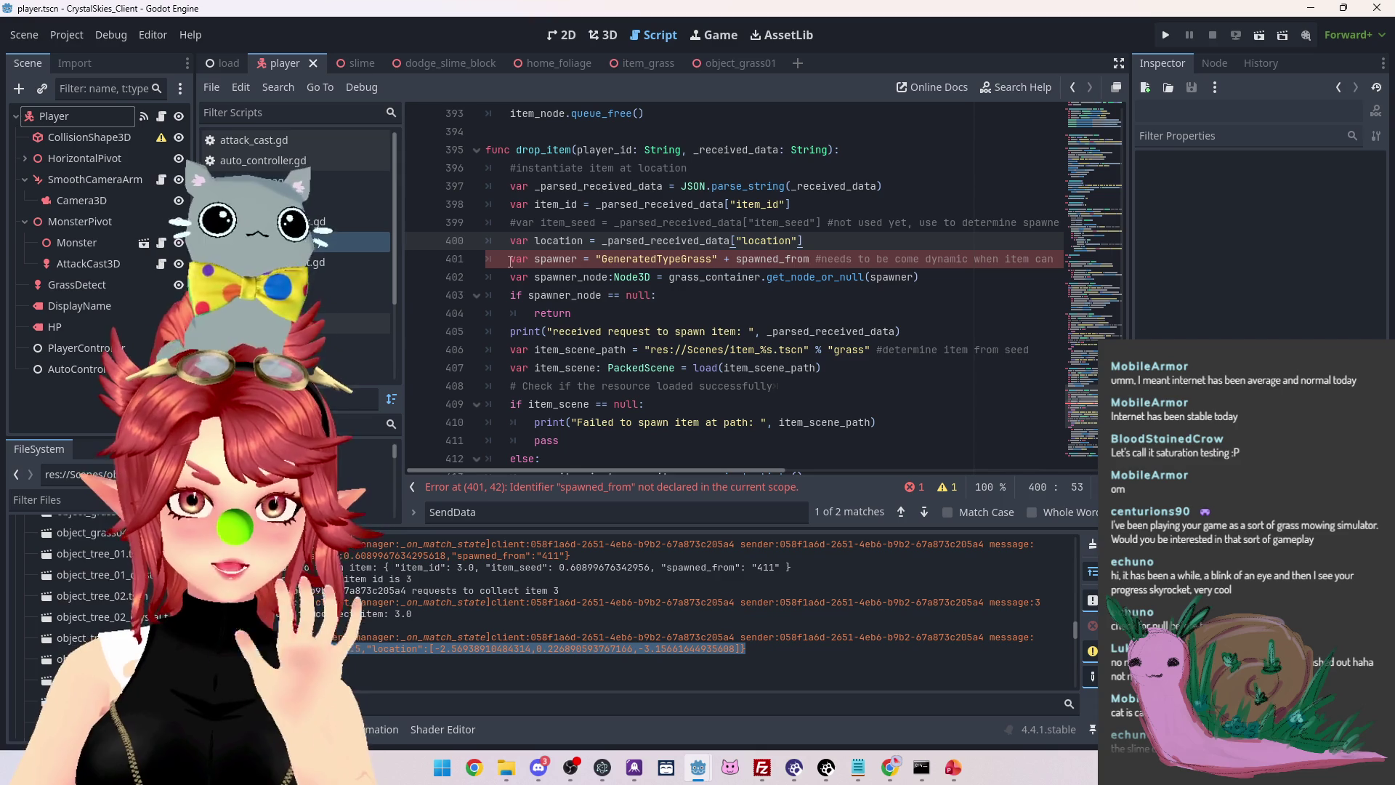
drag(579, 313, 455, 267)
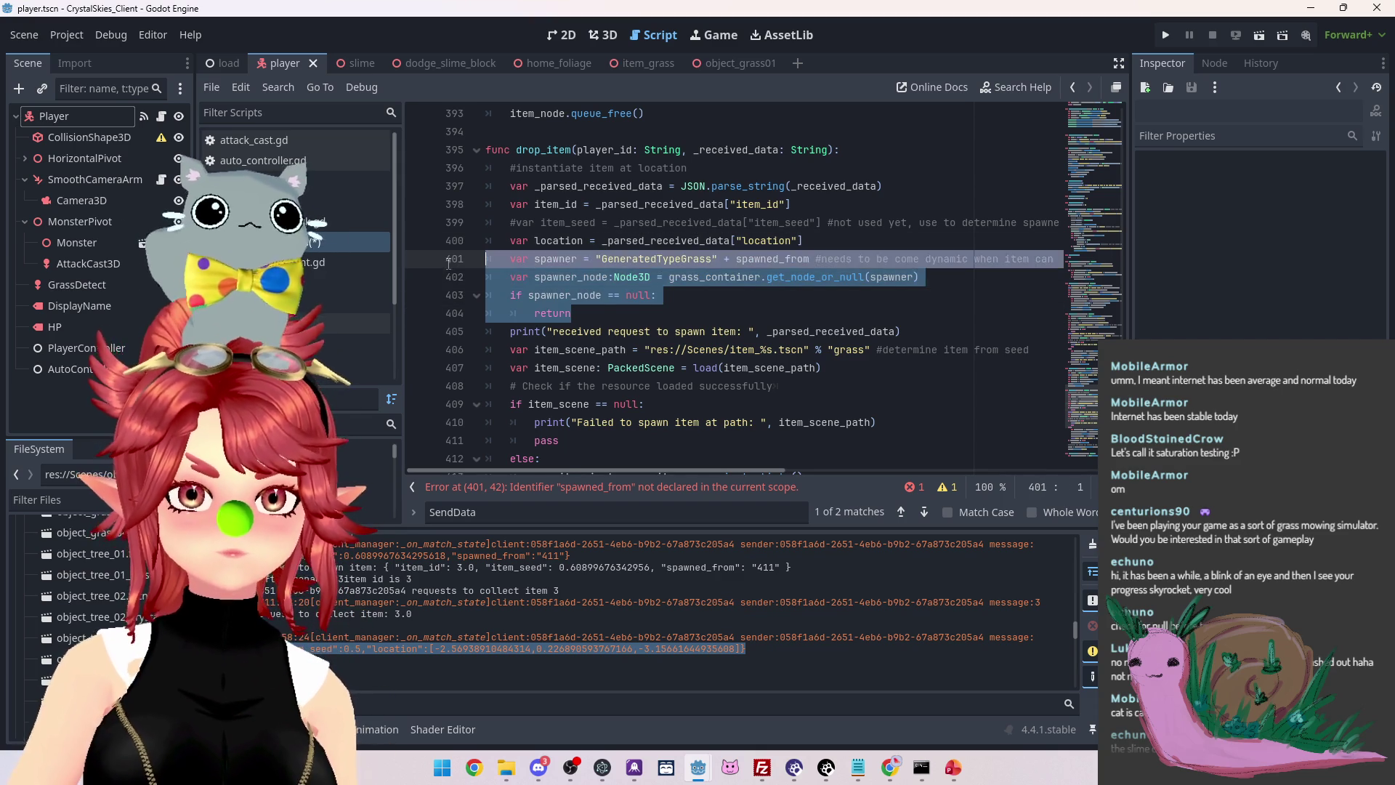
key(BackSpace)
key(BackSpace)
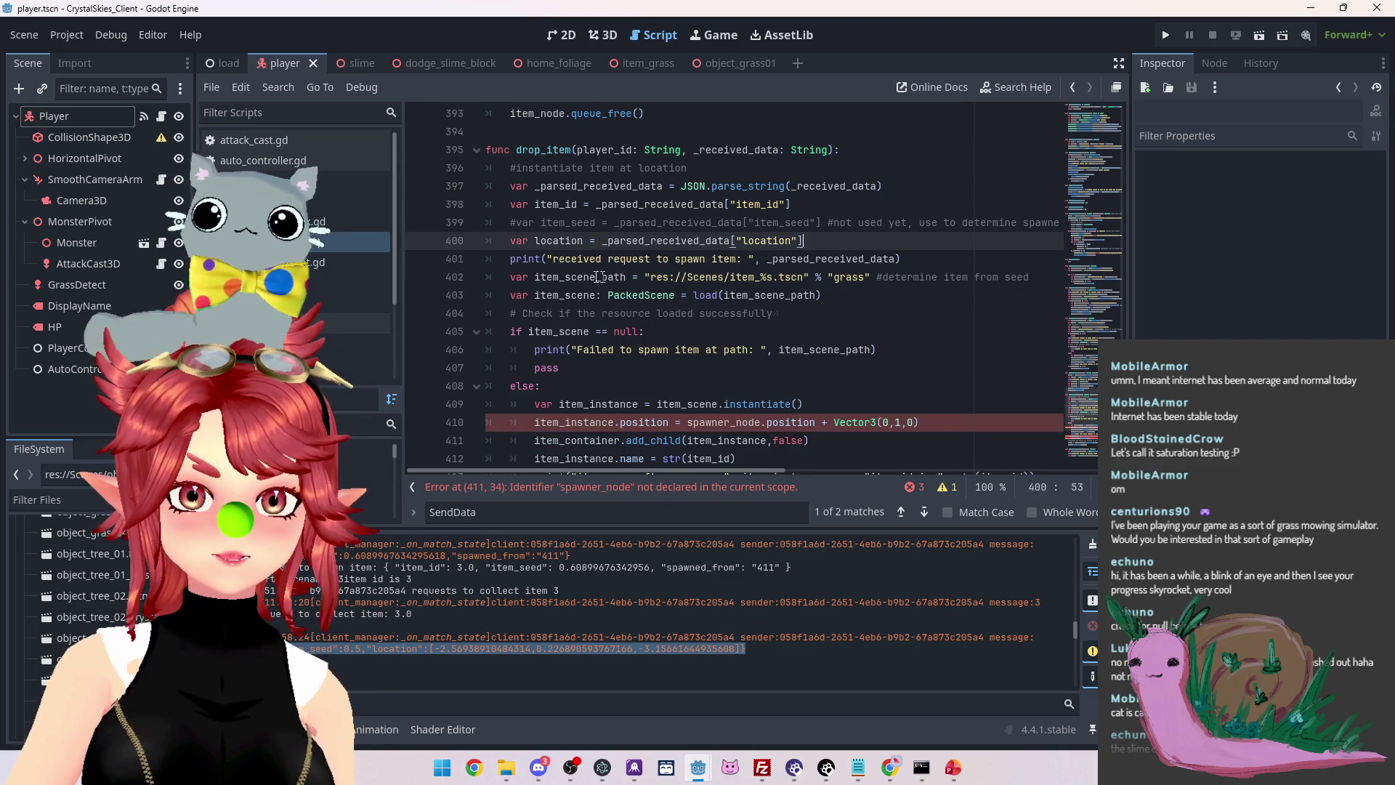
Change 'spawn' to 'drop' so the print reads "received request to drop item"
drag(676, 259, 706, 260)
text(drop)
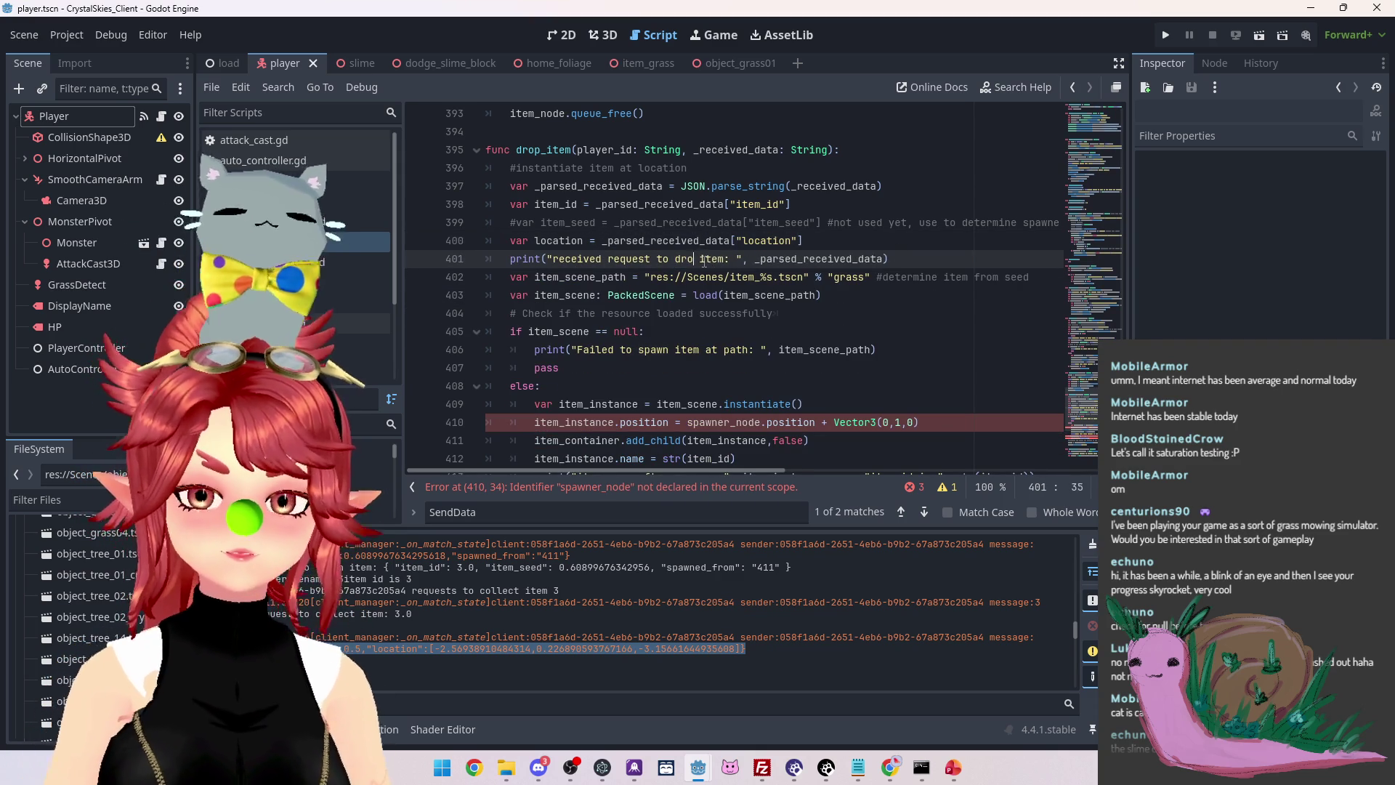
click(918, 260)
scroll(771, 258, down, 2)
scroll(628, 255, up, 2)
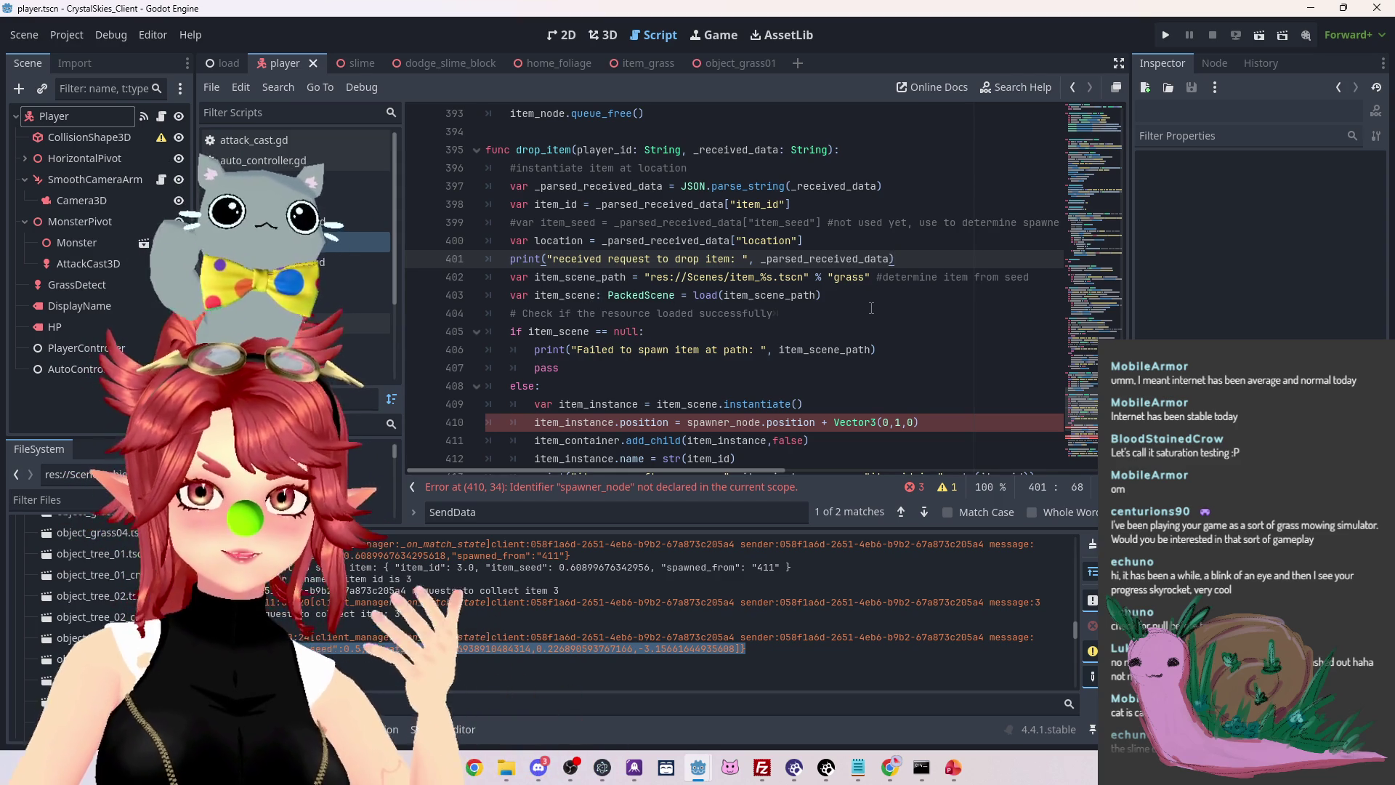
Find the spawner_node position reference and select the word location on line 400
scroll(673, 321, down, 1)
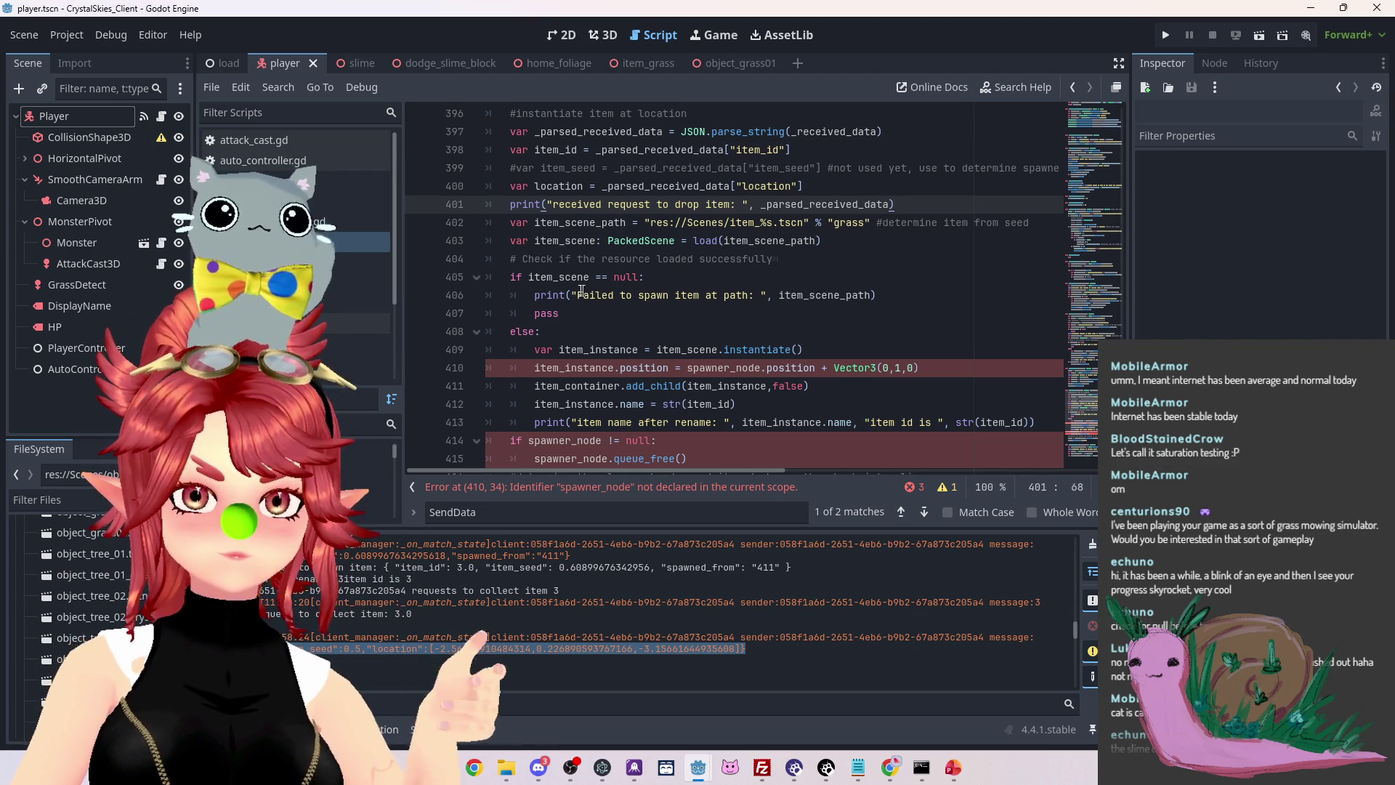
scroll(592, 272, down, 1)
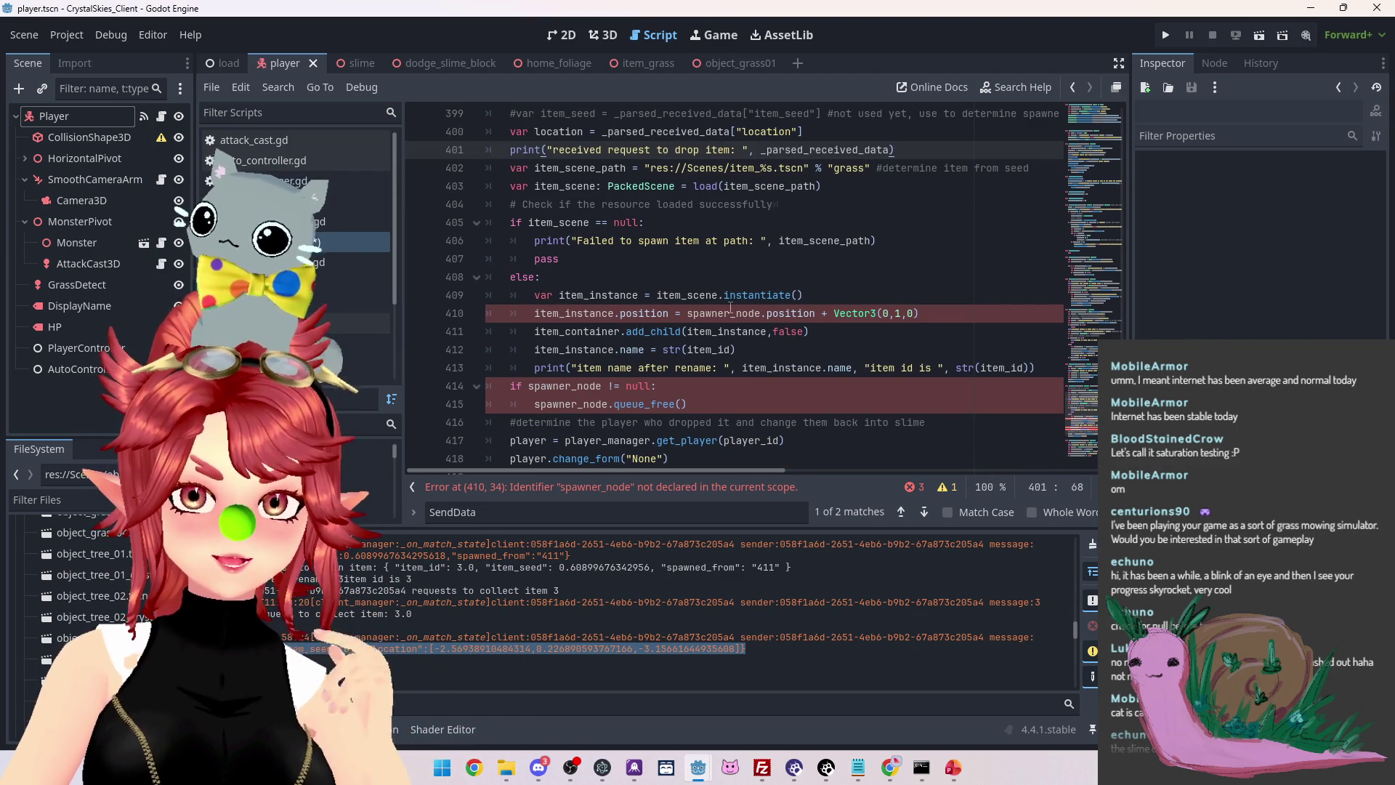
scroll(731, 308, up, 1)
scroll(608, 425, up, 1)
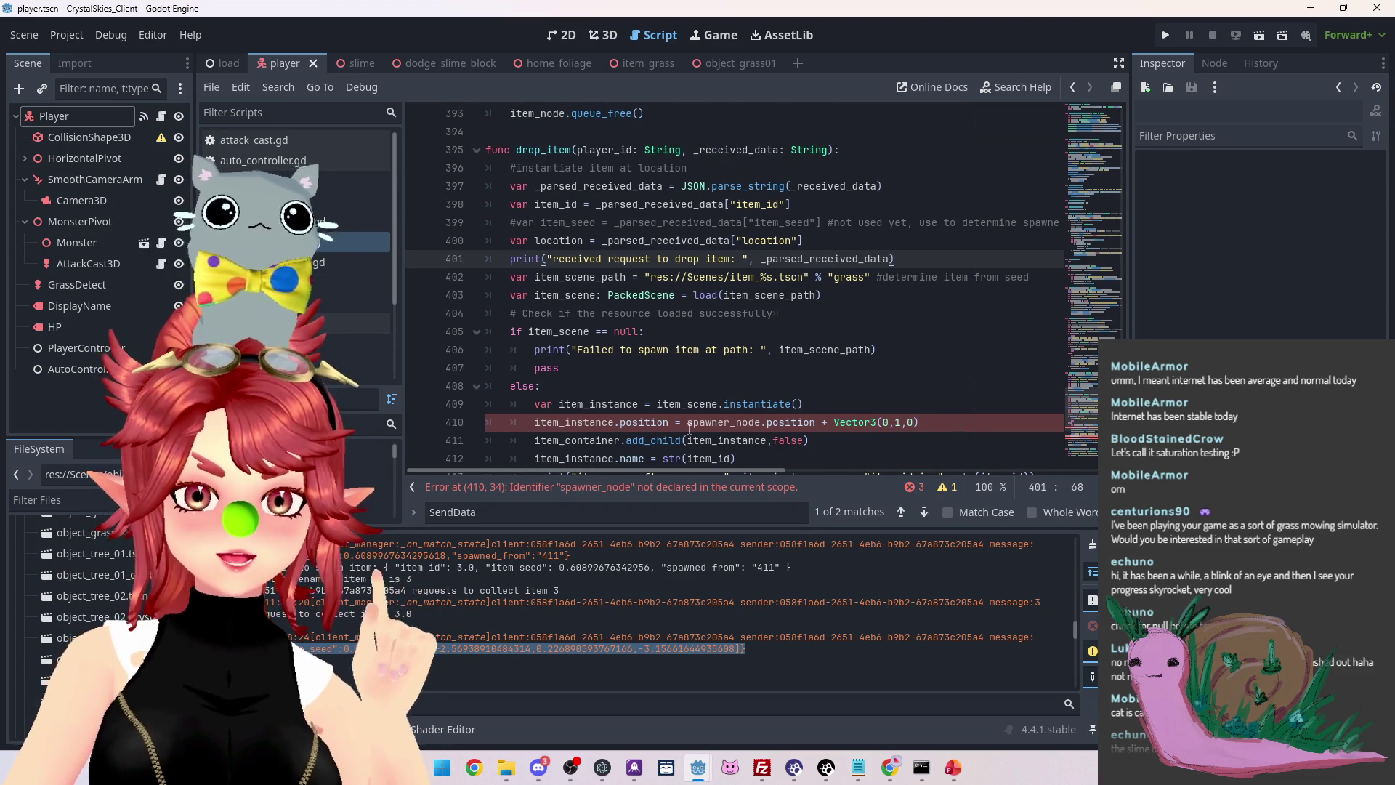
click(694, 422)
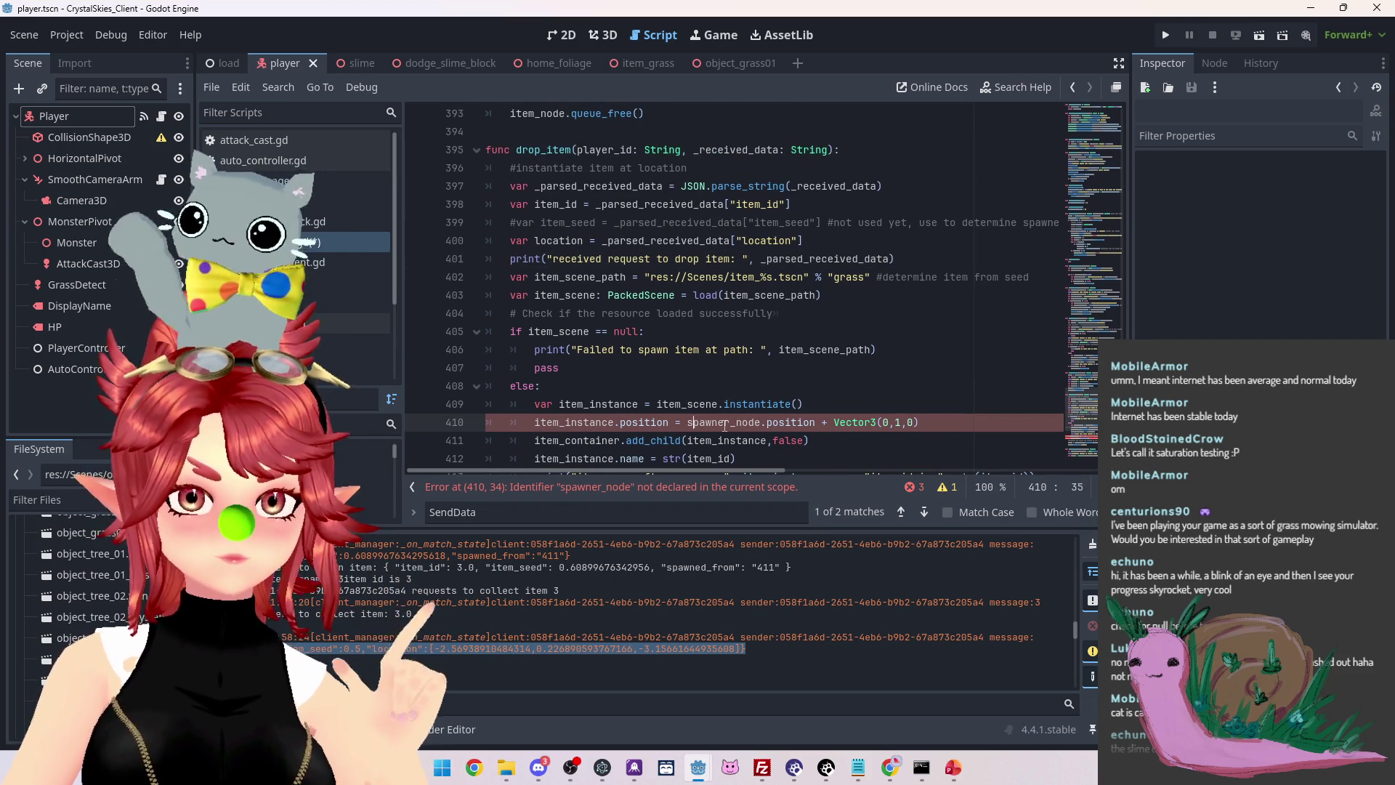
drag(536, 241, 586, 241)
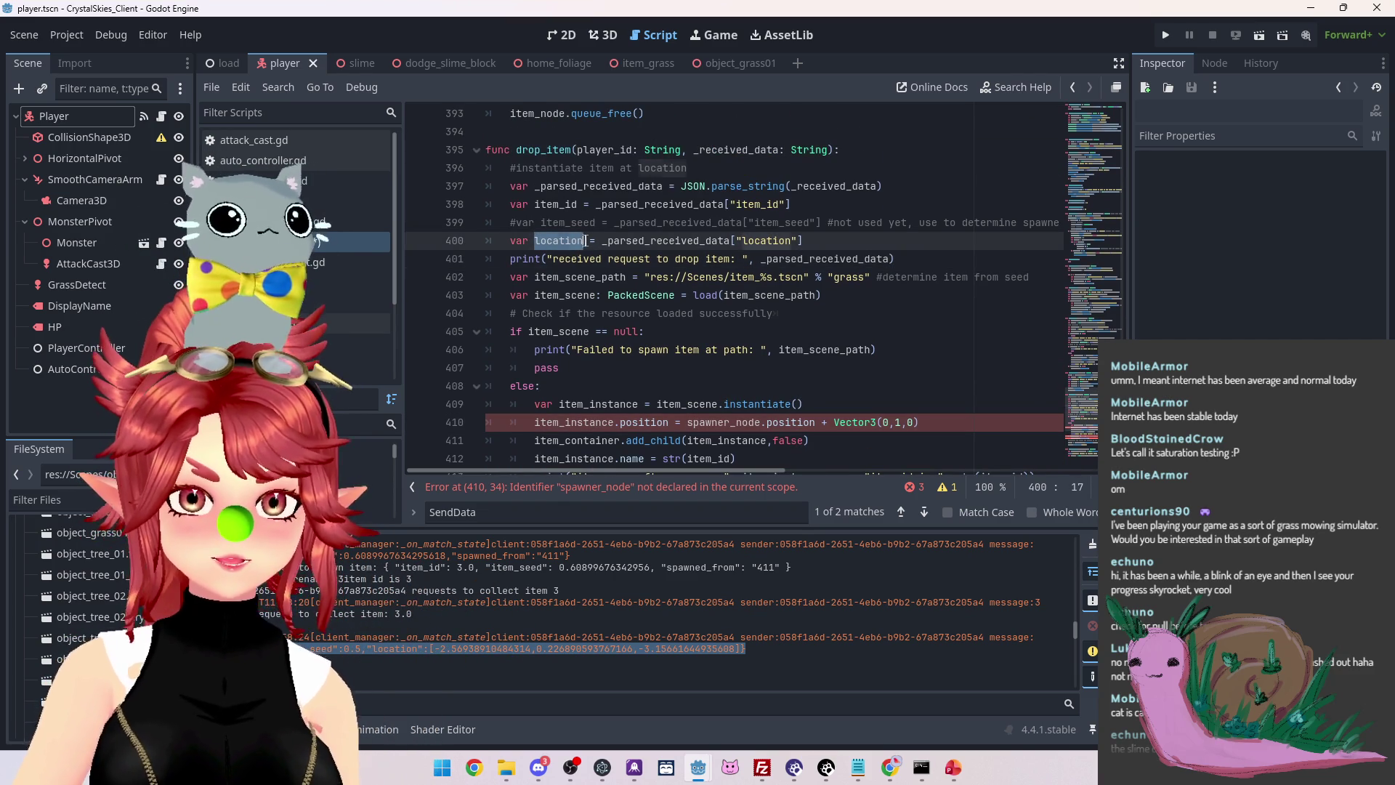
Rewrite line 410's position as Vector3(location[0], location[1]+1, location[2])
click(917, 424)
drag(832, 422, 687, 422)
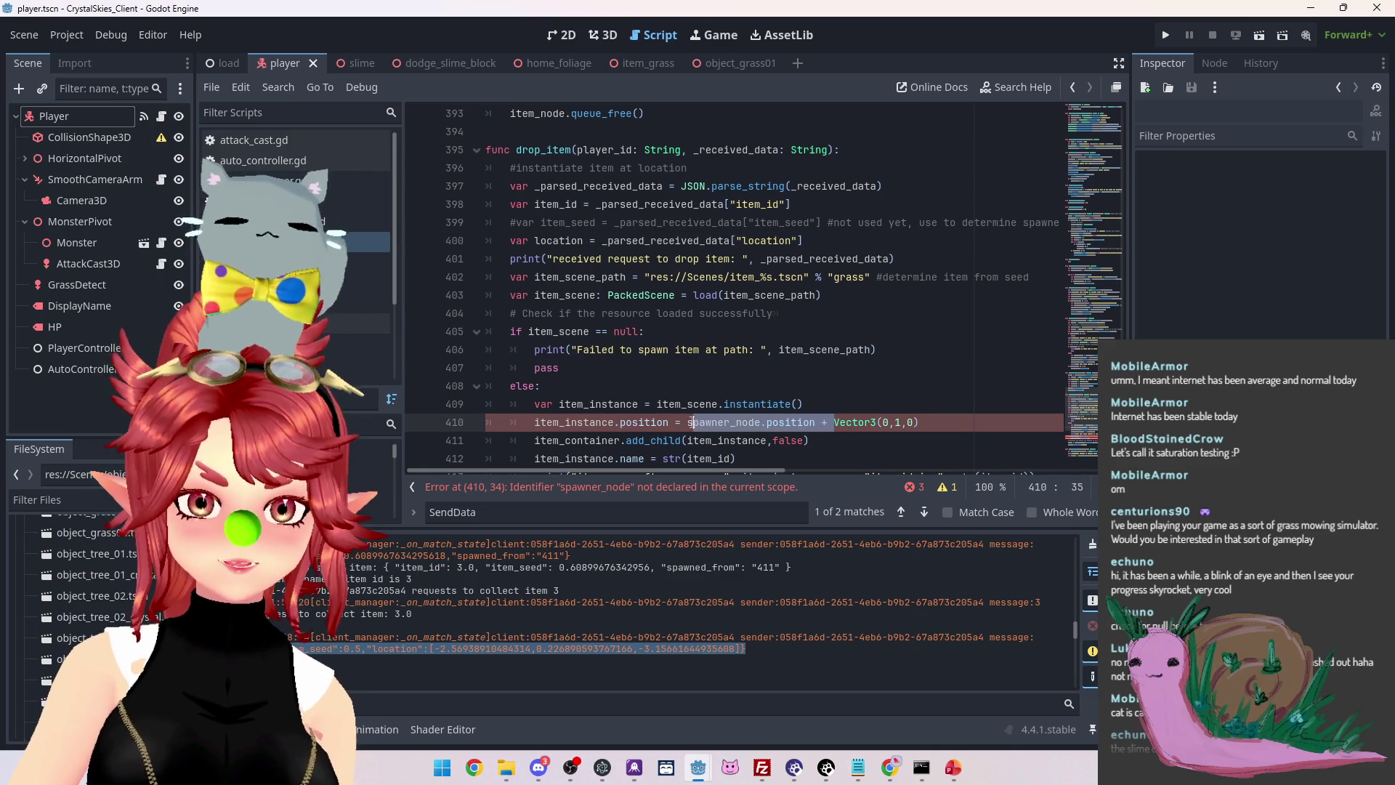
key(BackSpace)
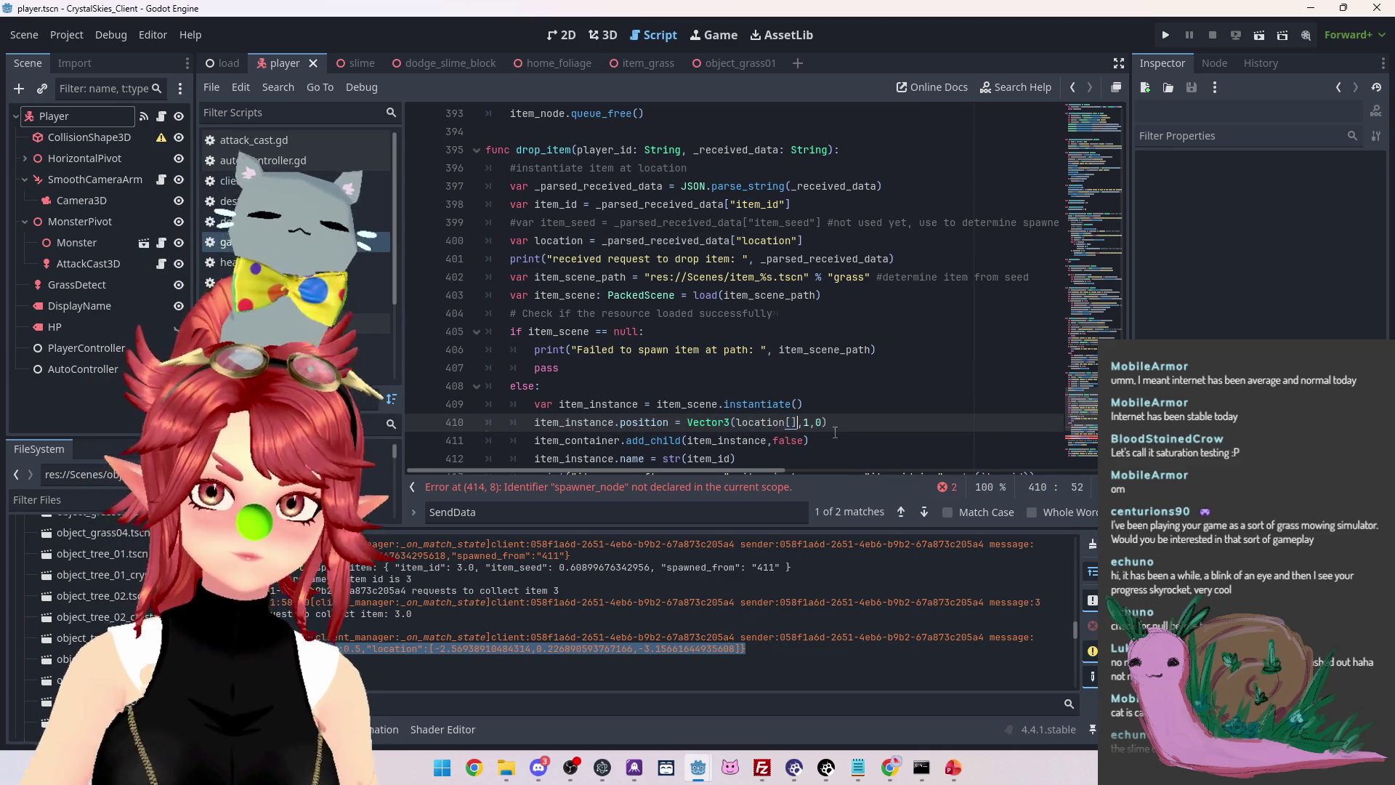
key(Left)
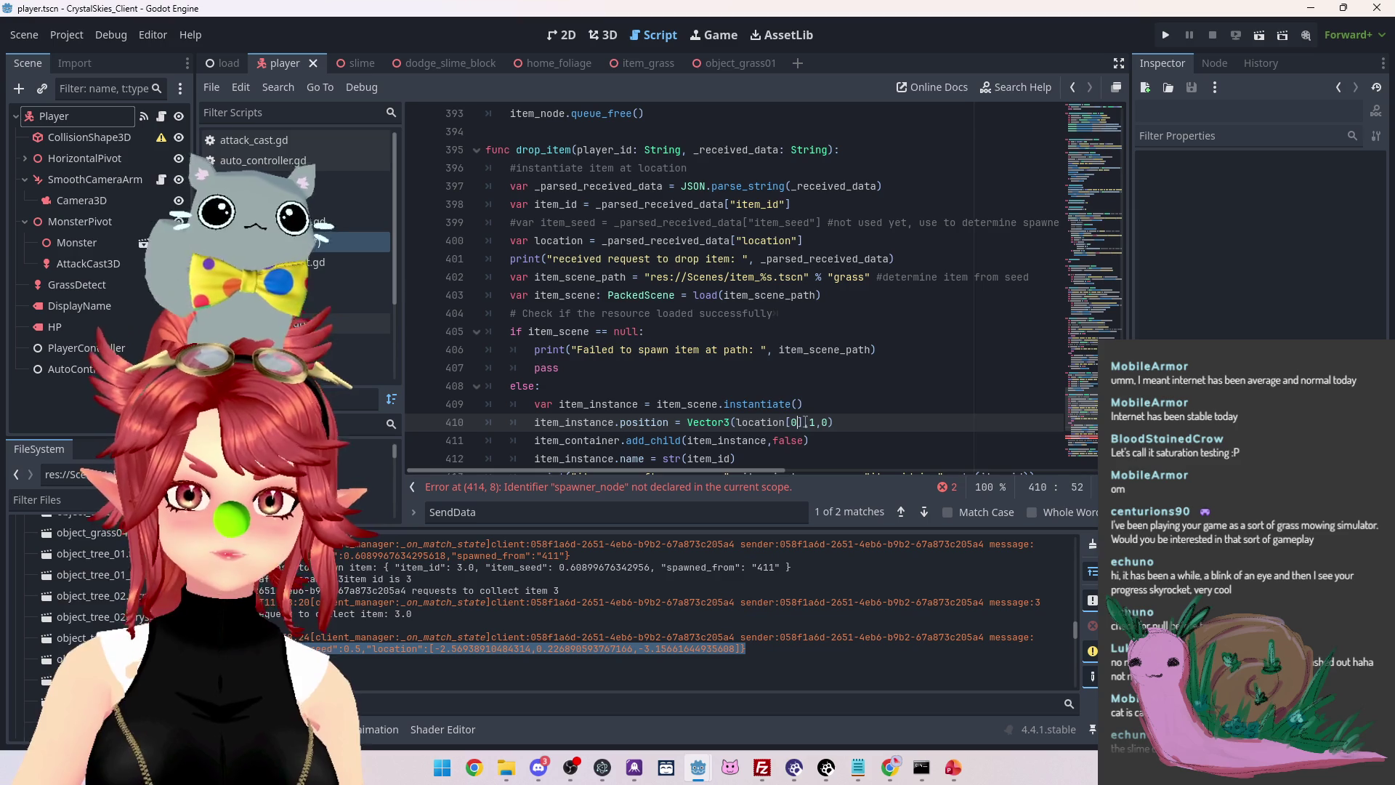
double_click(811, 422)
text(location[0])
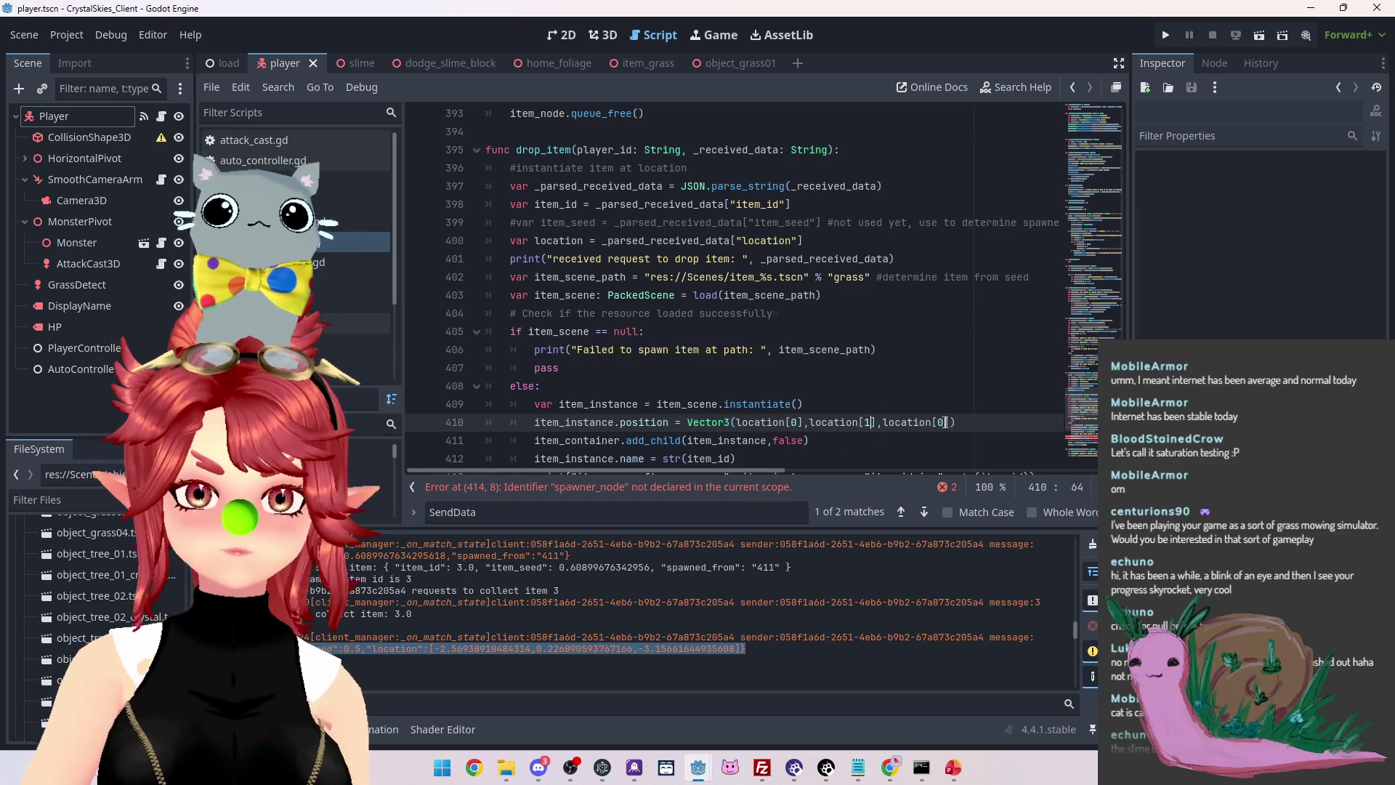
text(2)
click(880, 423)
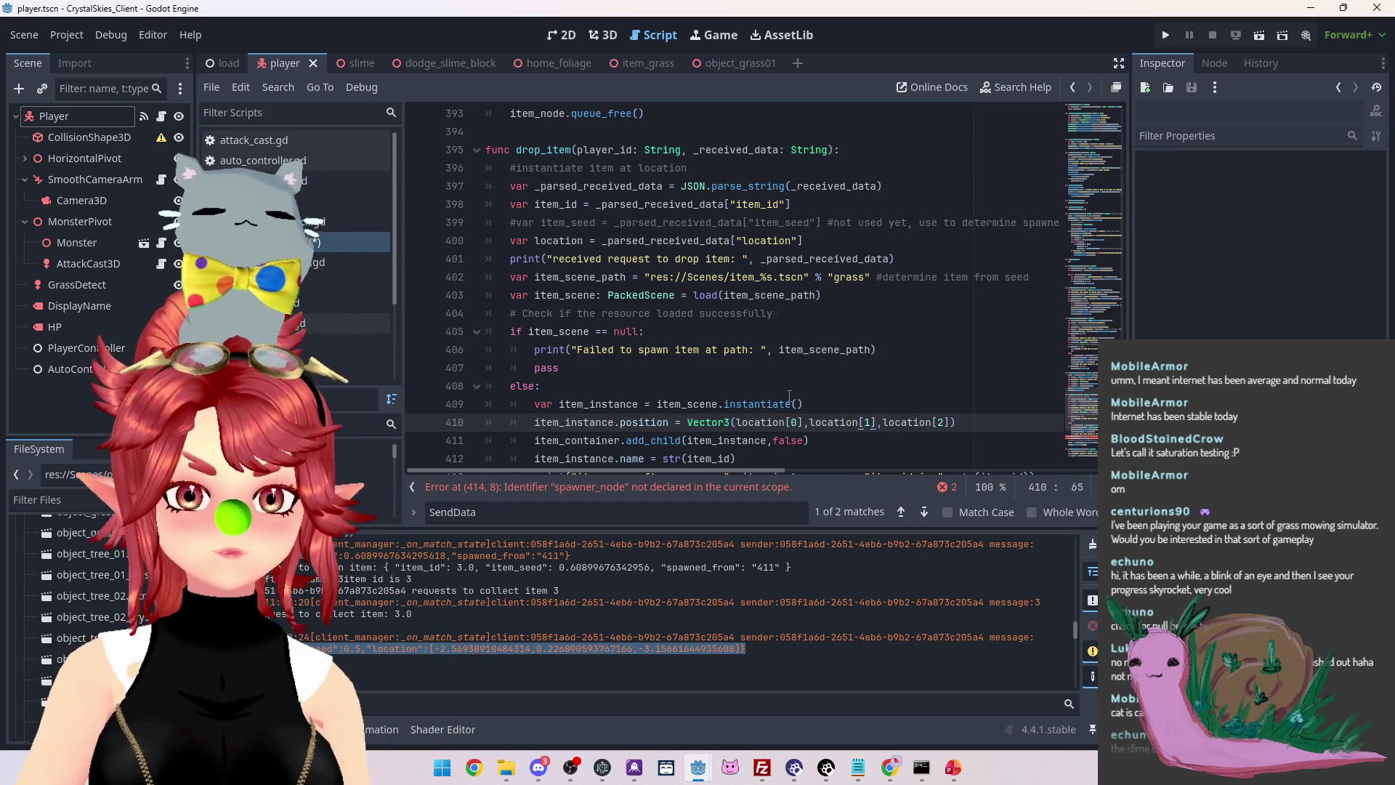
Review the add_child and item name lines, then begin selecting the rename print line
scroll(789, 396, up, 10)
scroll(794, 392, up, 4)
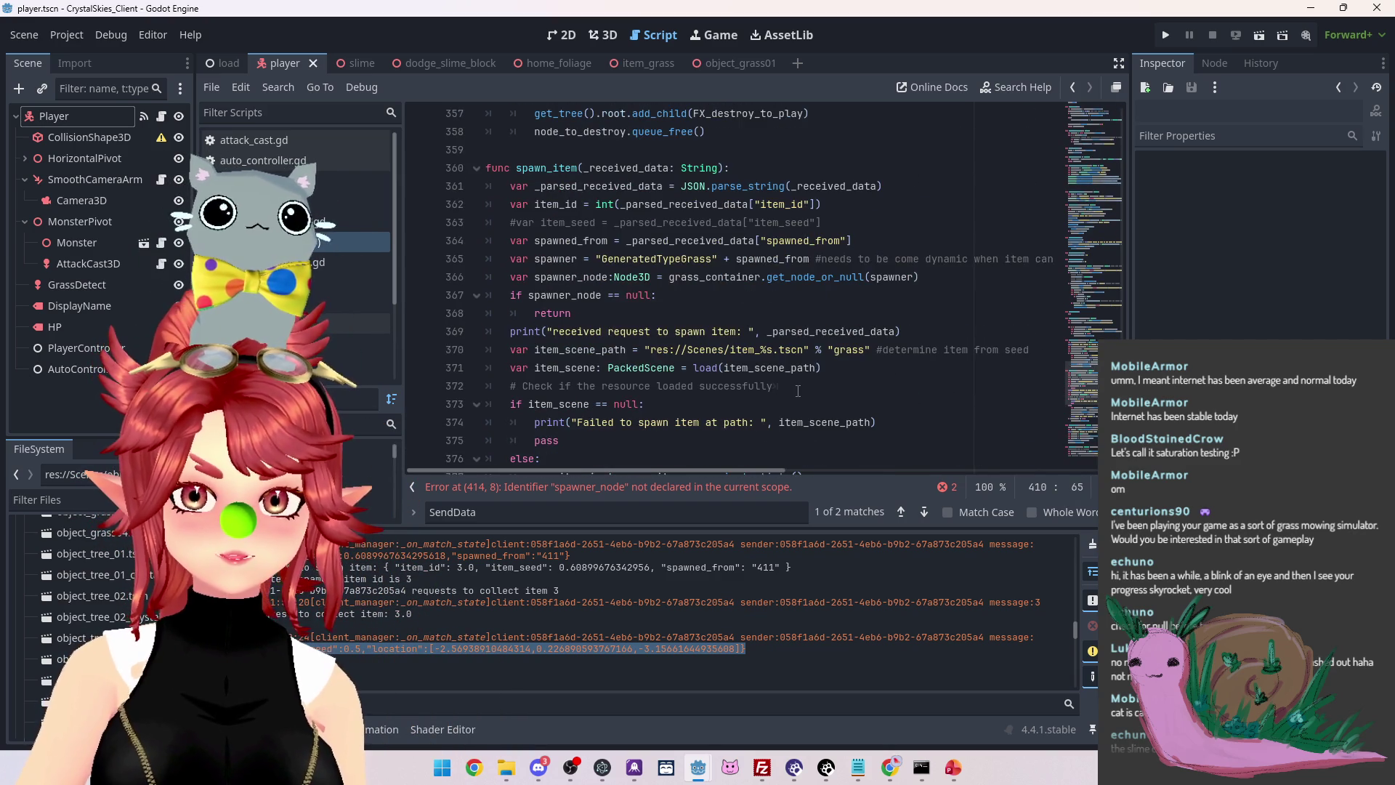
scroll(797, 391, down, 15)
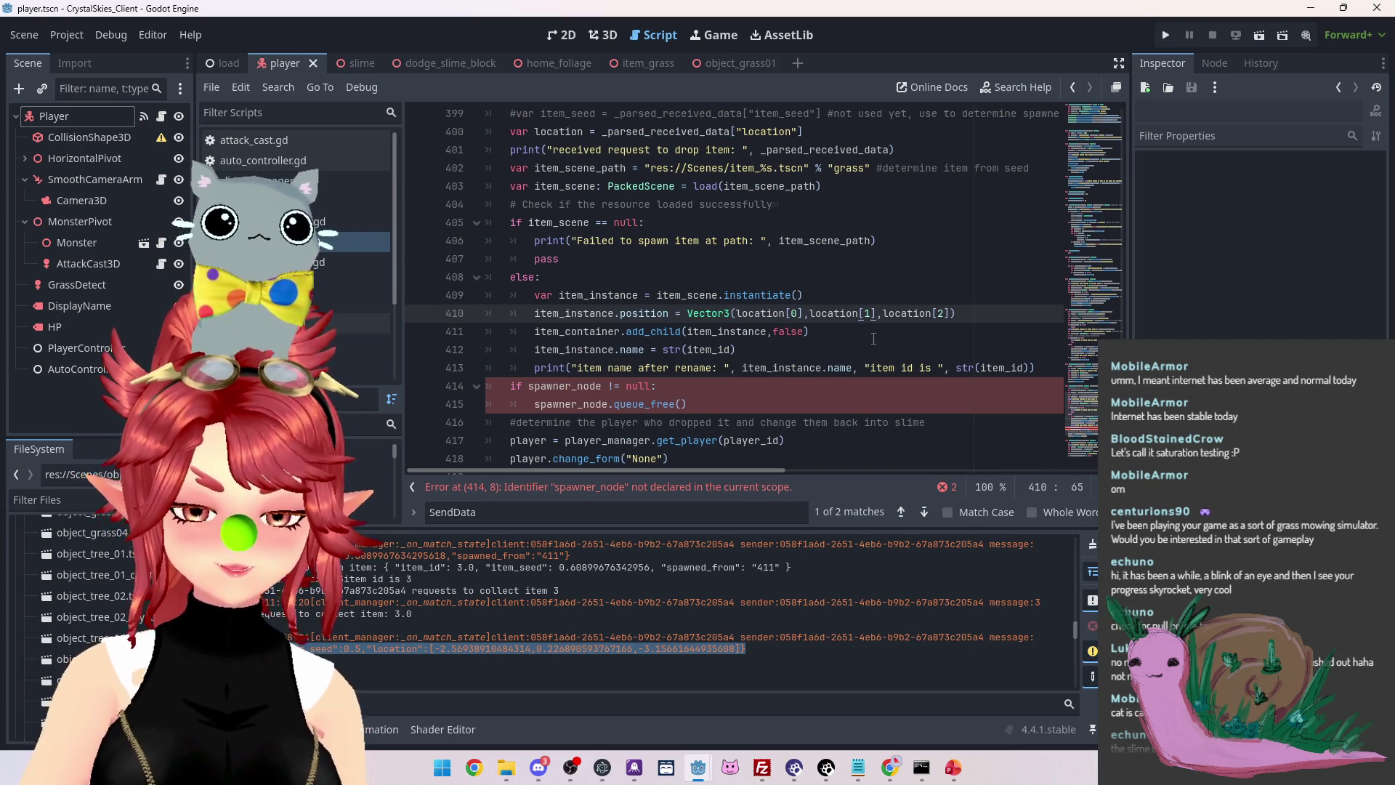
text(+1)
click(838, 329)
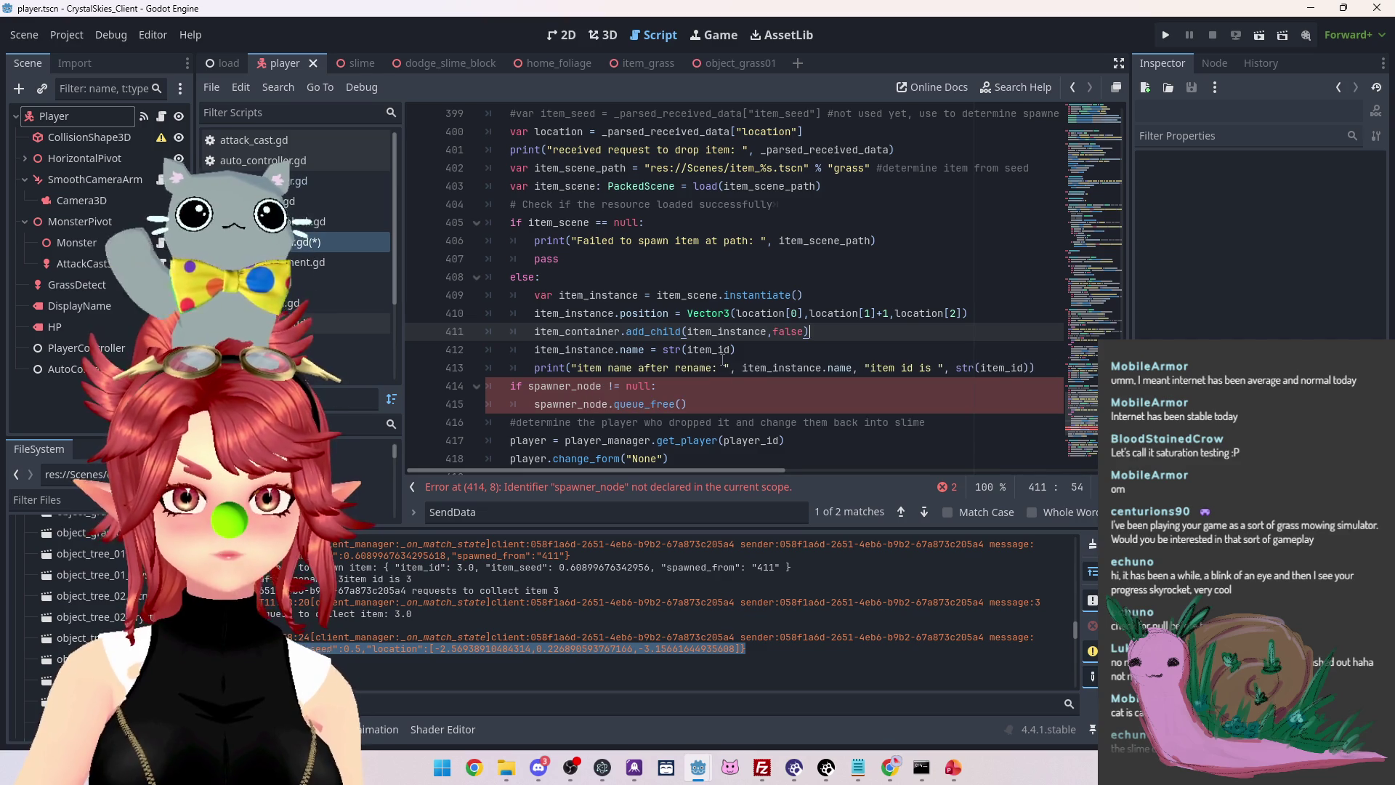
scroll(725, 371, up, 1)
click(742, 404)
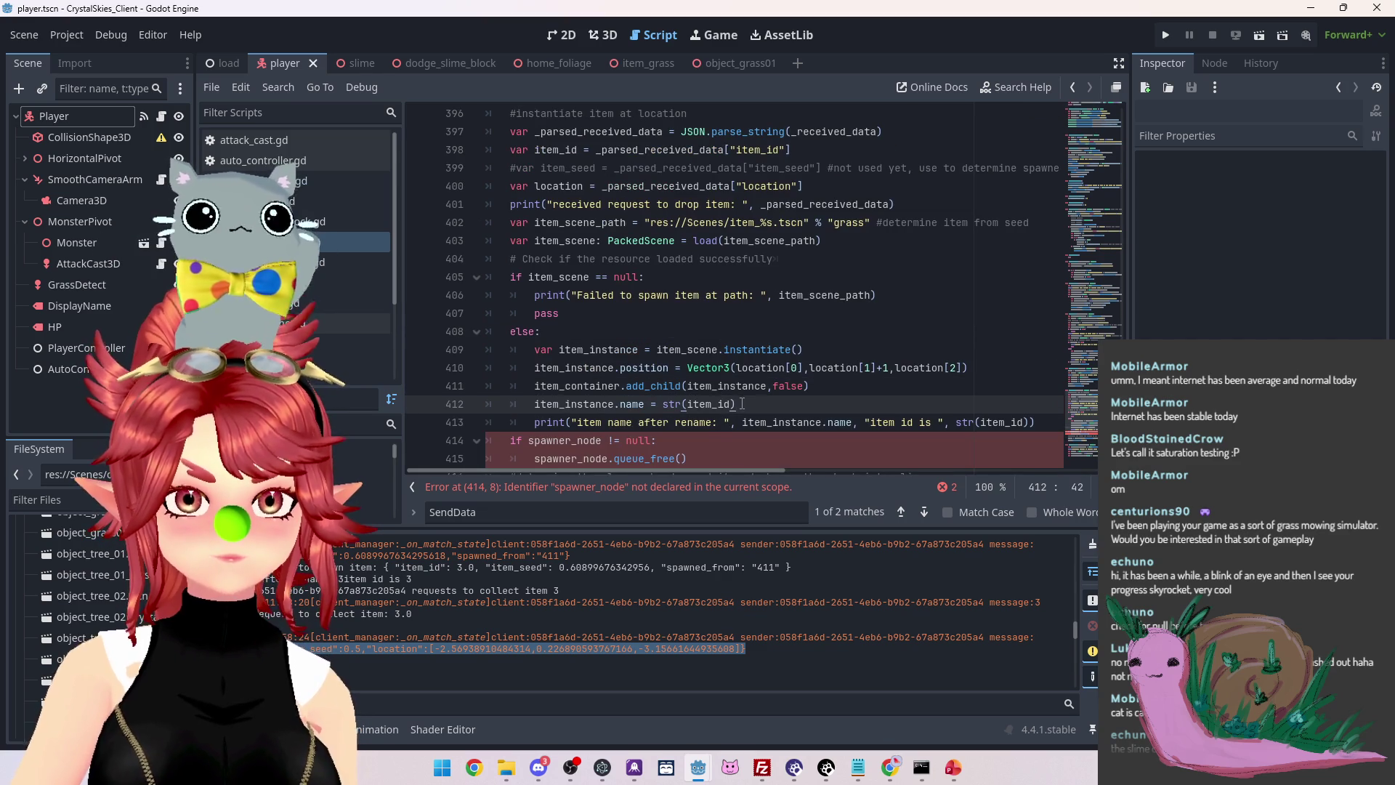
scroll(734, 399, down, 1)
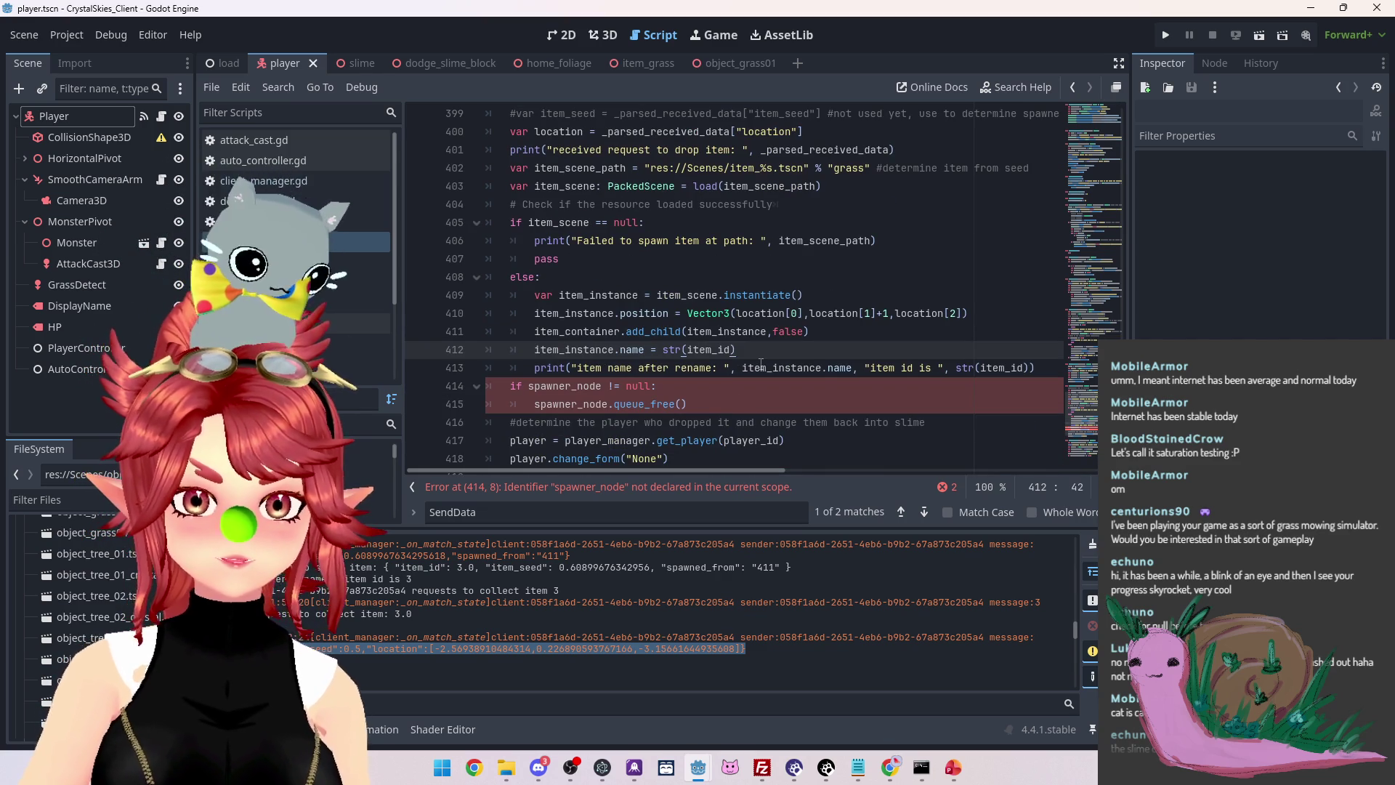
drag(635, 367, 925, 369)
Delete the rename debug print and the if spawner_node cleanup block from drop_item
drag(595, 368, 687, 368)
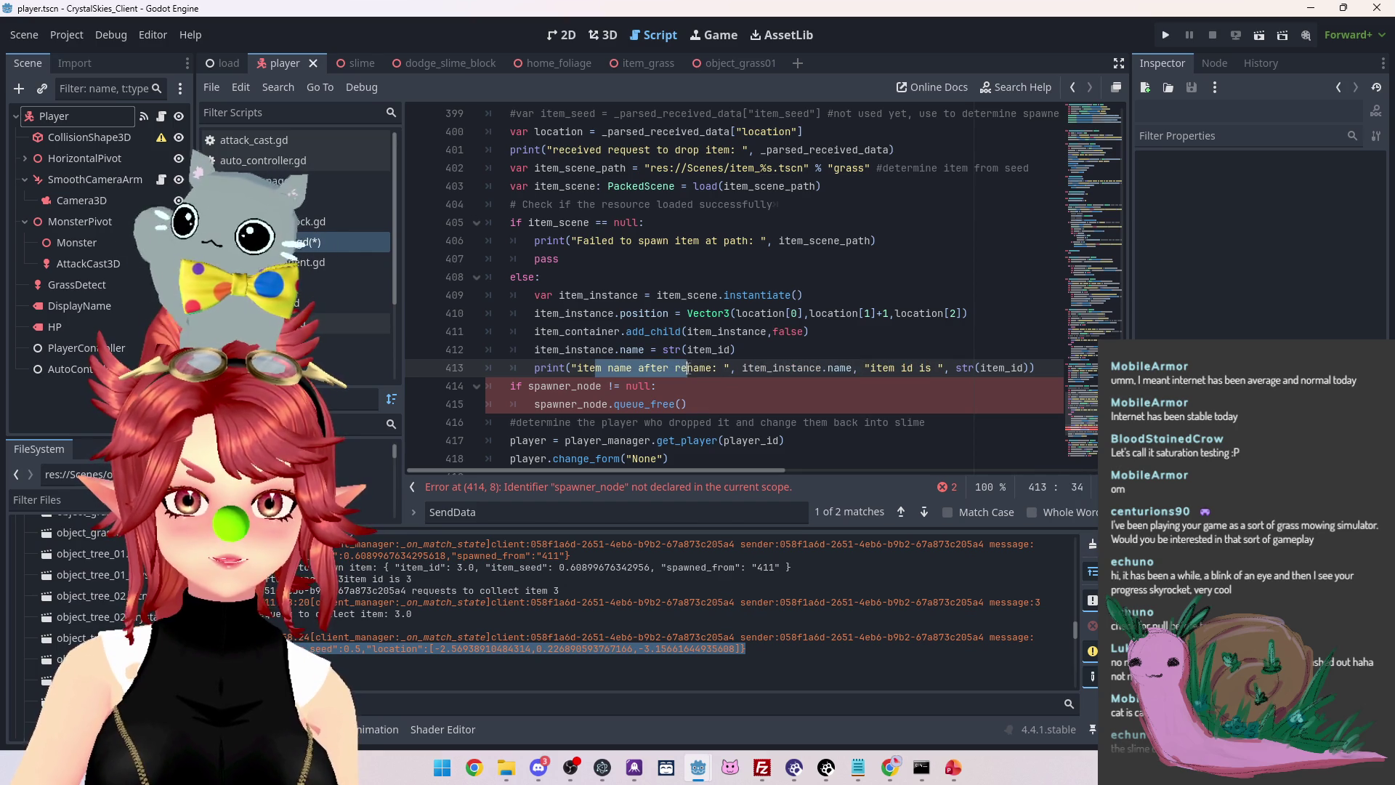
click(784, 367)
drag(1042, 369, 423, 375)
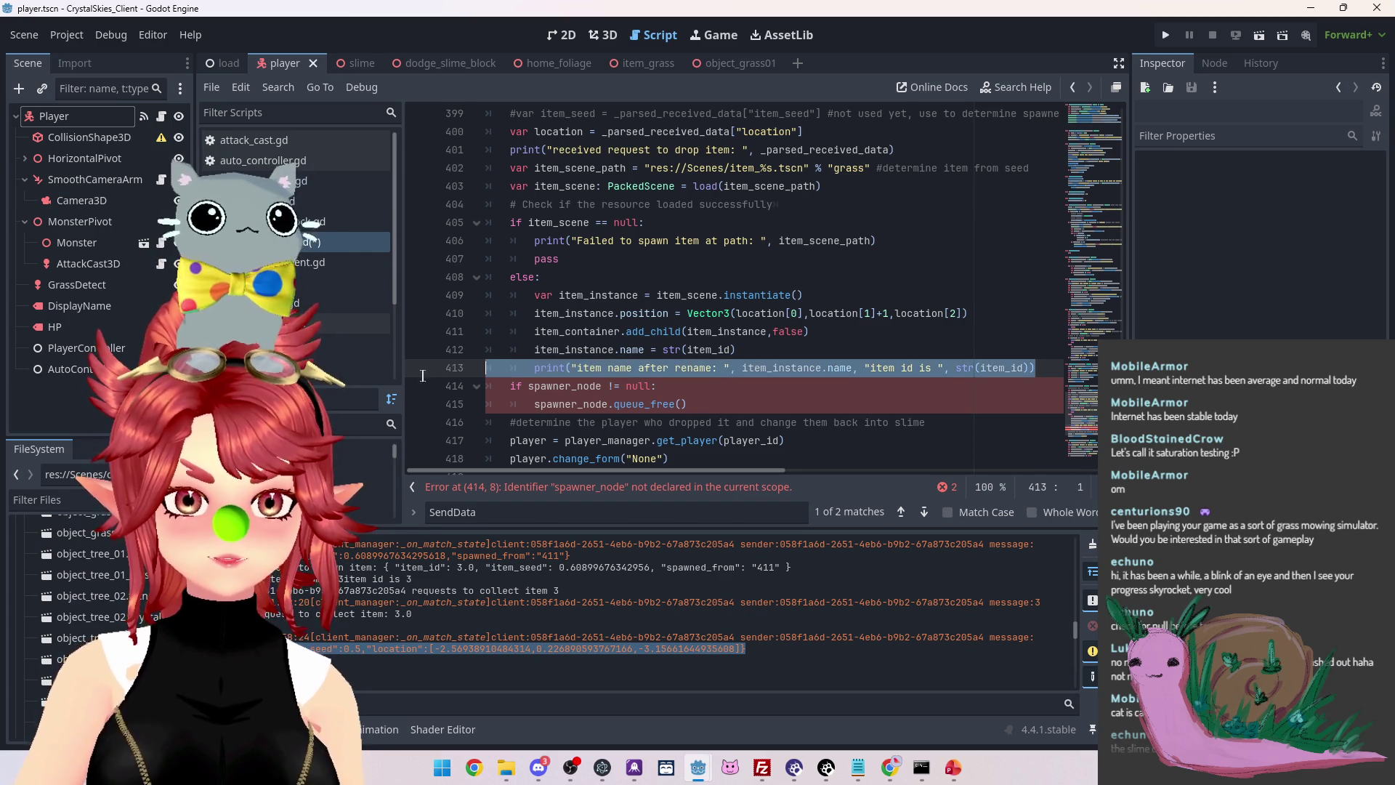
key(BackSpace)
key(BackSpace)
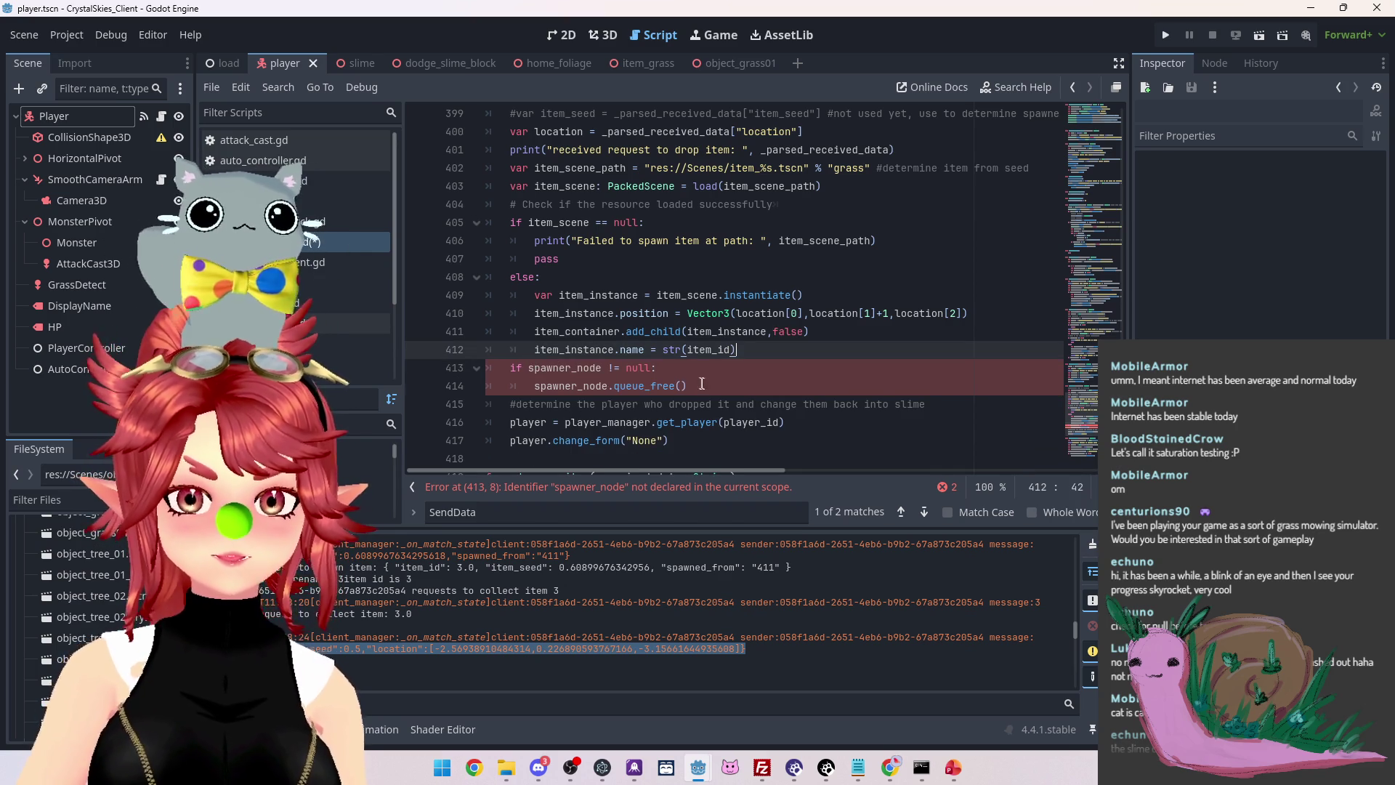
drag(702, 382, 472, 375)
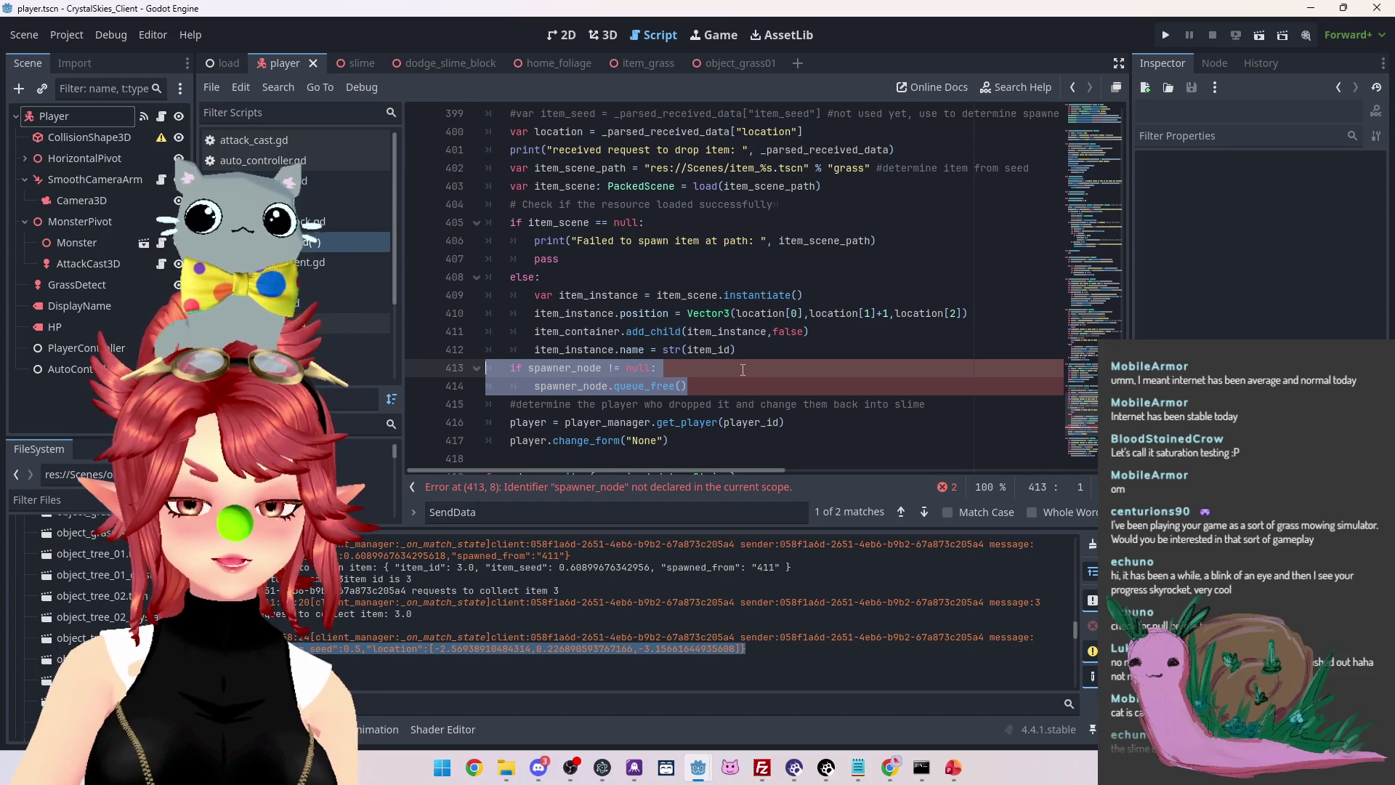
key(BackSpace)
key(BackSpace)
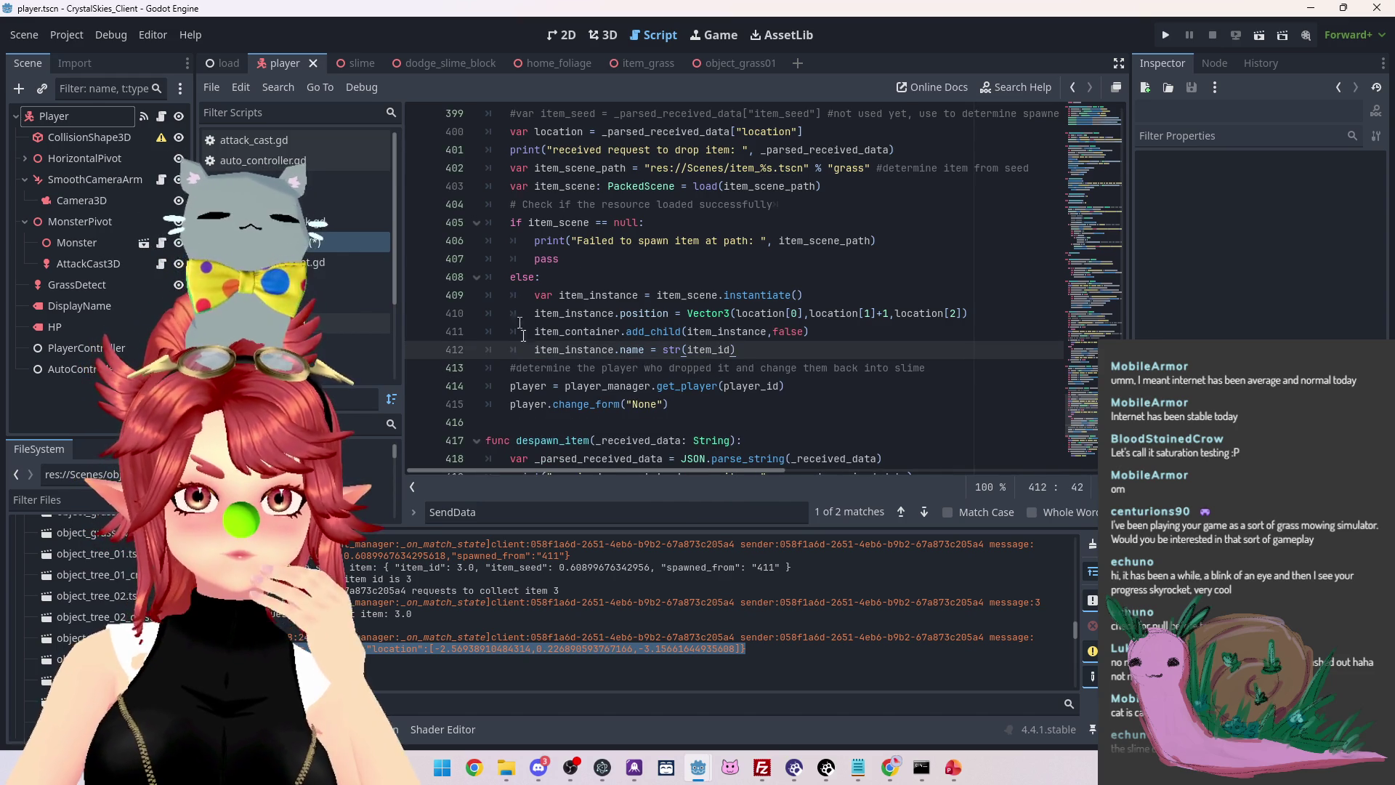
Run the project to test the edited drop_item
click(722, 404)
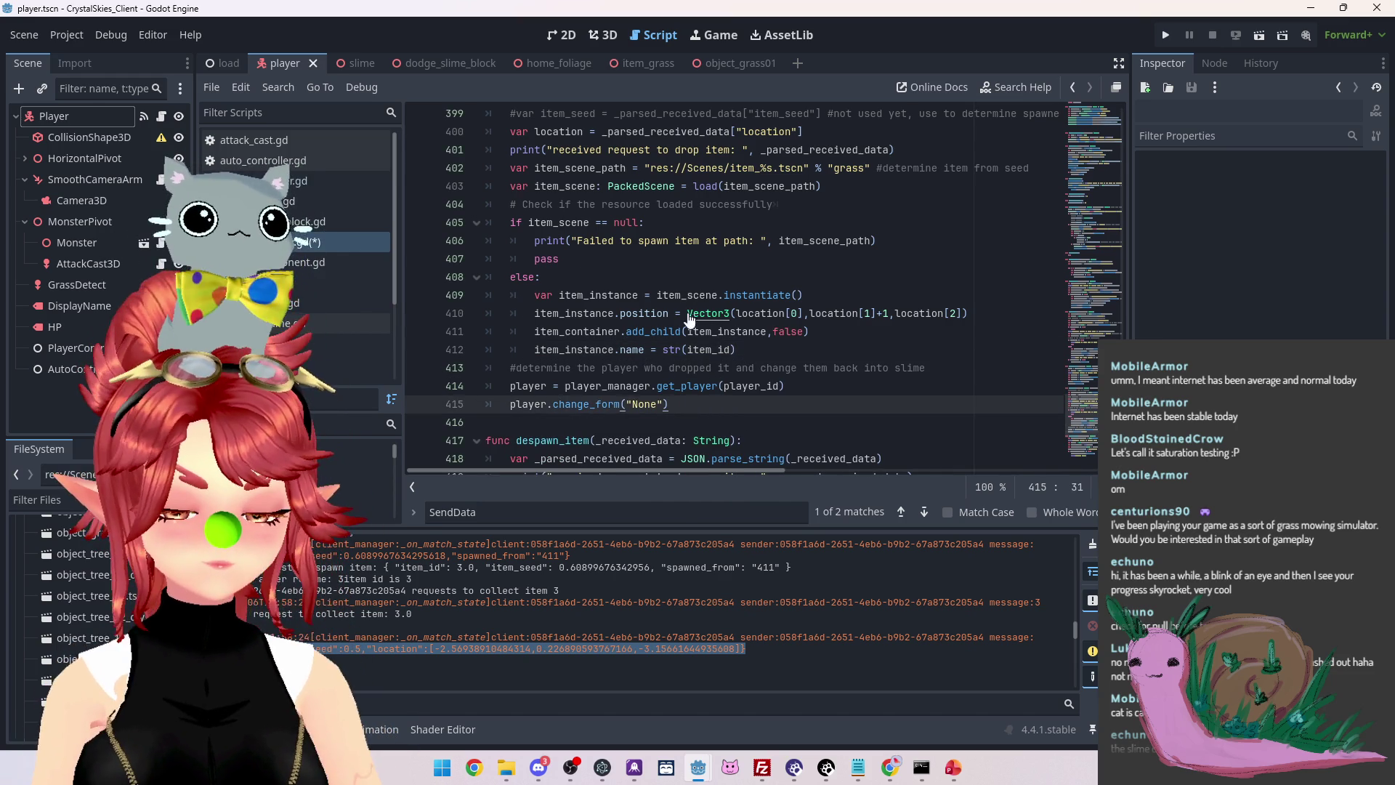
key(F5)
click(1167, 36)
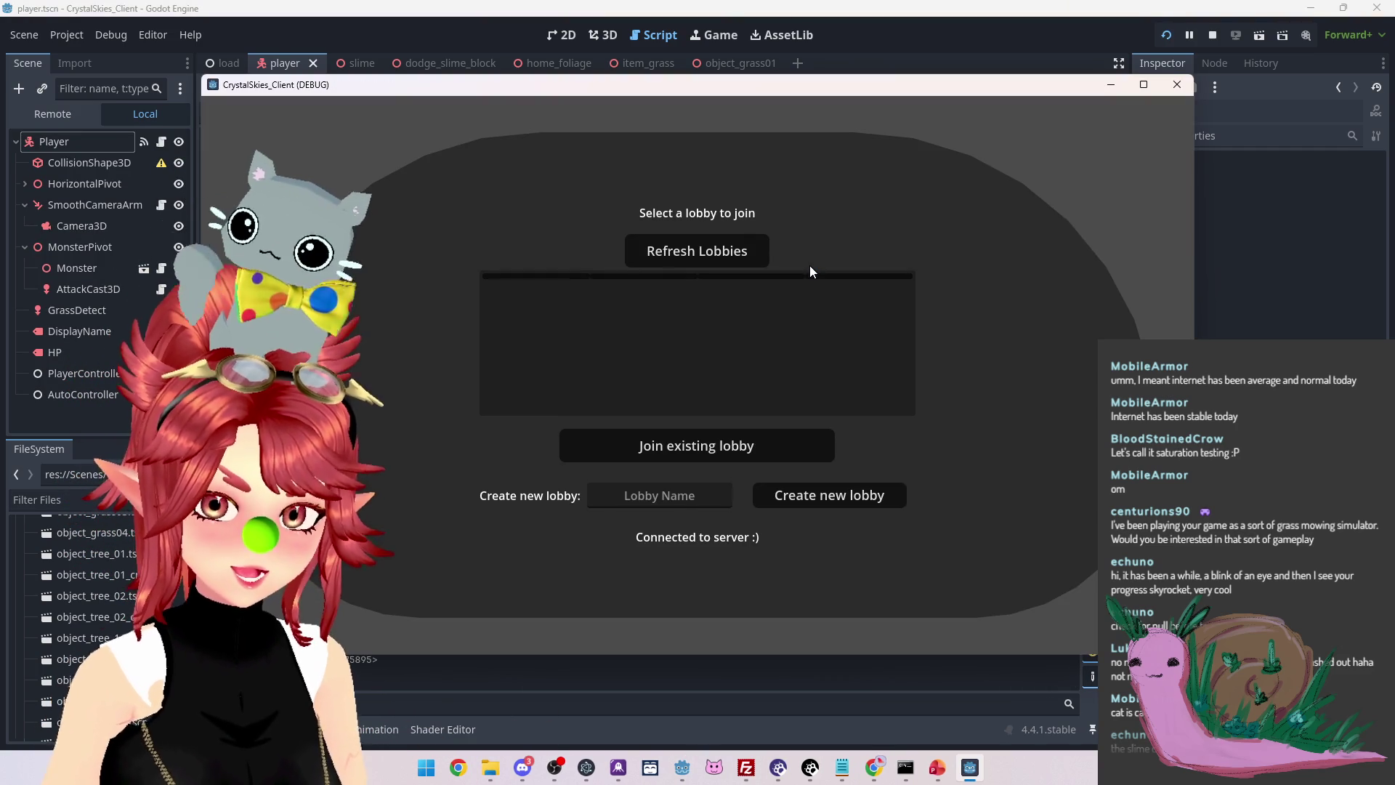
Create lobby 'asdf', start the battle, drop grass, then return to the editor's item_type error
text(asdf)
click(816, 495)
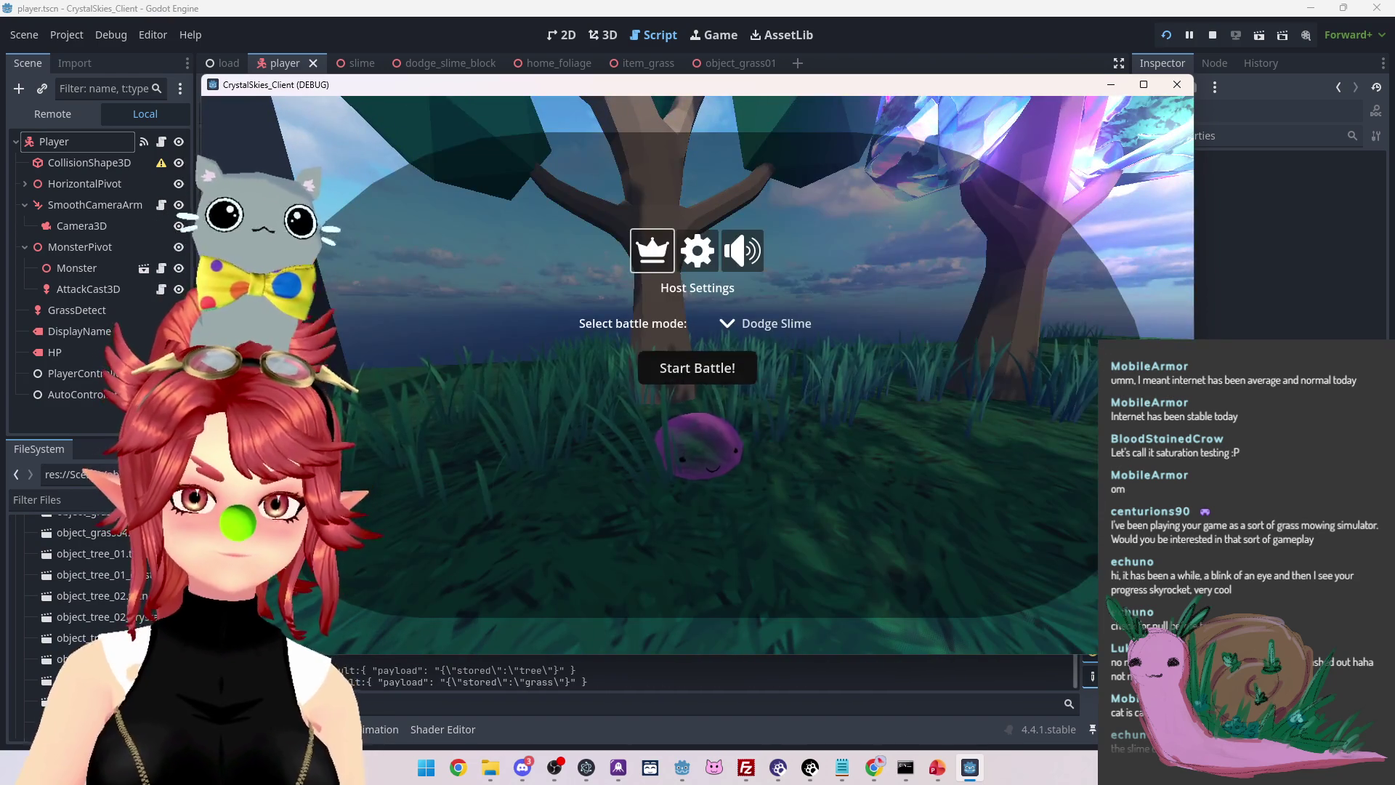
click(698, 368)
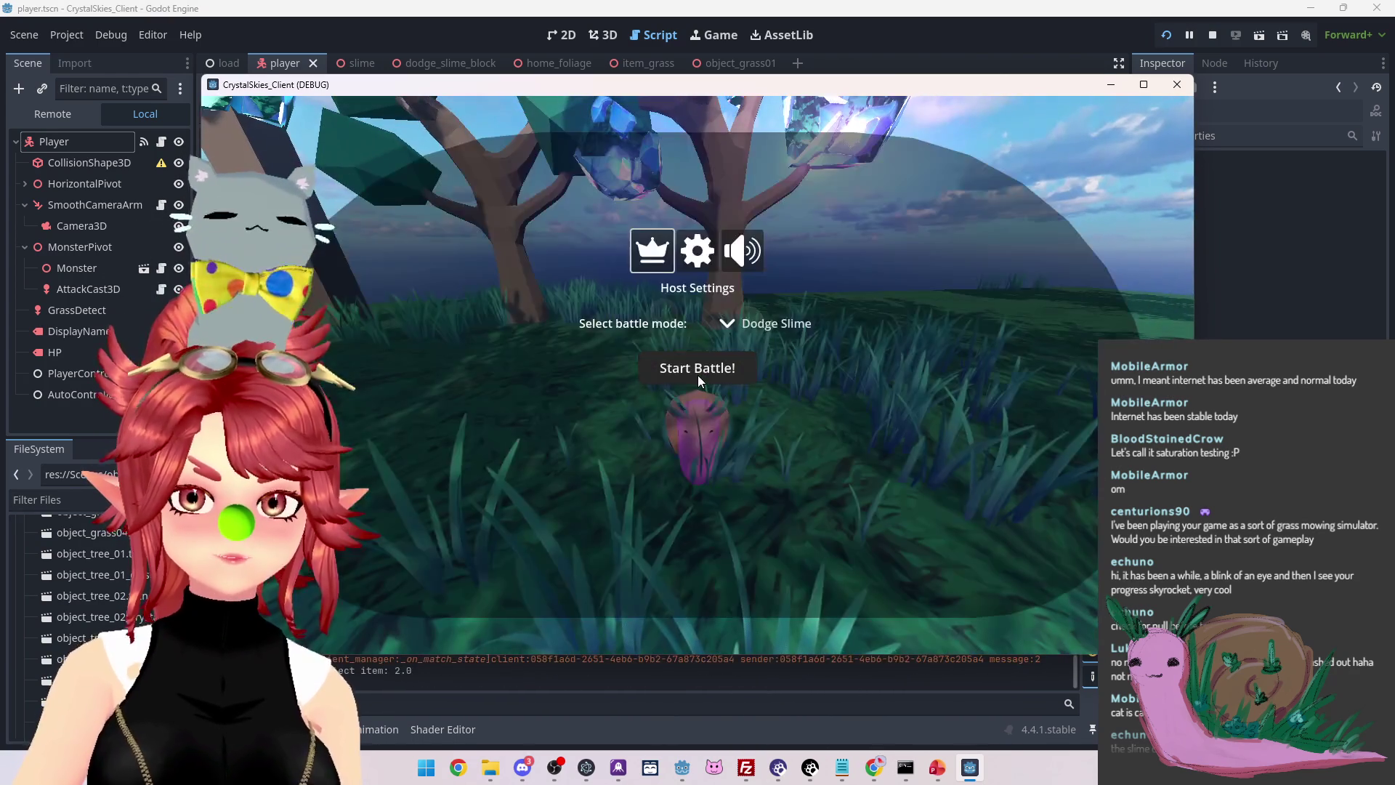
click(697, 375)
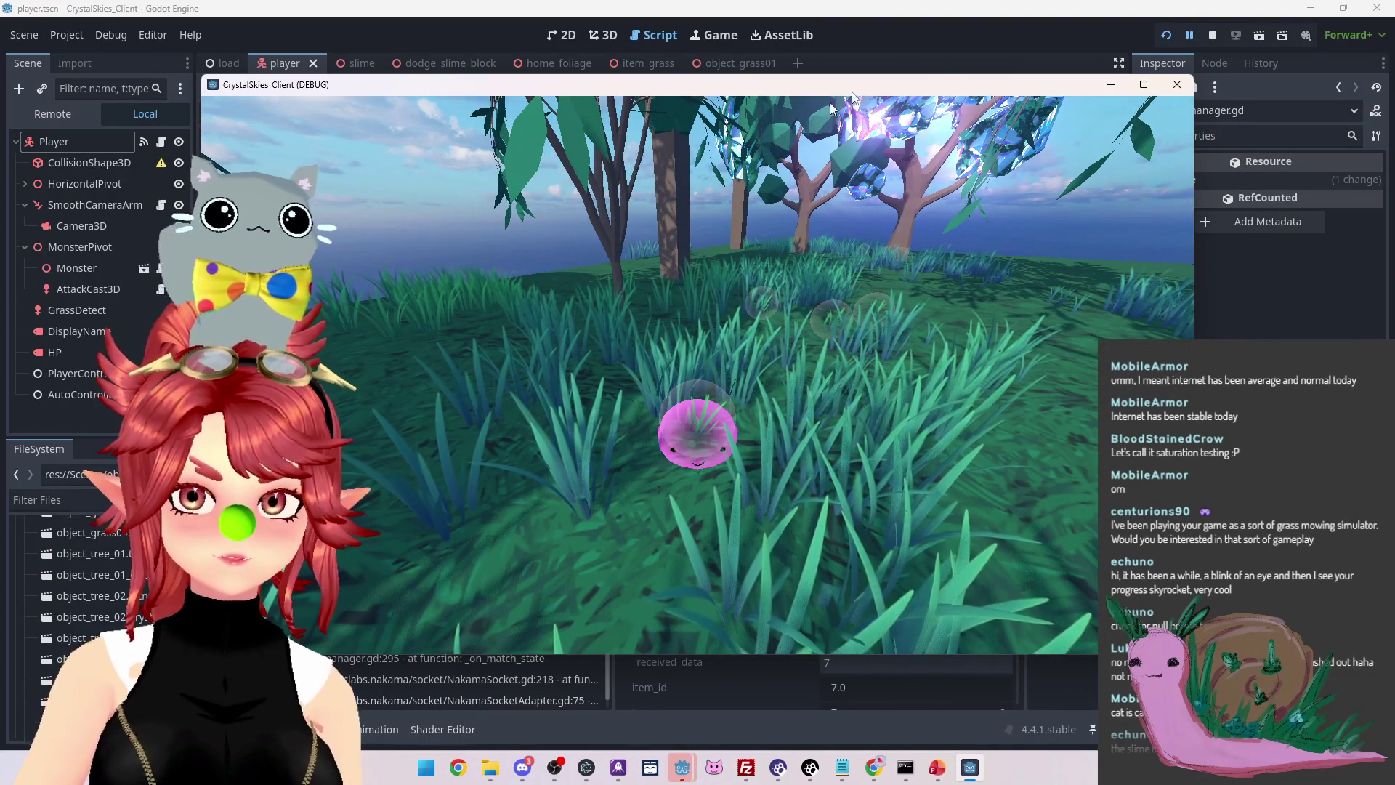
click(931, 54)
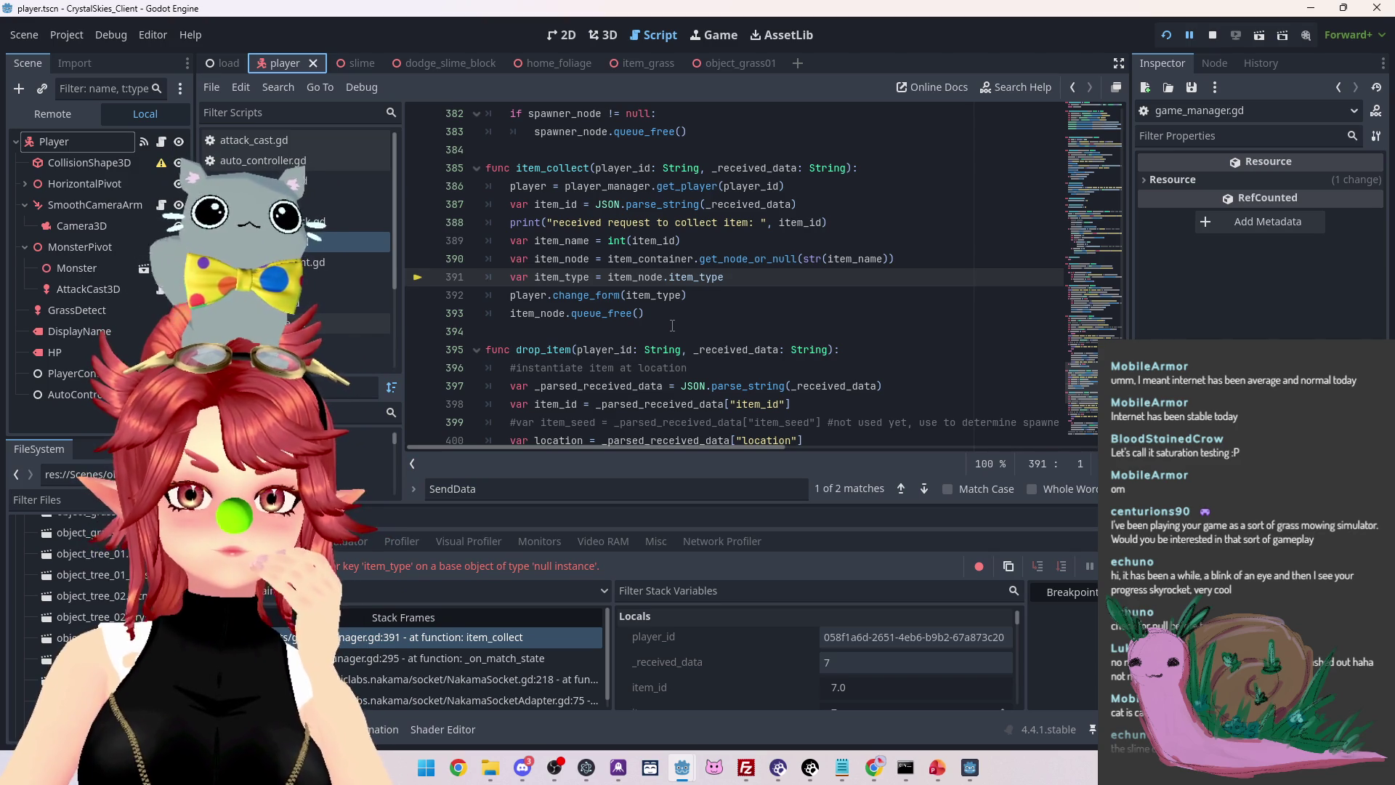
Check item_node, item_name and the remote Item Container holding item 7_0, then stop the run
mouse_move(645, 281)
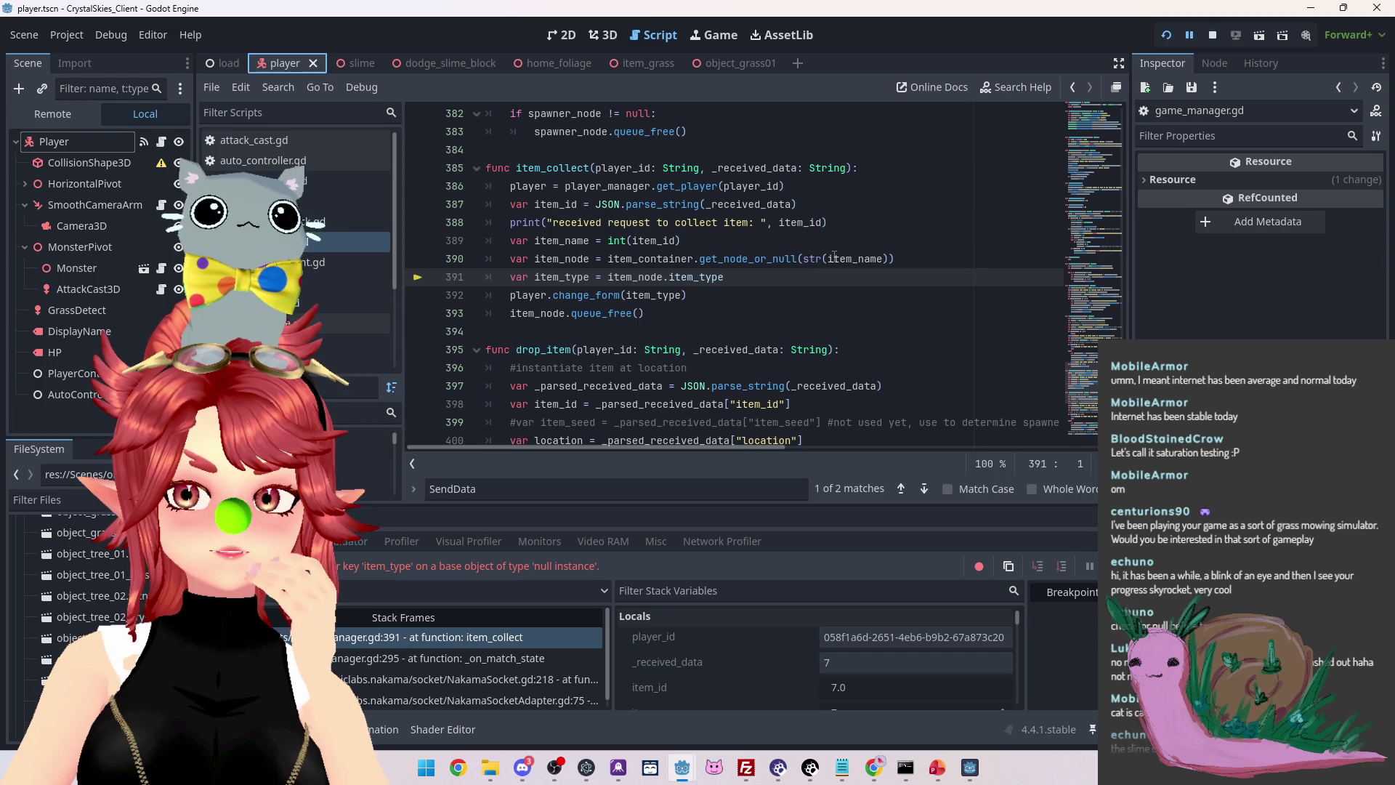
mouse_move(835, 257)
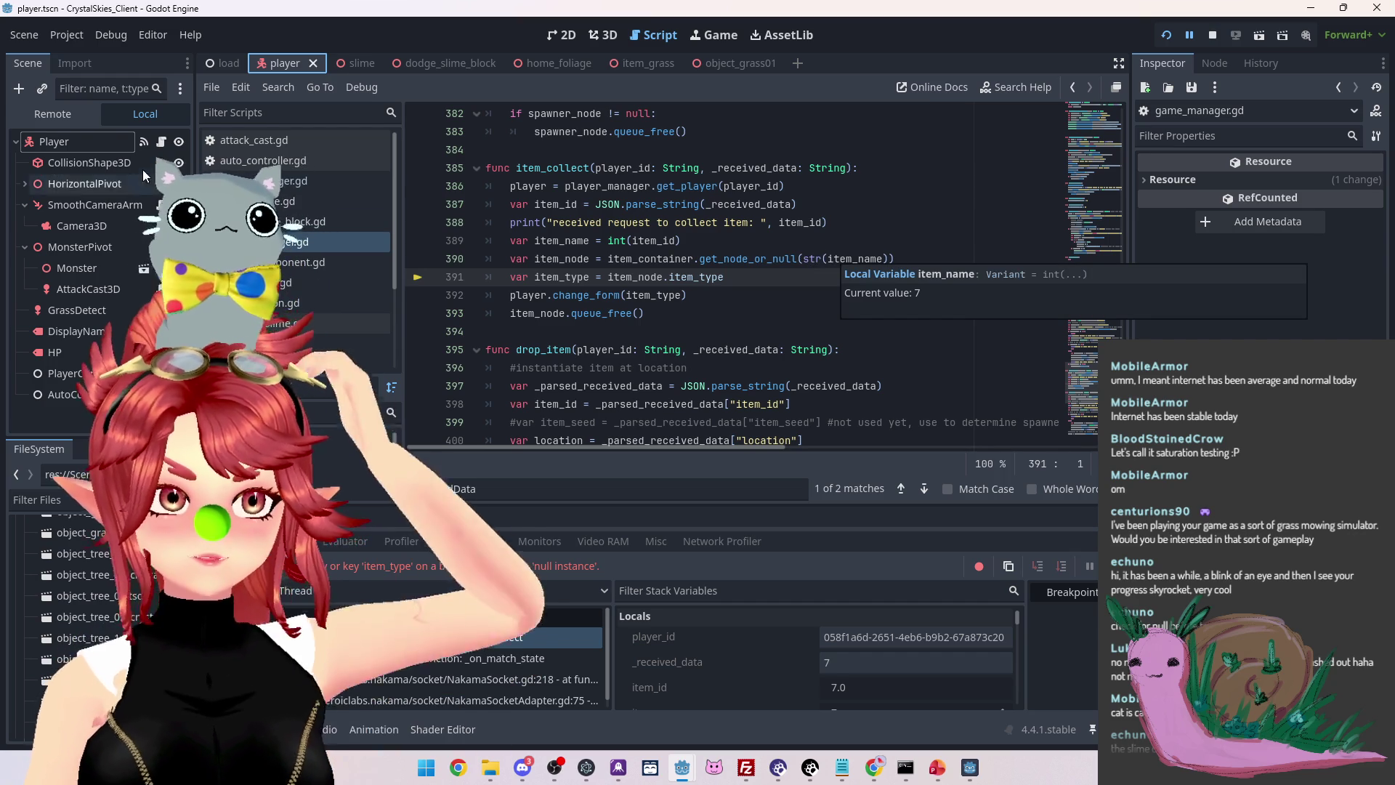
click(71, 115)
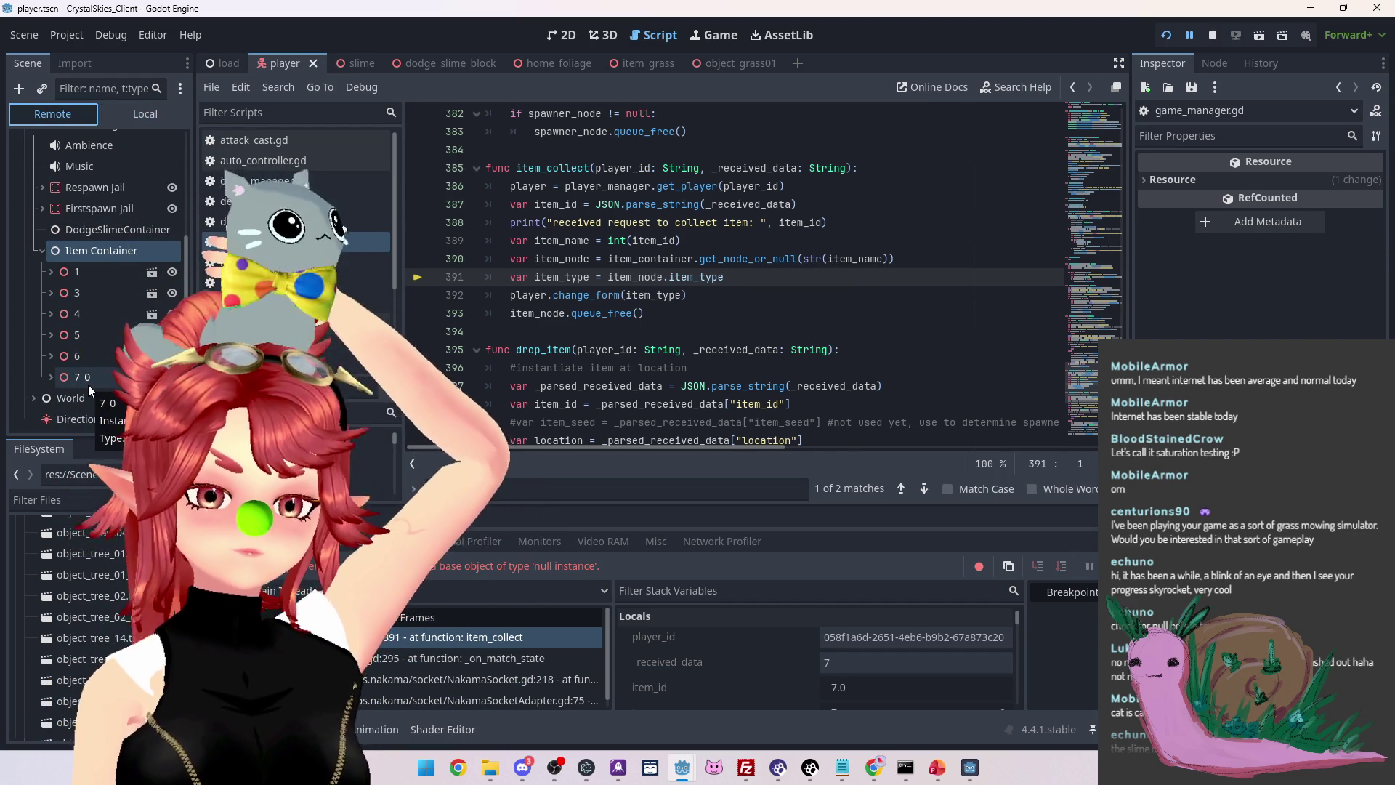
click(1214, 35)
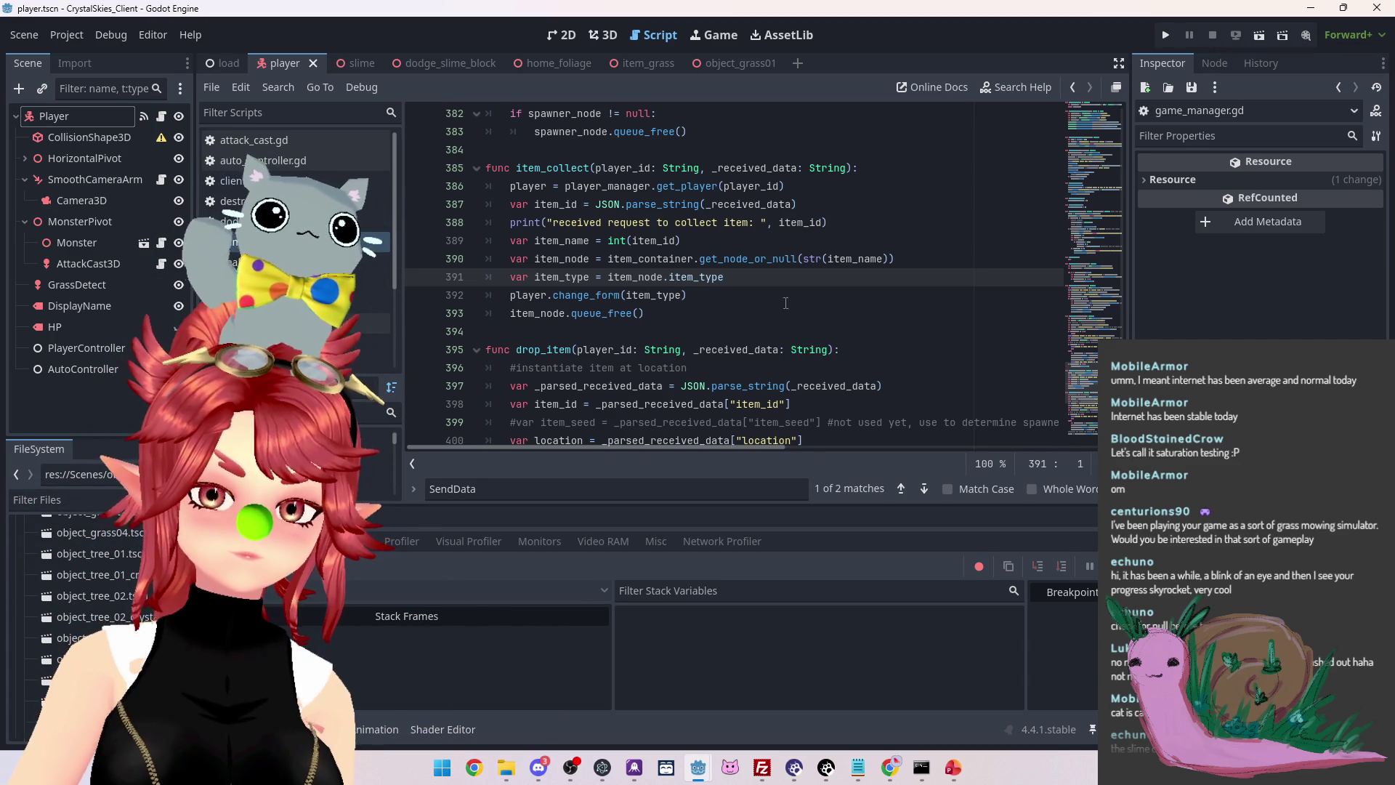
Review the drop_item and item_collect code around line 391
click(762, 277)
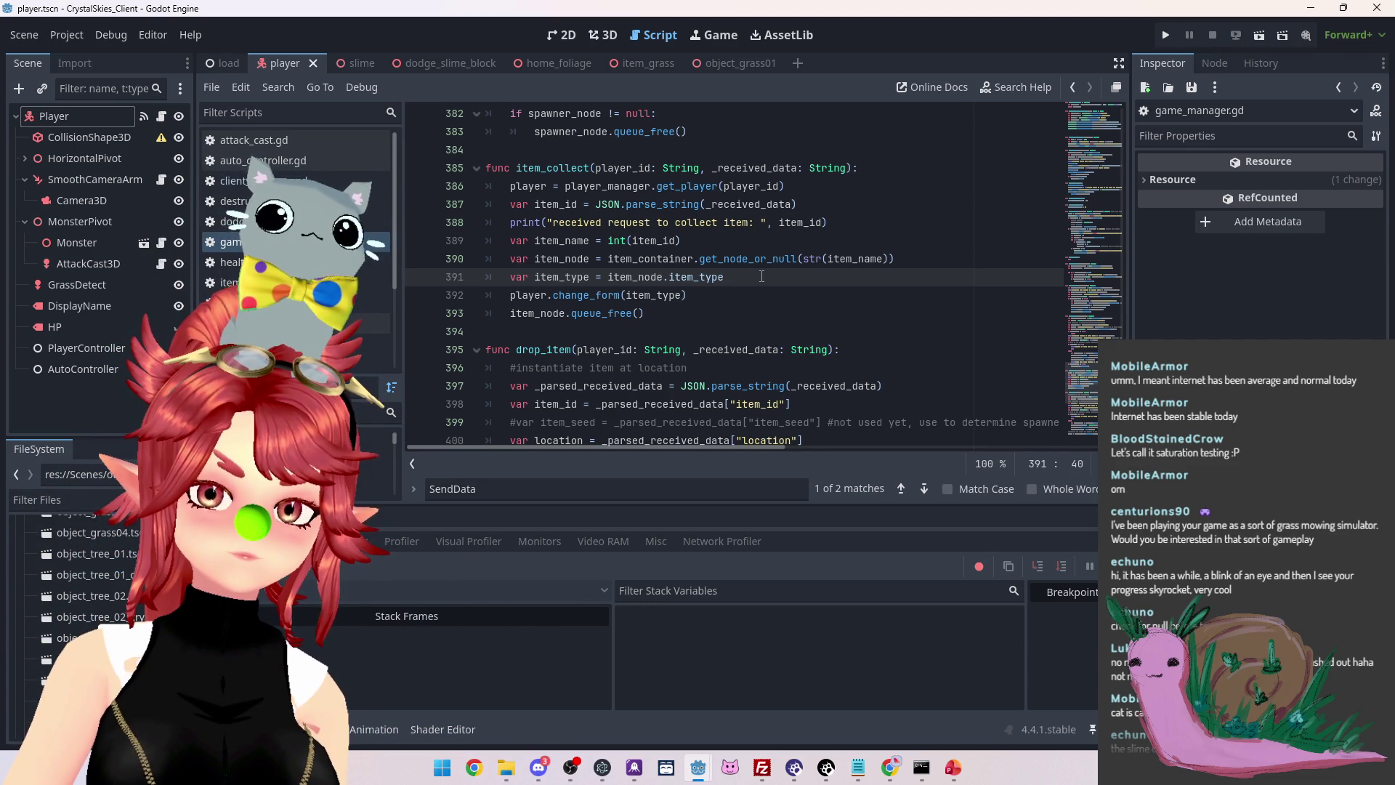
scroll(762, 277, down, 2)
scroll(761, 277, up, 2)
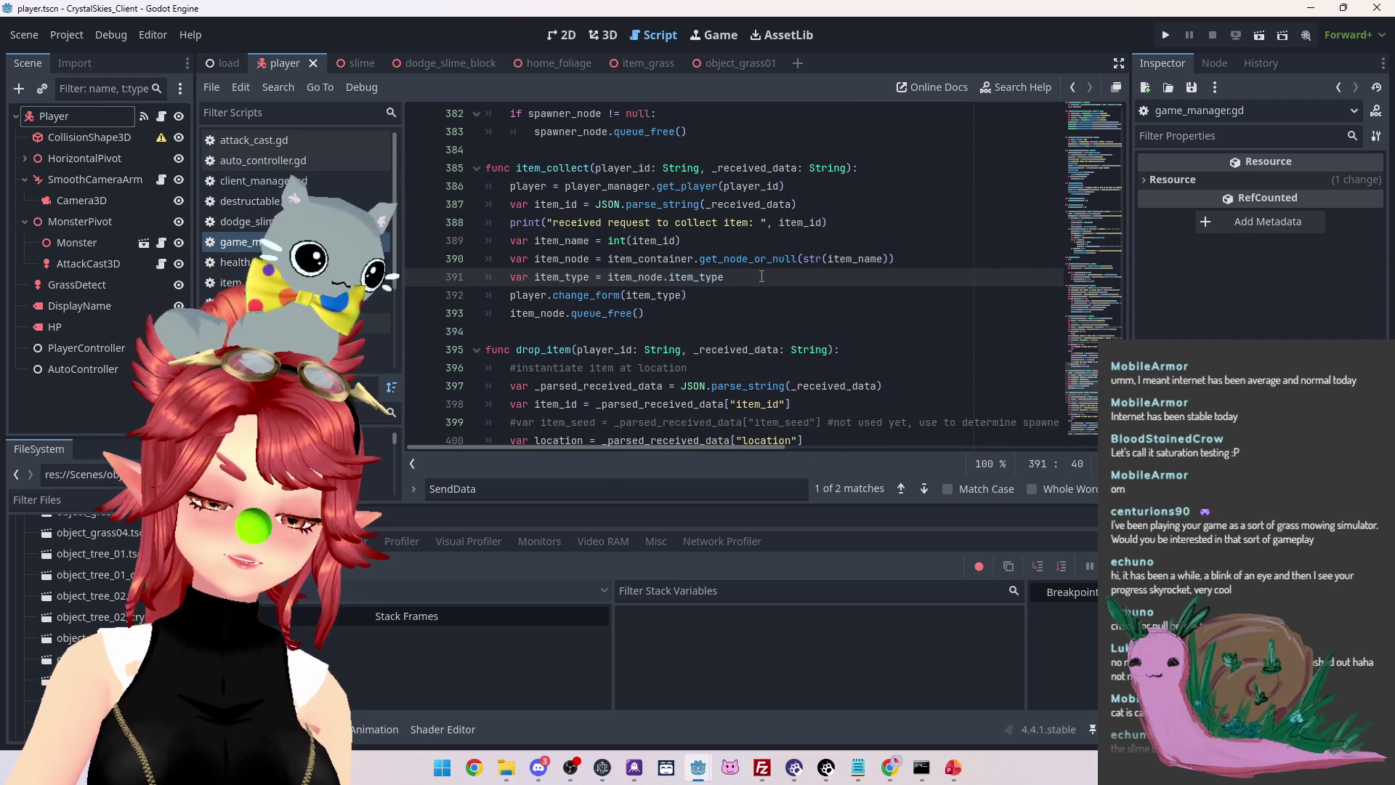
scroll(762, 276, up, 1)
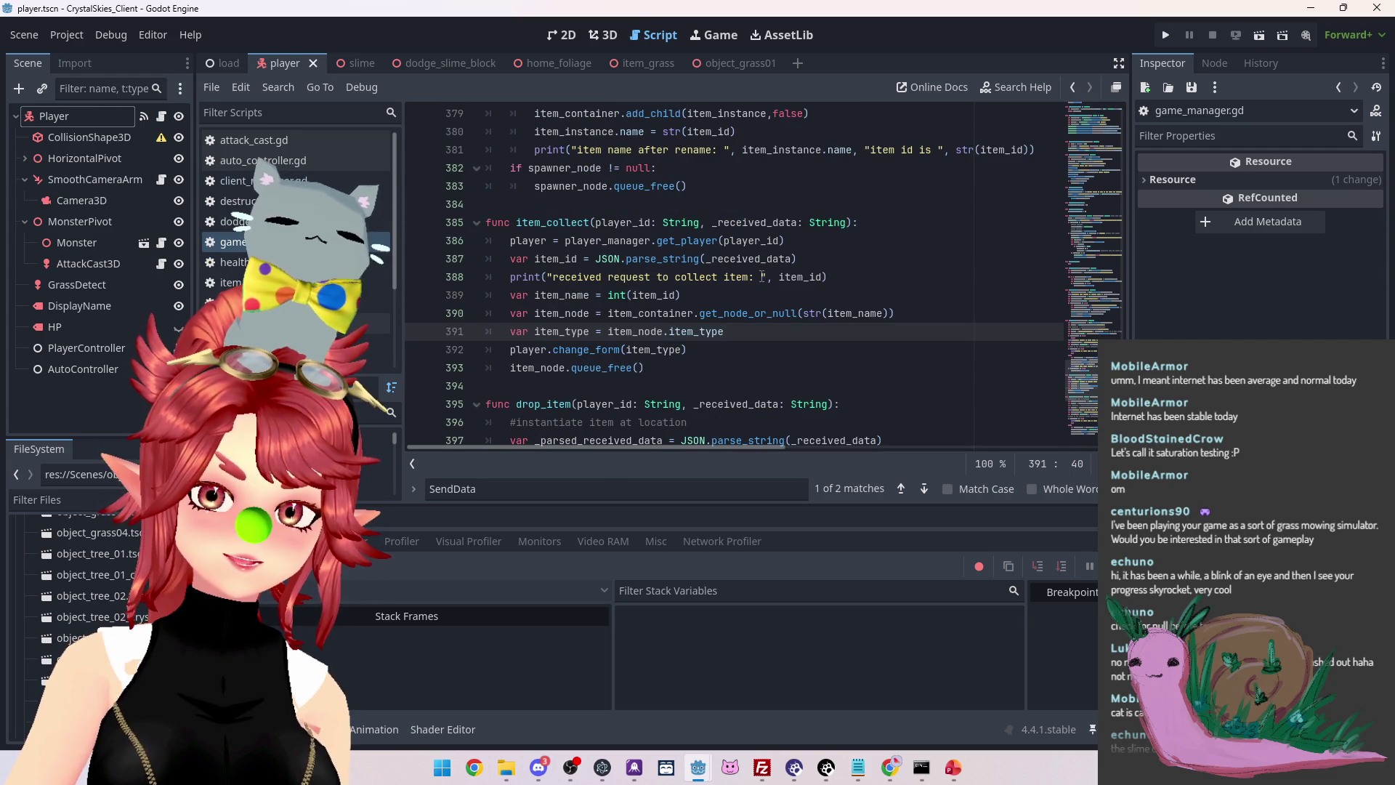
scroll(761, 277, down, 5)
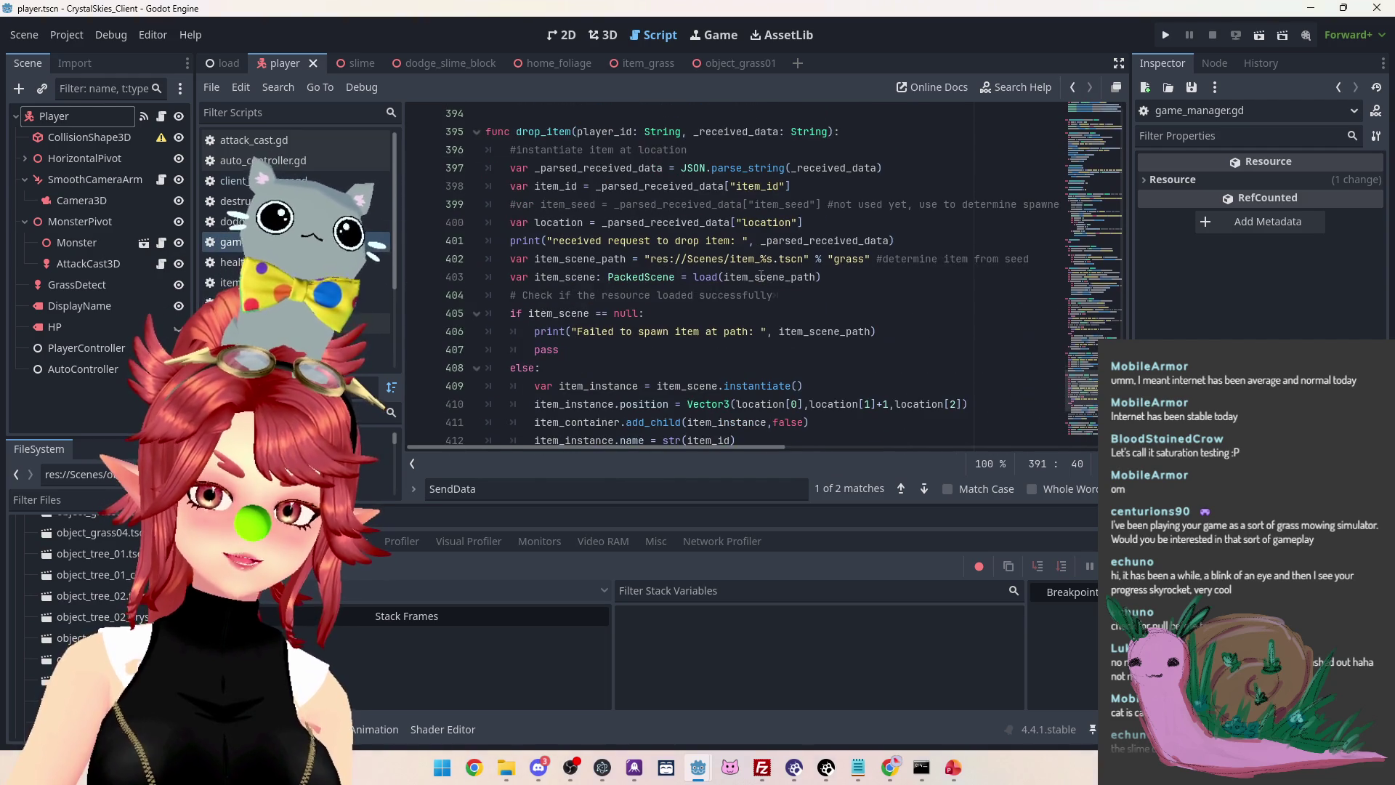
scroll(762, 277, up, 3)
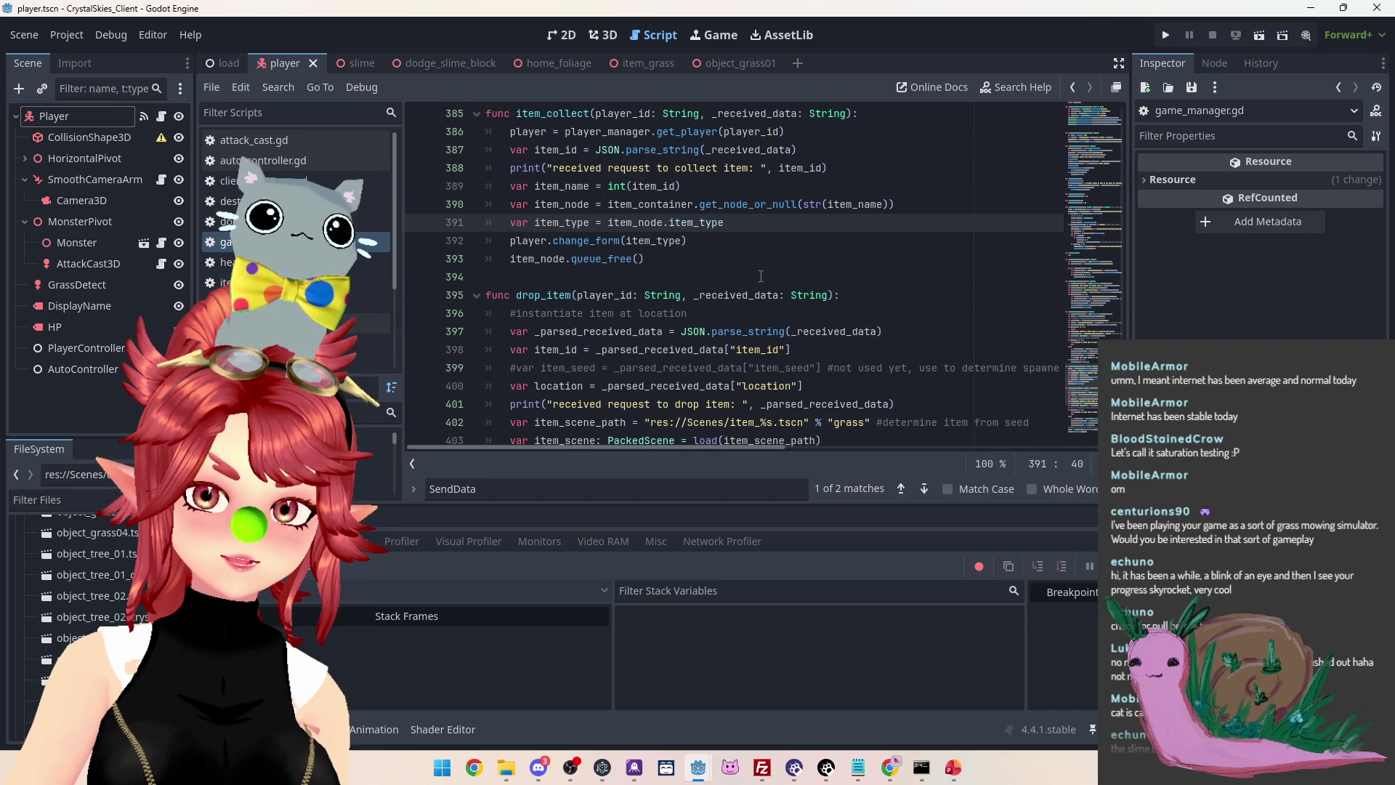
scroll(761, 277, down, 3)
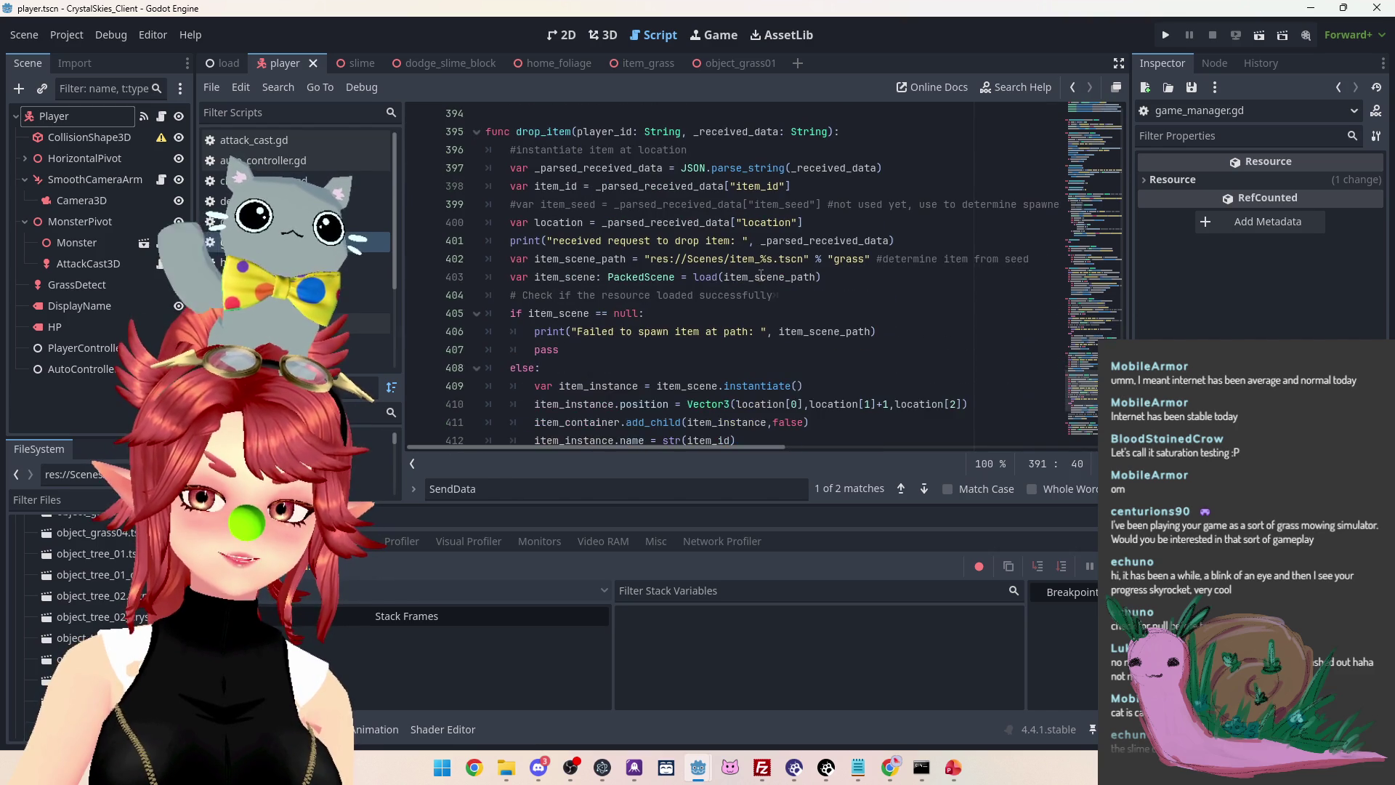
In the Output log, compare the collect id 7.0 with the drop message's float item_id
key(alt+o)
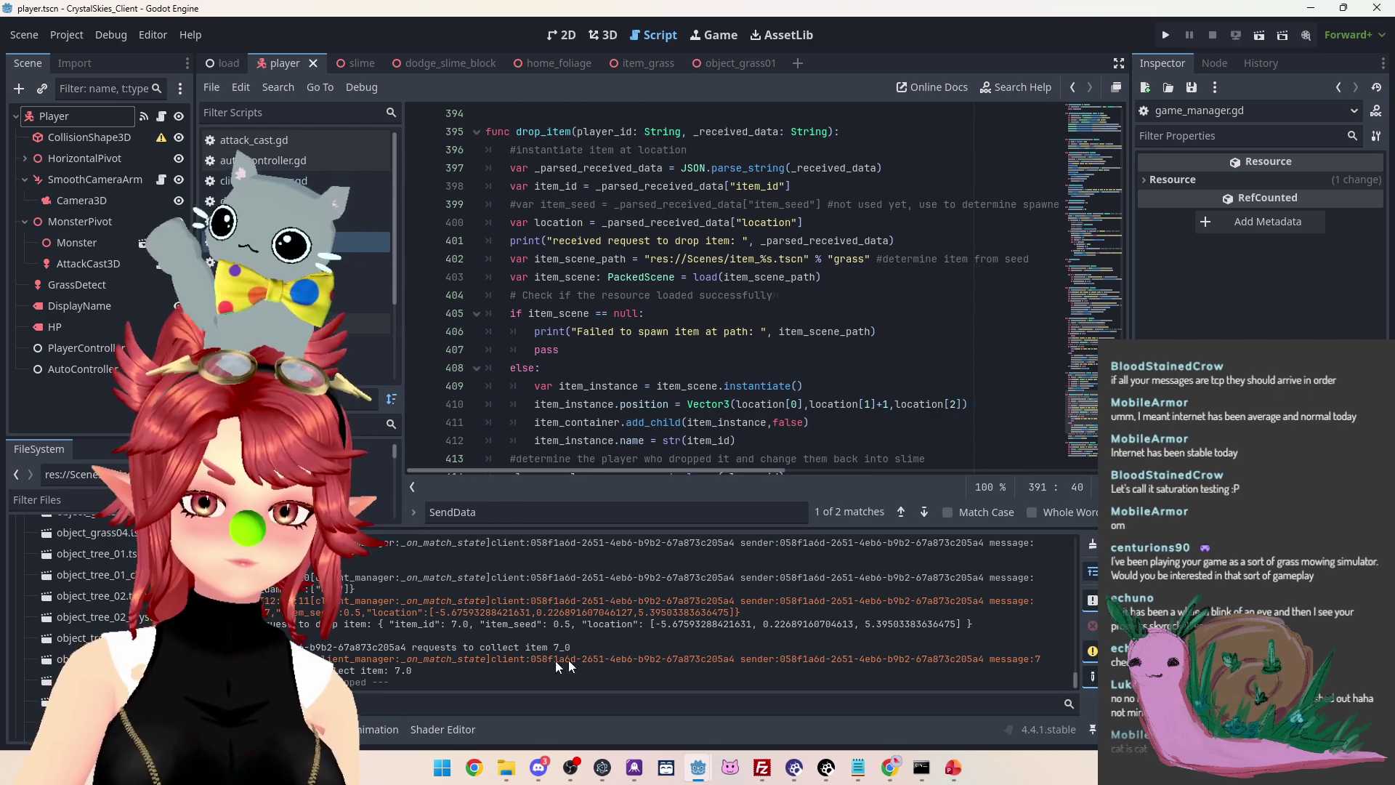
triple_click(418, 670)
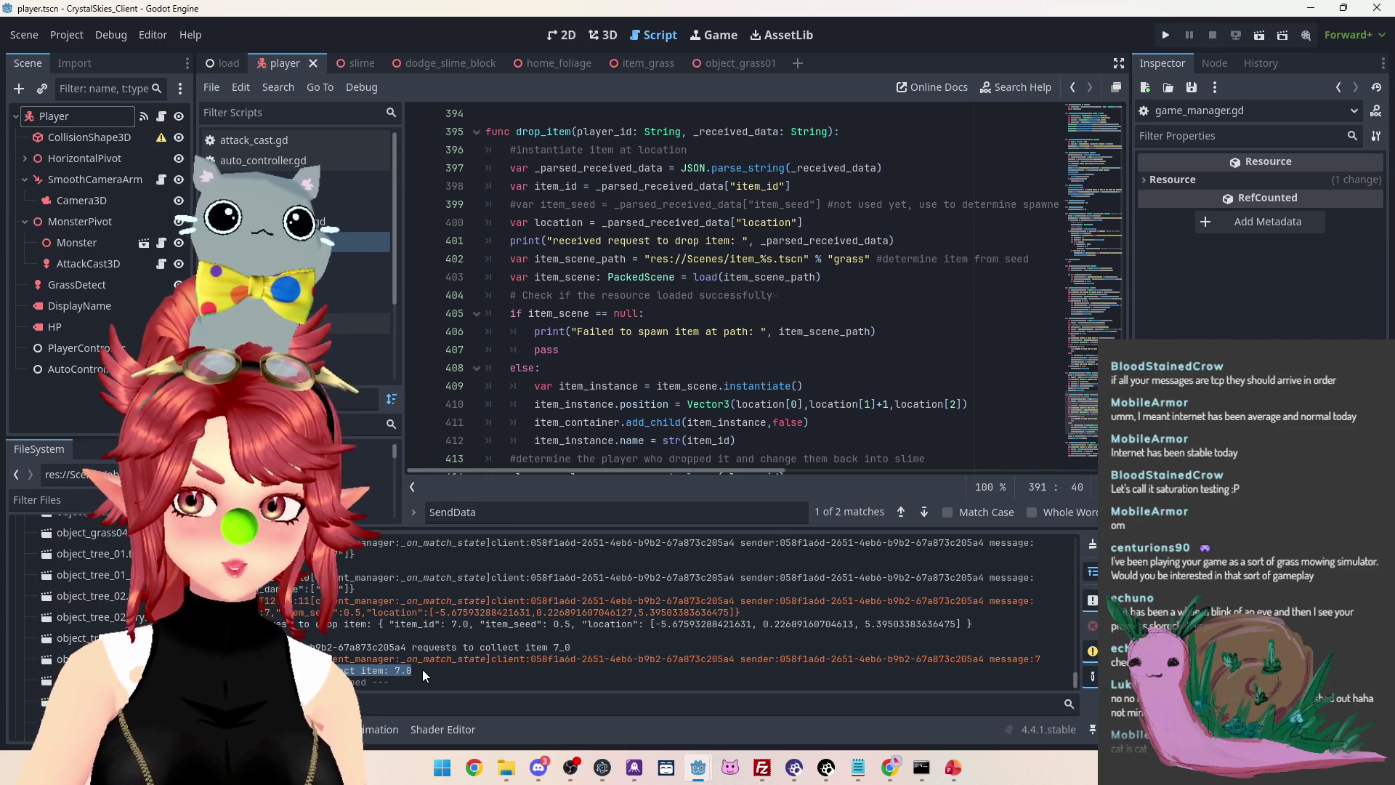
drag(417, 670, 393, 670)
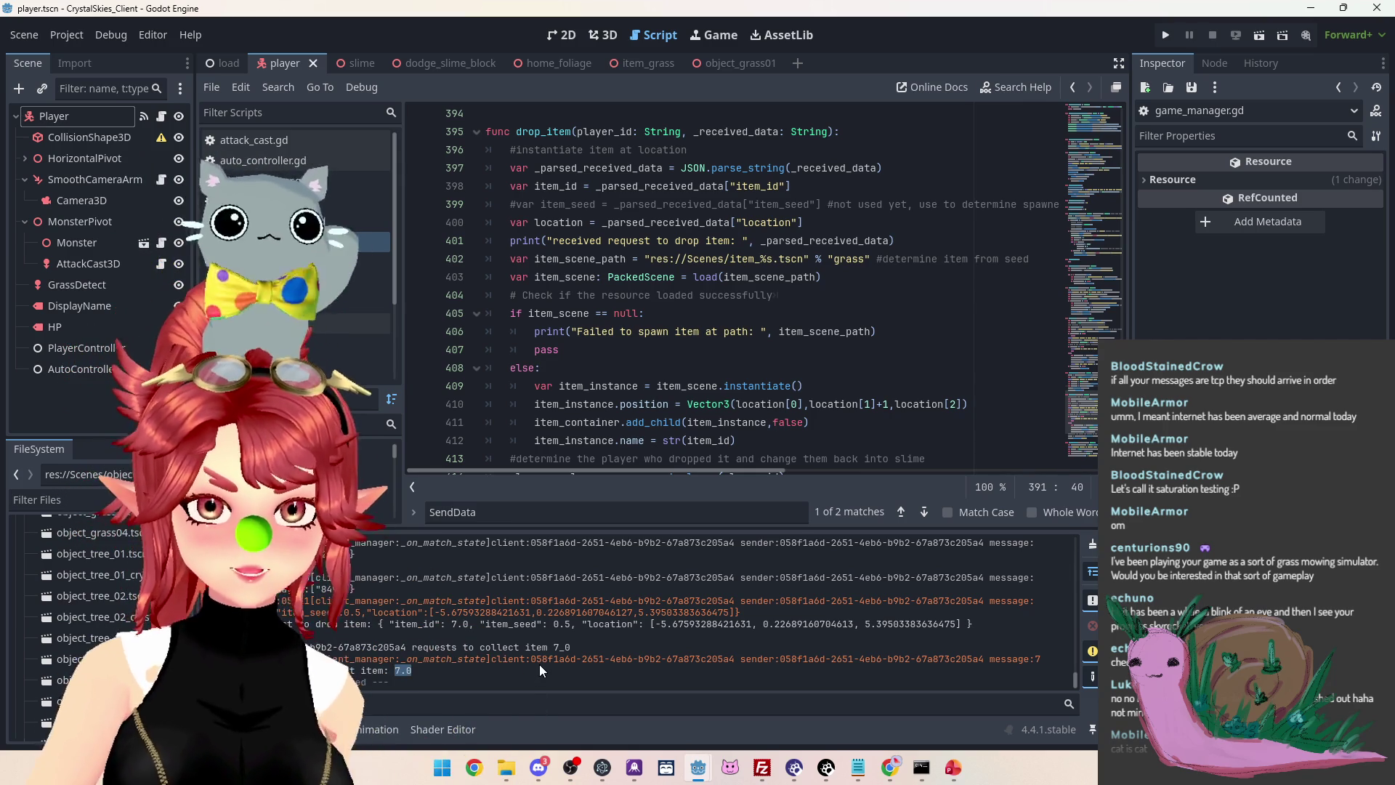
mouse_move(466, 629)
mouse_down()
mouse_move(514, 603)
mouse_move(759, 616)
mouse_up()
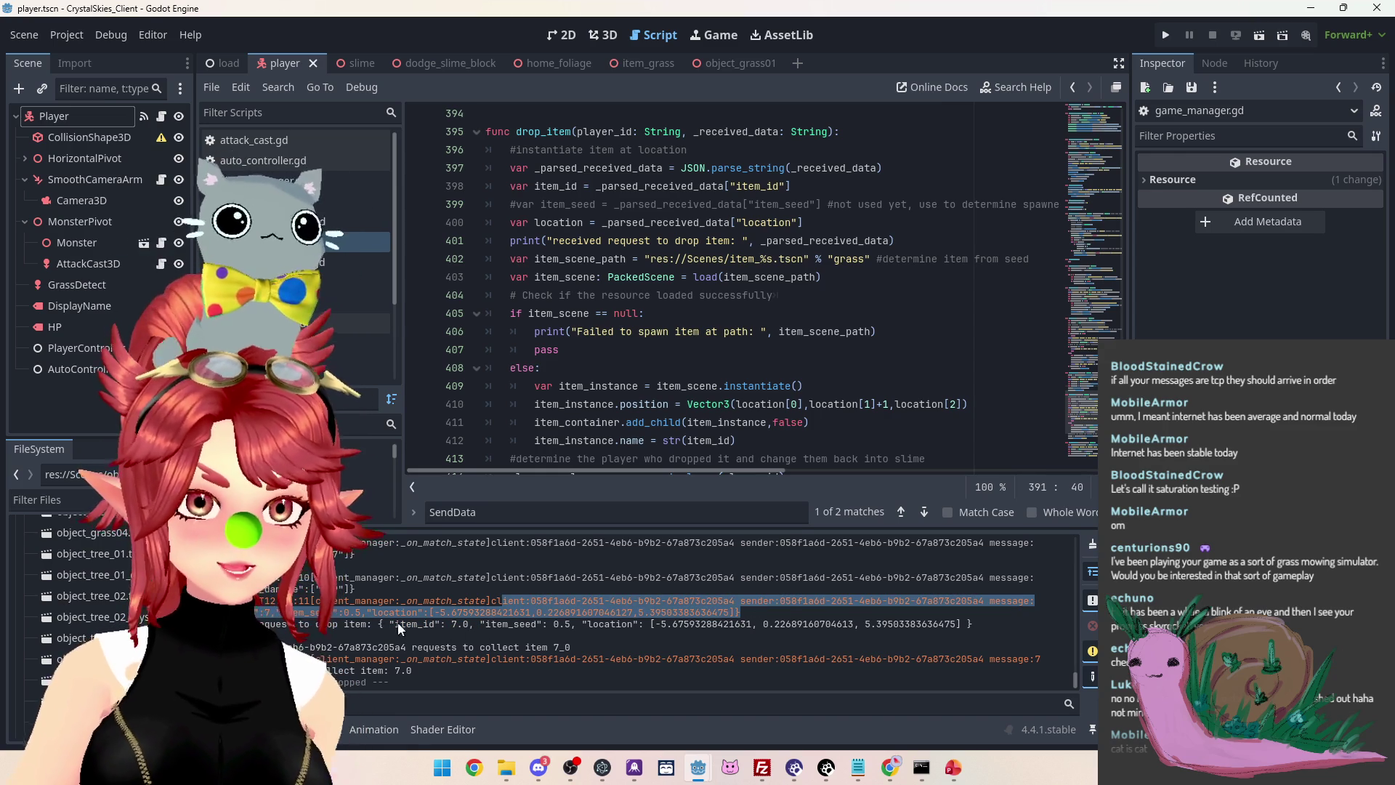
click(350, 606)
drag(311, 606, 393, 612)
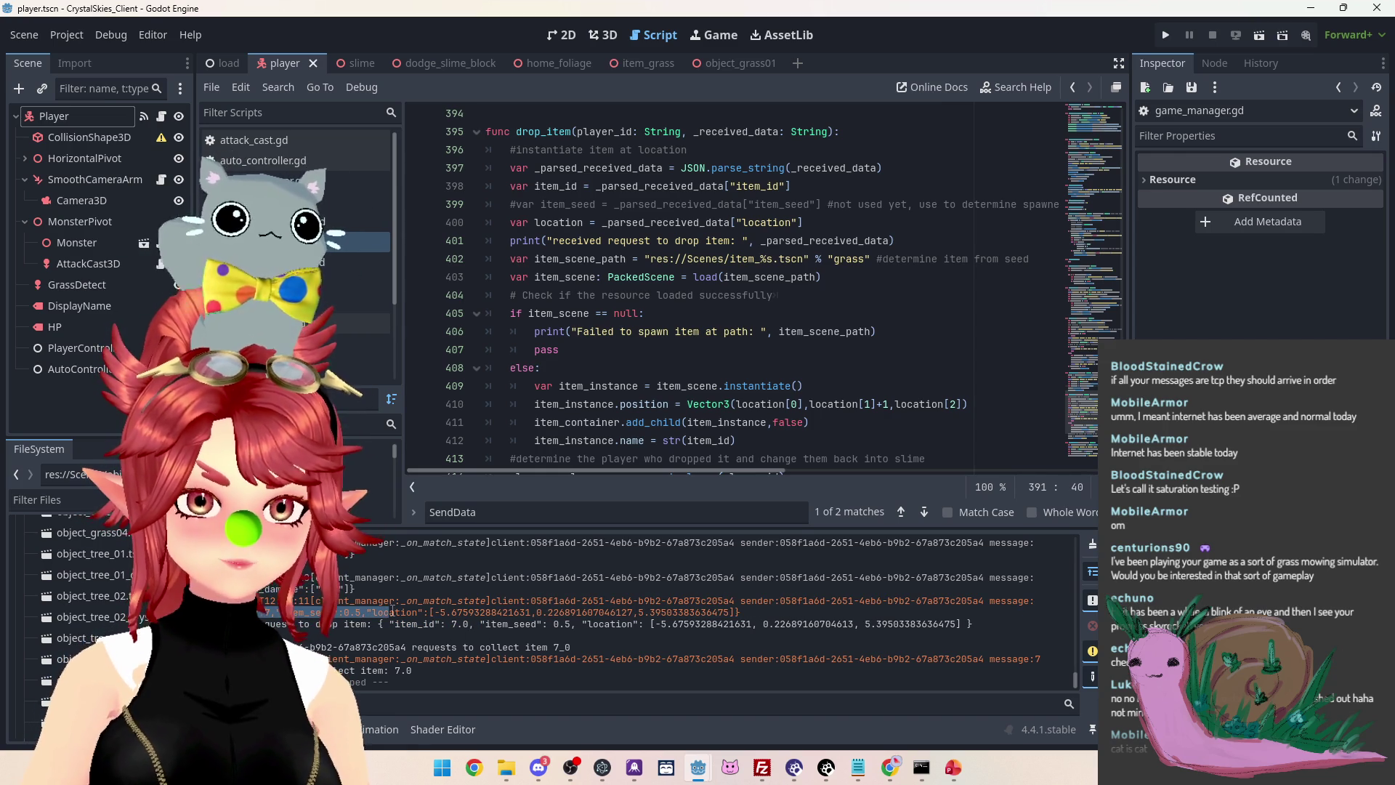
scroll(514, 237, up, 2)
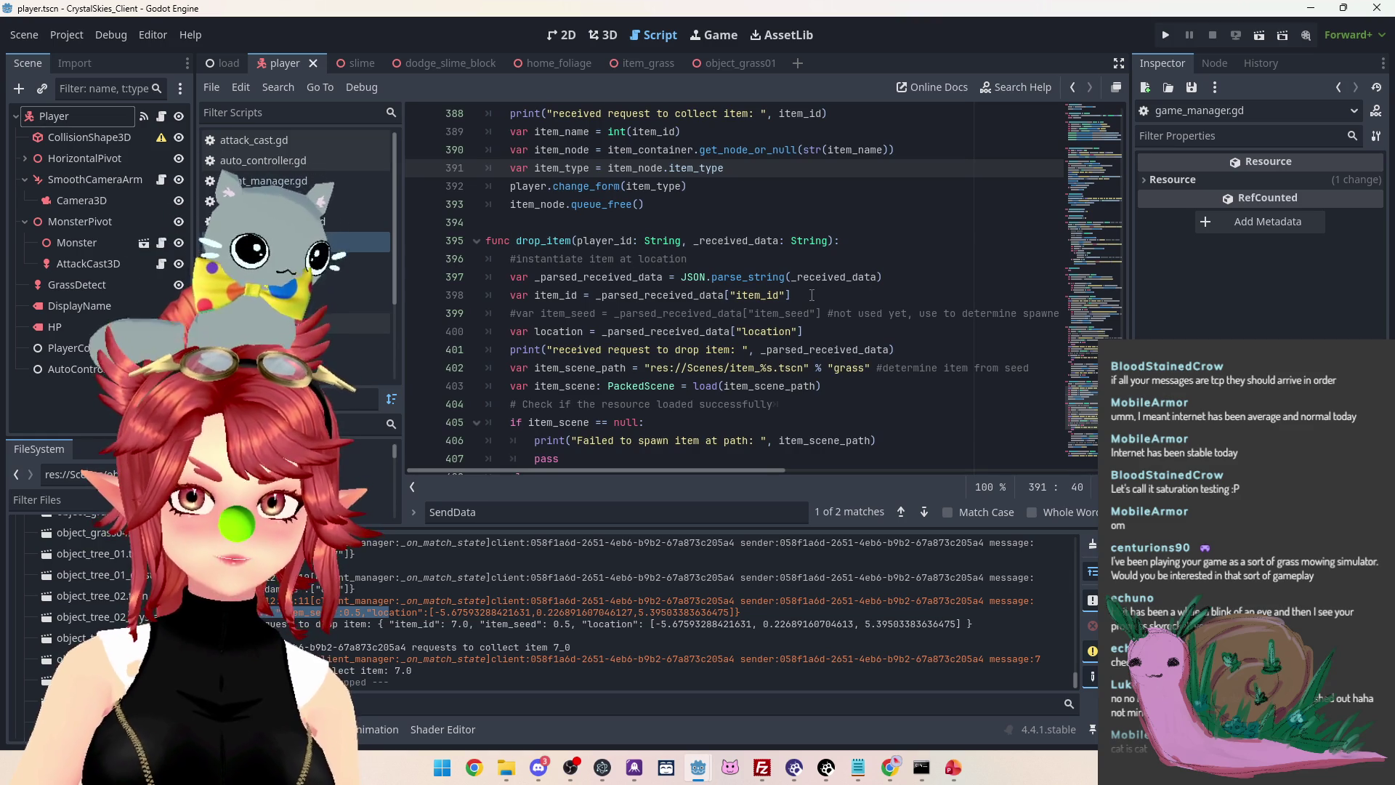
click(596, 295)
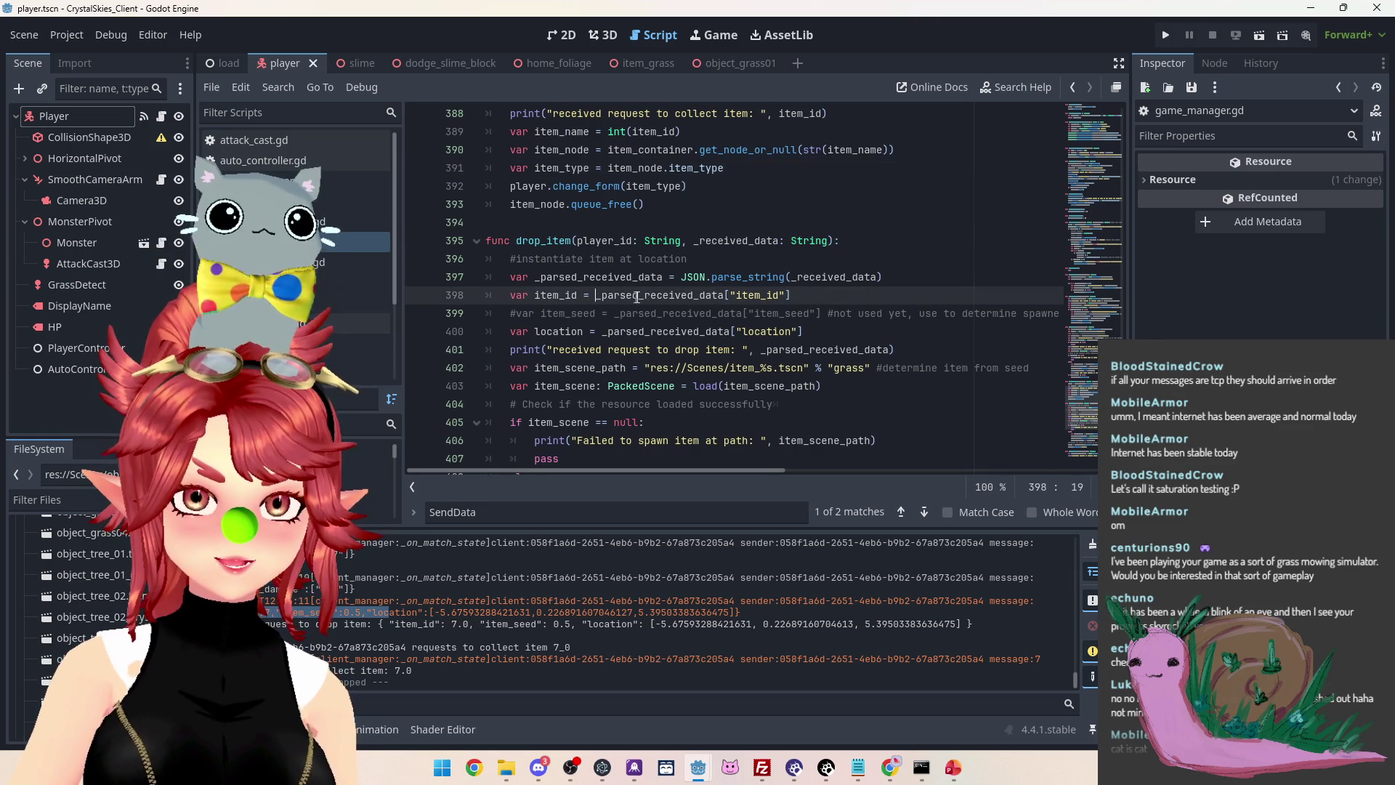
Wrap line 398's item_id lookup in int(), save the script, and run the project
text(int()
key(End)
text())
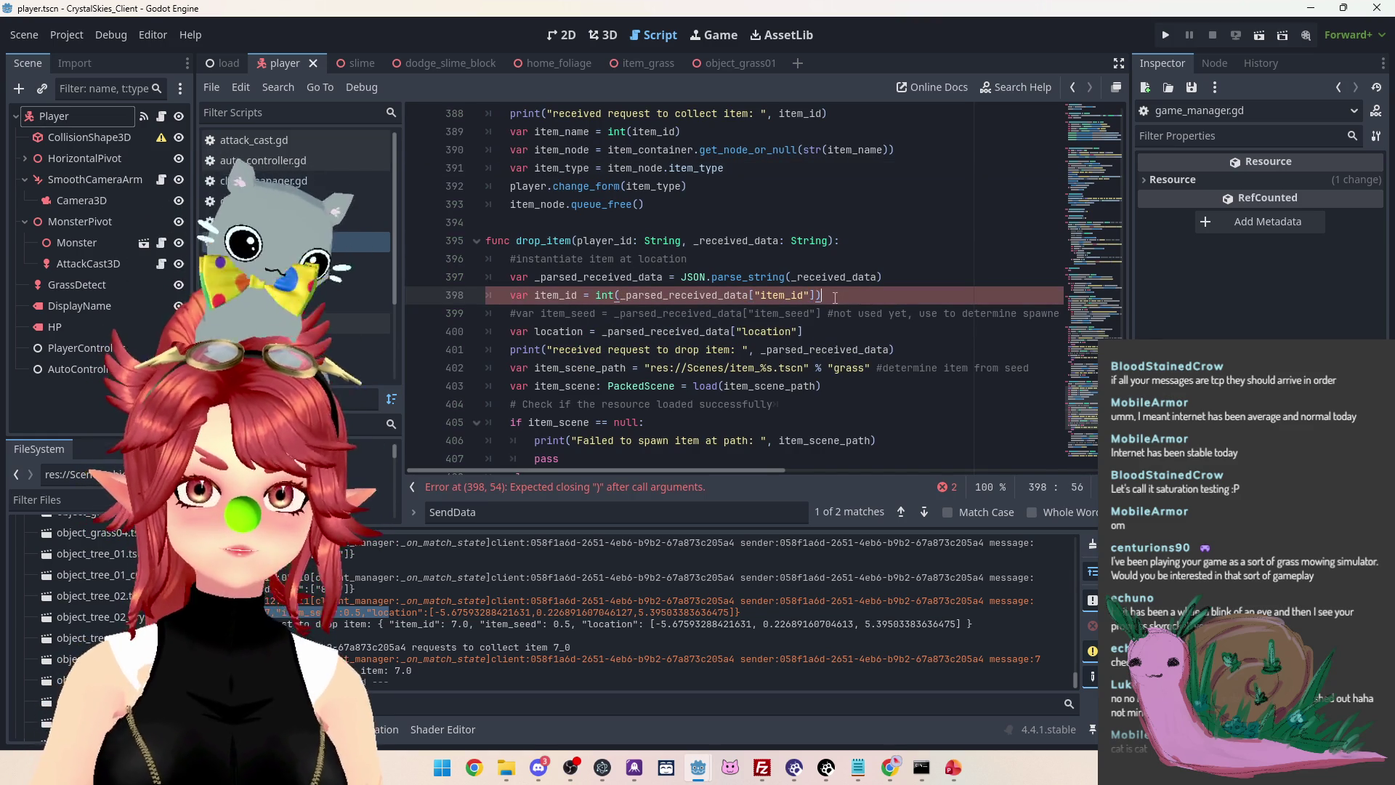
click(876, 368)
key(ctrl+s)
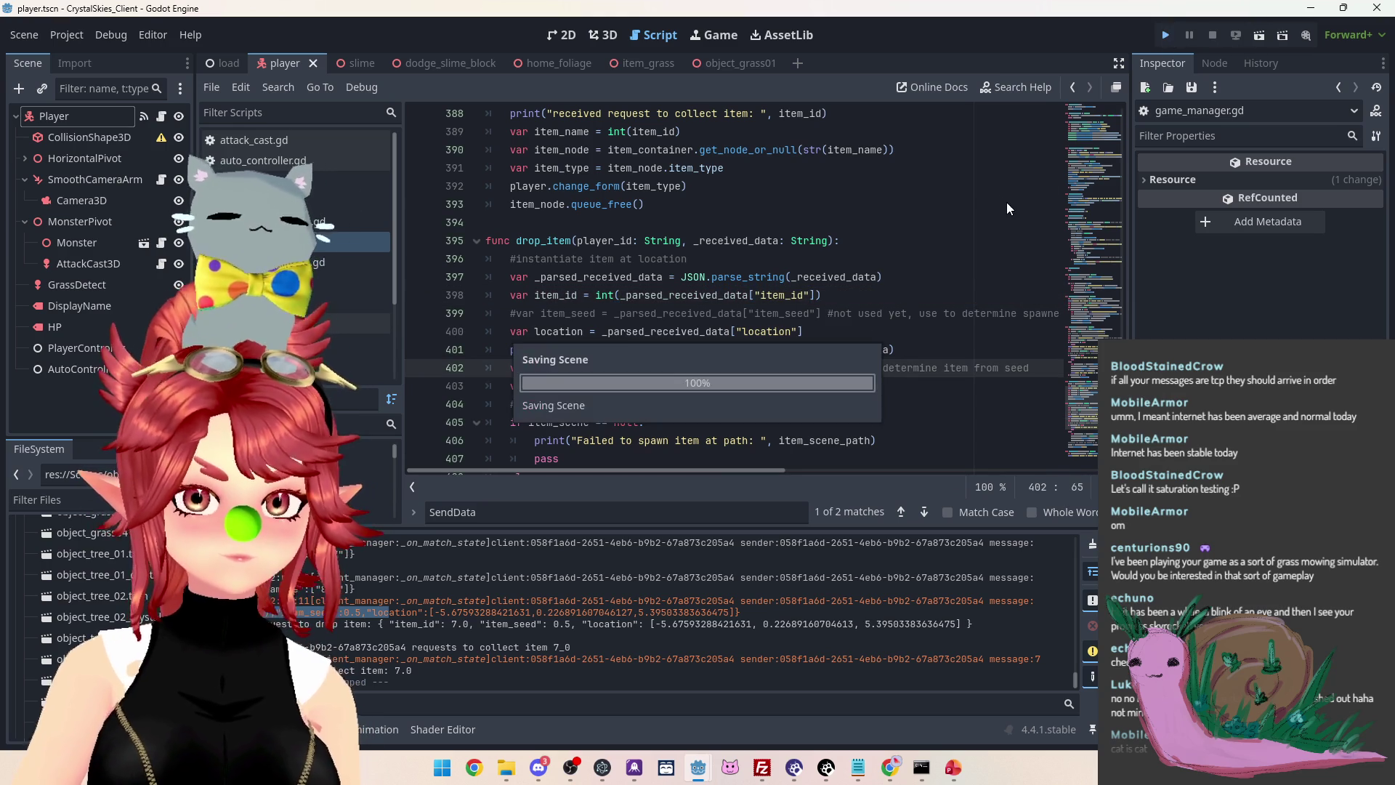
key(F5)
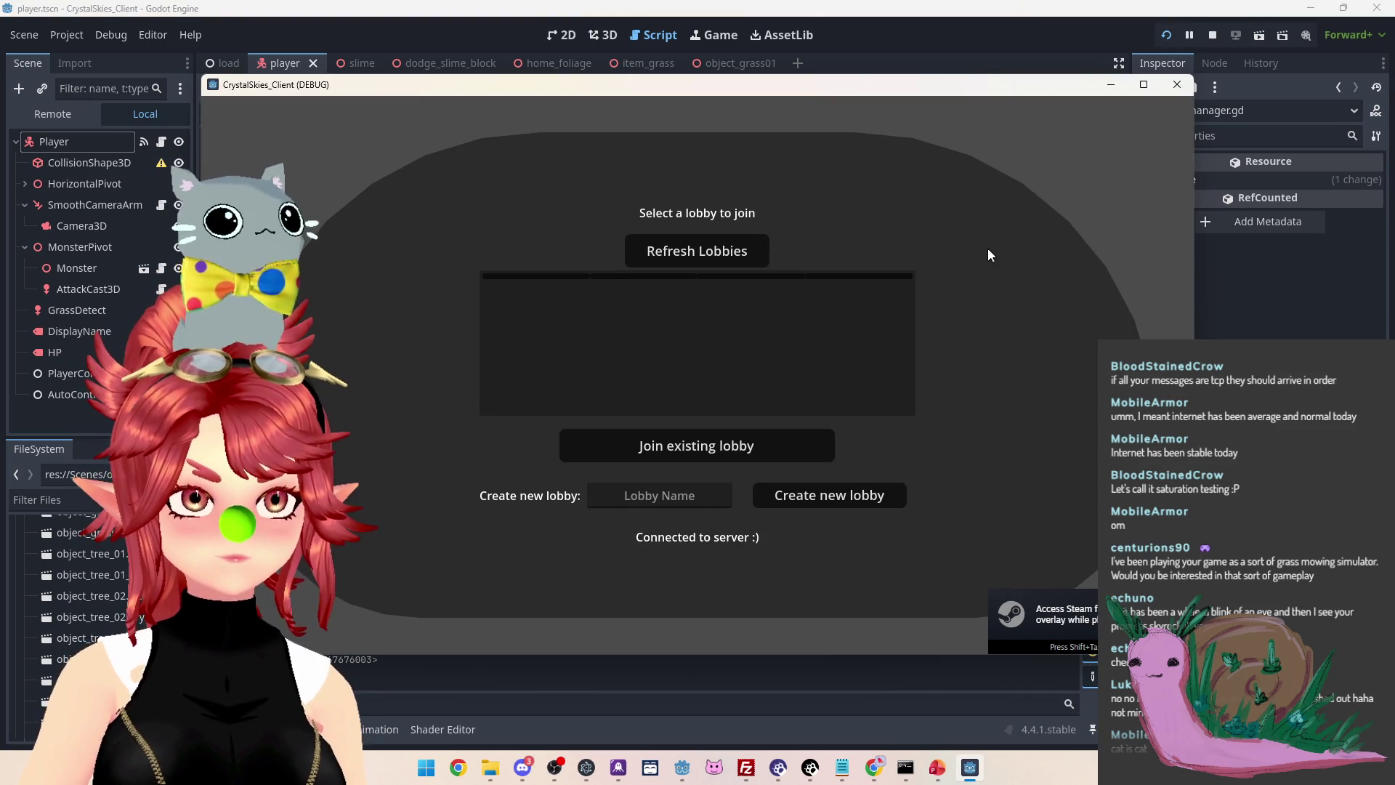
Create lobby 'asddd', drop and collect grass in game, then exit and stop the run
click(660, 495)
text(asddd)
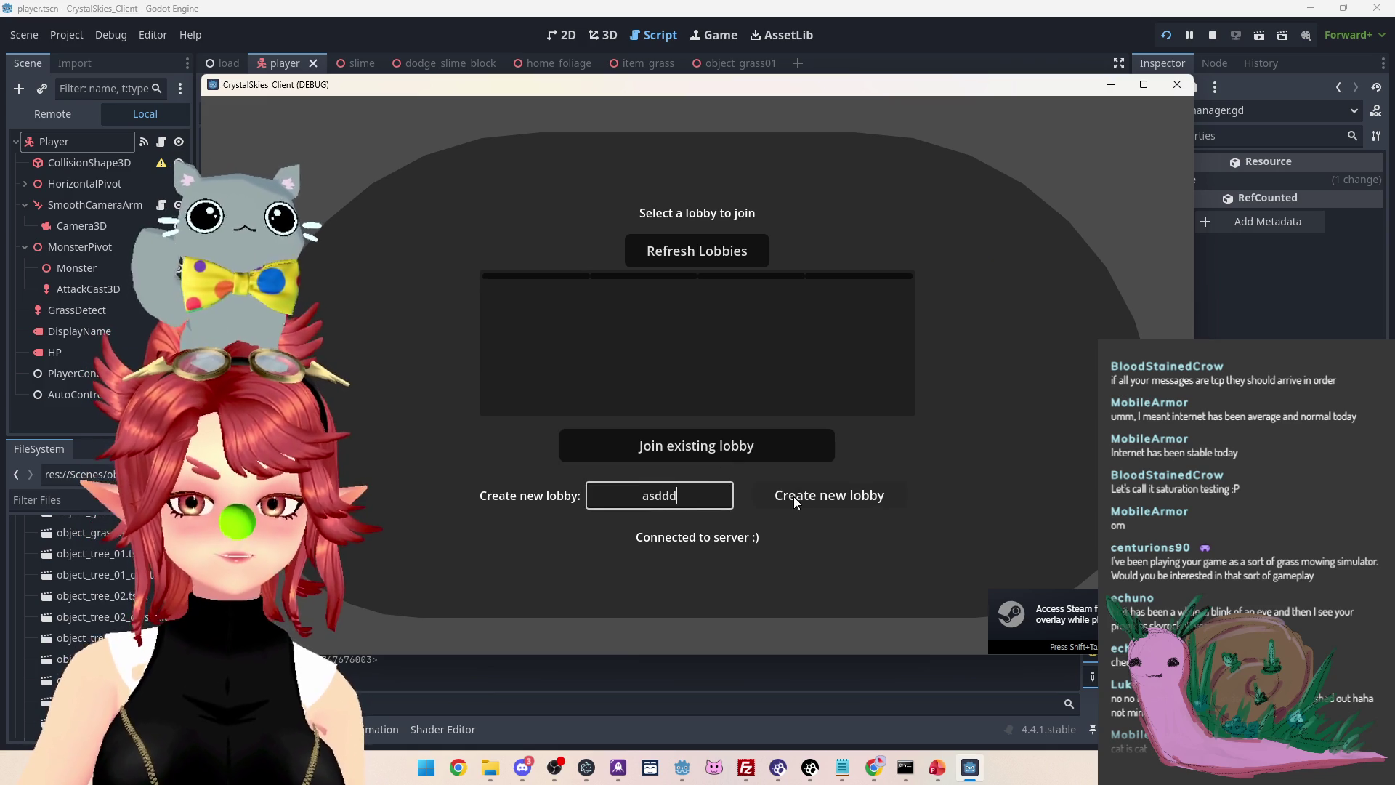
click(796, 500)
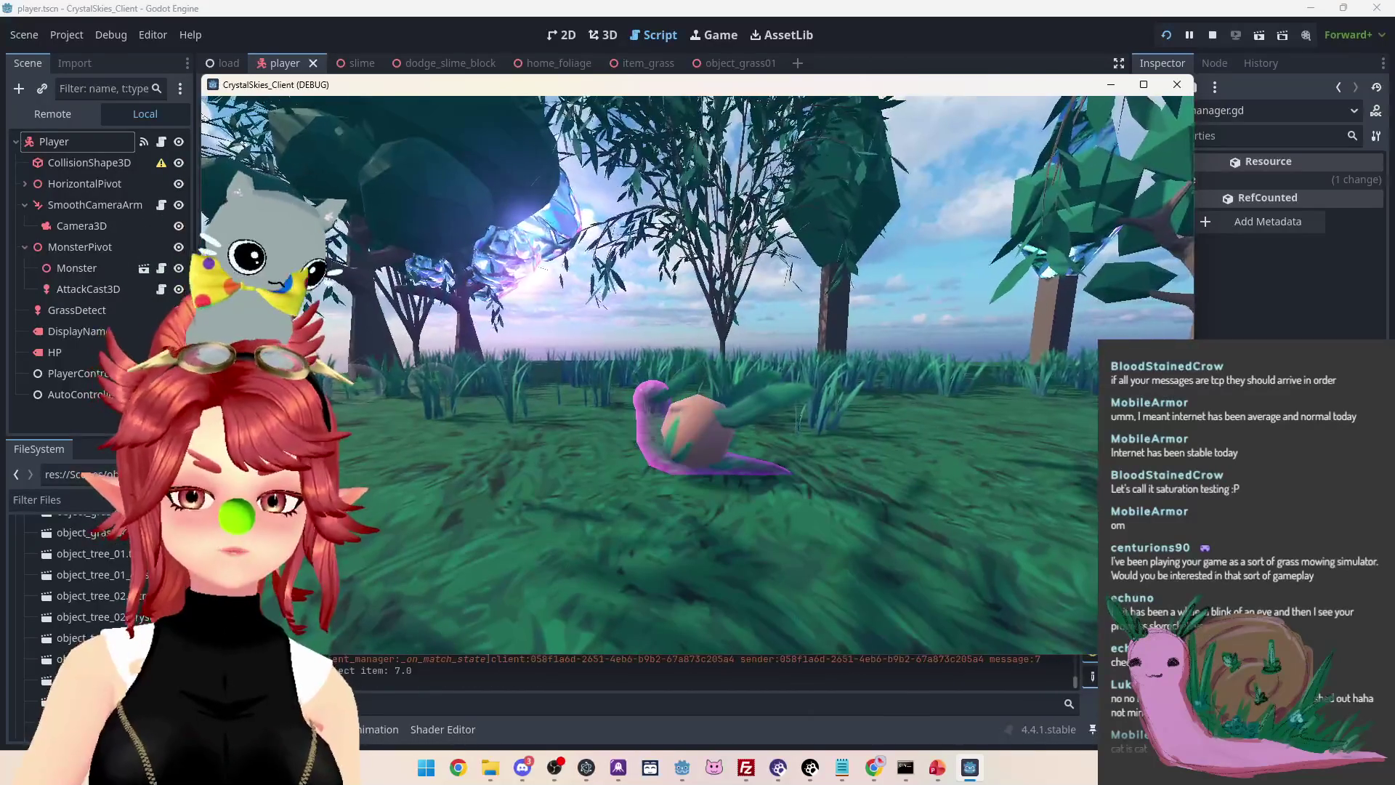
key(Escape)
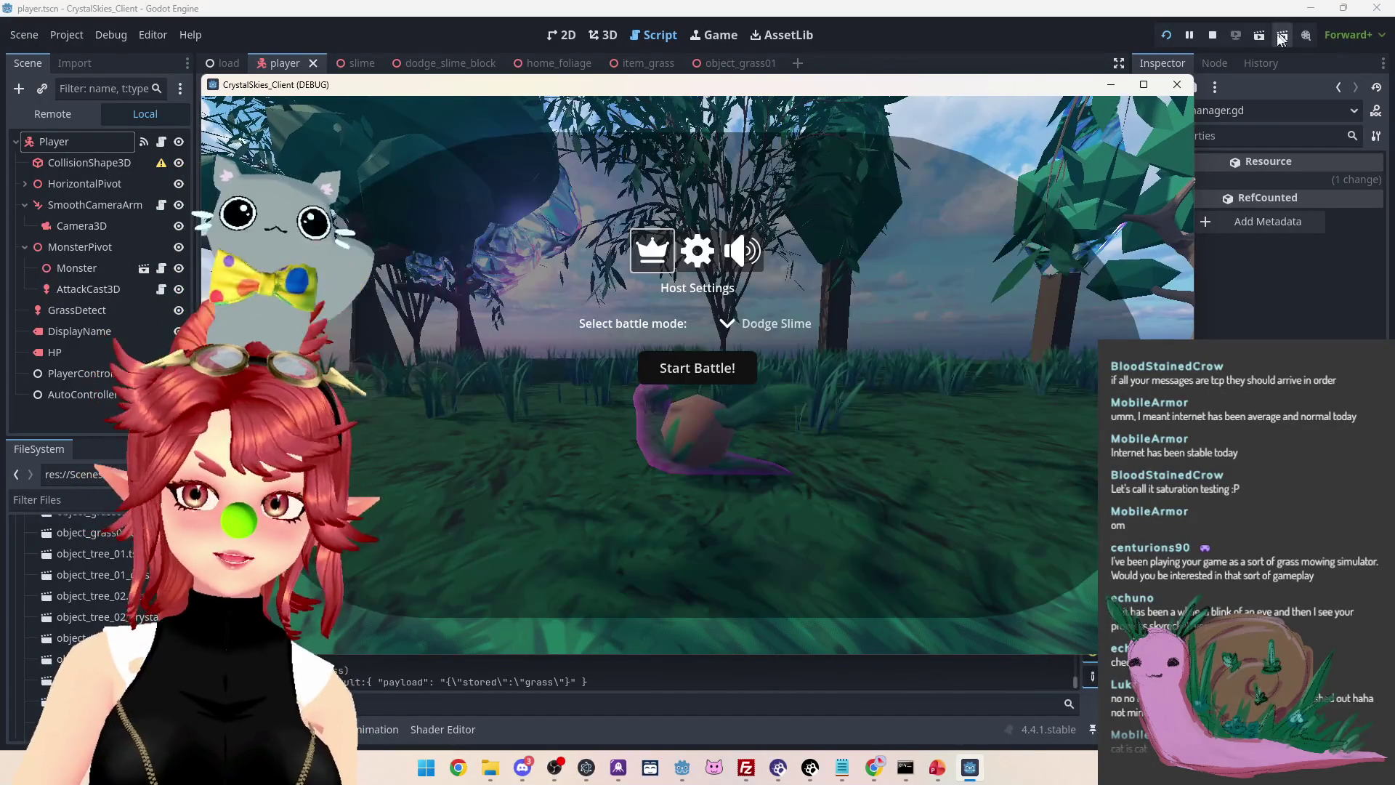
click(1212, 35)
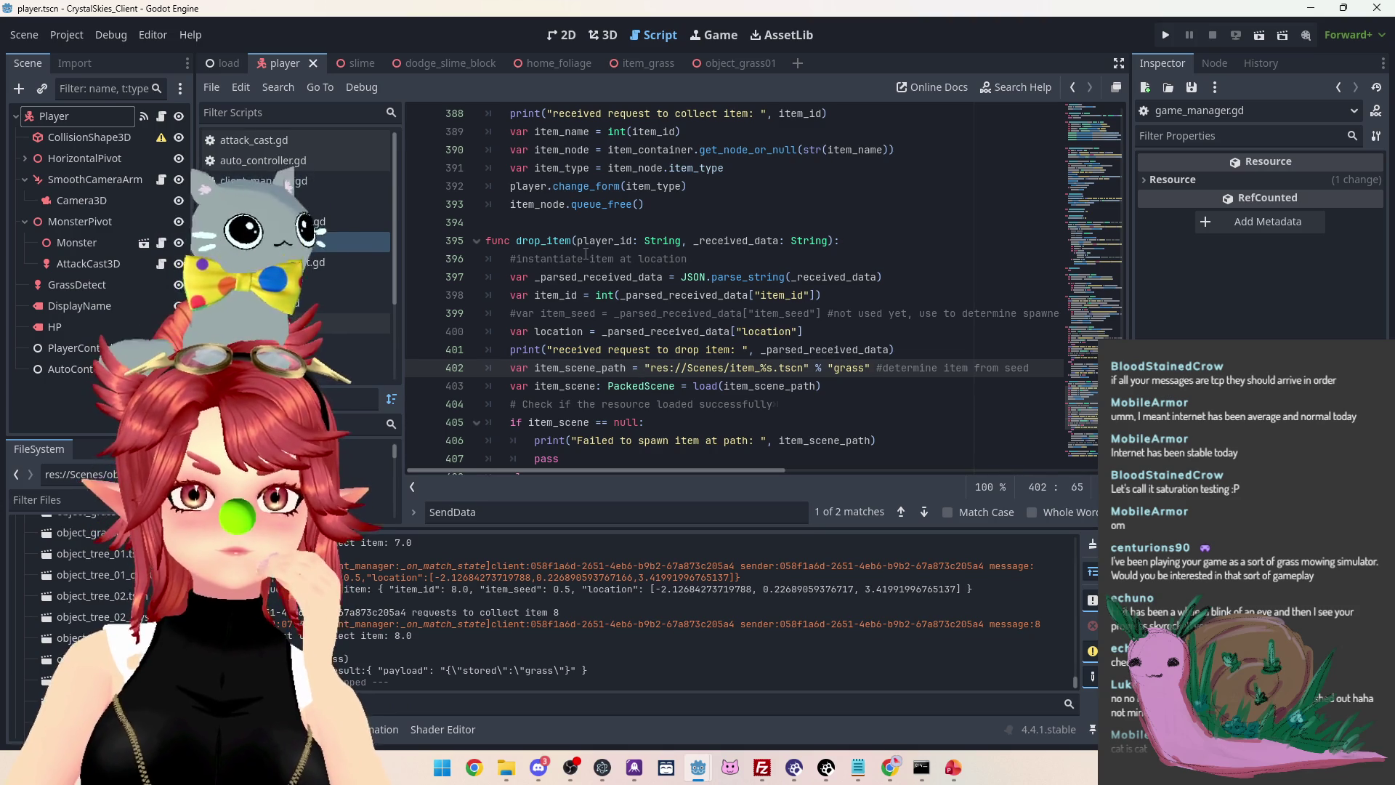
scroll(716, 411, down, 3)
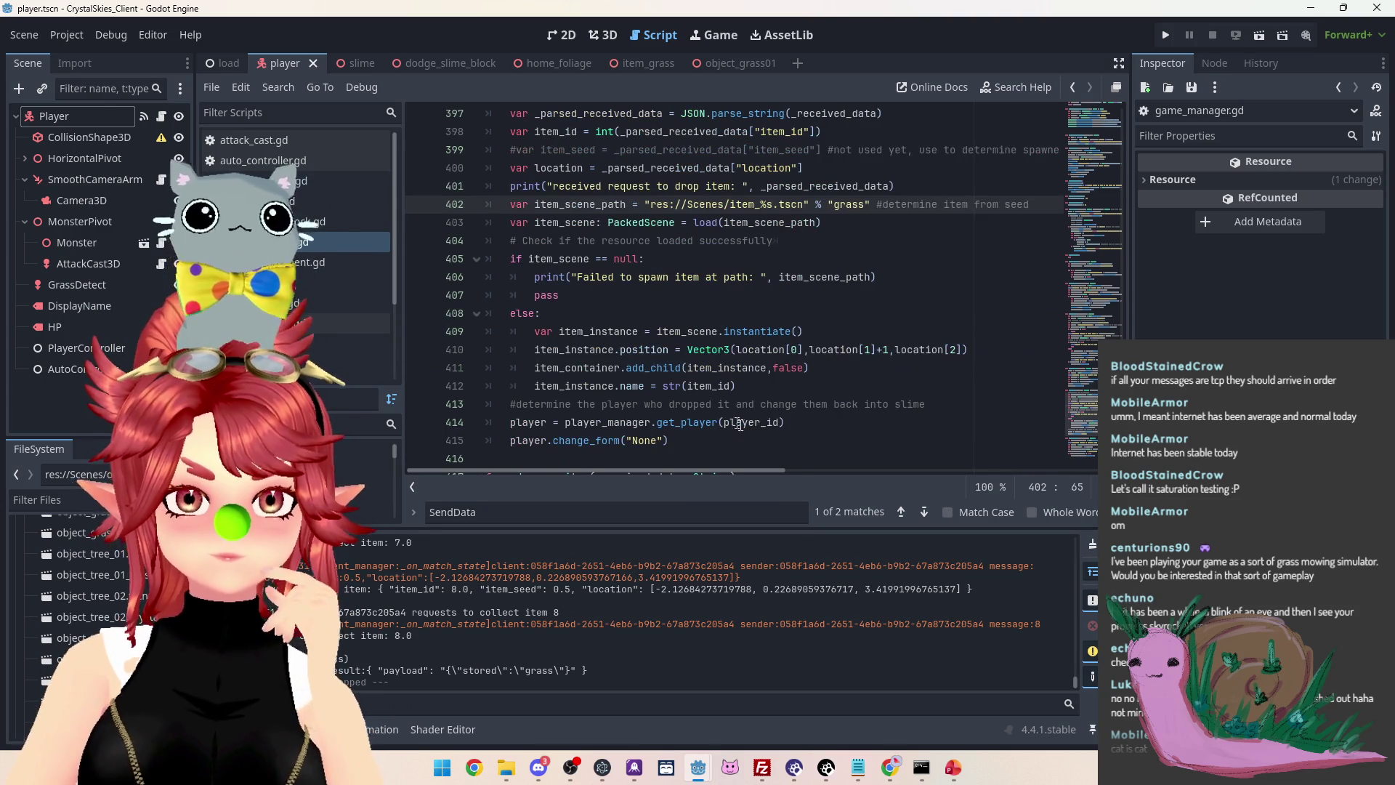
scroll(571, 246, up, 1)
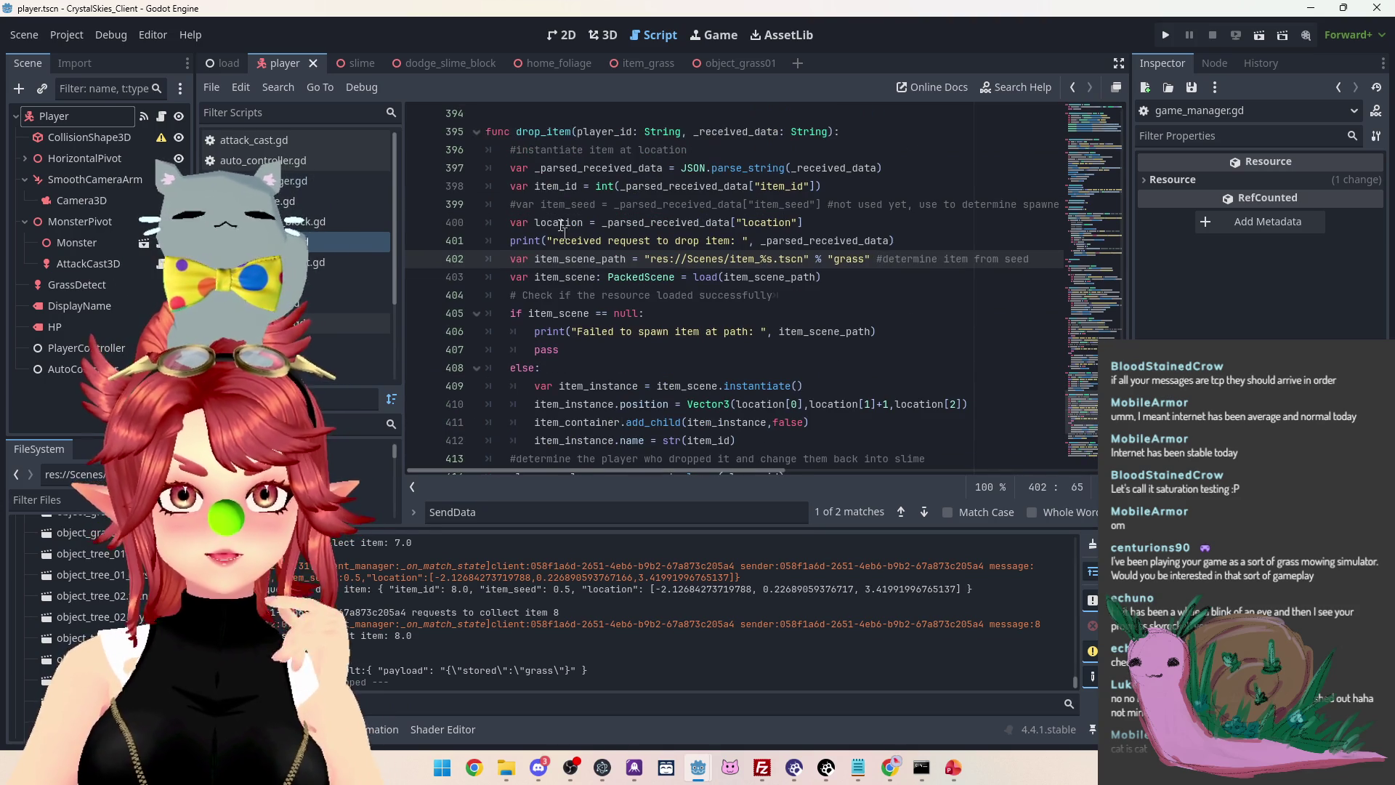
scroll(664, 423, down, 1)
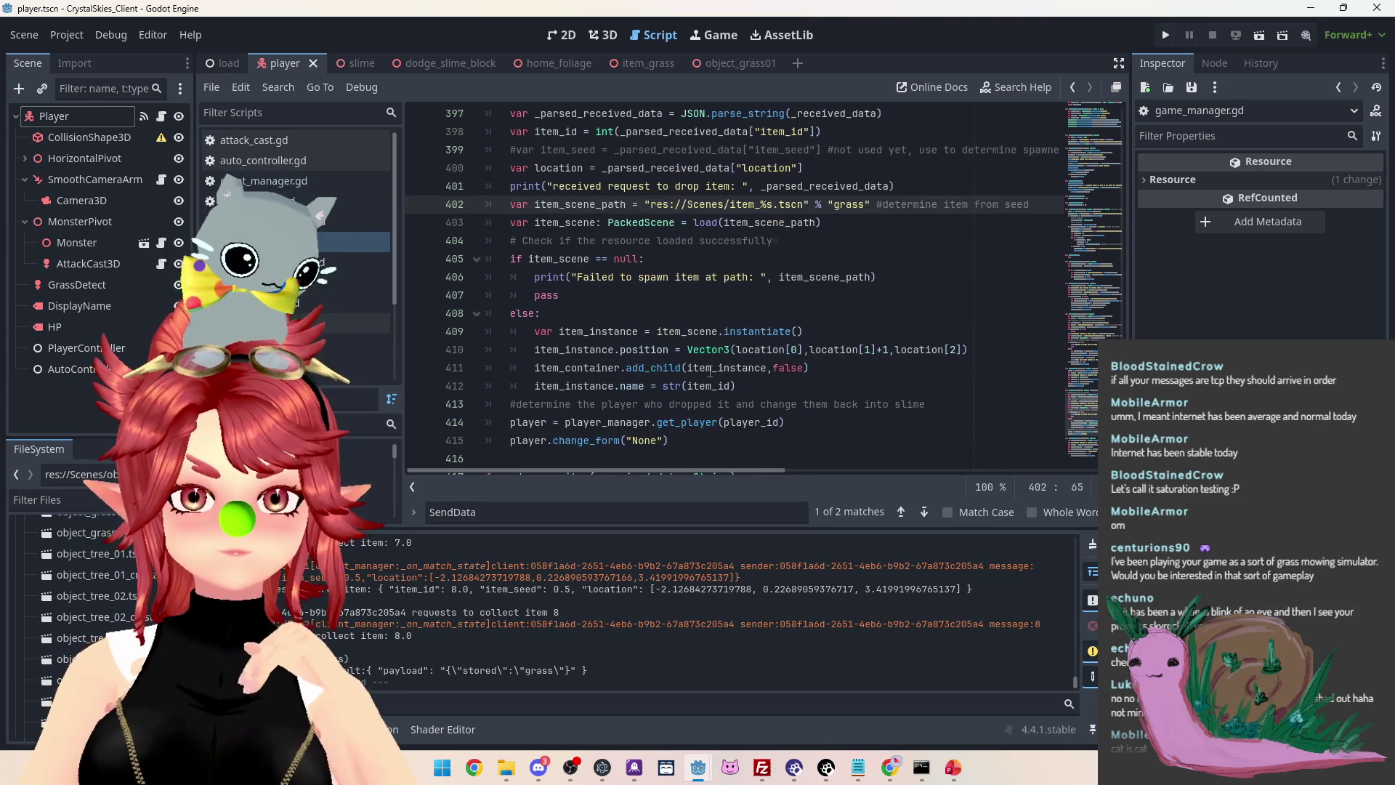
scroll(808, 379, down, 2)
scroll(824, 389, up, 2)
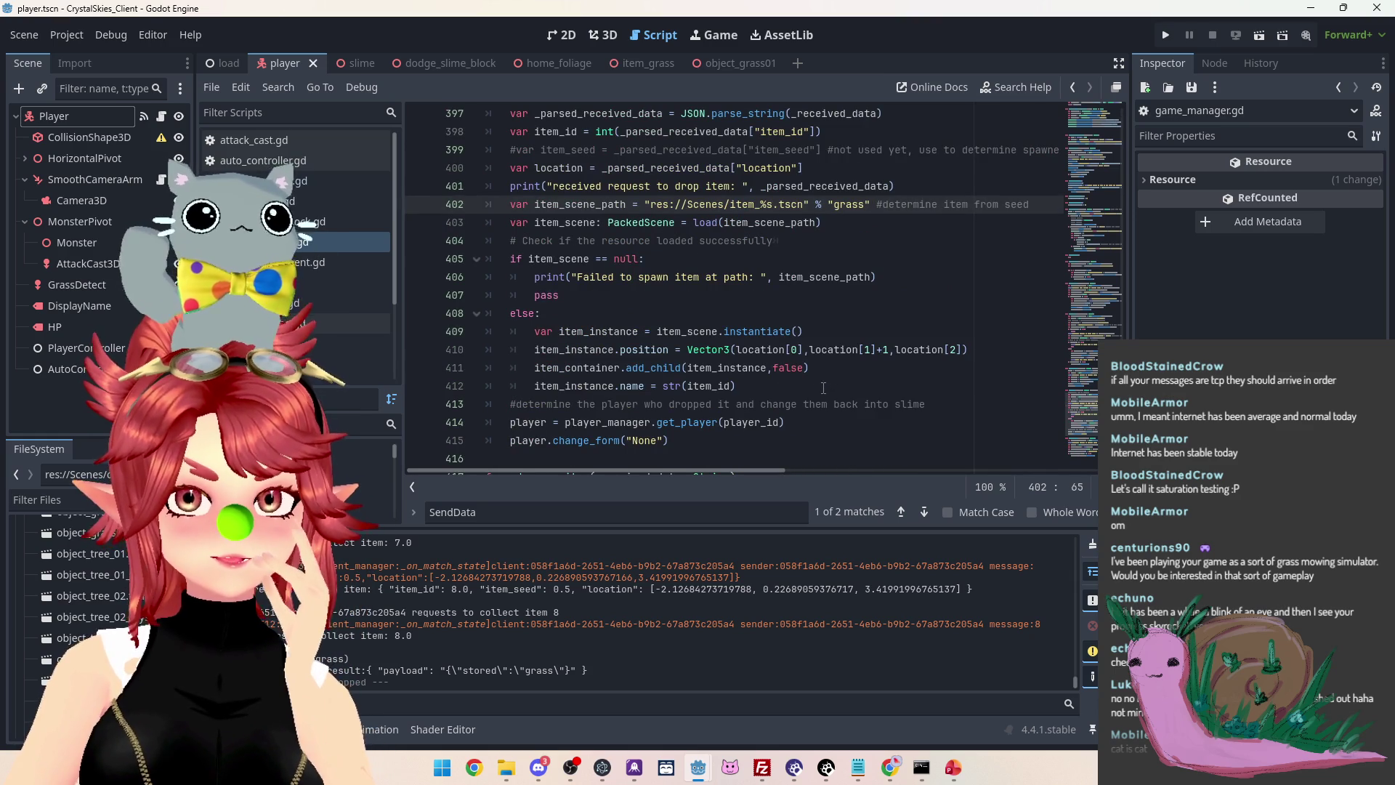
click(645, 67)
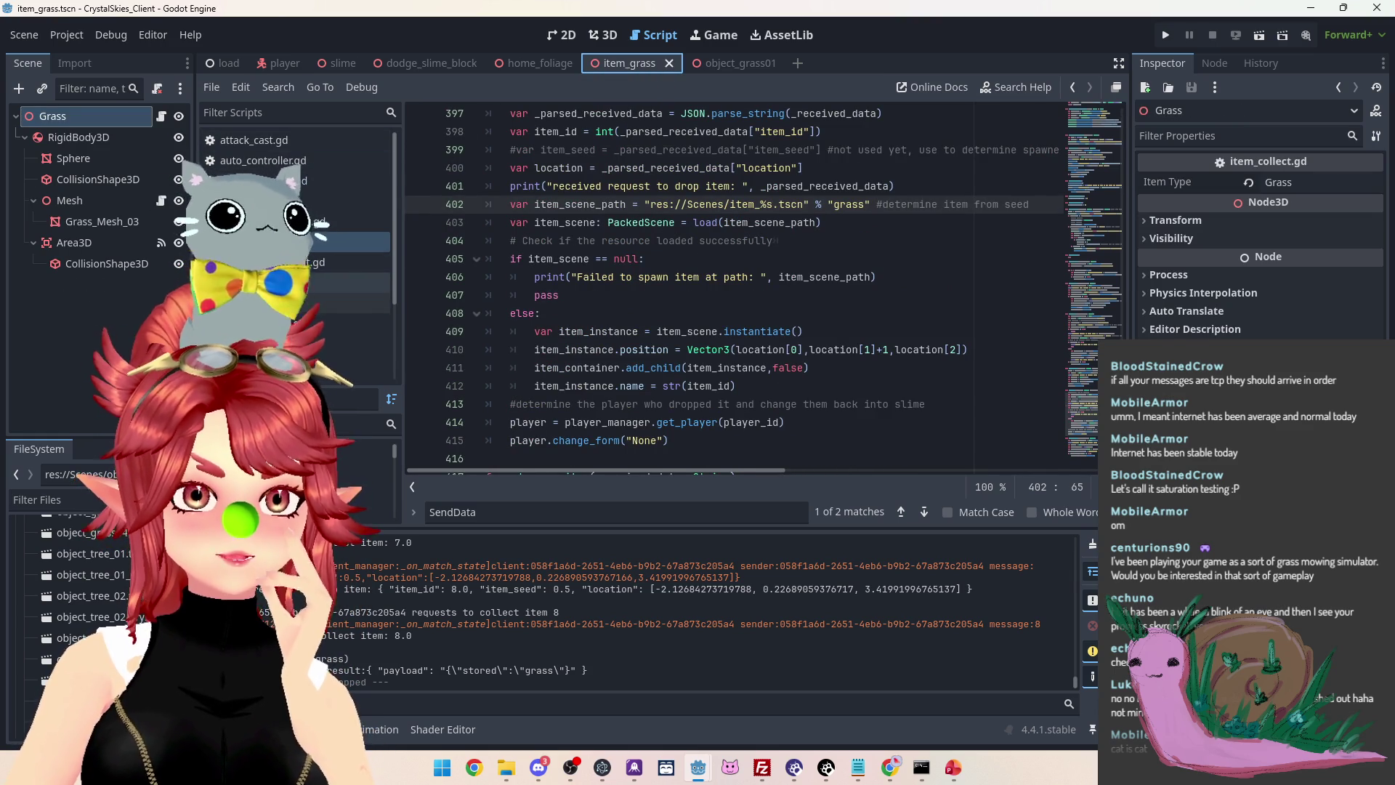
Add an empty func _ready(): above the area-entered function, then switch to the Slime project
click(610, 208)
key(Return)
key(Return)
key(Return)
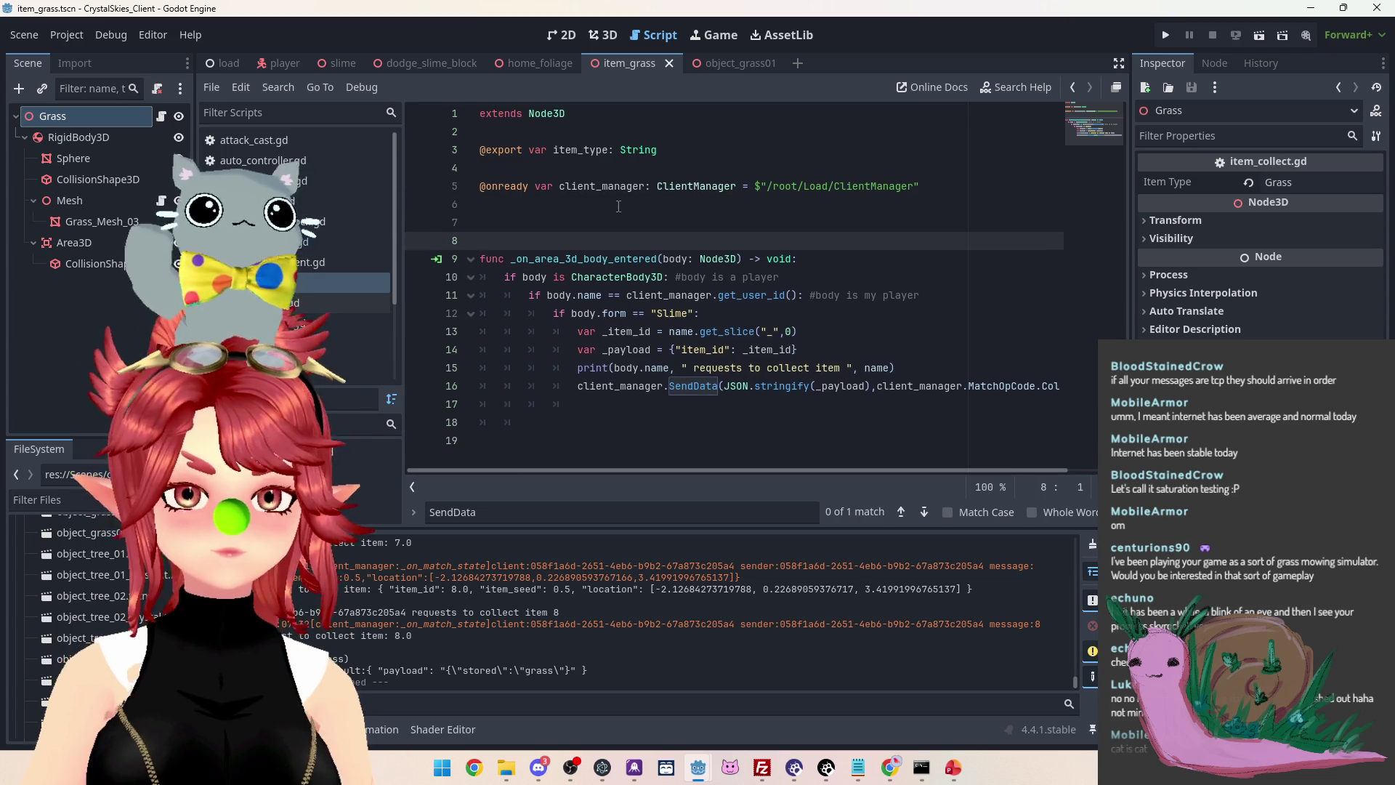
key(Up)
text(fun)
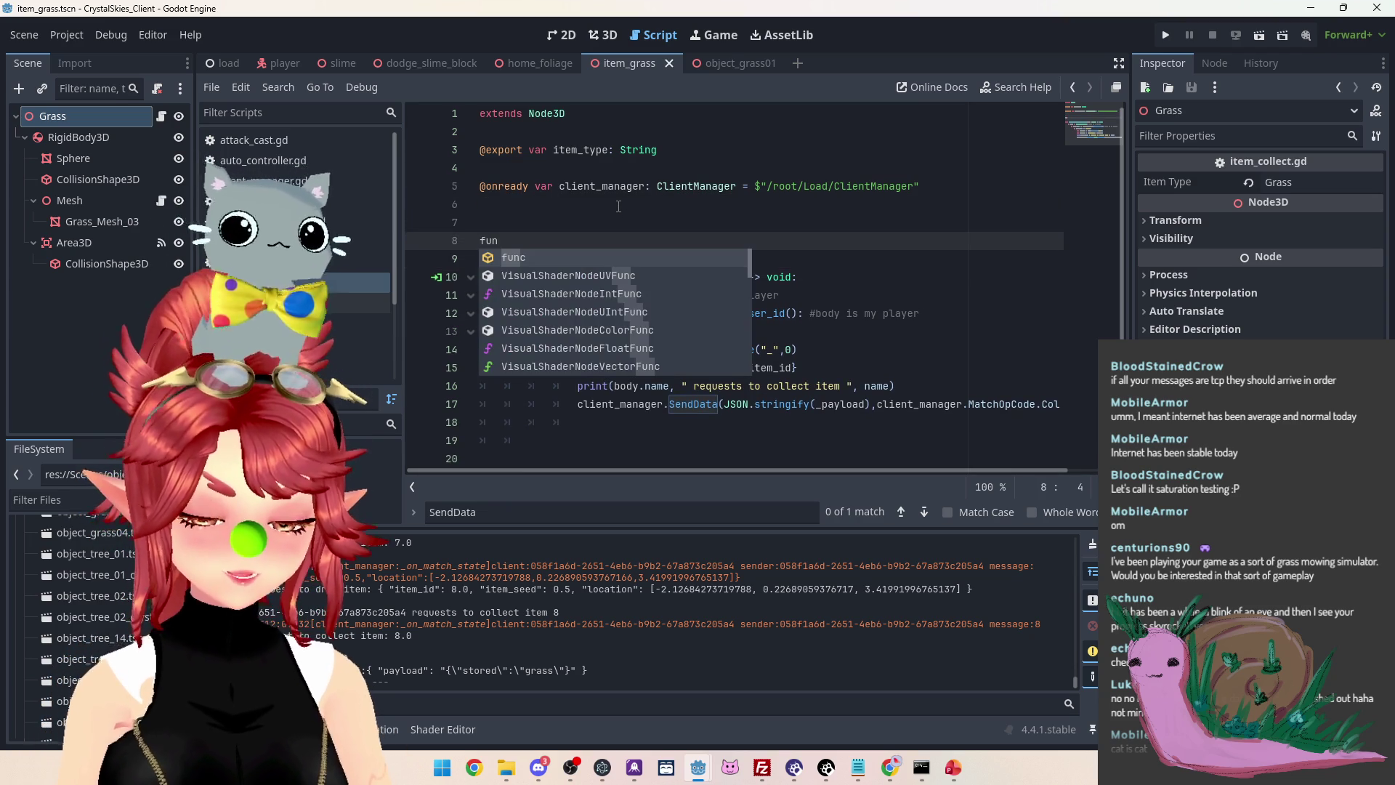
text(c _redy)
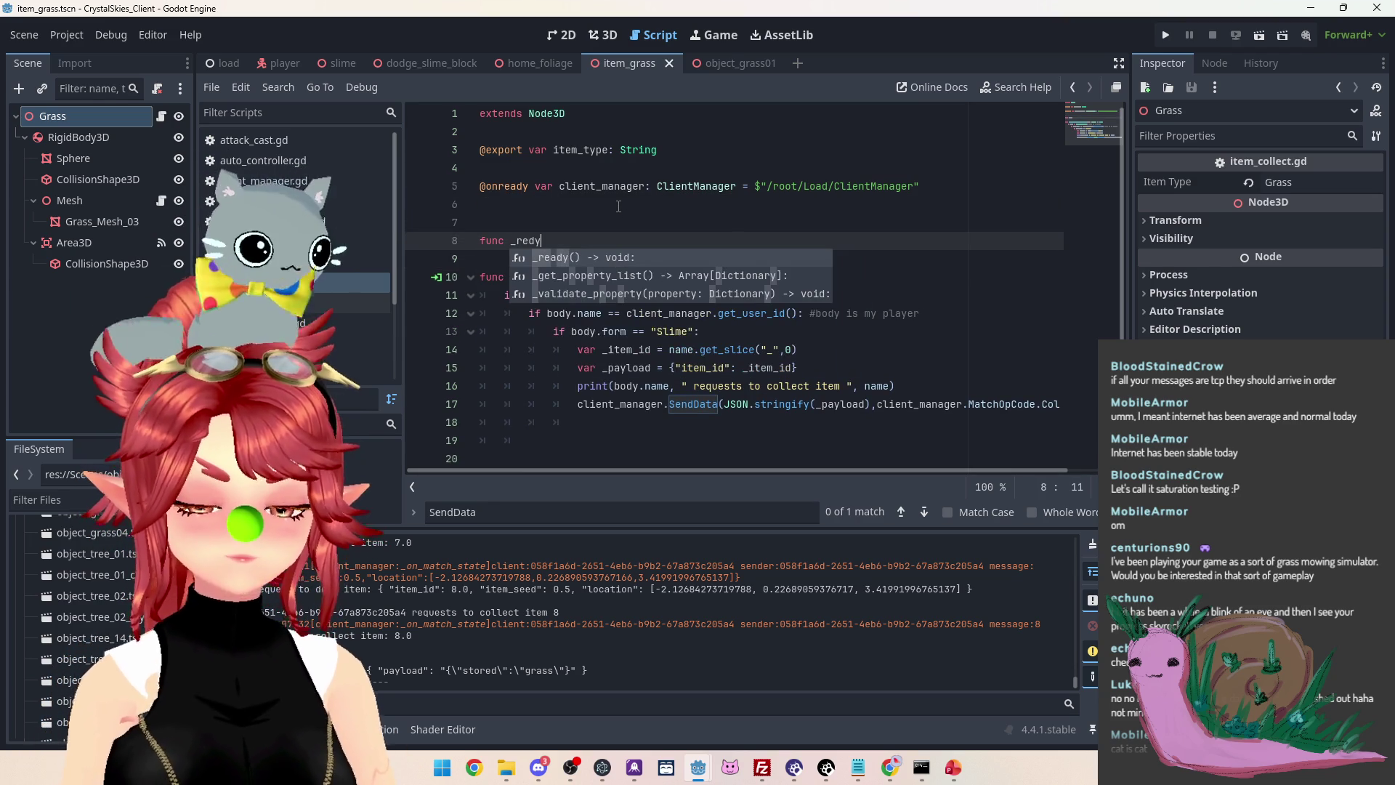
key(BackSpace)
key(BackSpace)
text(ady)
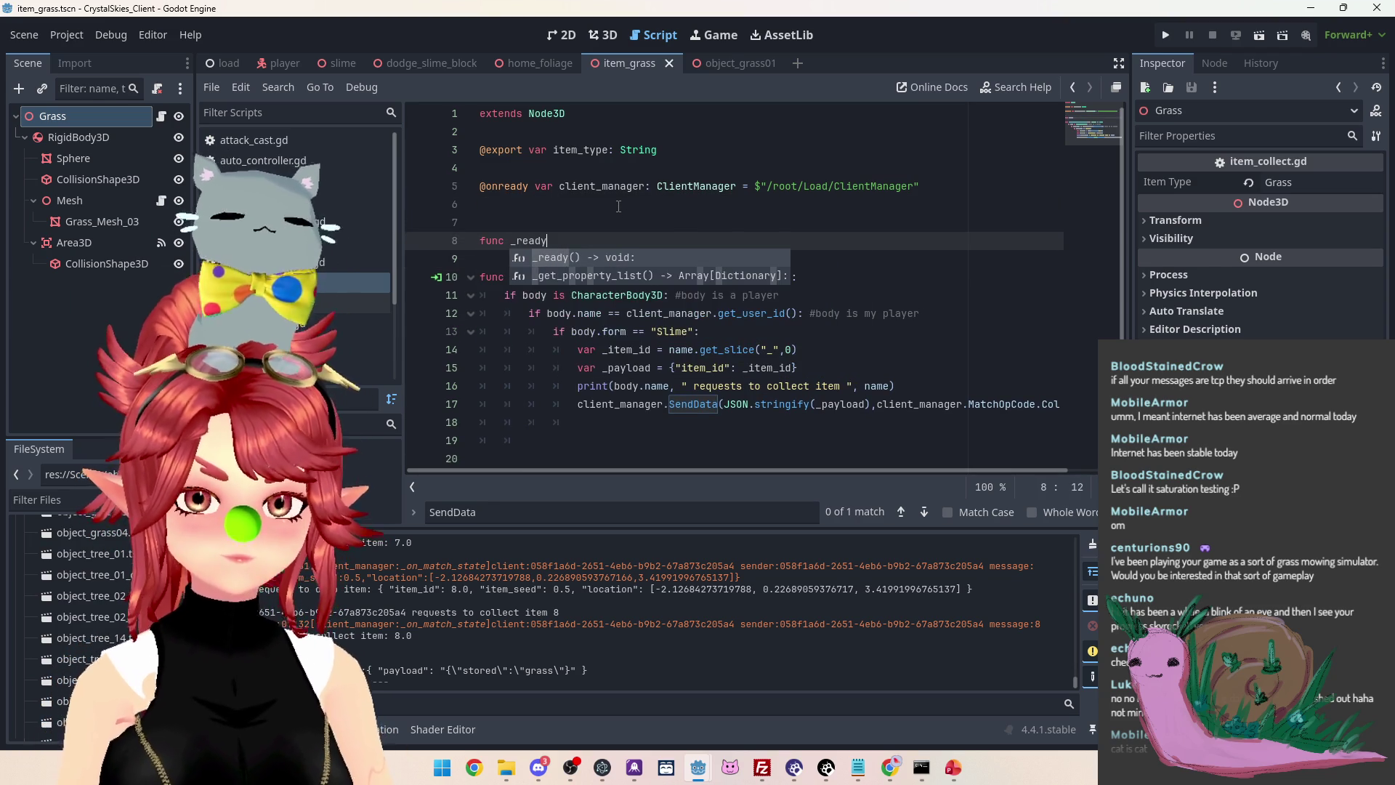
key(Return)
text(:)
key(Return)
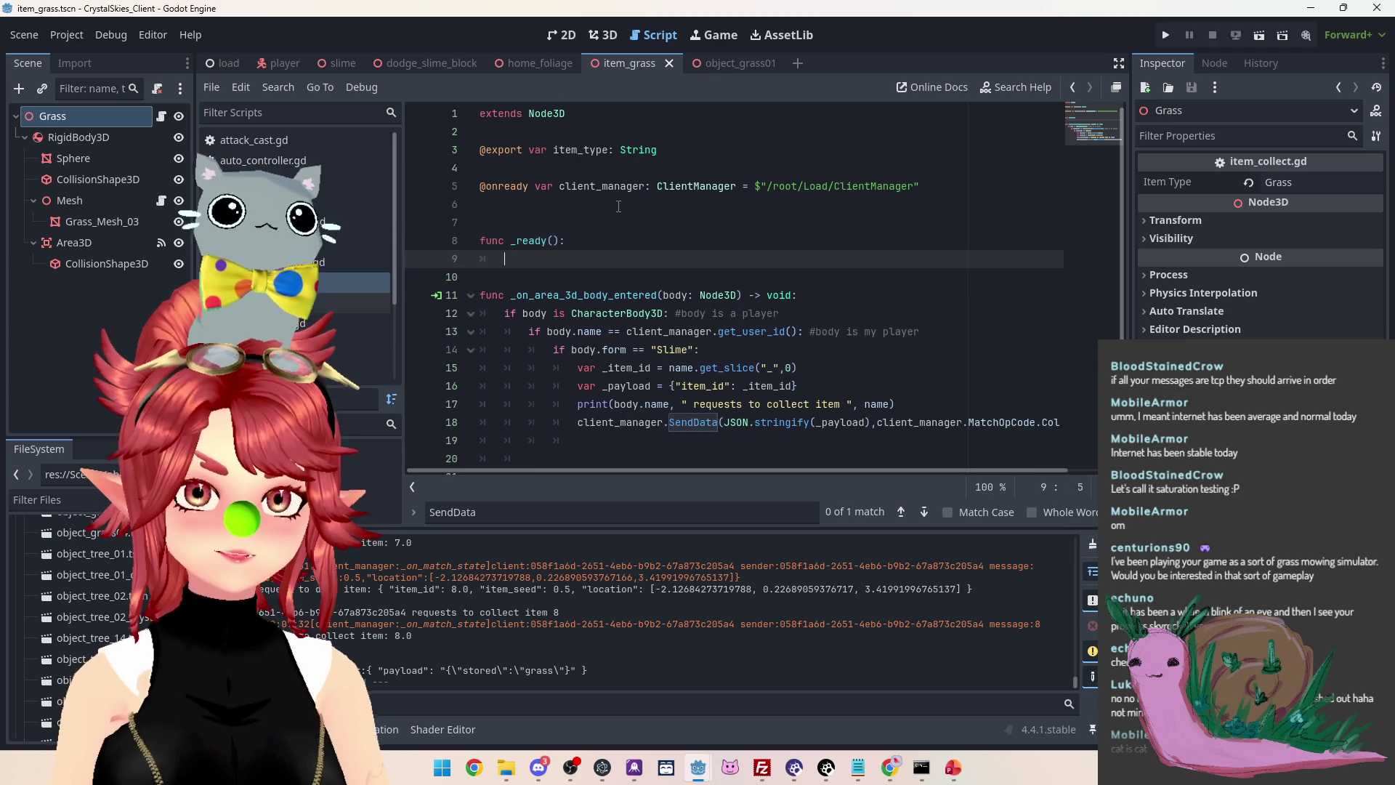
mouse_move(698, 768)
click(778, 698)
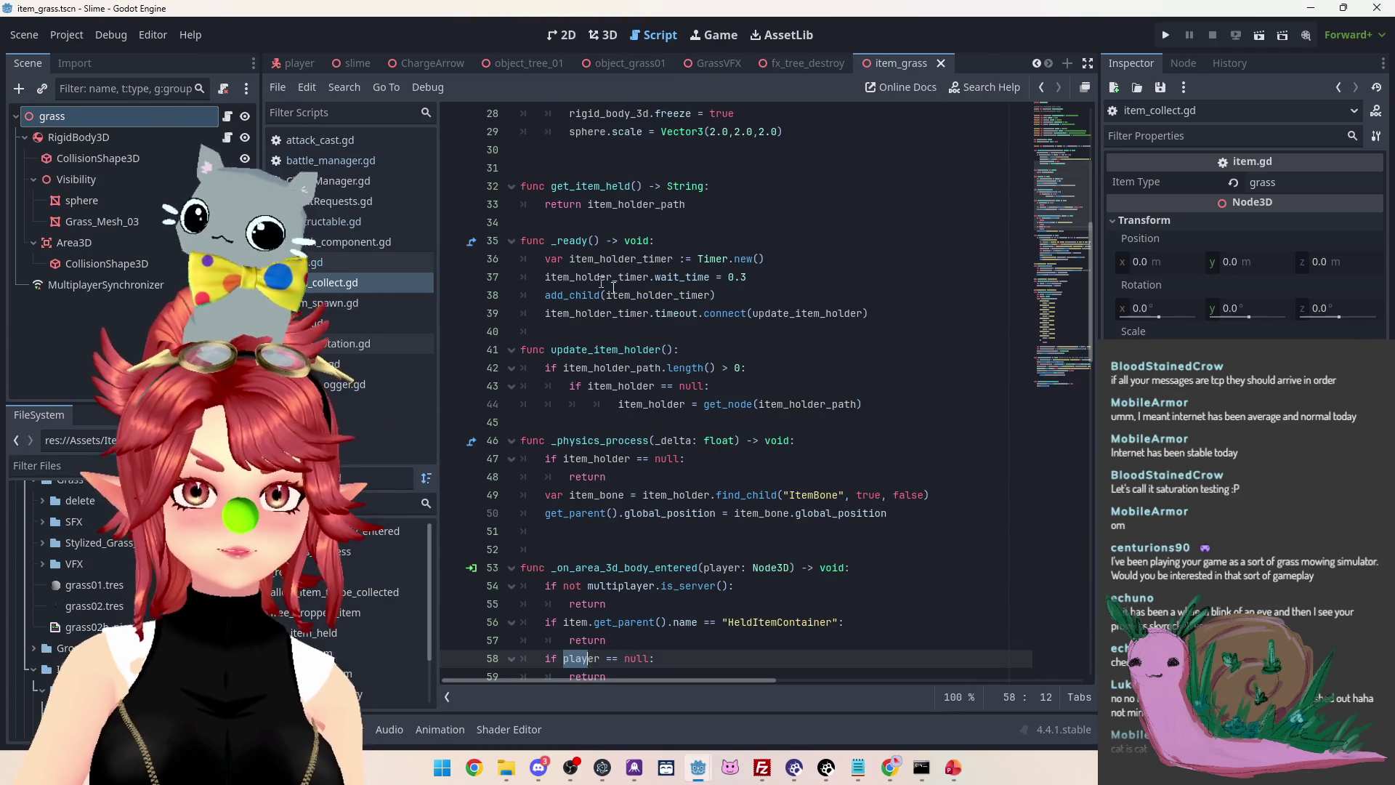
Copy the Slime project's 0.3 s timer setup (lines 36–39) and return to CrystalSkies_Client
scroll(878, 436, up, 10)
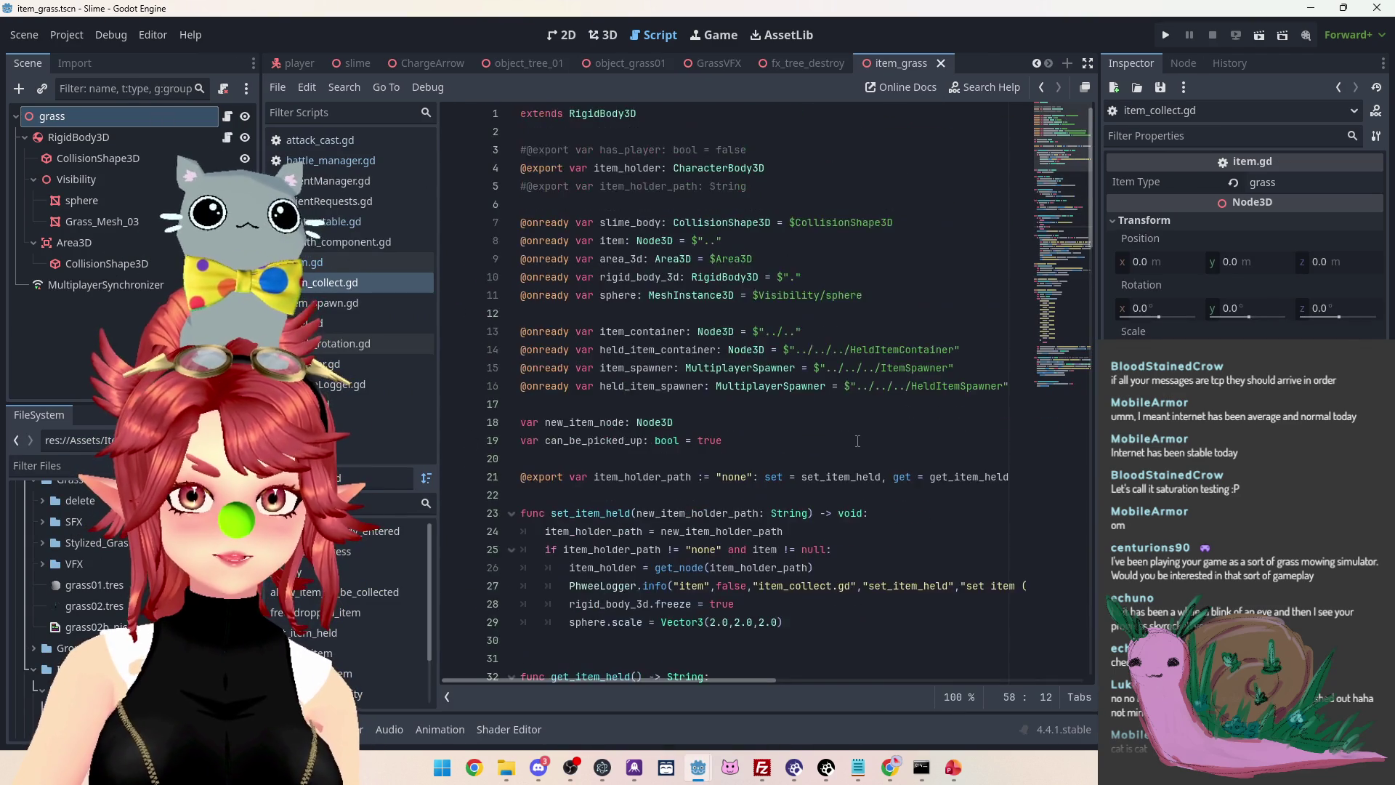
scroll(565, 303, down, 5)
scroll(633, 294, down, 3)
click(899, 370)
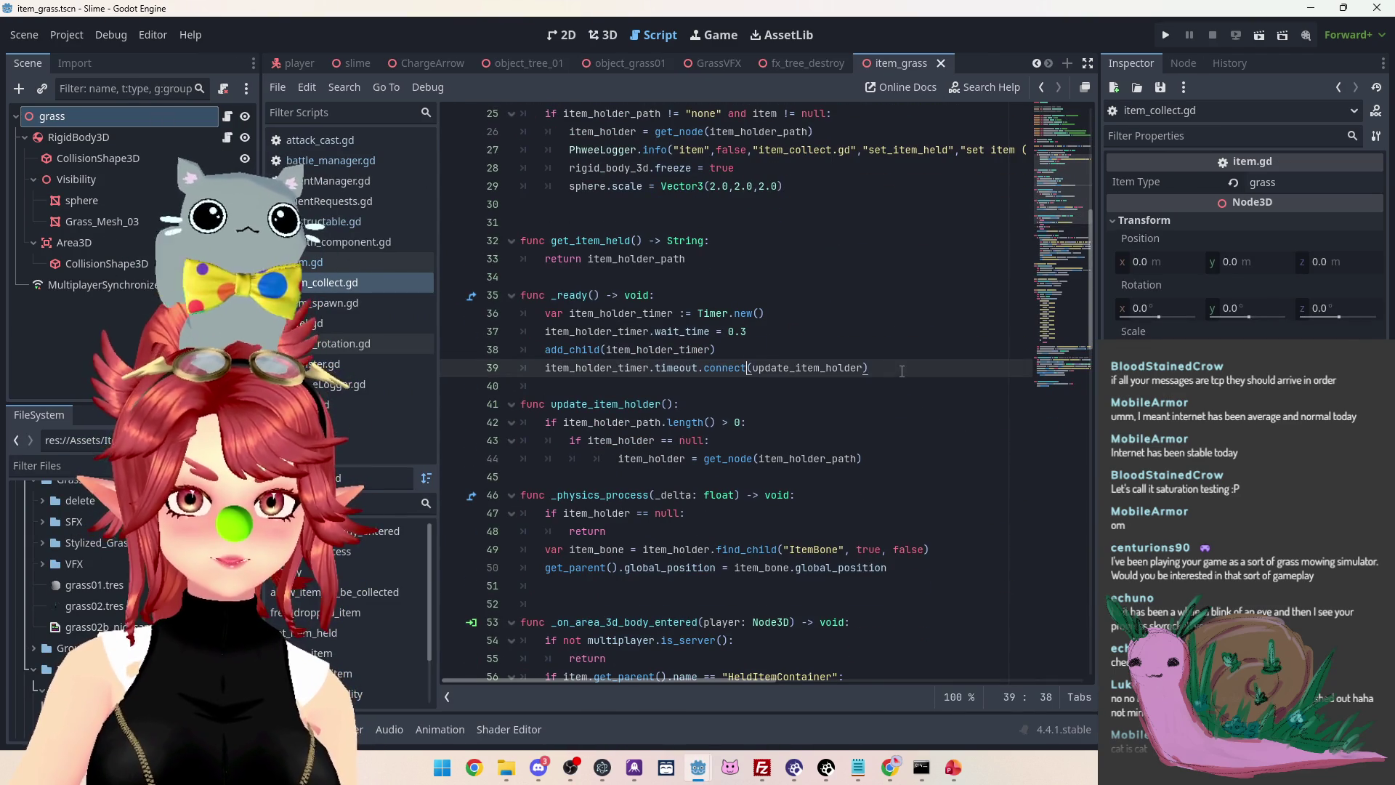
mouse_move(899, 369)
mouse_down()
mouse_move(720, 350)
mouse_move(718, 368)
mouse_move(538, 313)
mouse_move(739, 368)
mouse_move(796, 368)
mouse_move(546, 315)
mouse_up()
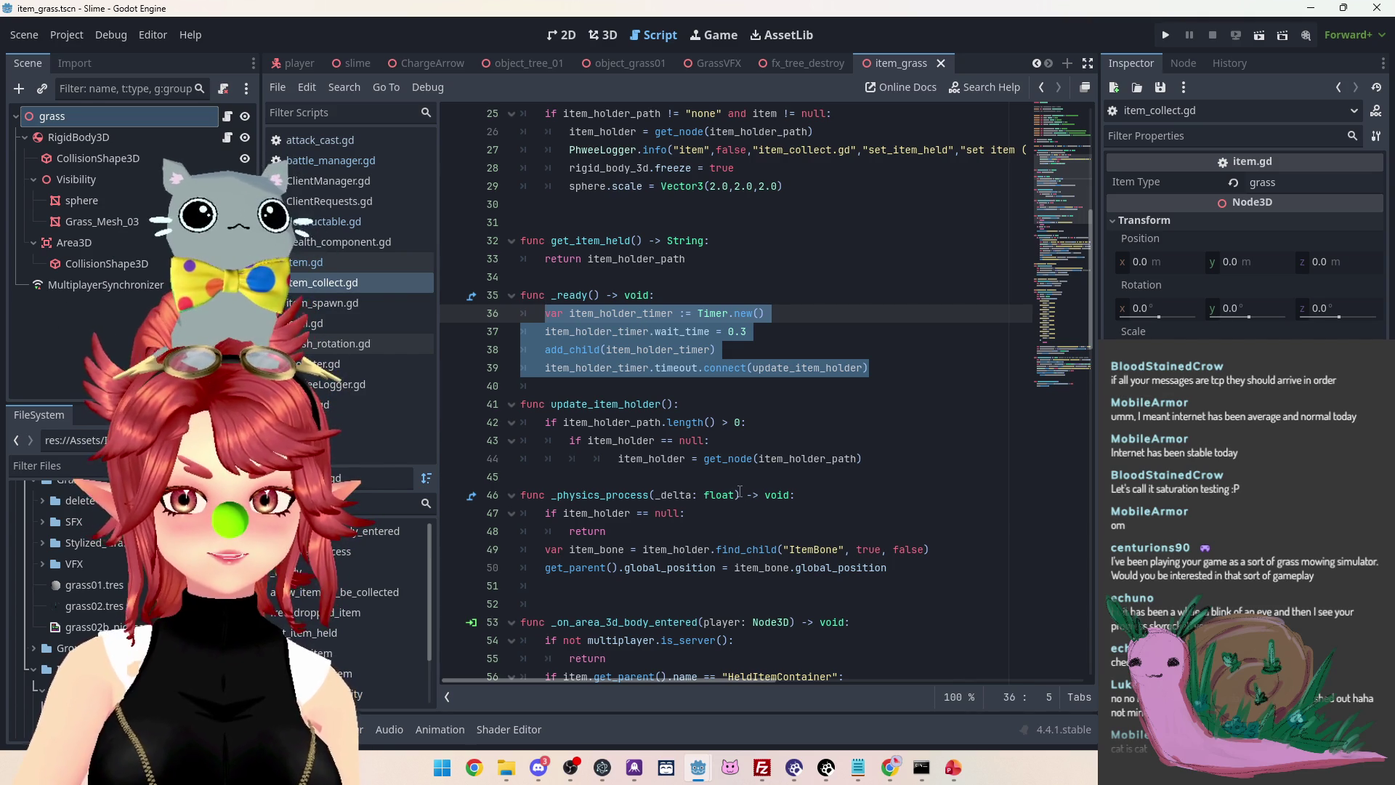
mouse_move(696, 770)
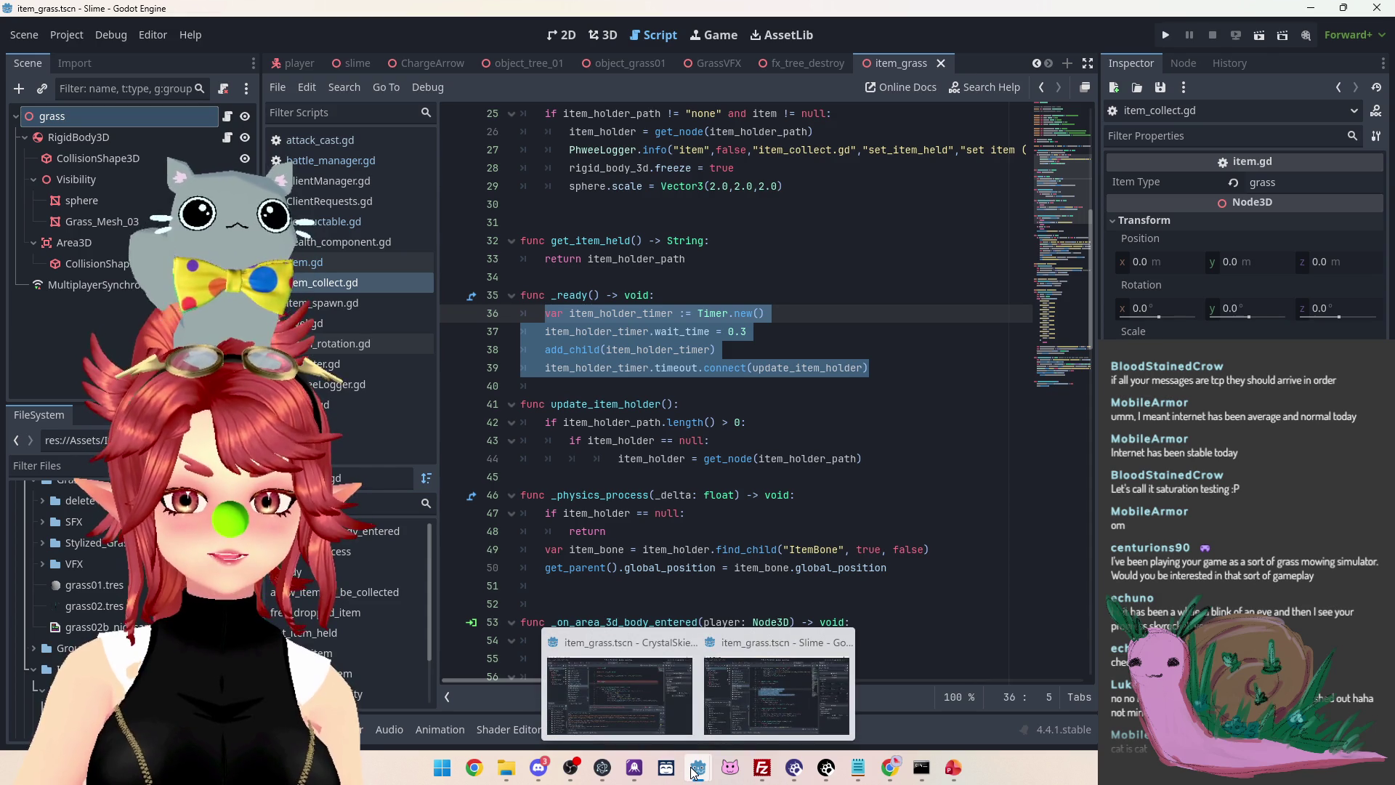
click(626, 713)
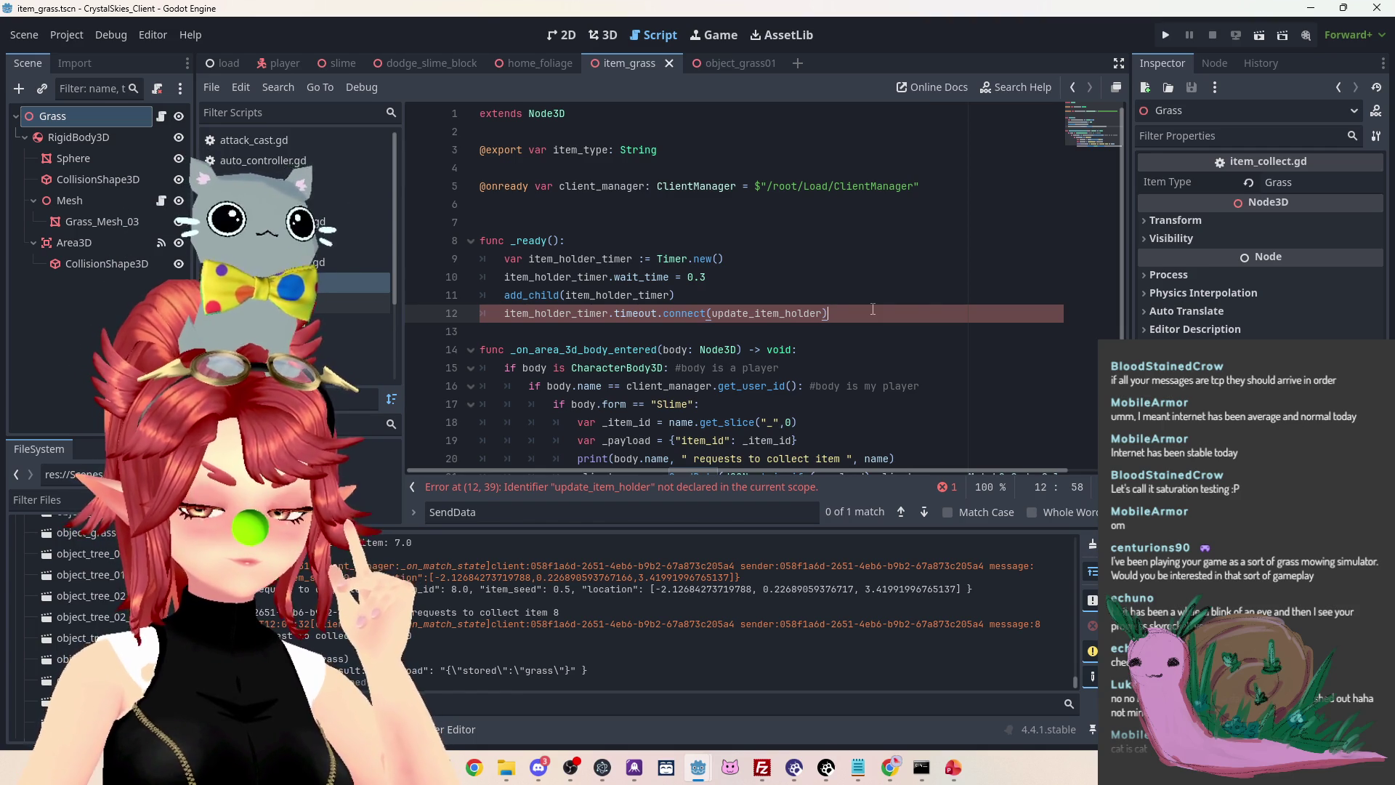
Declare 'var collectable = false' on a new line 6, then select the pasted _ready block
click(942, 194)
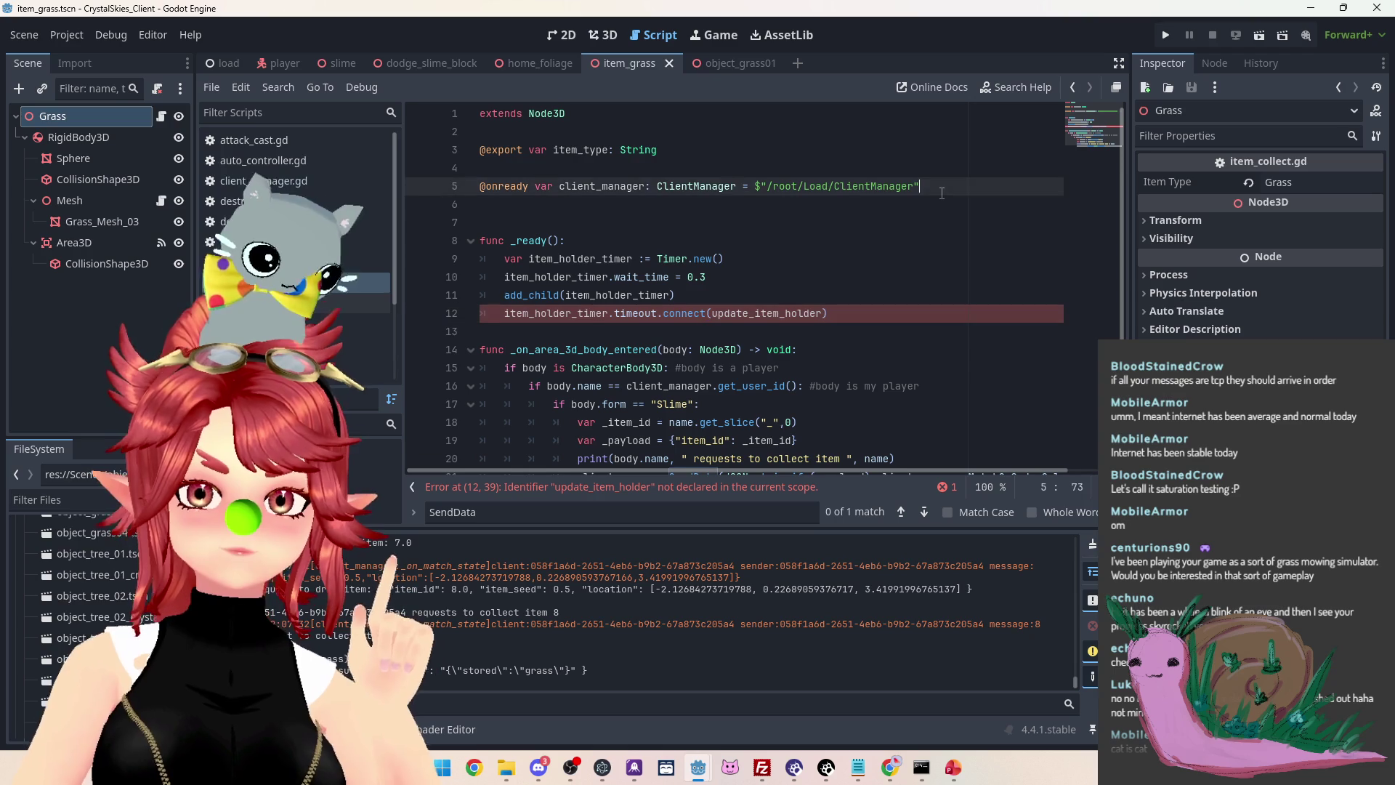
click(937, 202)
key(Return)
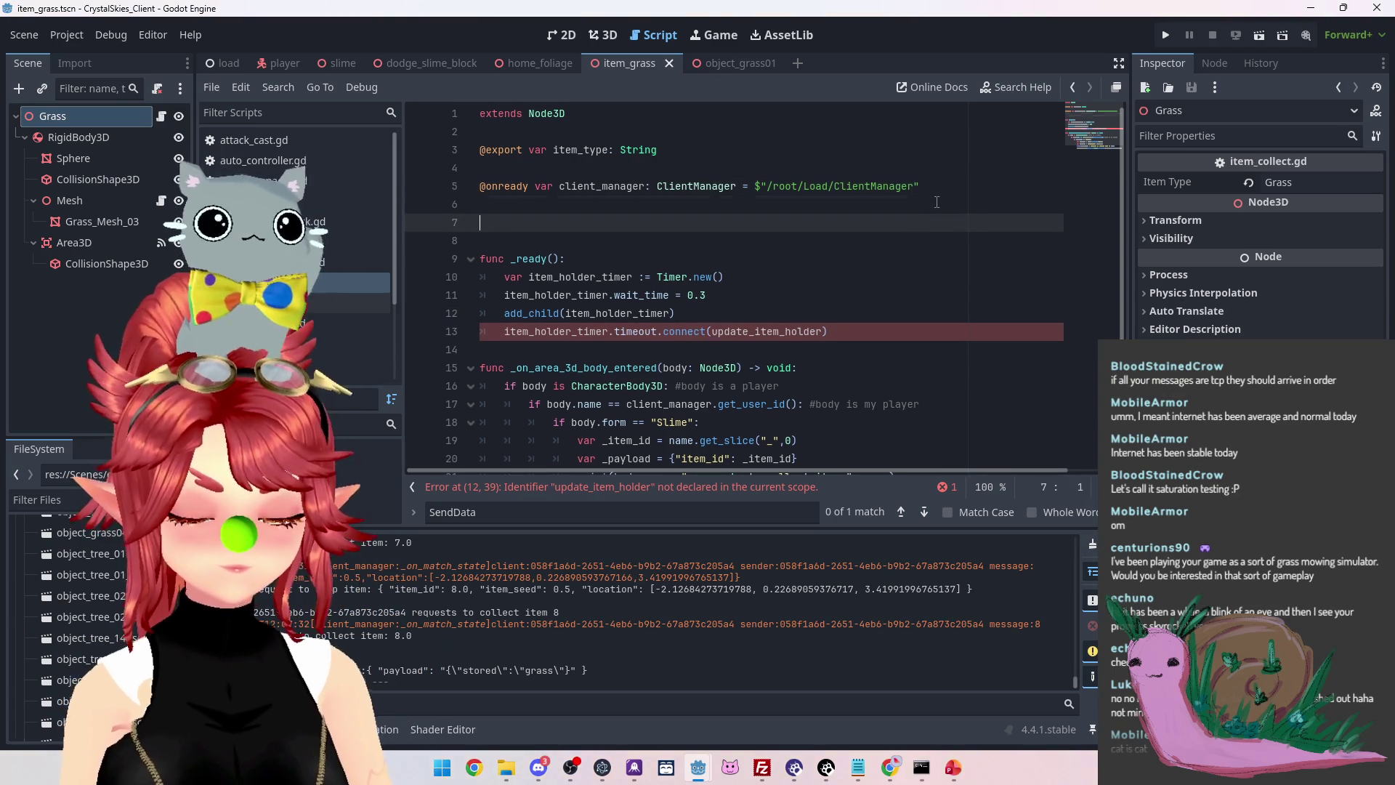
text(var )
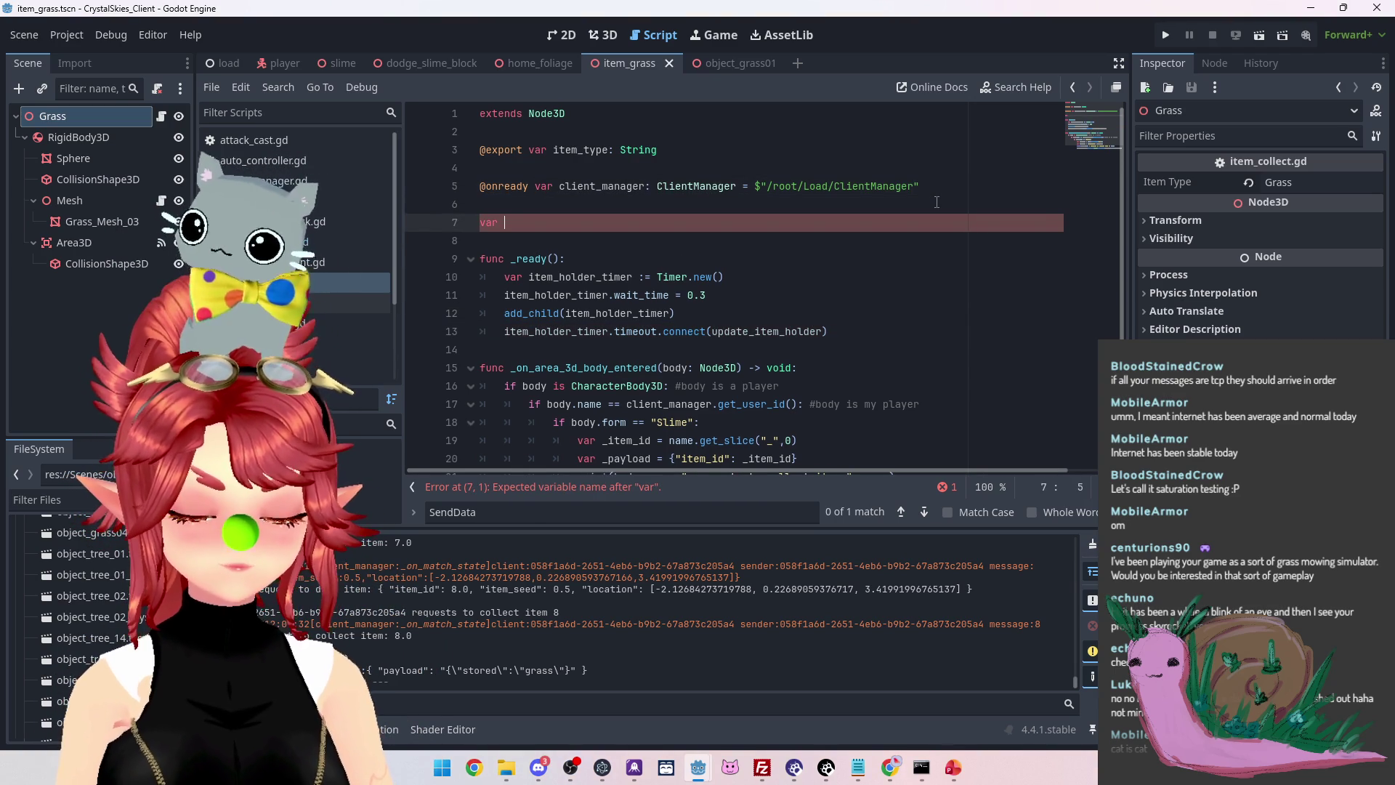
text(collectable)
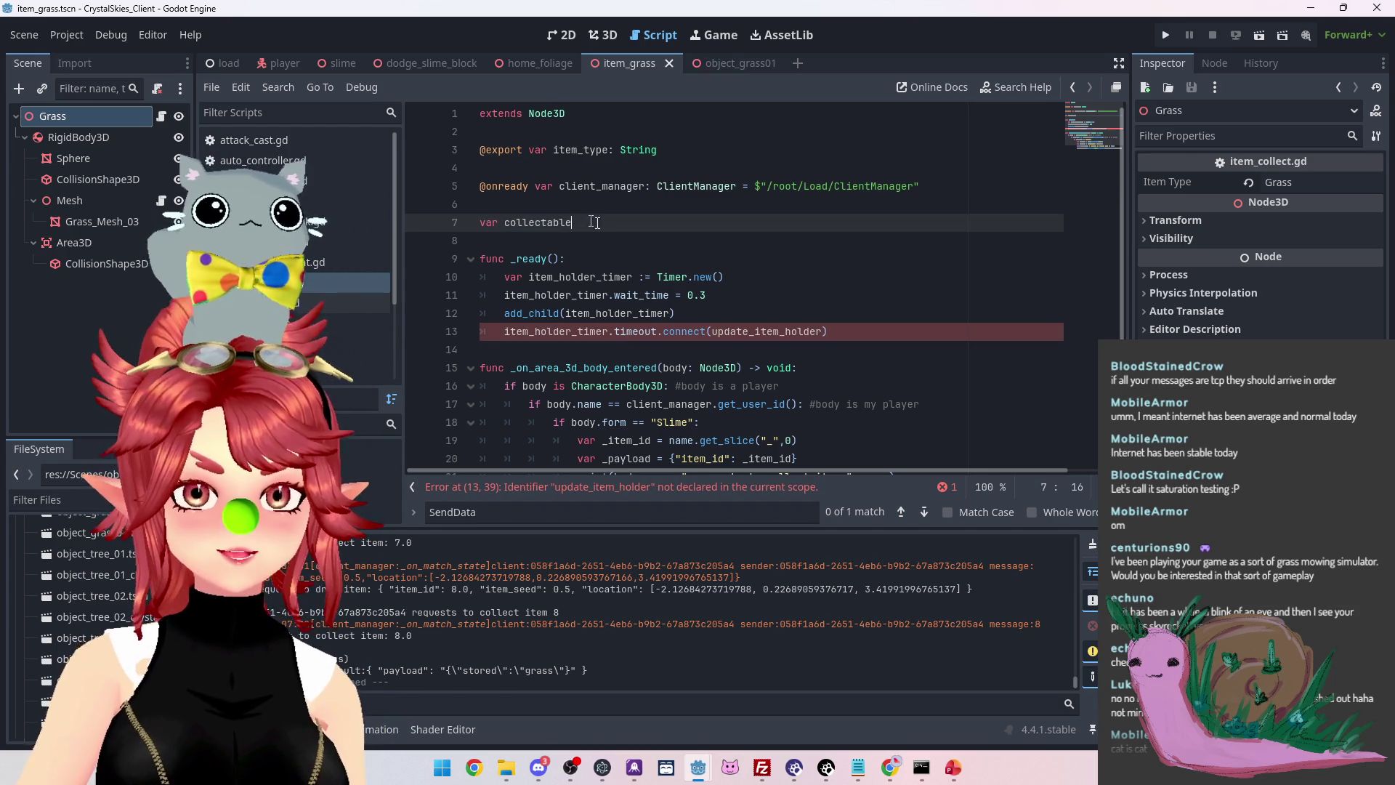
text( = false)
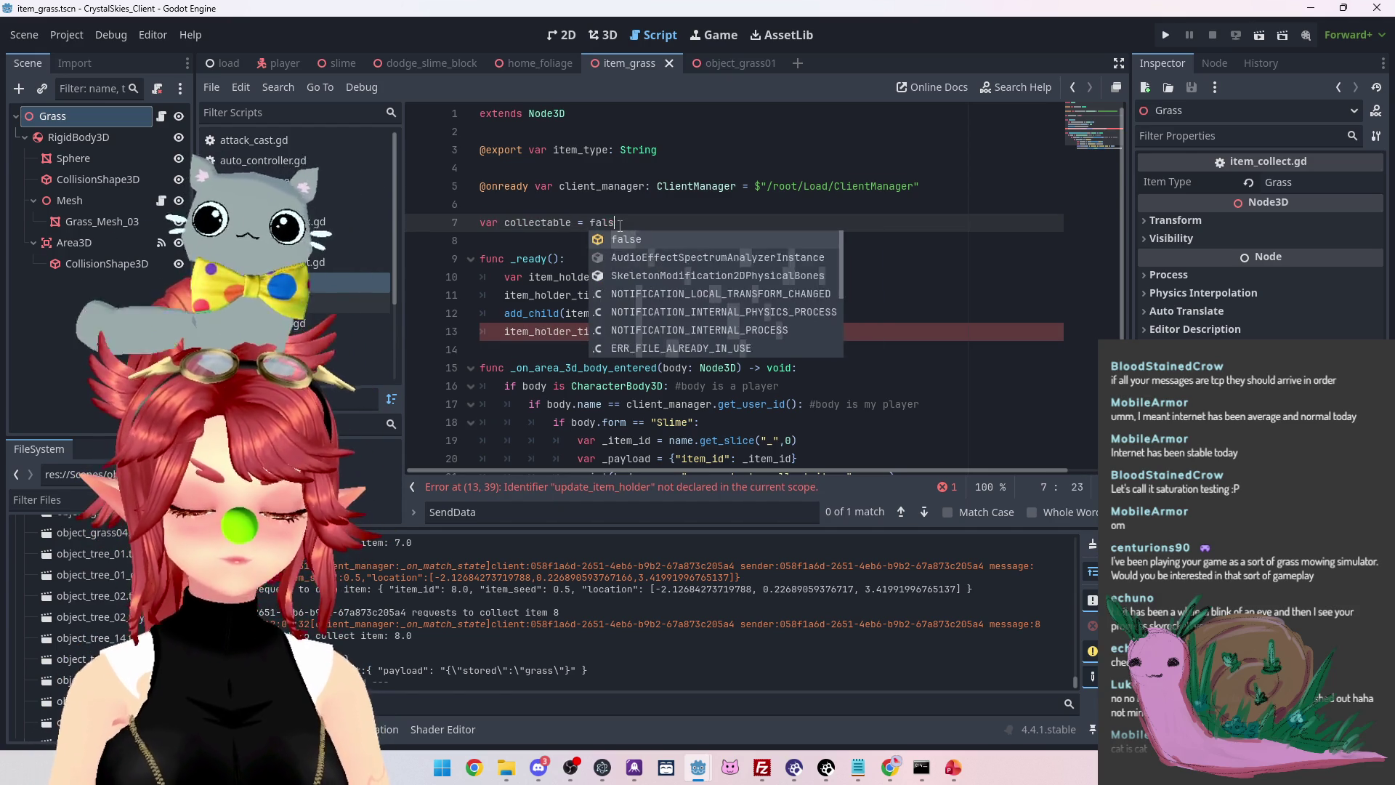
click(640, 204)
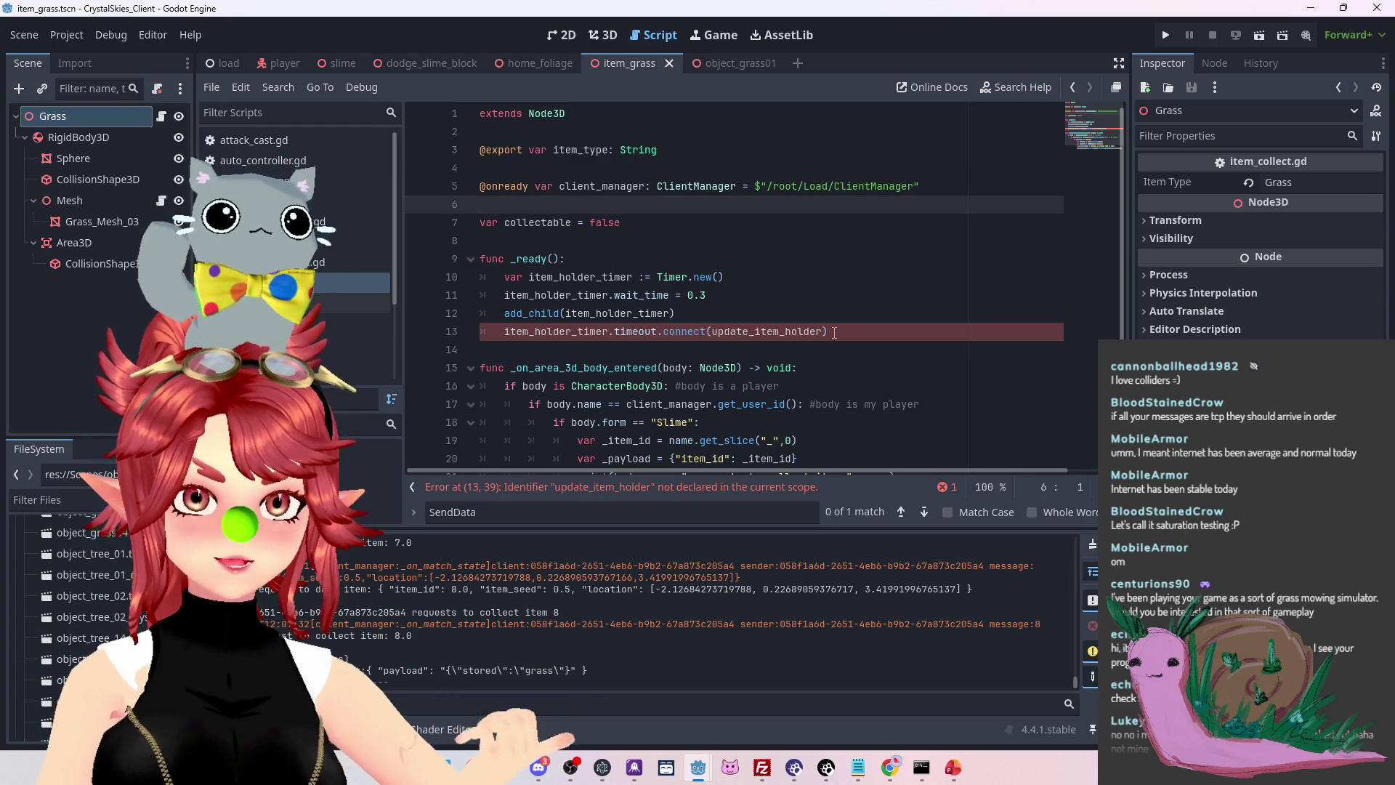
mouse_move(834, 332)
mouse_down()
mouse_move(508, 332)
mouse_move(509, 241)
mouse_up()
Delete the pasted _ready block and add the collectable condition to the line 10 body check
key(BackSpace)
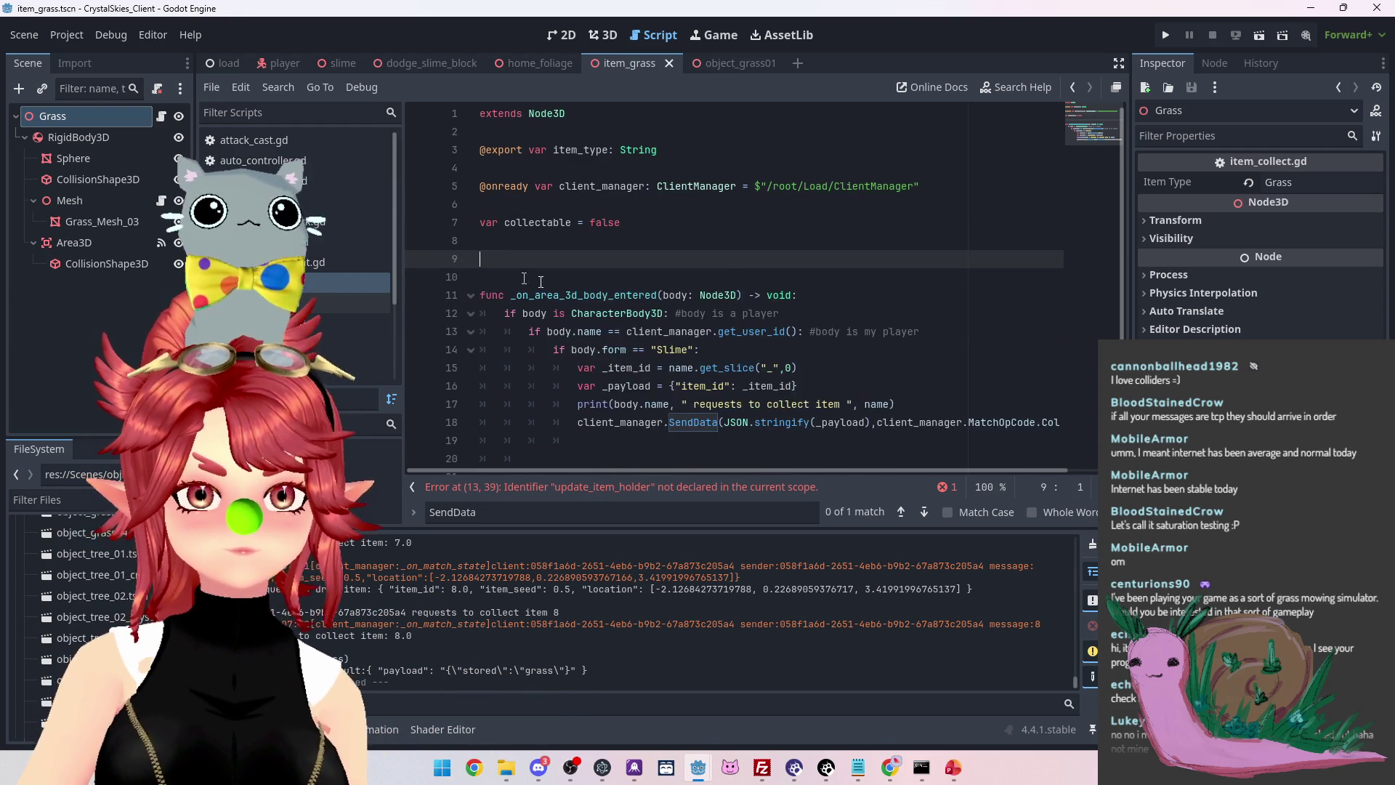
key(BackSpace)
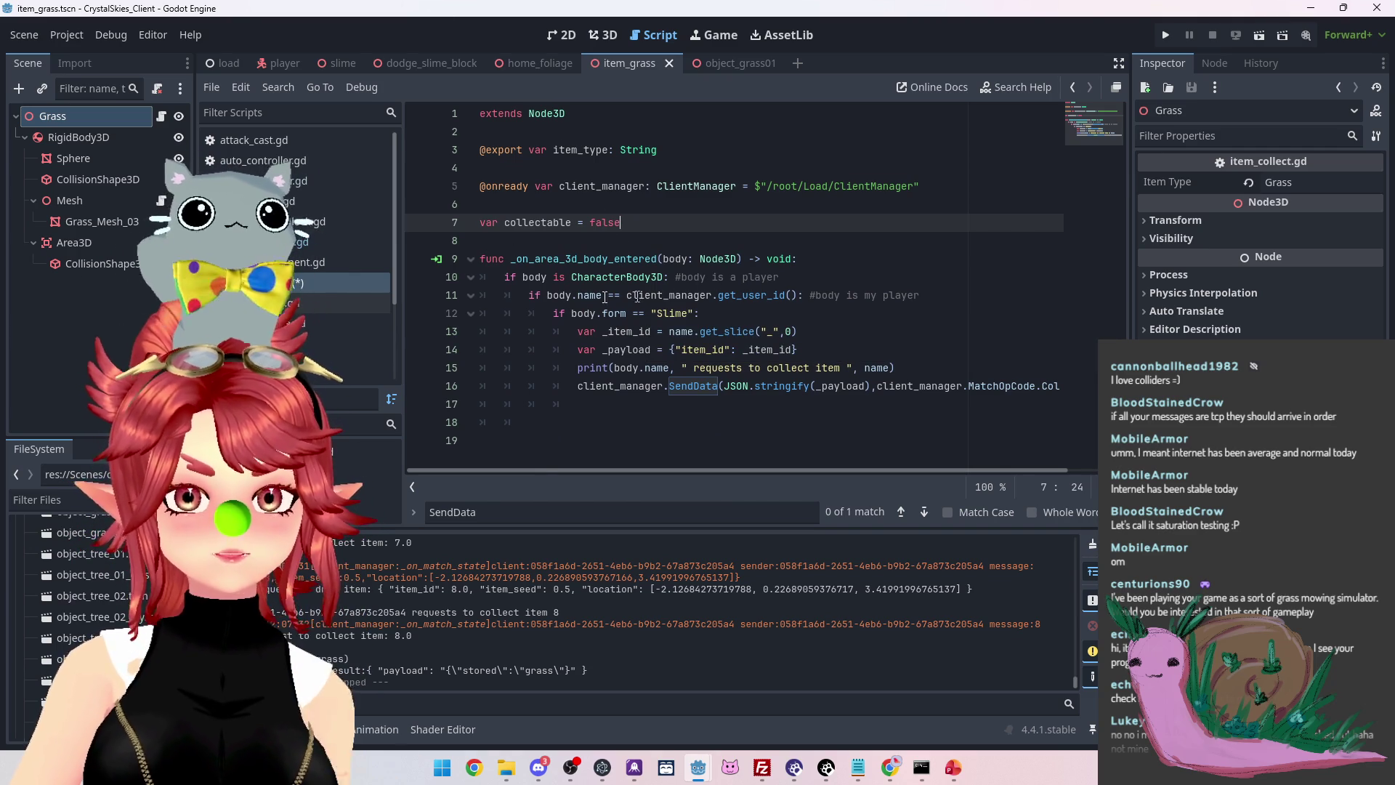
click(665, 277)
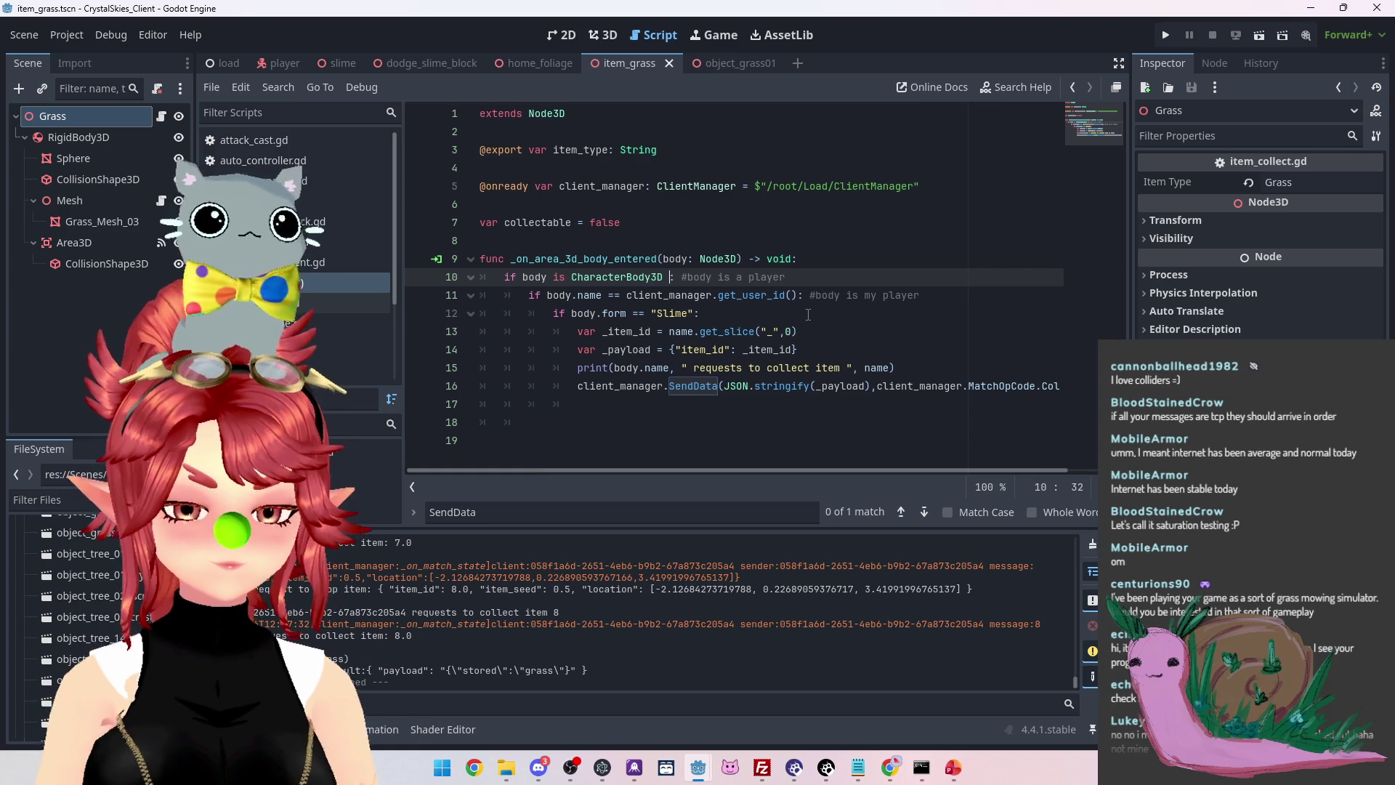
text(&& collect)
key(Return)
text(true)
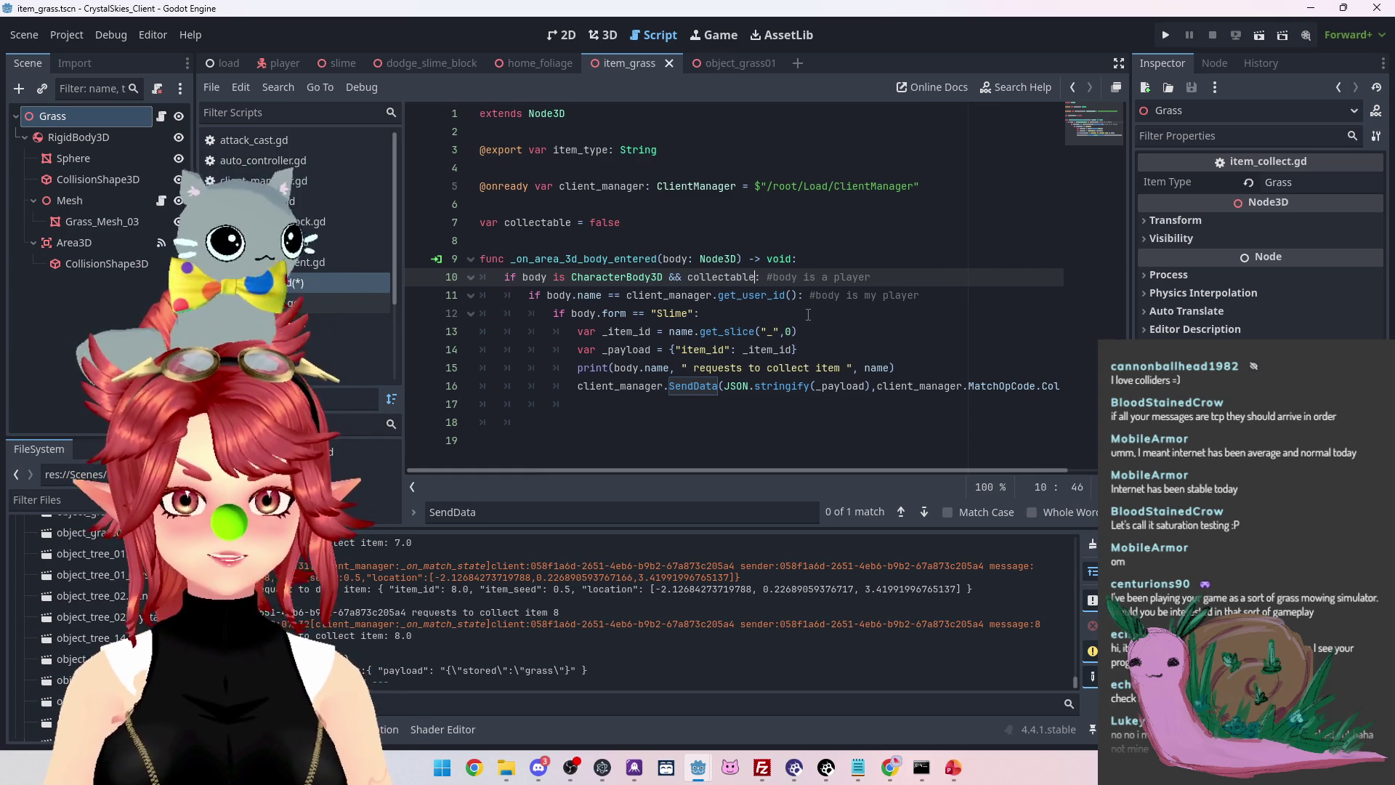
Open the item-drop handling script from the Filter Scripts list
click(846, 349)
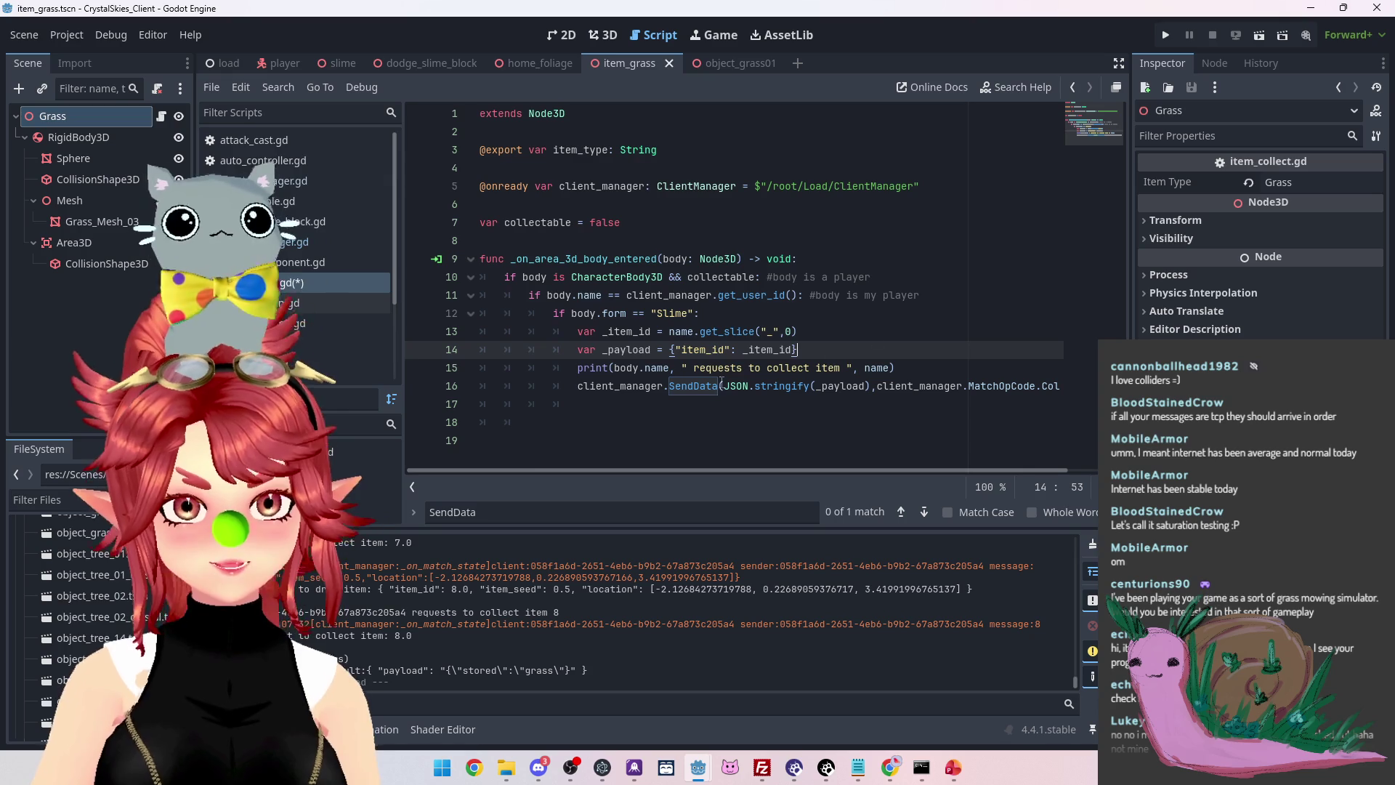
mouse_move(772, 349)
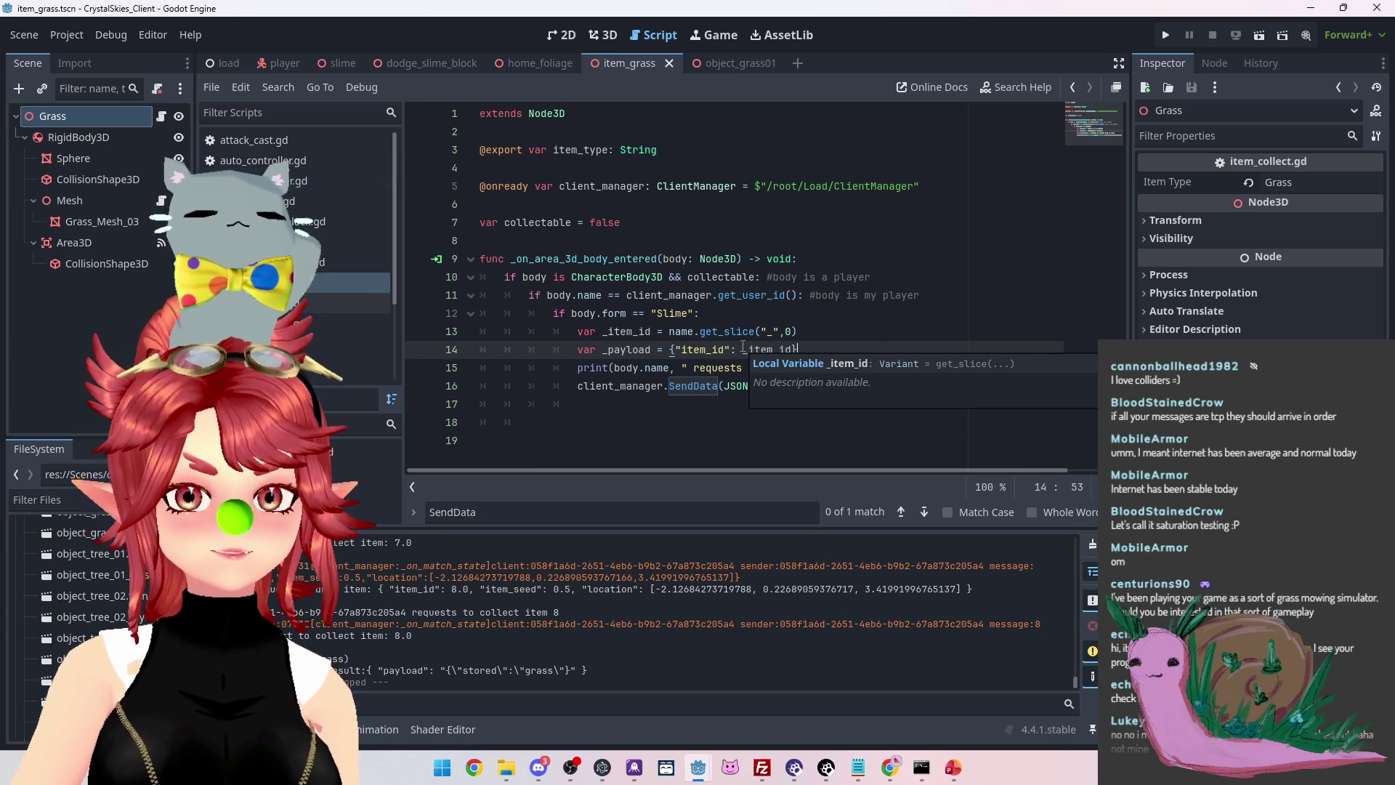
click(618, 222)
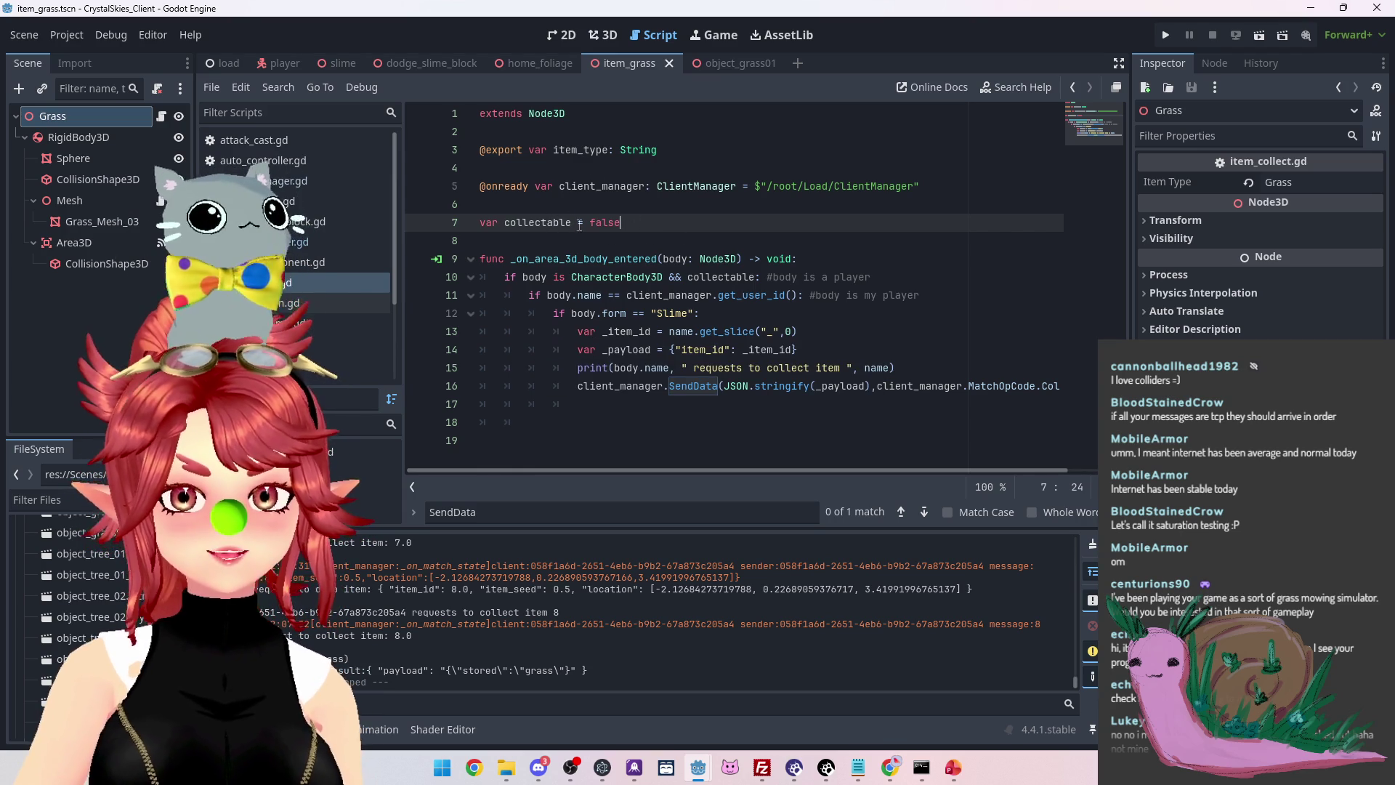
scroll(357, 267, down, 2)
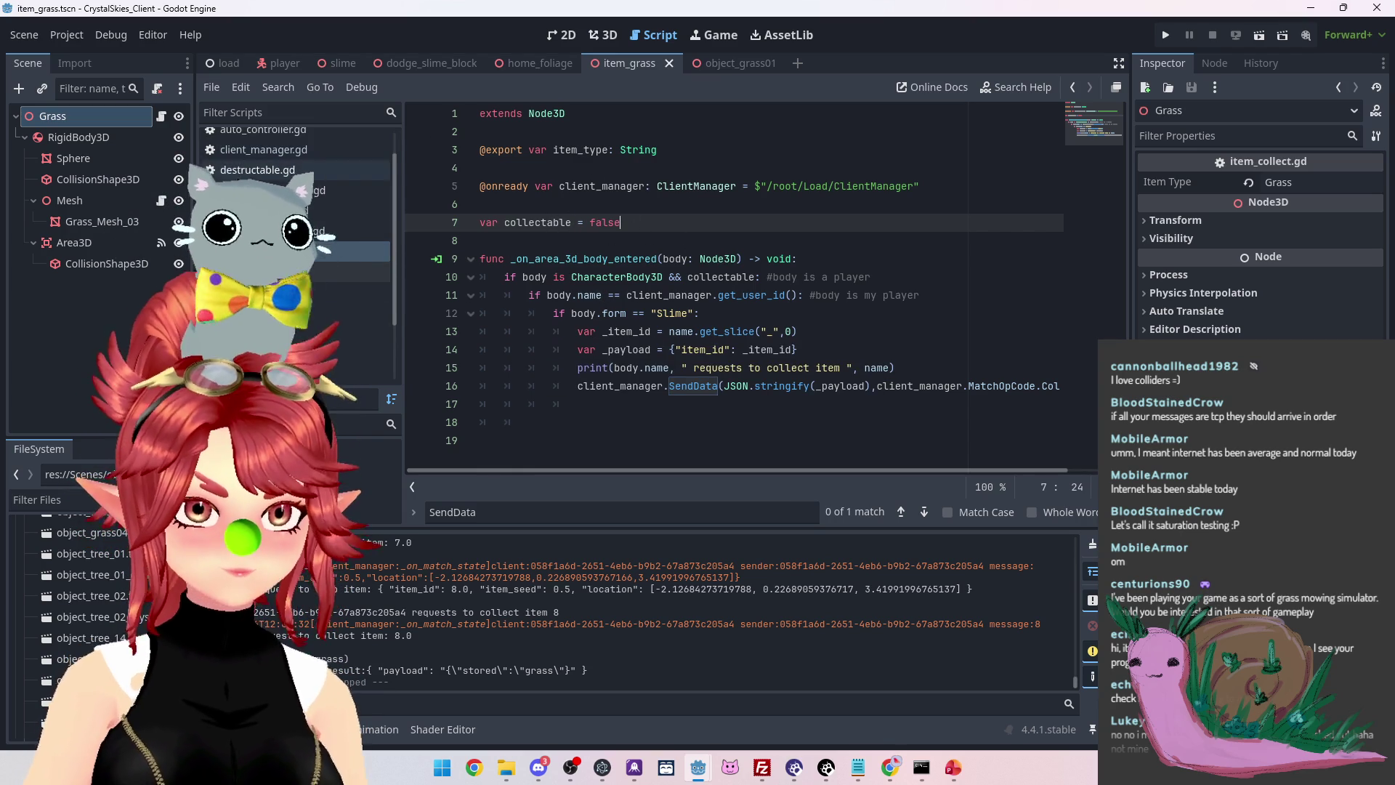
click(349, 210)
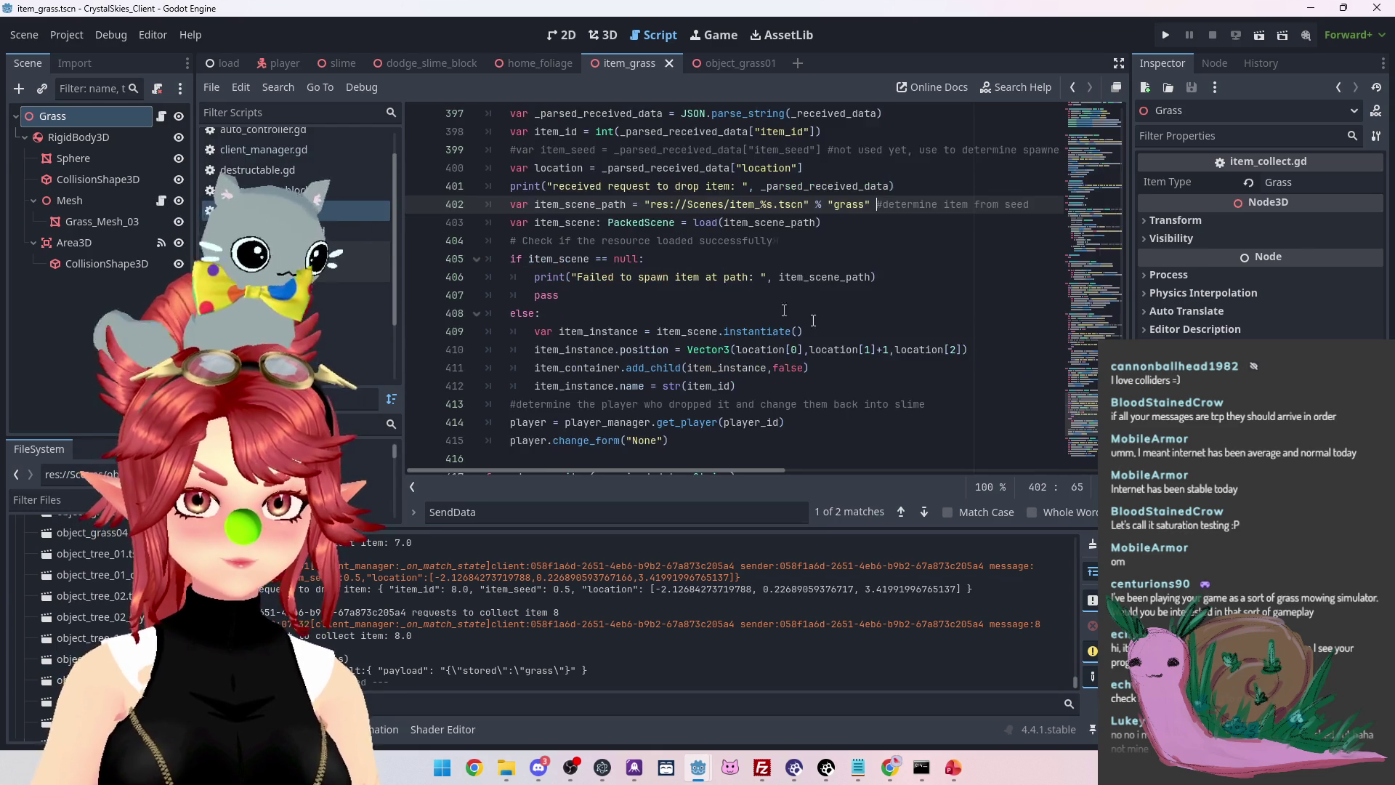
Add 'item_instance.collectable = true' on line 381, right after the spawned item's name assignment
scroll(779, 338, up, 10)
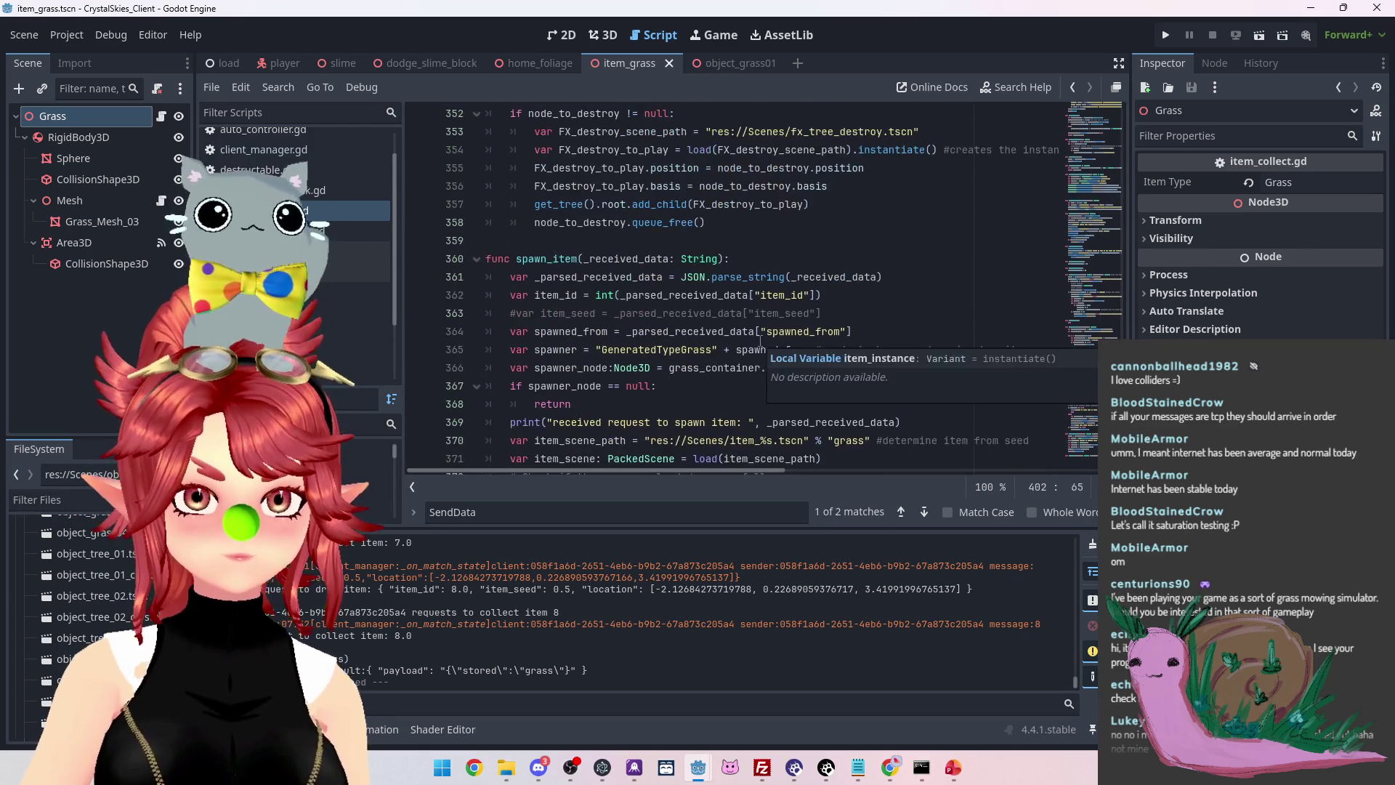
scroll(758, 341, down, 6)
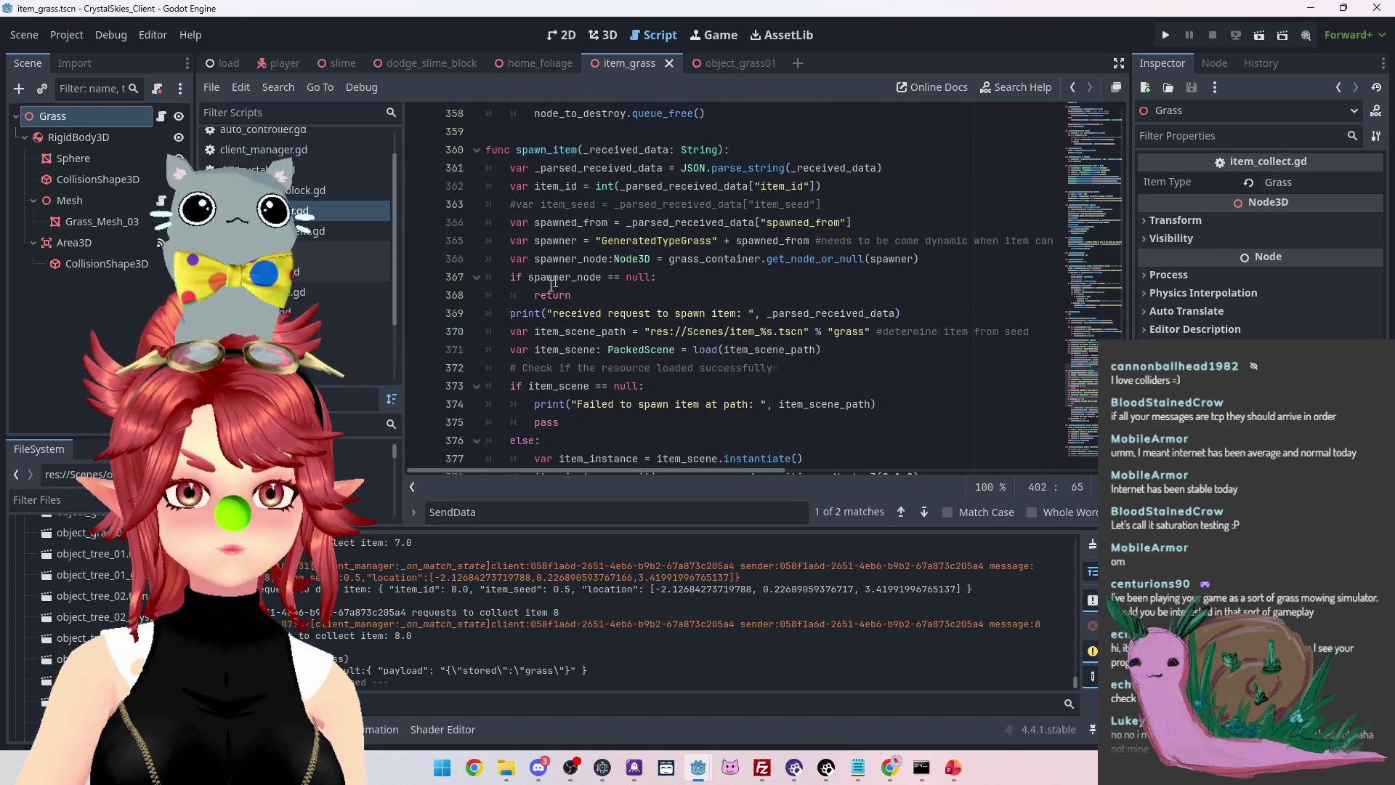
scroll(557, 339, down, 1)
scroll(557, 338, down, 2)
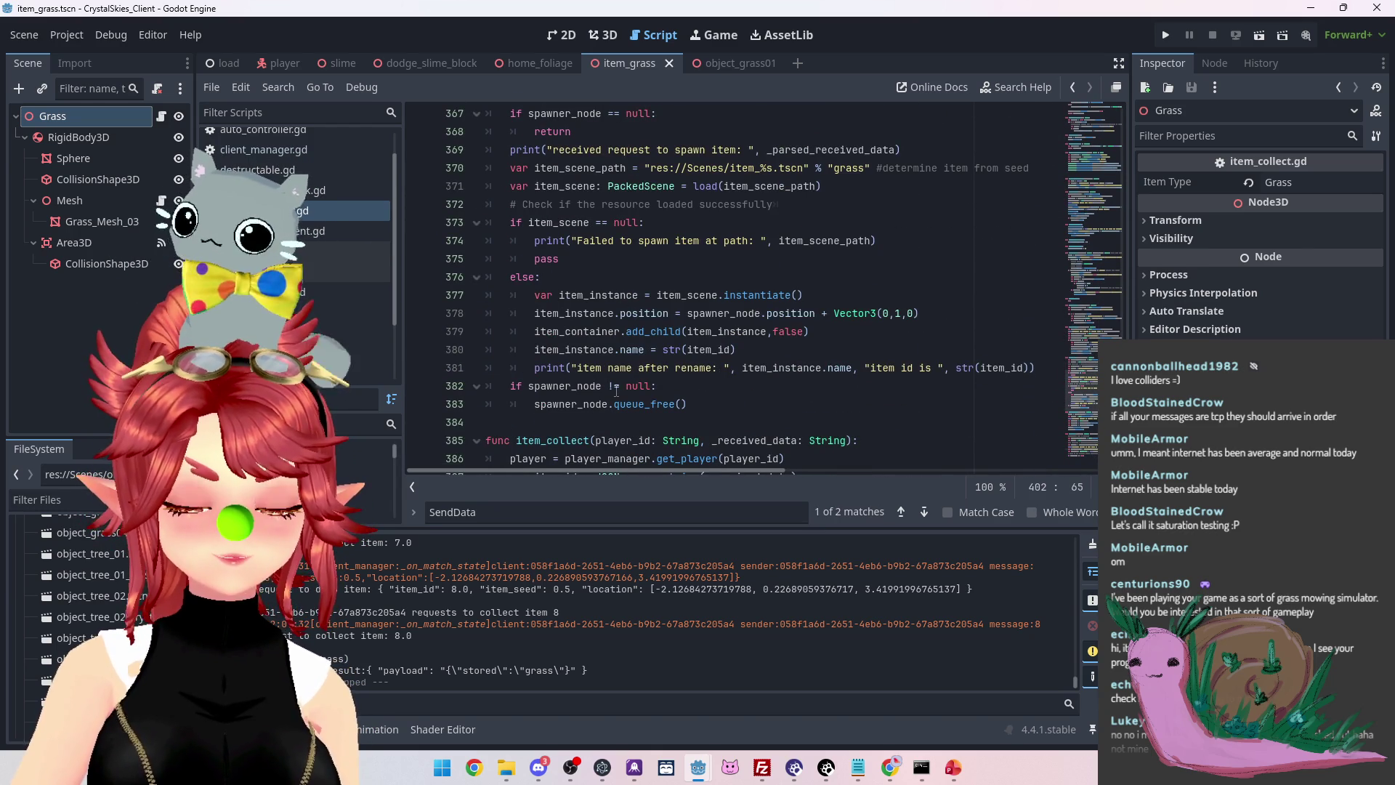
click(765, 352)
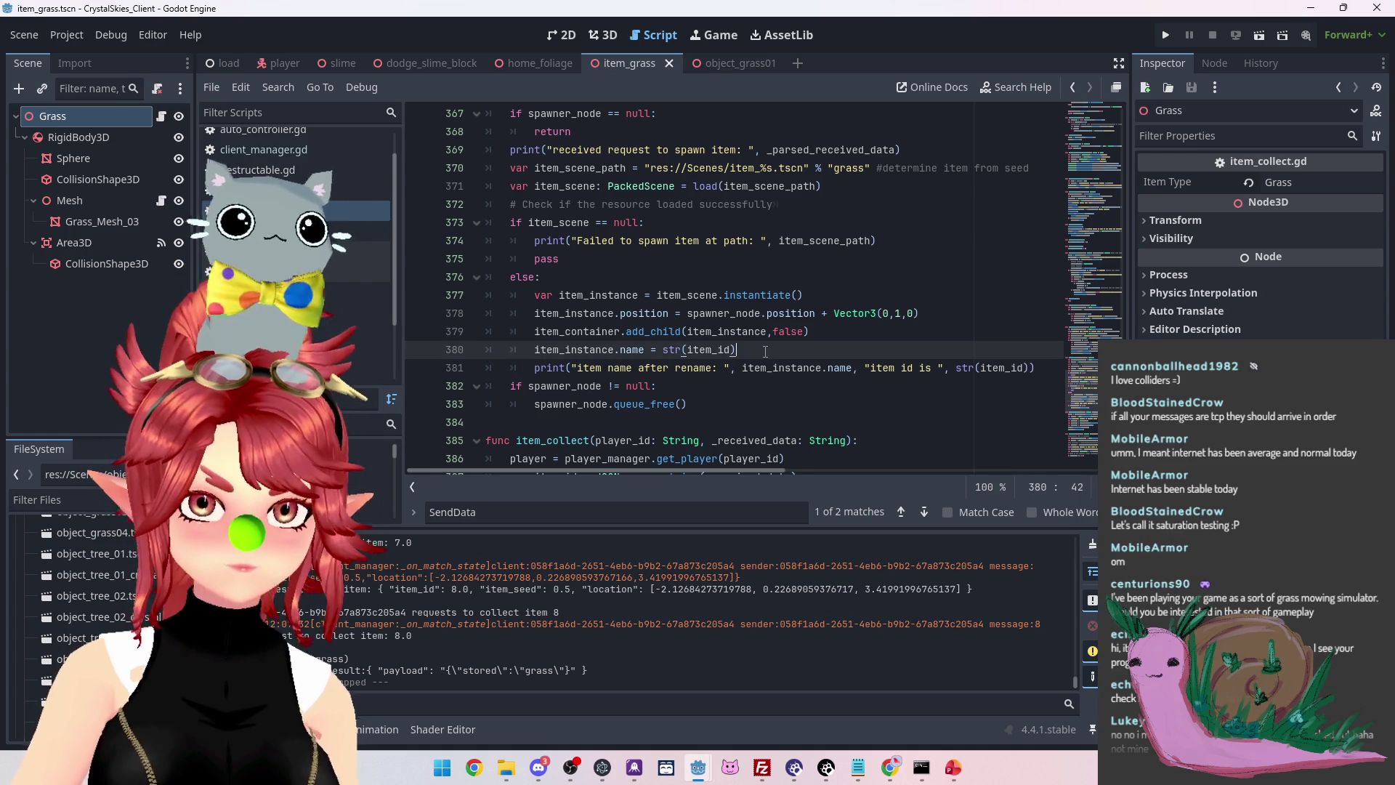
key(Return)
text(item)
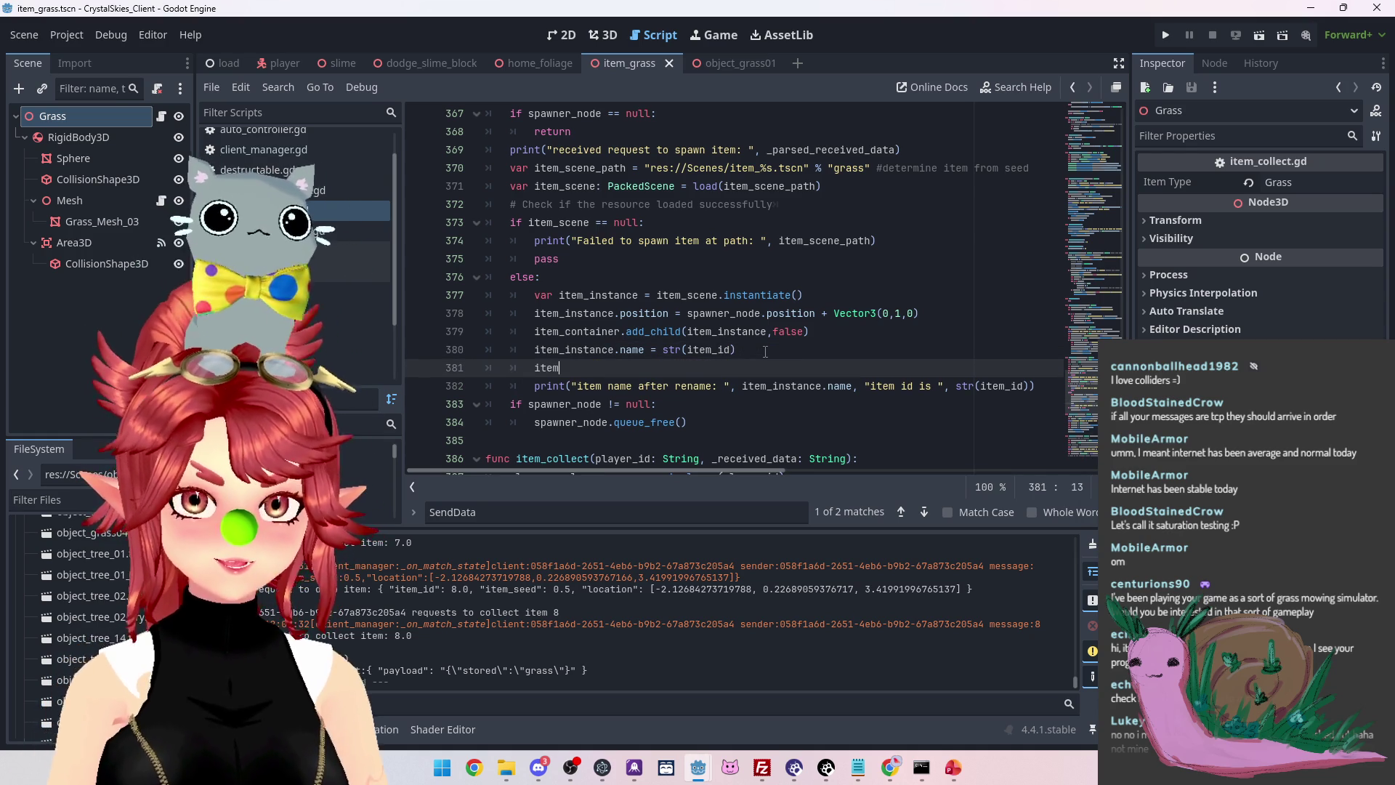
key(Down)
key(Down)
key(Return)
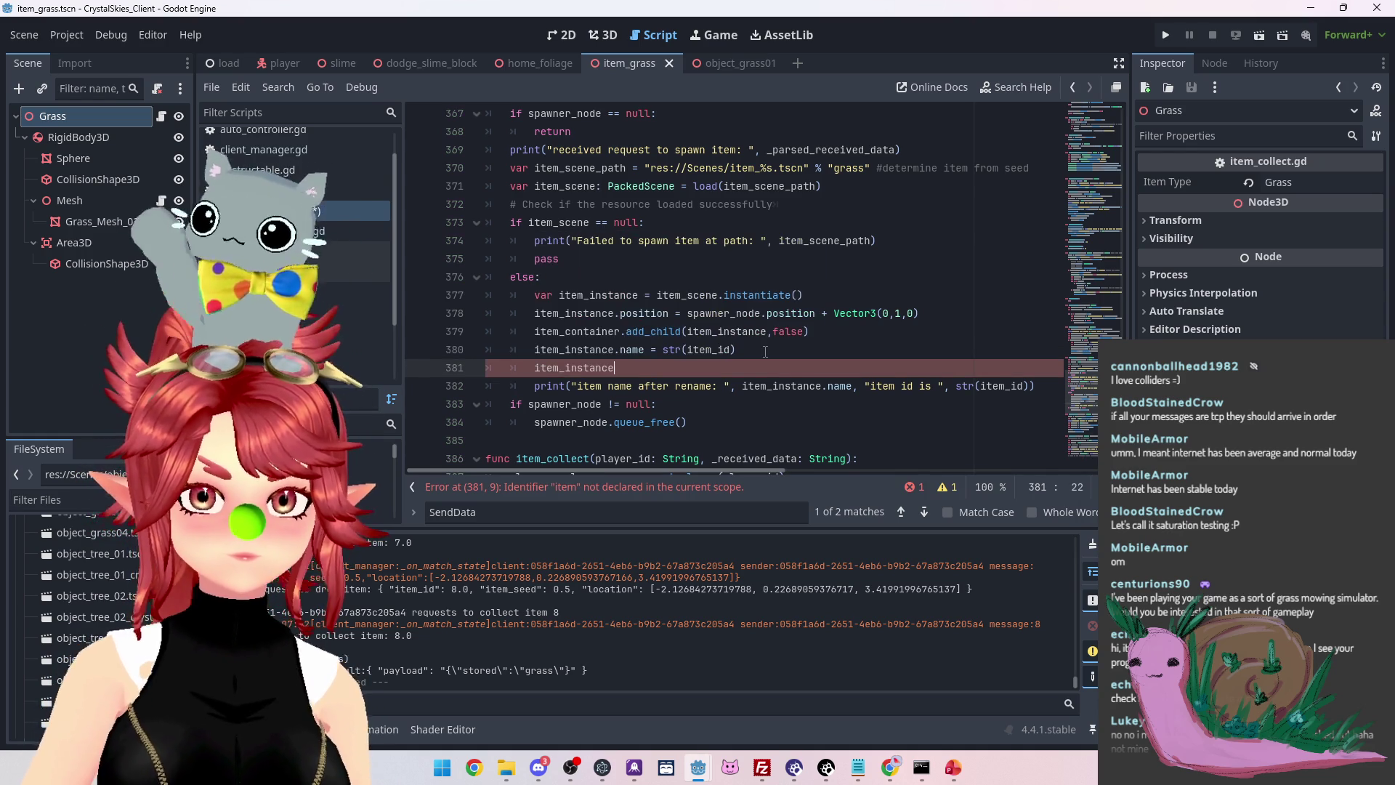
text(collectable)
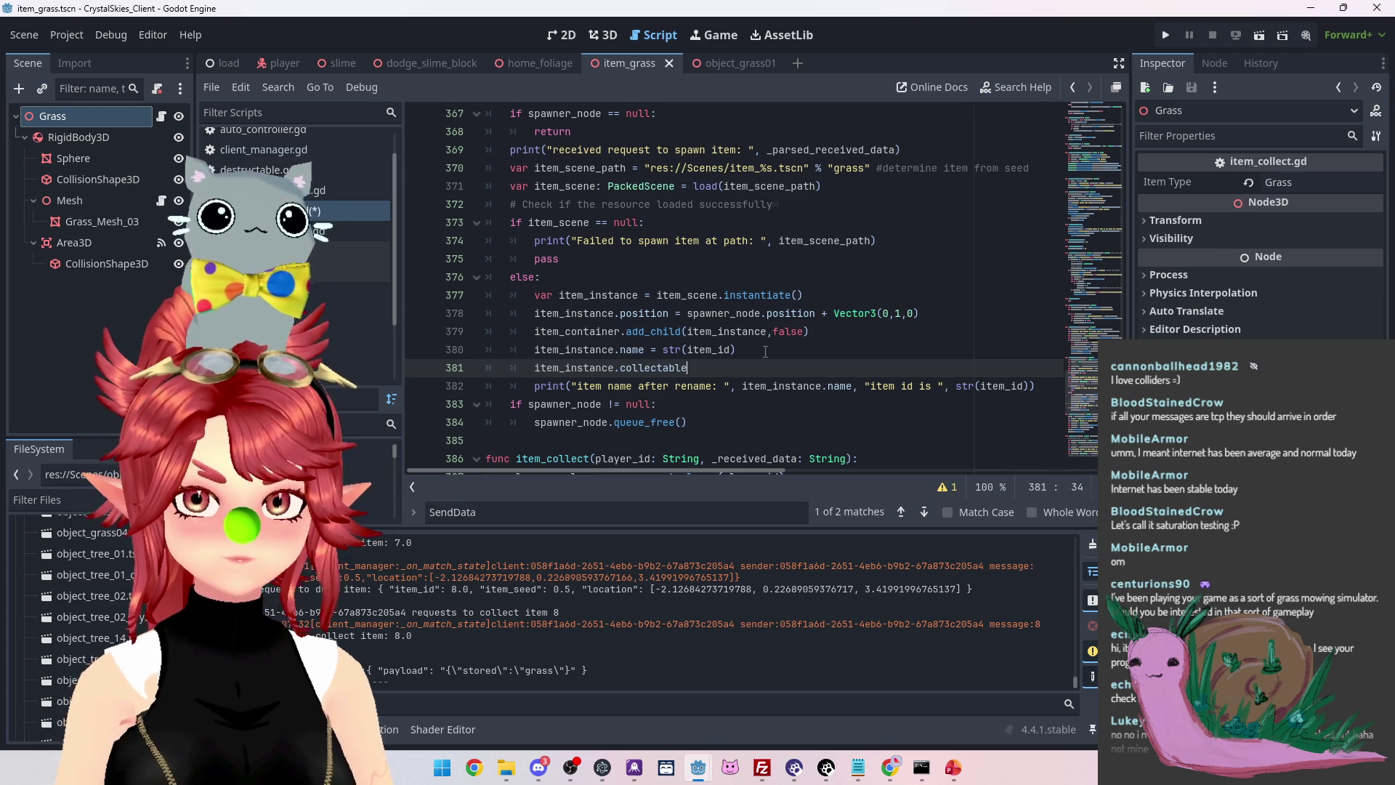
text( = true)
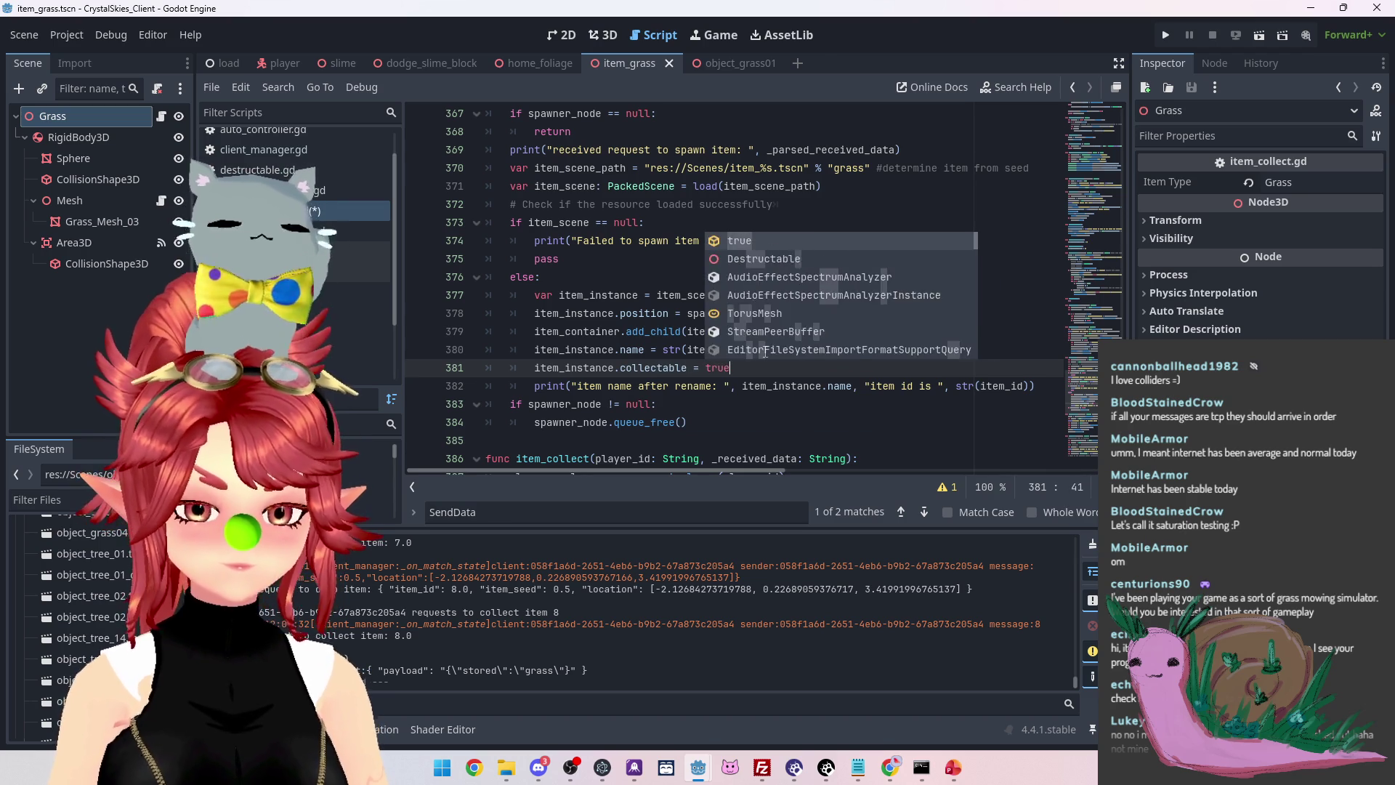
click(626, 349)
scroll(581, 327, down, 3)
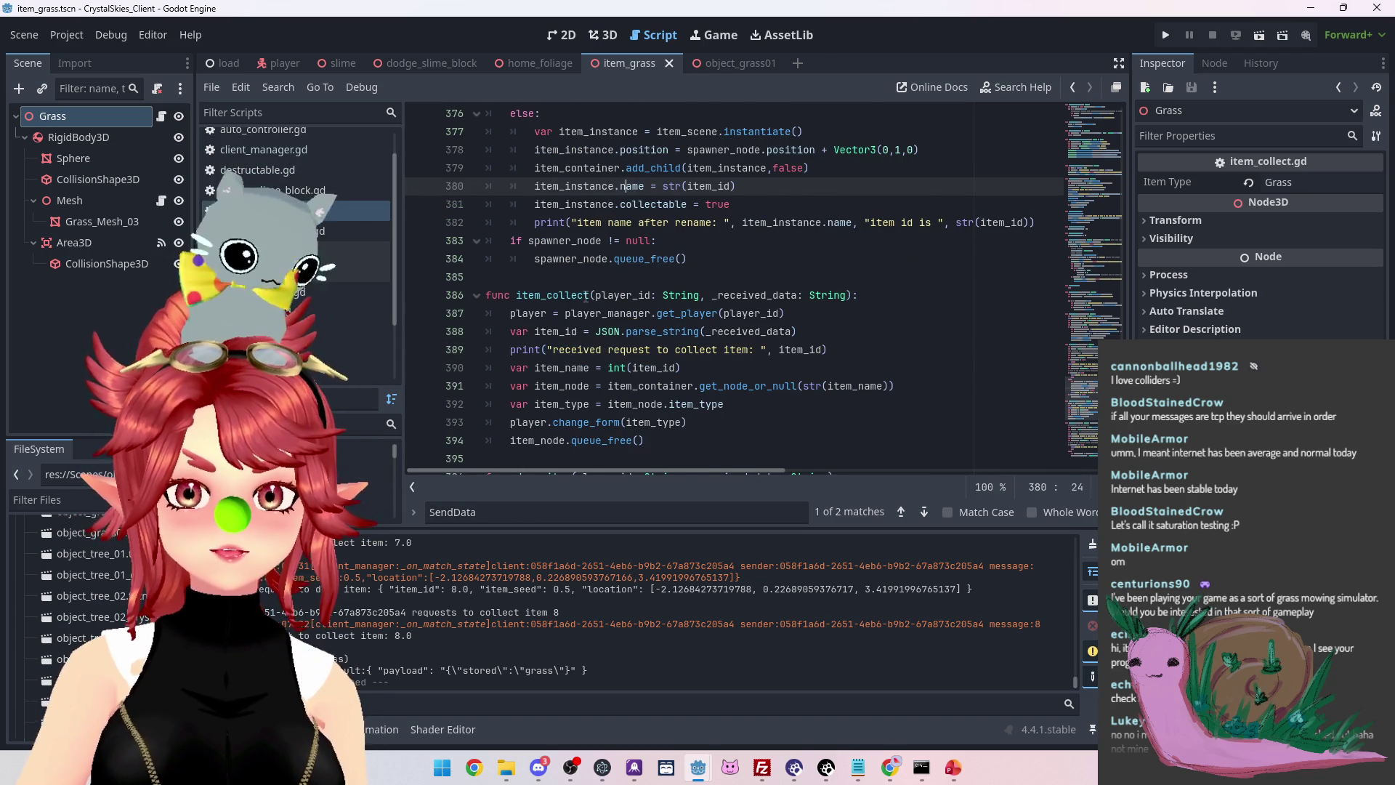
Inspect the grass Area3D's body_entered signal connection in the Node tab, then save
scroll(586, 296, down, 2)
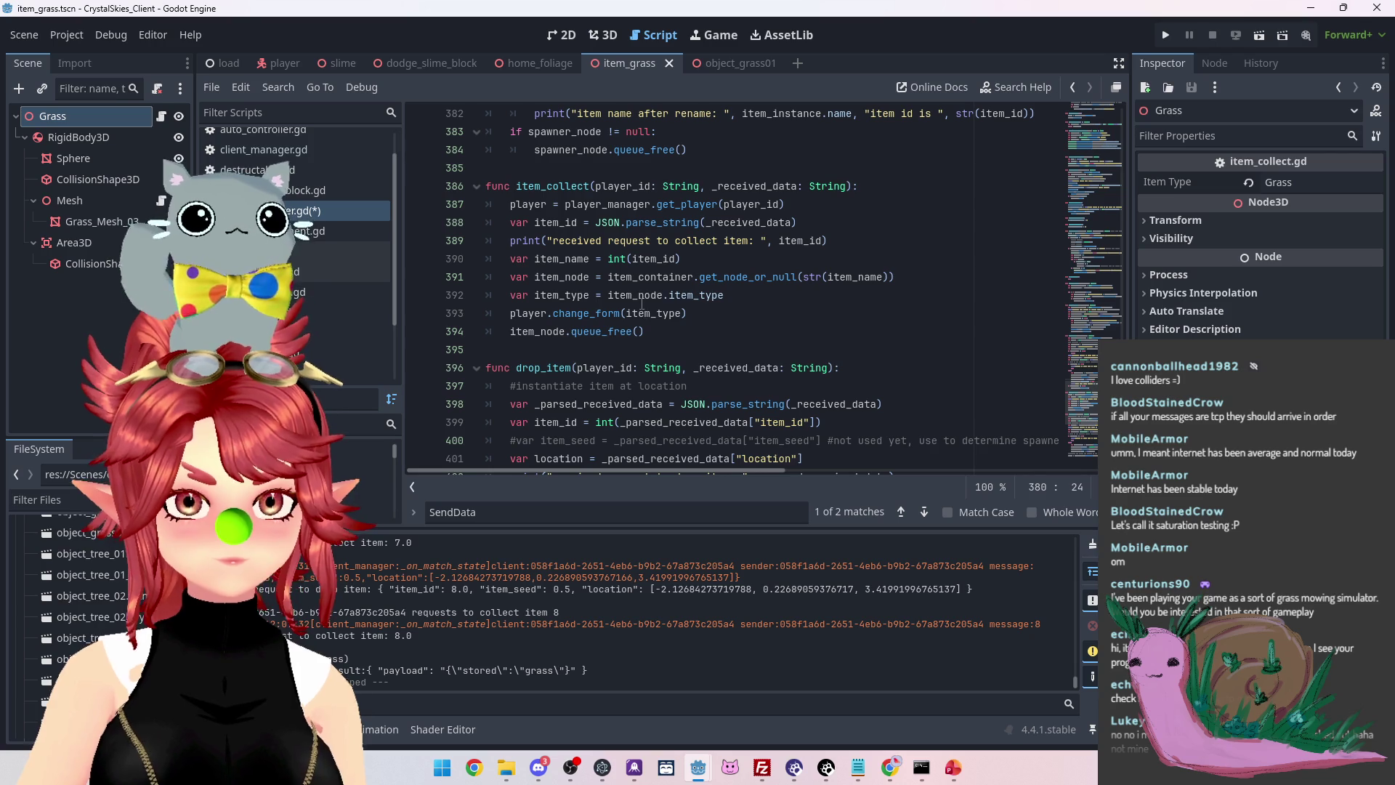
mouse_move(643, 304)
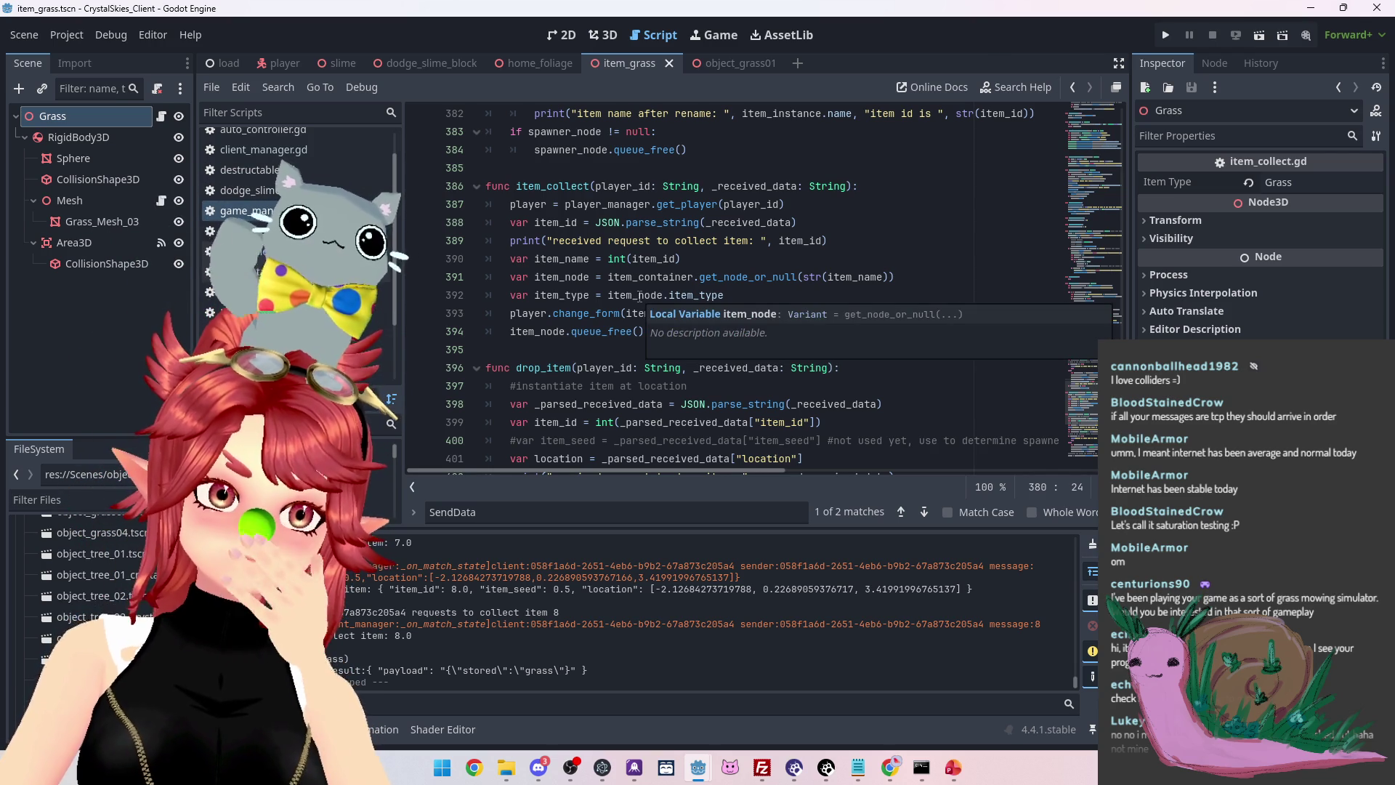
click(74, 242)
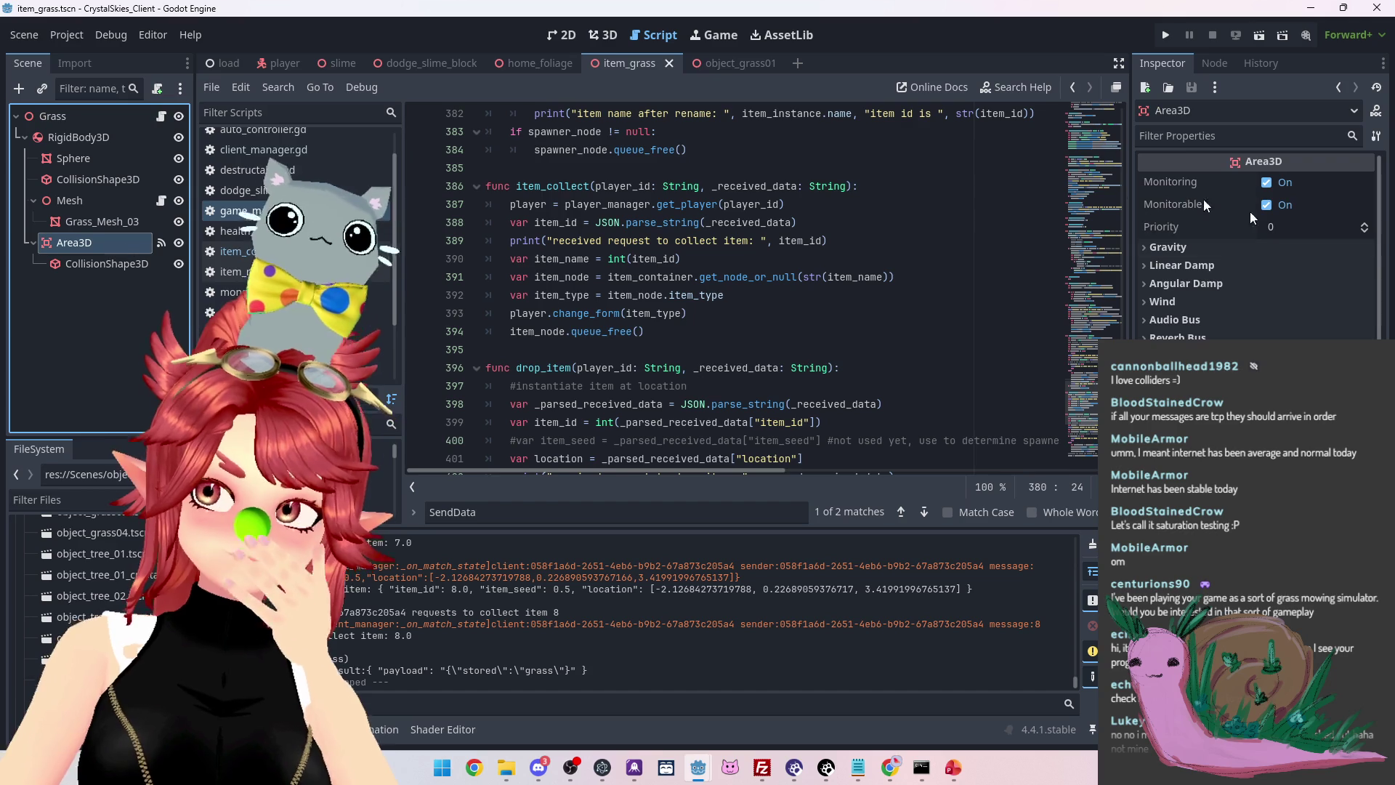
click(1215, 63)
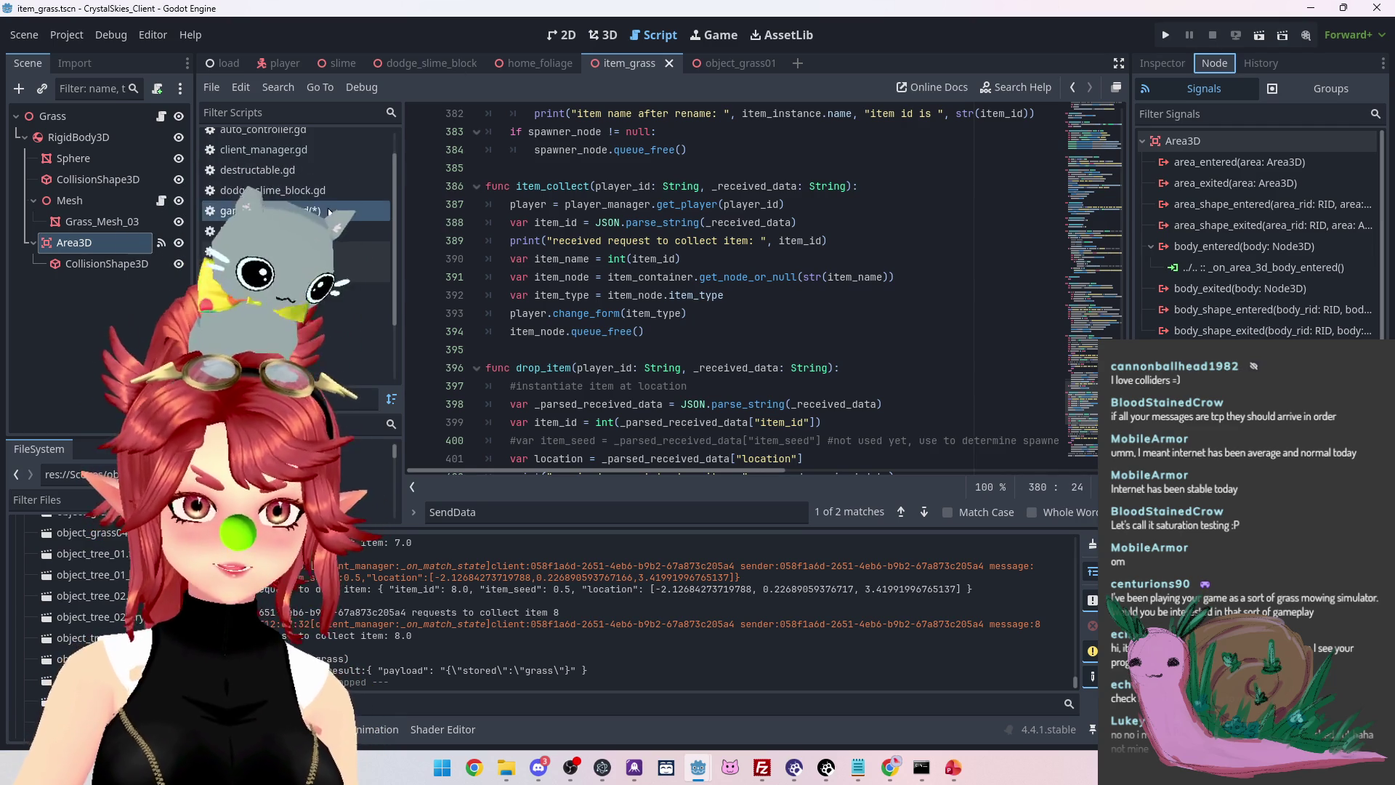
click(698, 326)
key(ctrl+s)
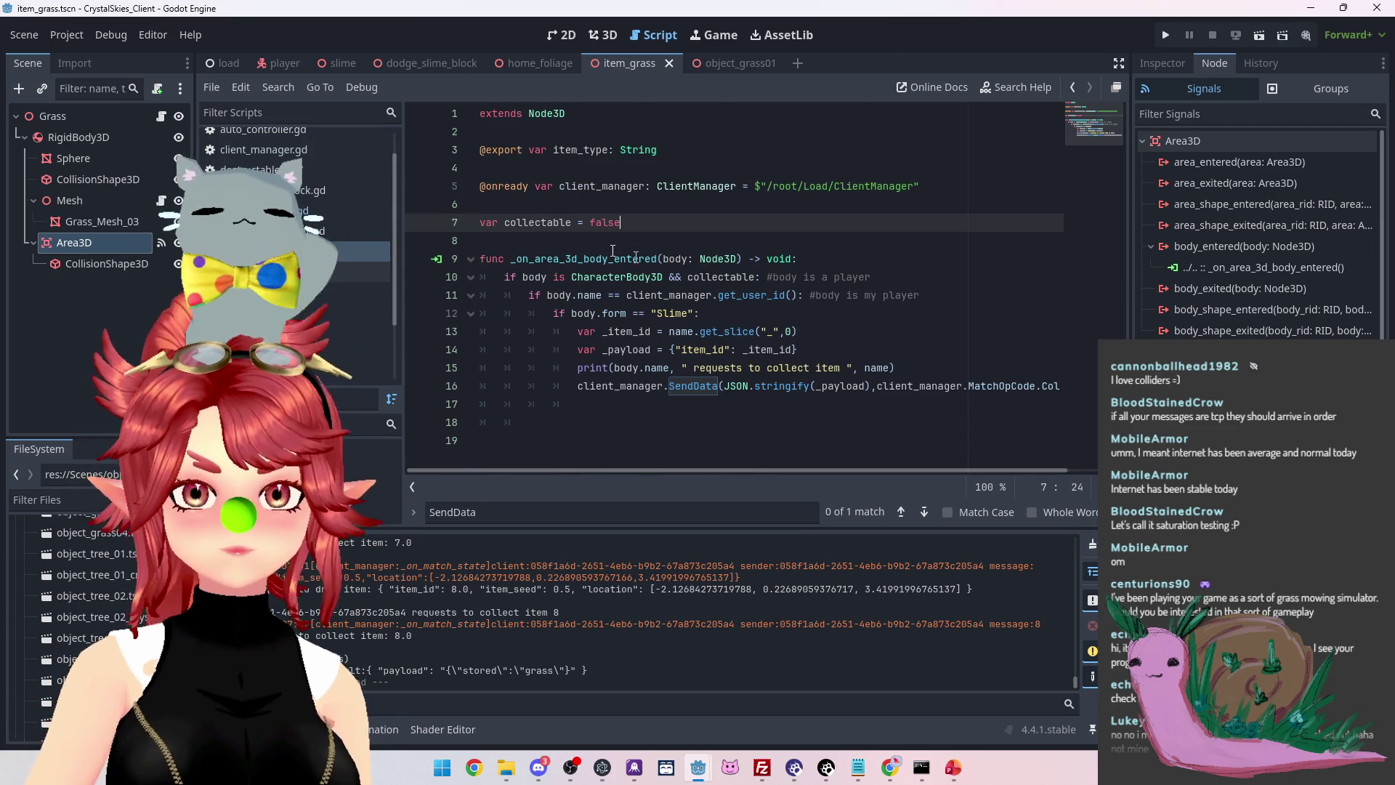
Remove '&& collectable' and the 'var collectable' declaration from item_grass.gd
key(ctrl+shift+Left)
key(Left)
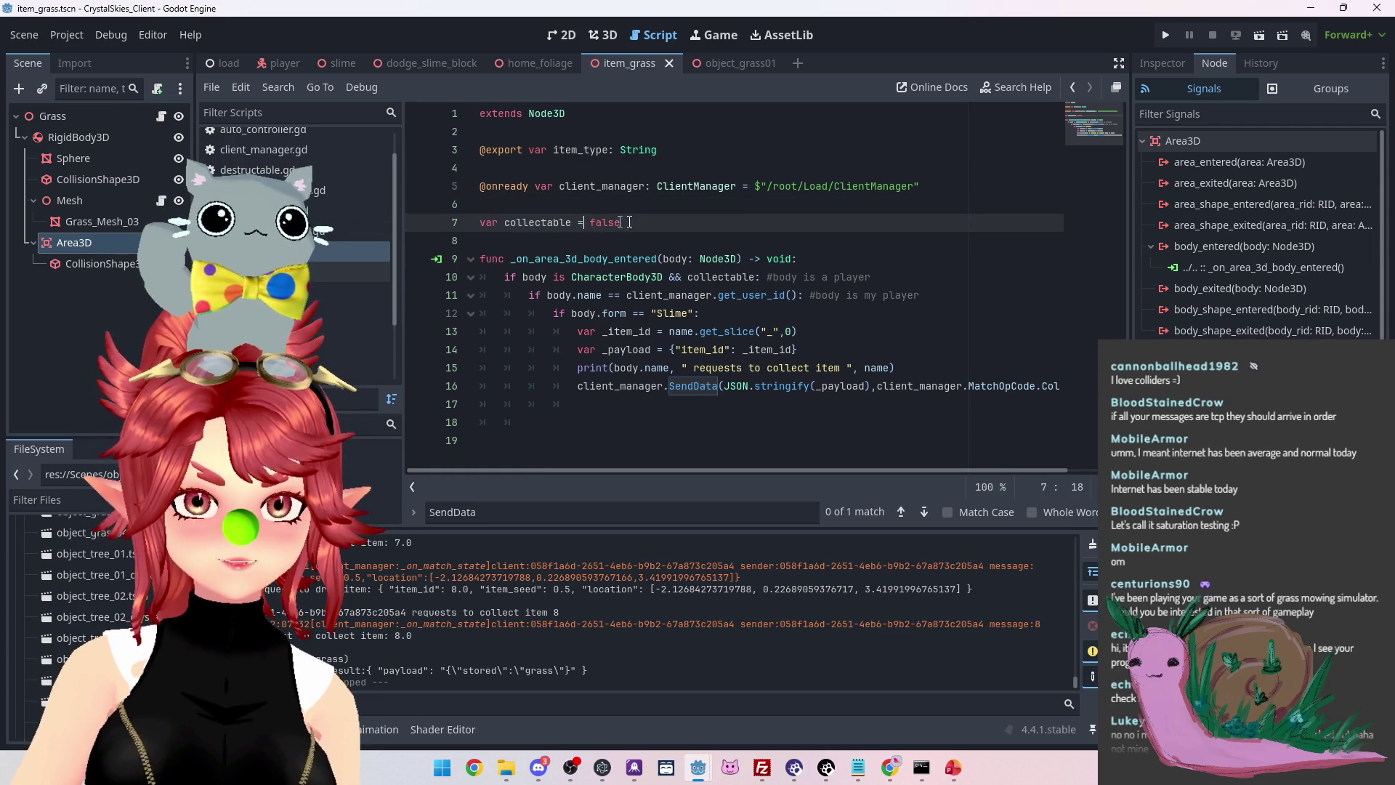
drag(754, 276, 663, 277)
key(BackSpace)
drag(621, 223, 438, 222)
key(BackSpace)
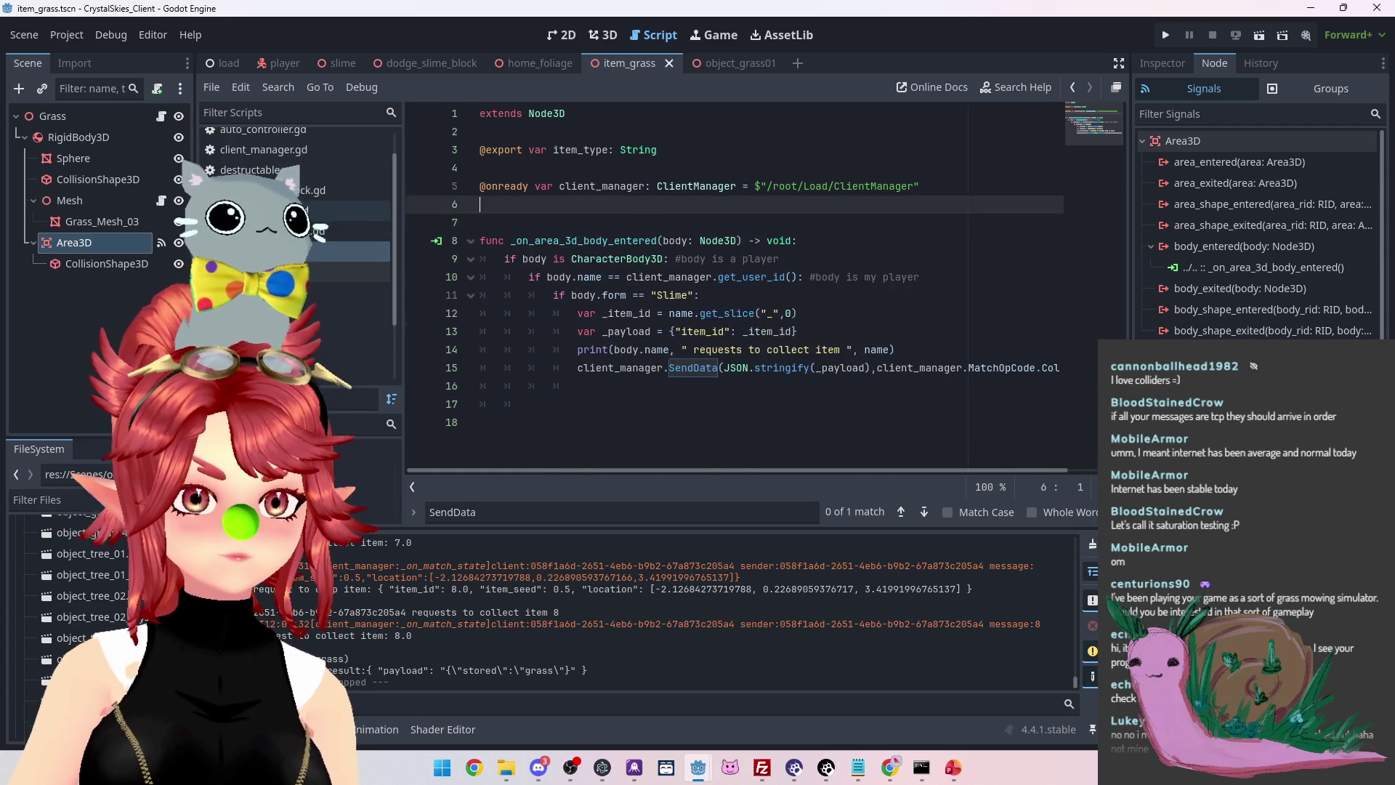
Delete the 'item_instance.collectable = true' line from the spawn code
key(alt+Left)
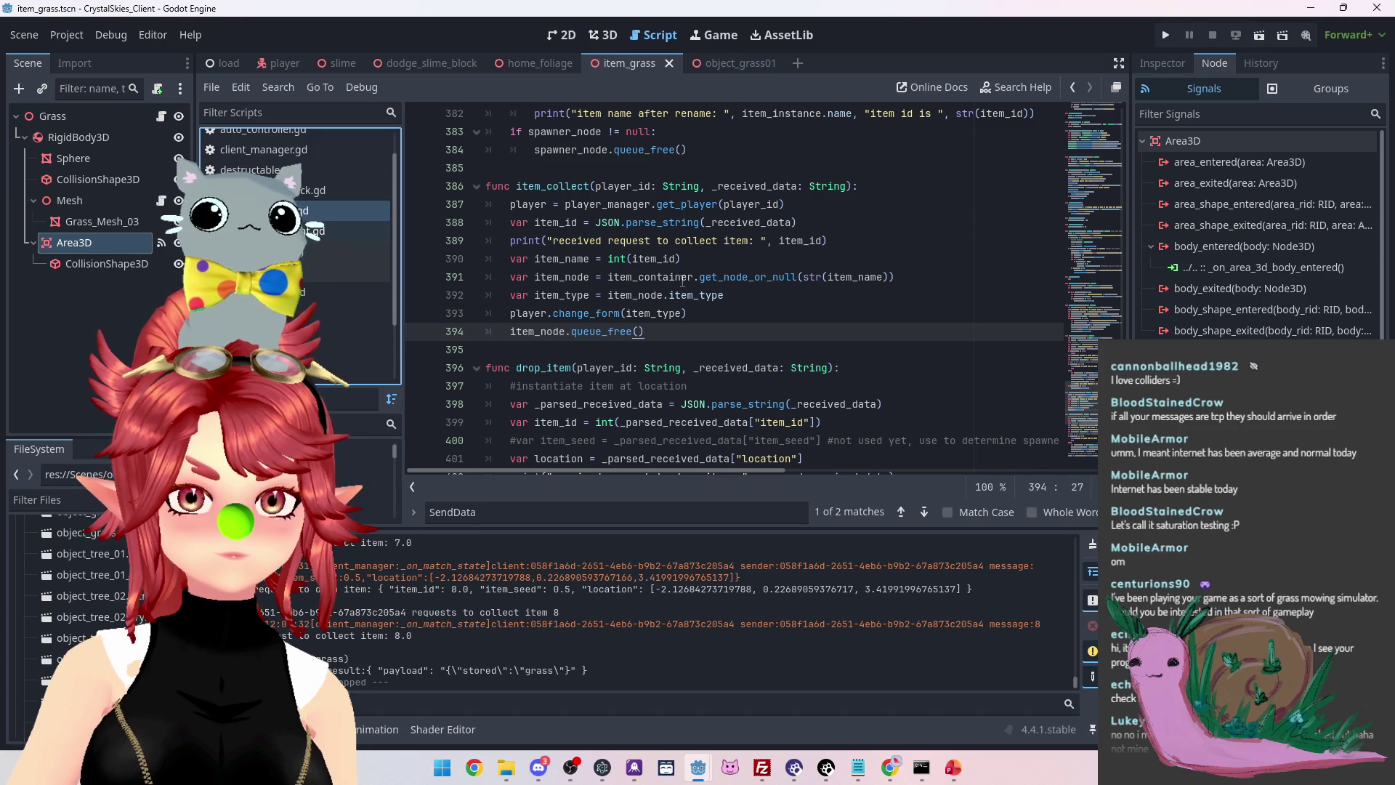
scroll(718, 320, up, 2)
click(731, 204)
key(shift+Home)
key(BackSpace)
key(BackSpace)
key(BackSpace)
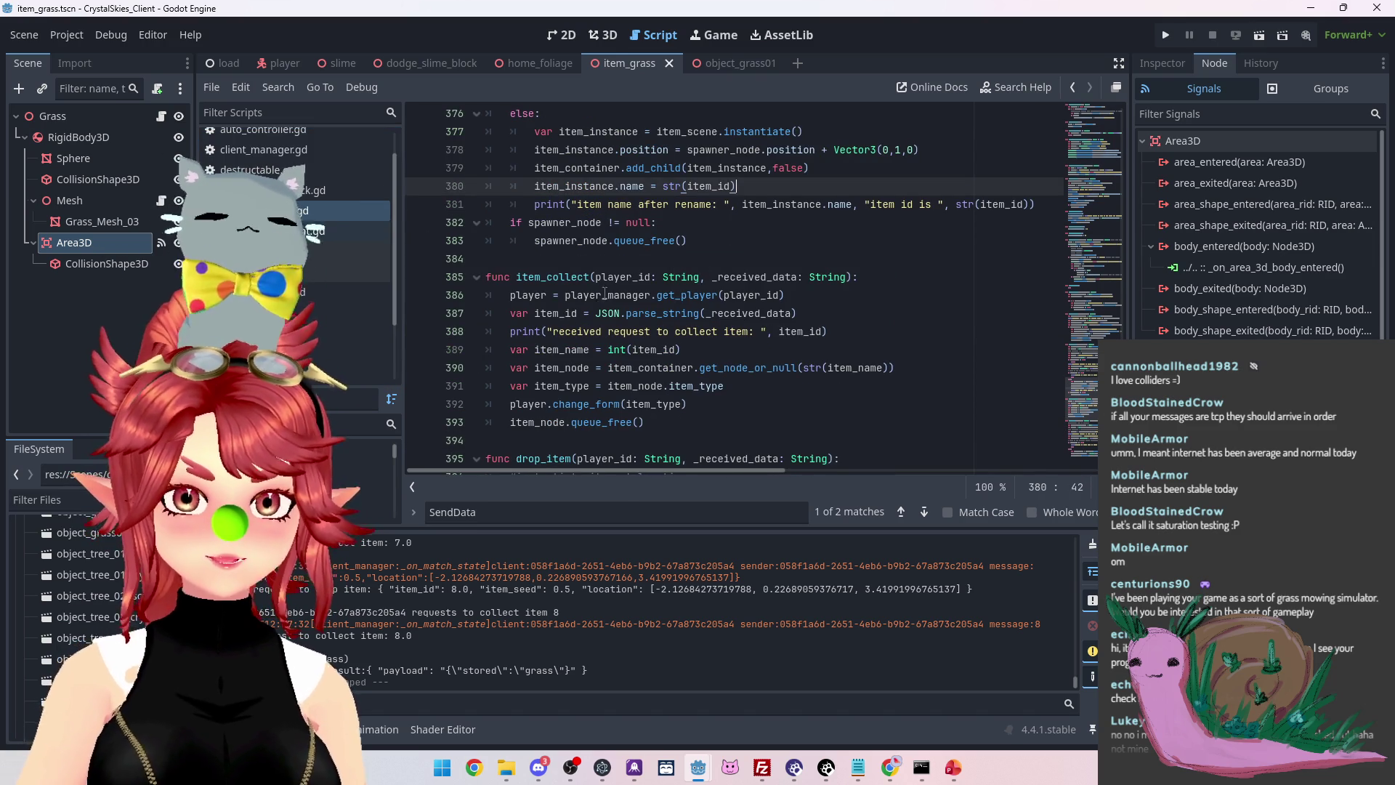
Remove the +1 height offset on line 410, save the scripts, and run the project
scroll(666, 291, down, 4)
scroll(657, 314, down, 4)
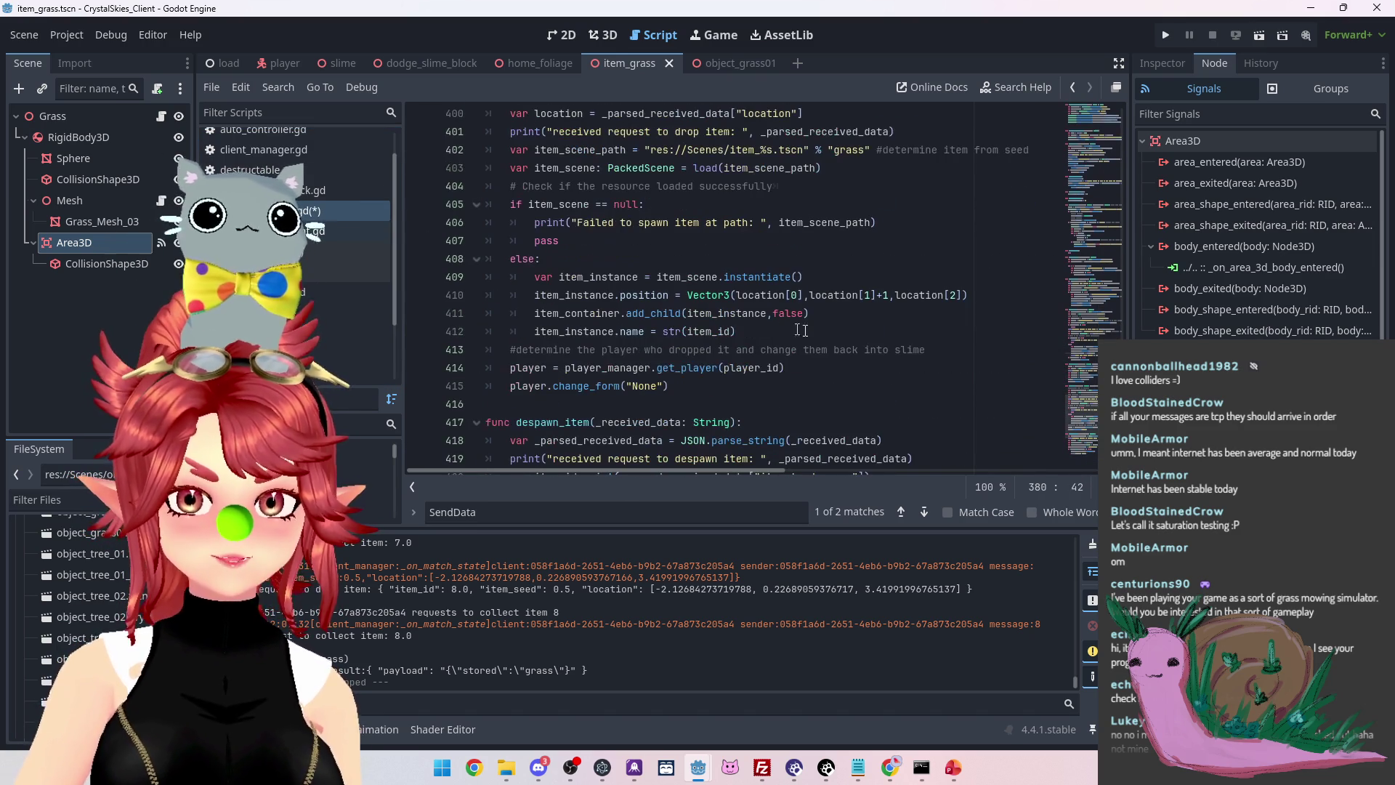
click(890, 300)
key(BackSpace)
key(BackSpace)
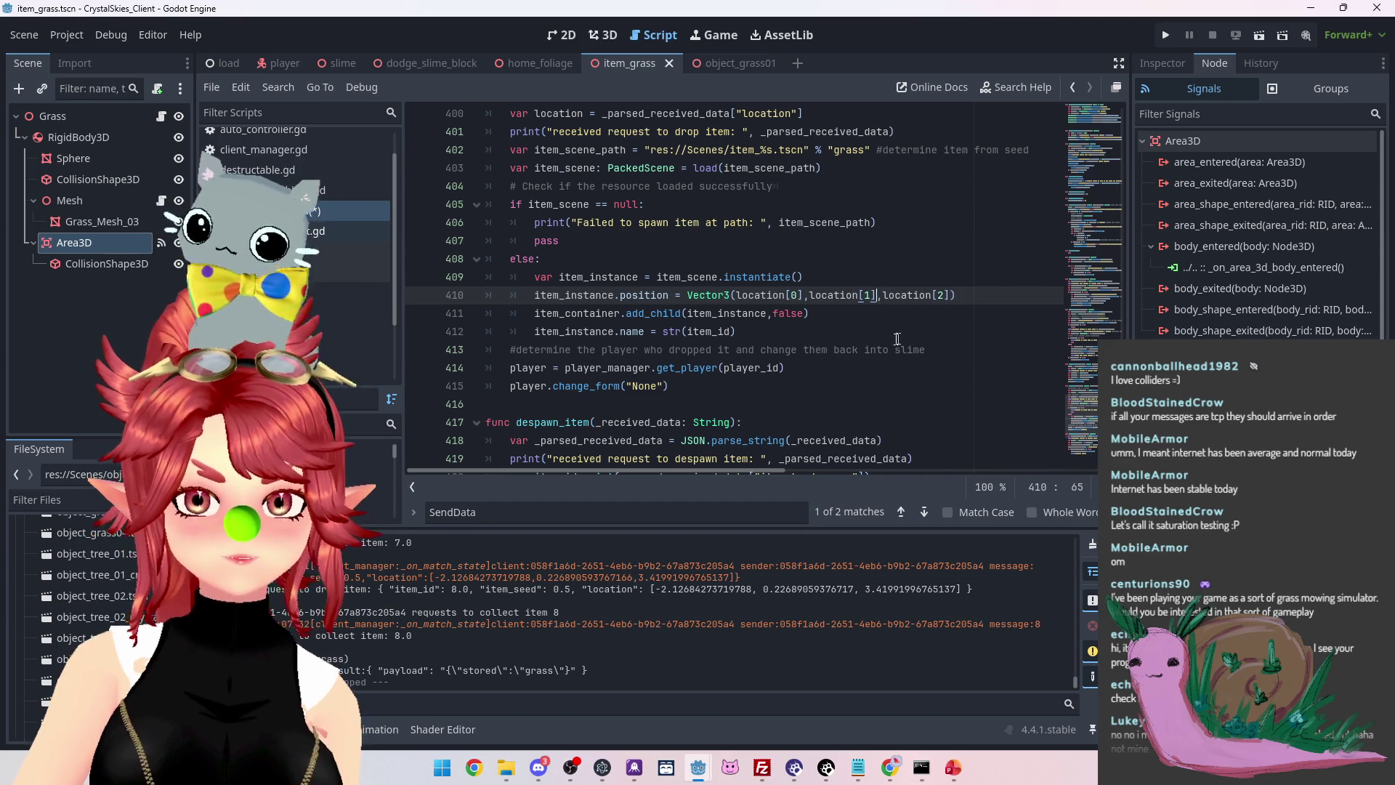
click(880, 351)
key(ctrl+s)
click(1166, 35)
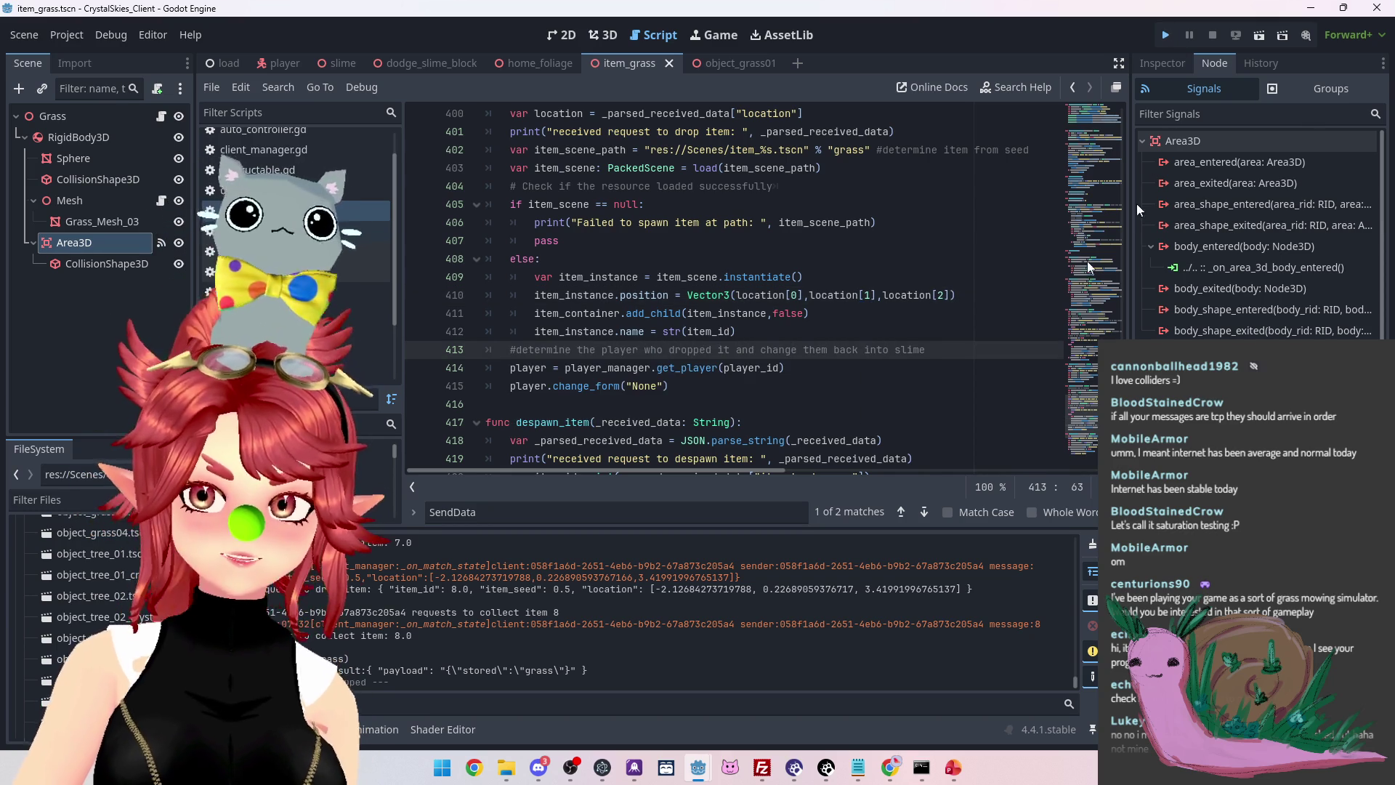
mouse_move(570, 209)
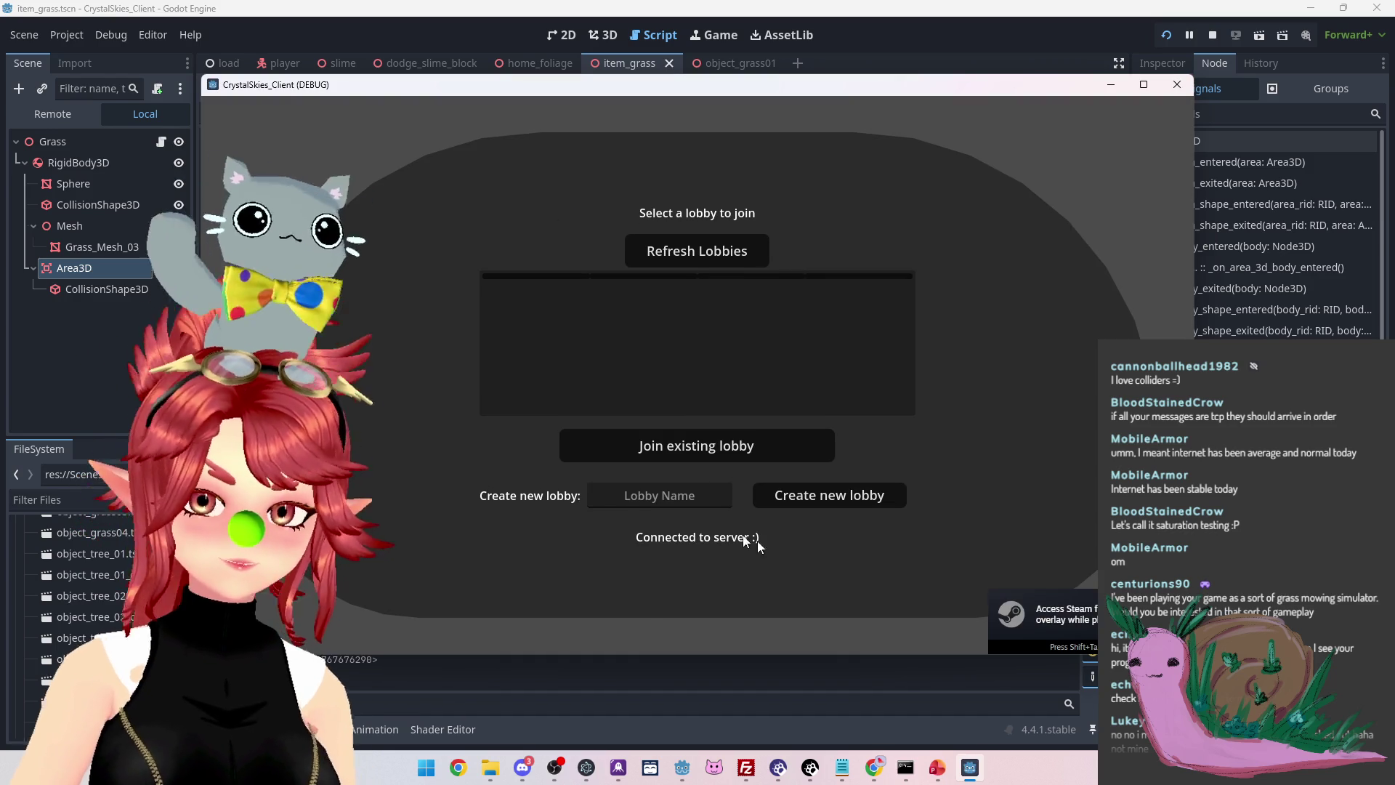
Create a new lobby named 'asdf' in the running game
click(670, 495)
text(asdf)
click(836, 496)
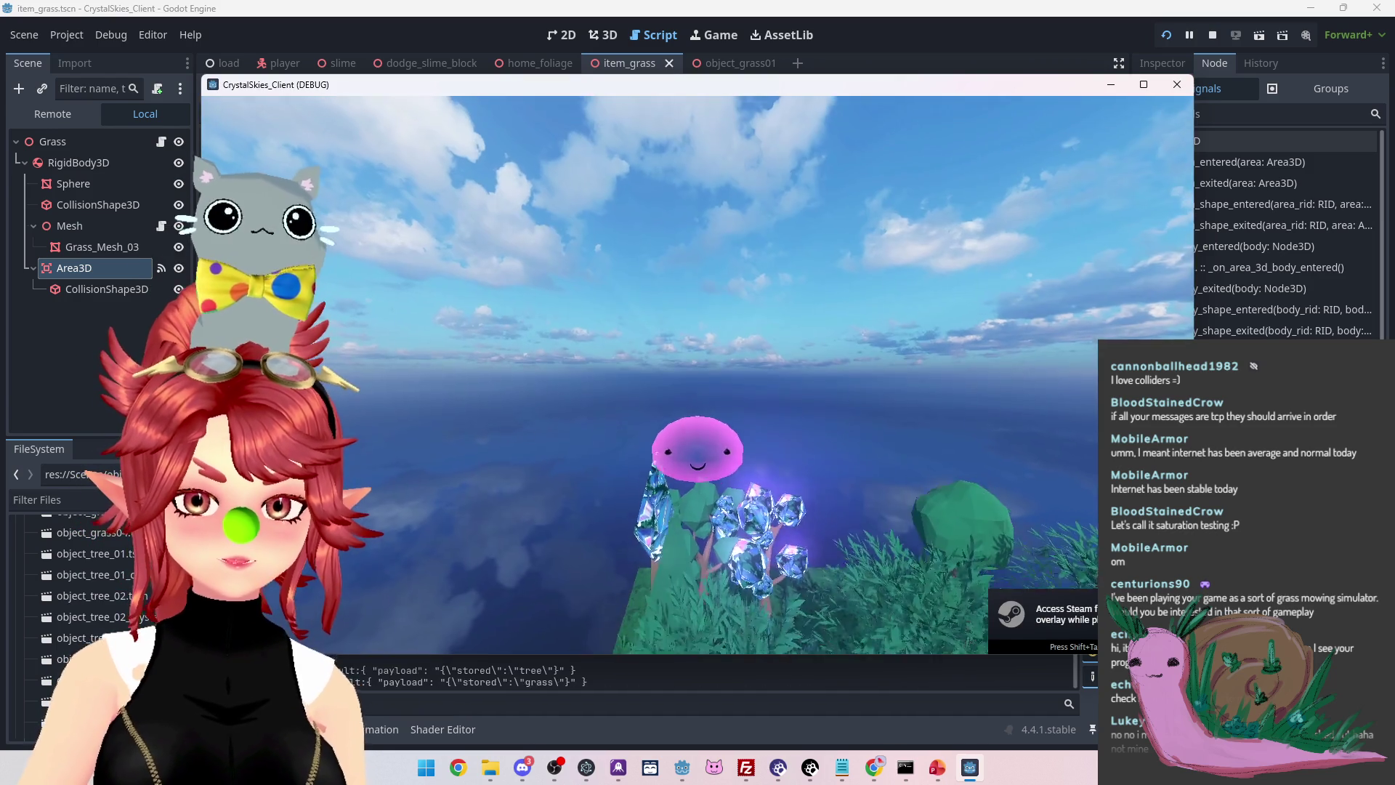
Walk the slime with W, D and A onto the grass item to collect it, then stop the game
key(w)
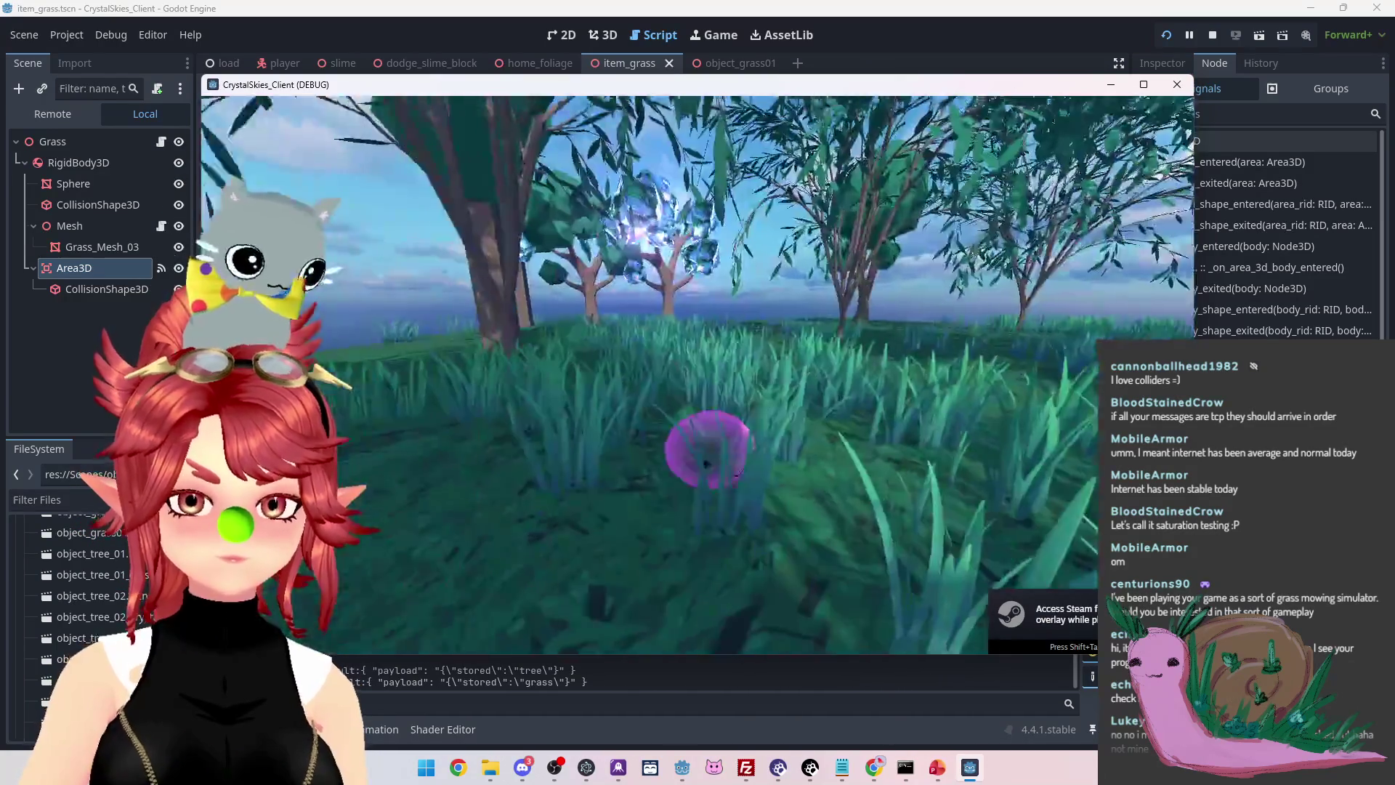
key(w)
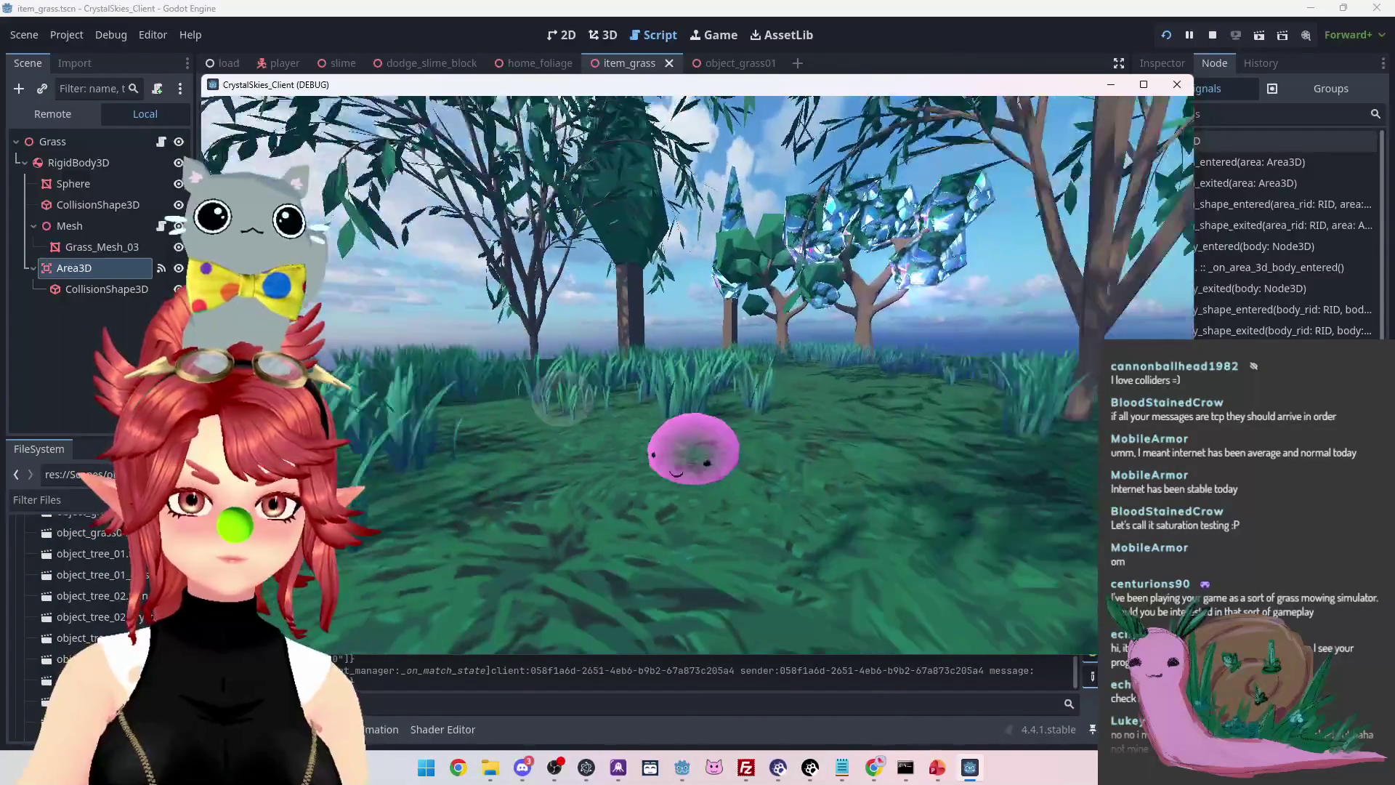
key(w)
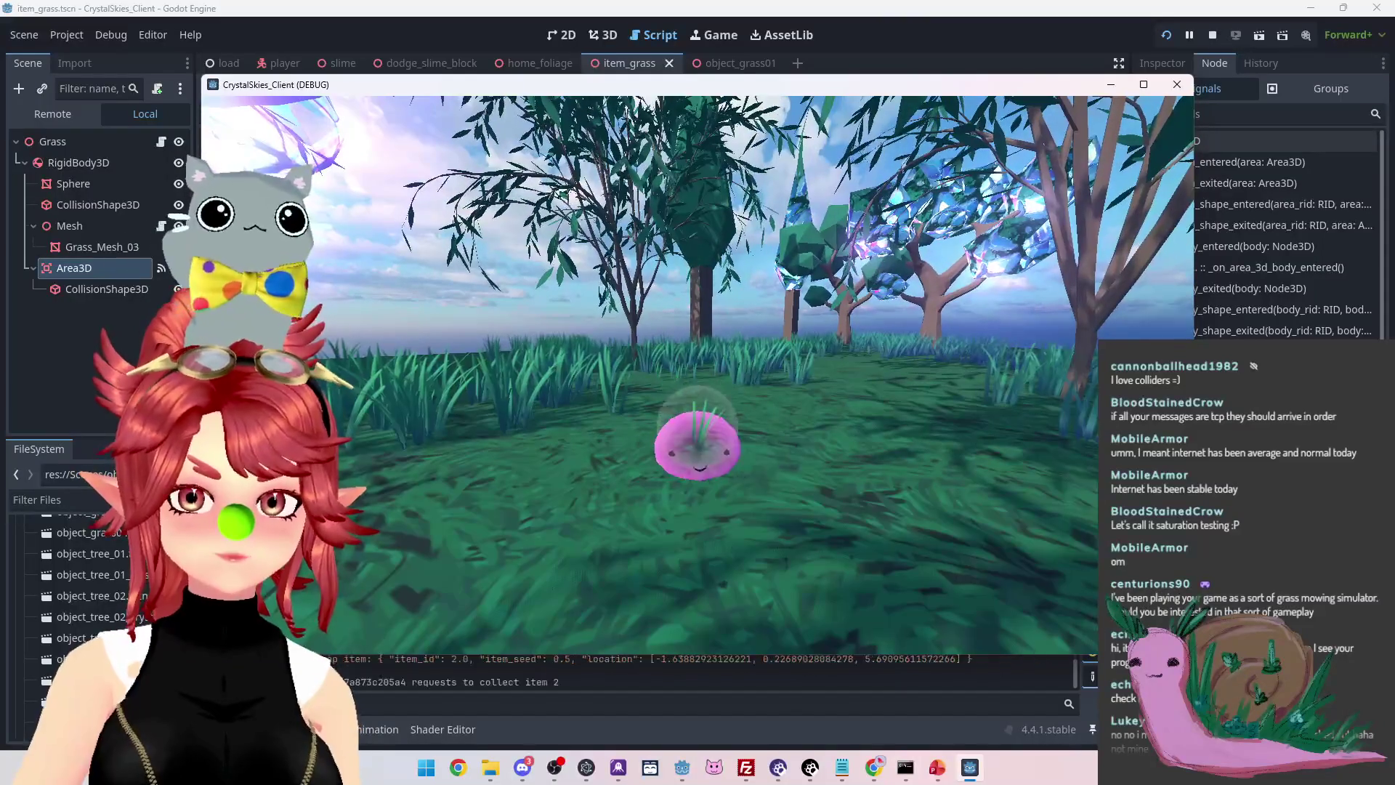
key(d)
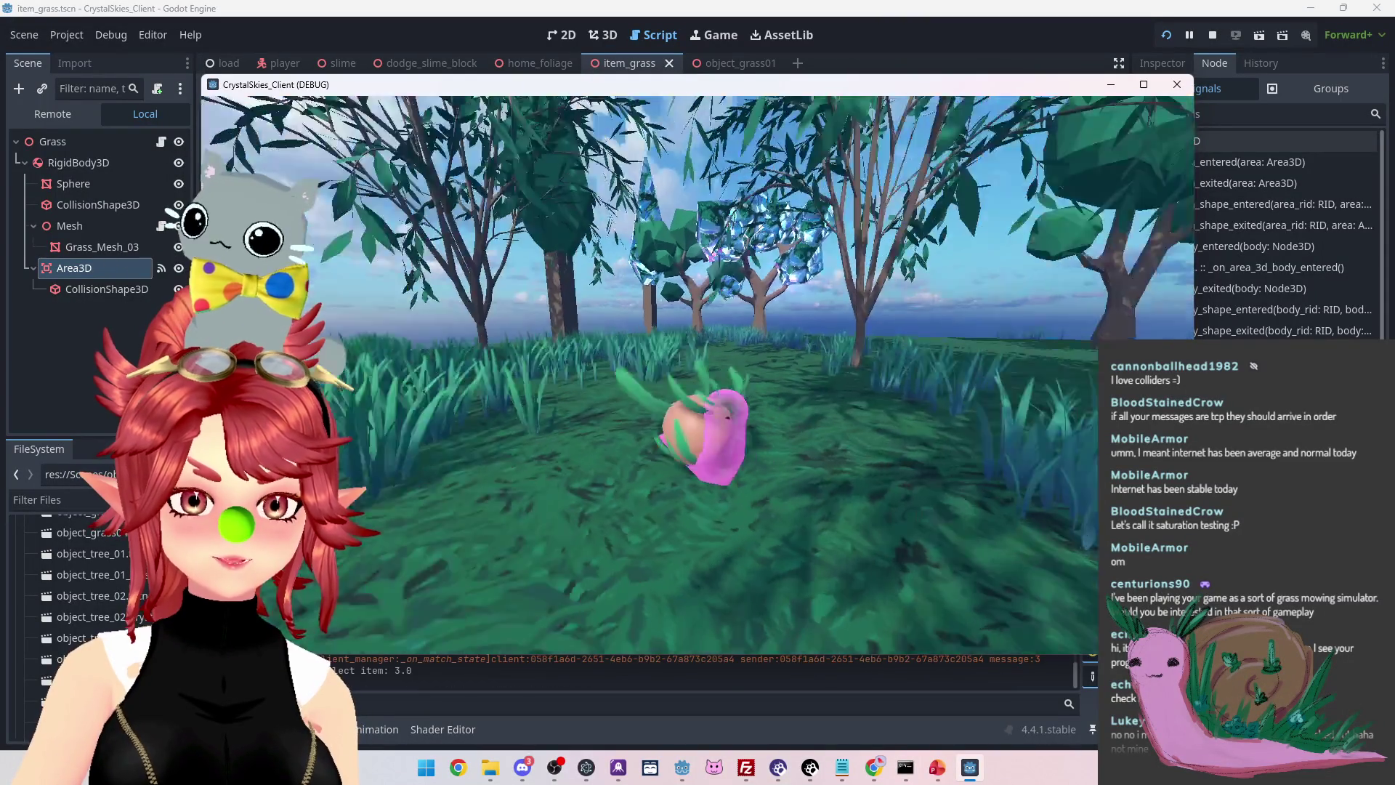
key(d)
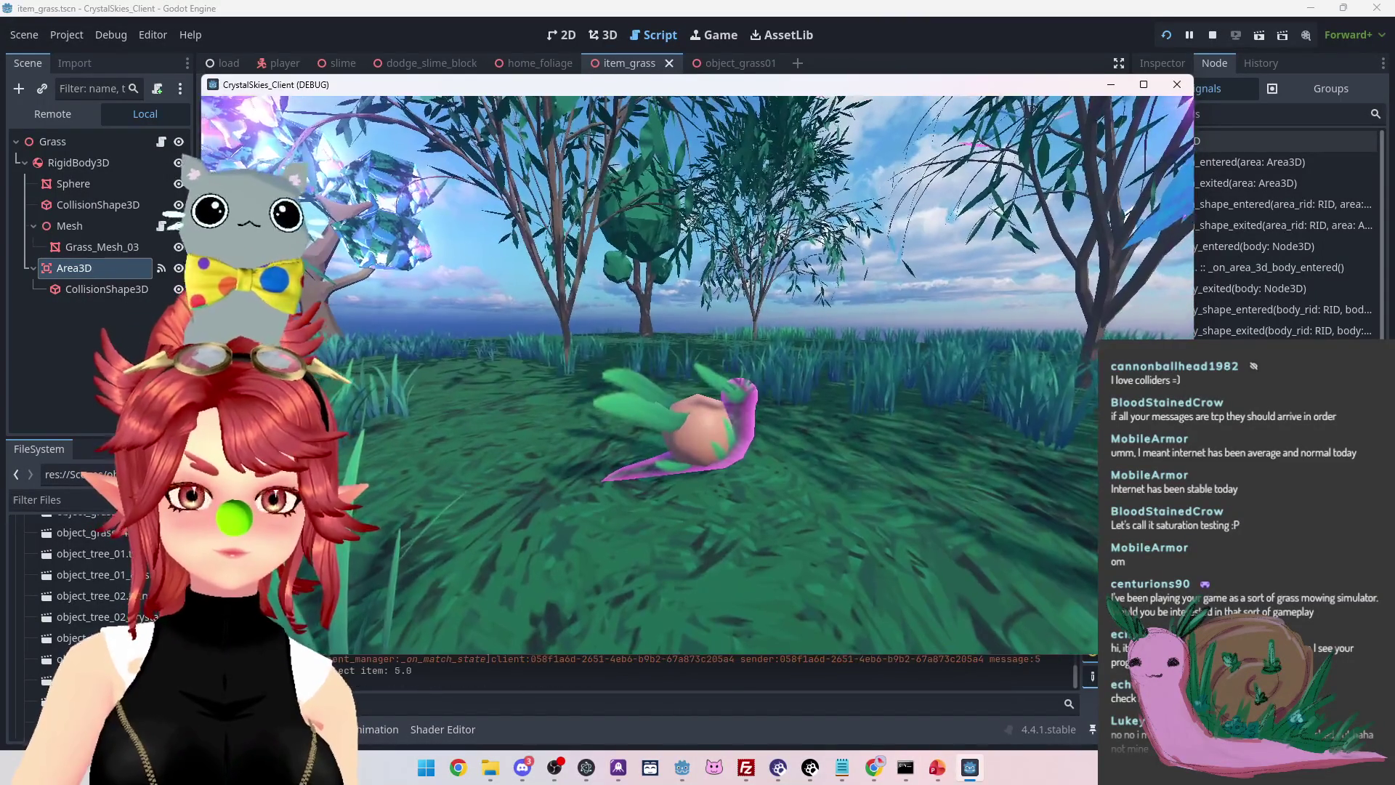
key(a)
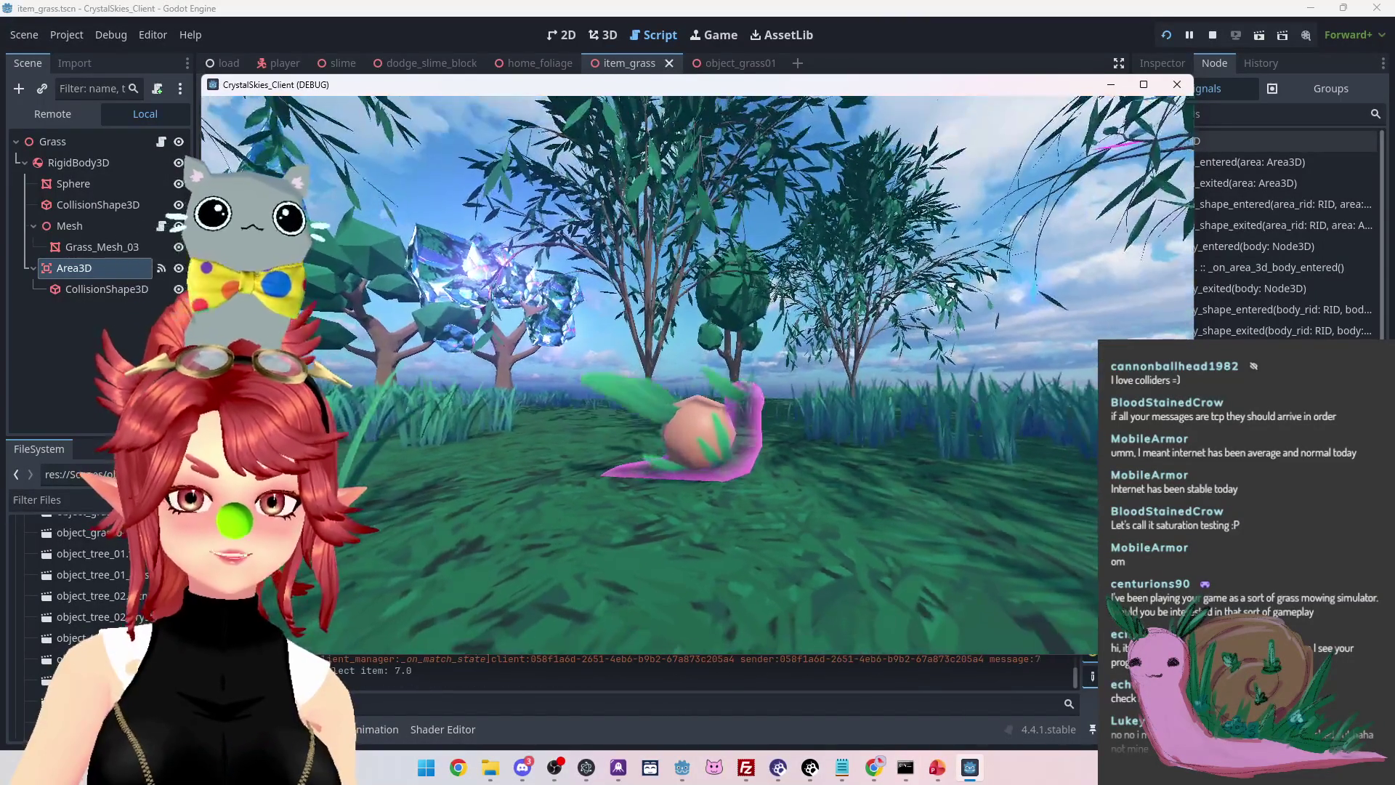
scroll(697, 363, down, 1)
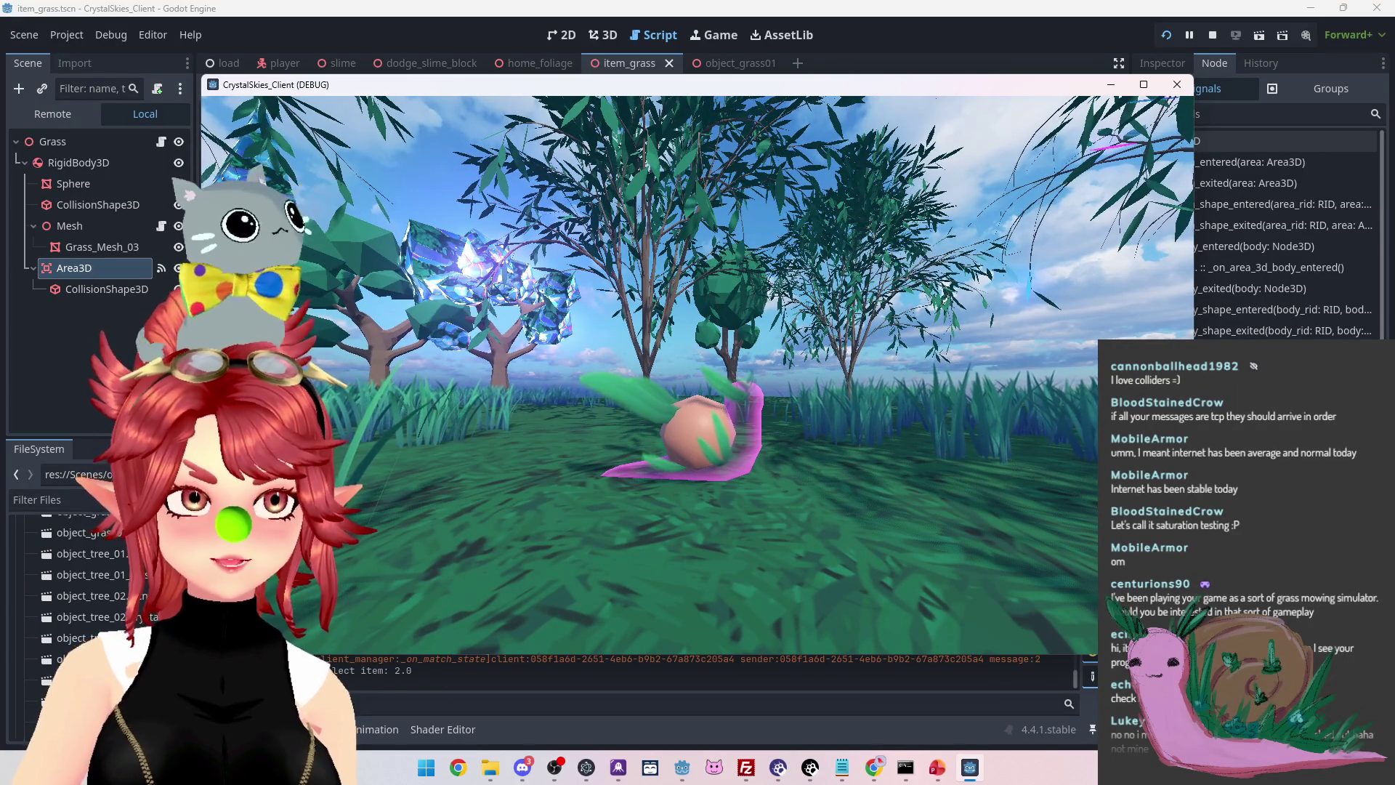
scroll(697, 363, down, 2)
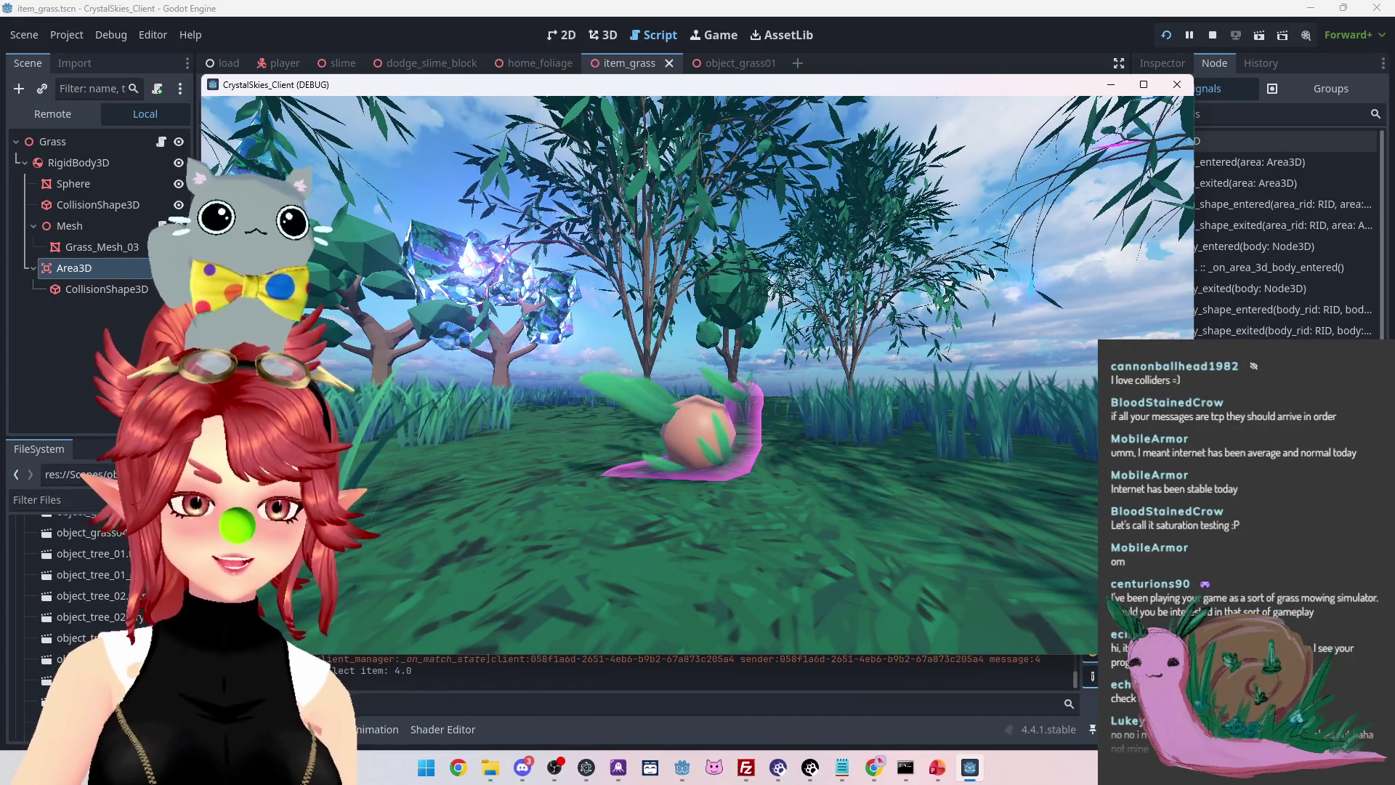
scroll(698, 364, down, 1)
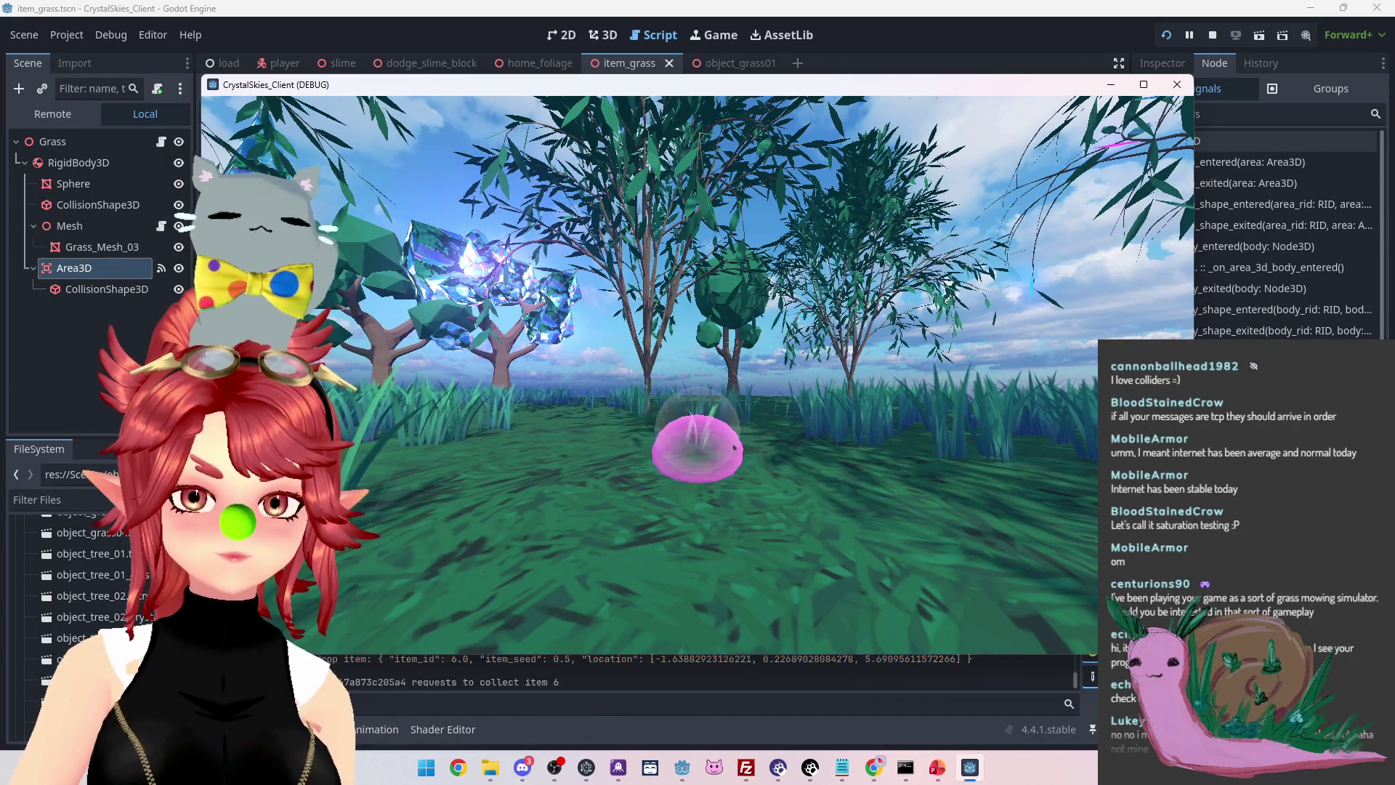
key(Escape)
click(1212, 35)
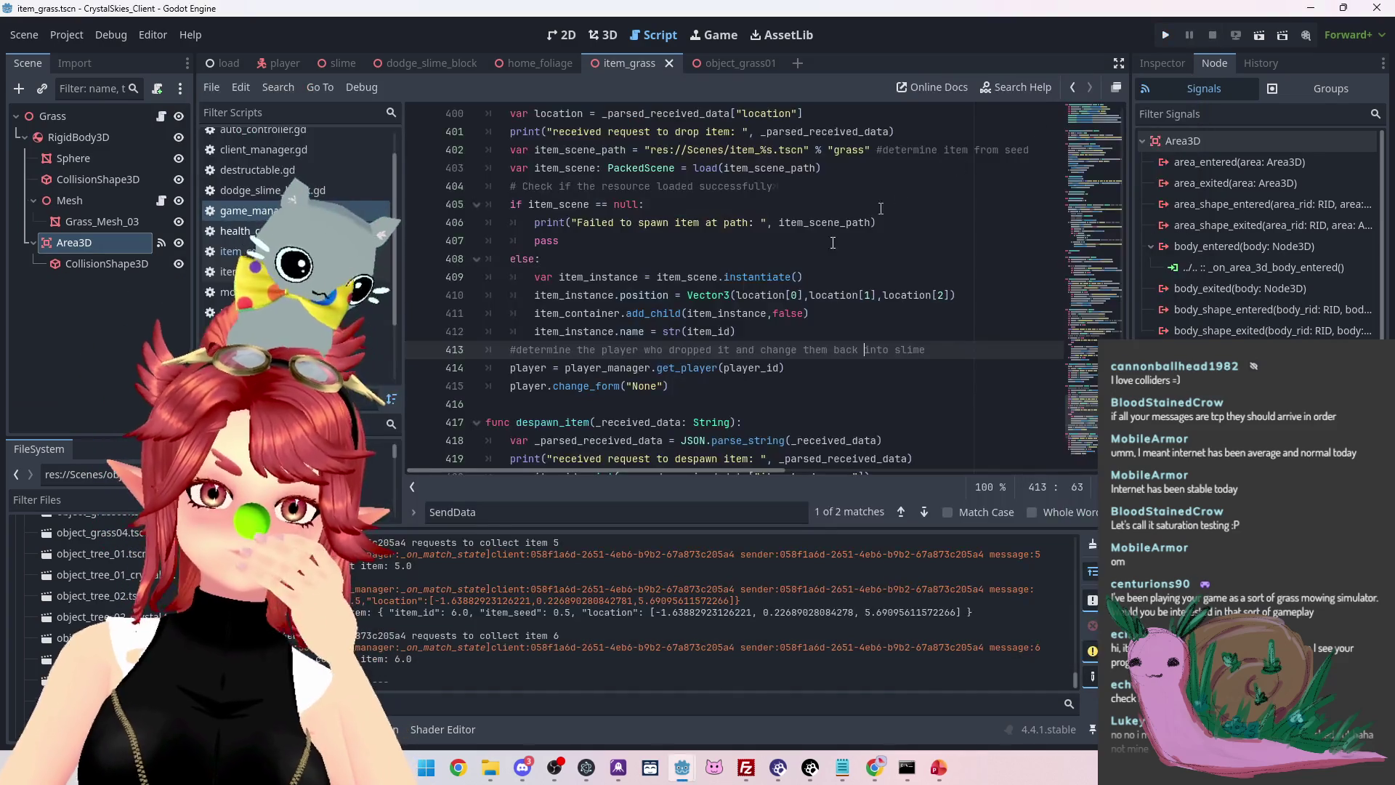
Restore the +1 after location[1] on line 410 and save the scripts
click(877, 294)
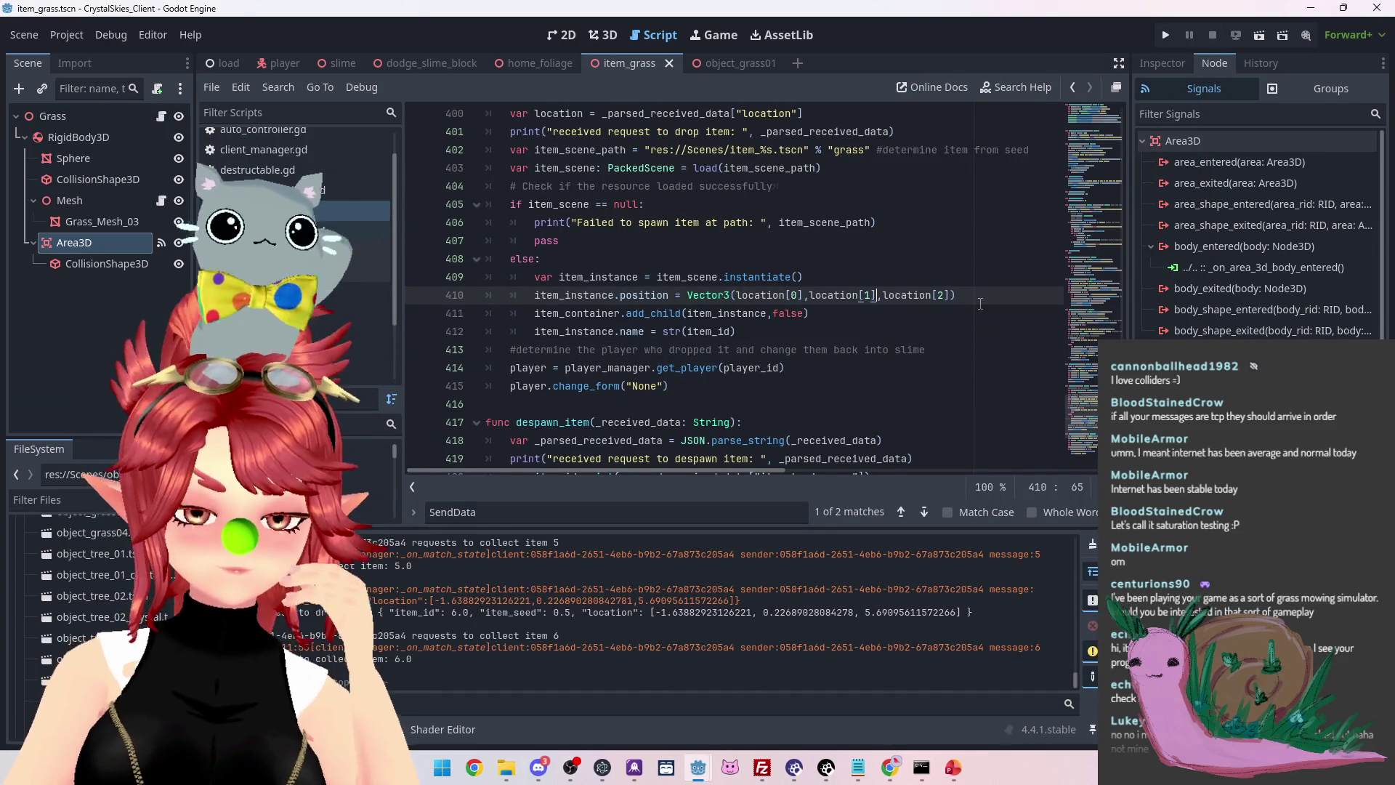
text(+1)
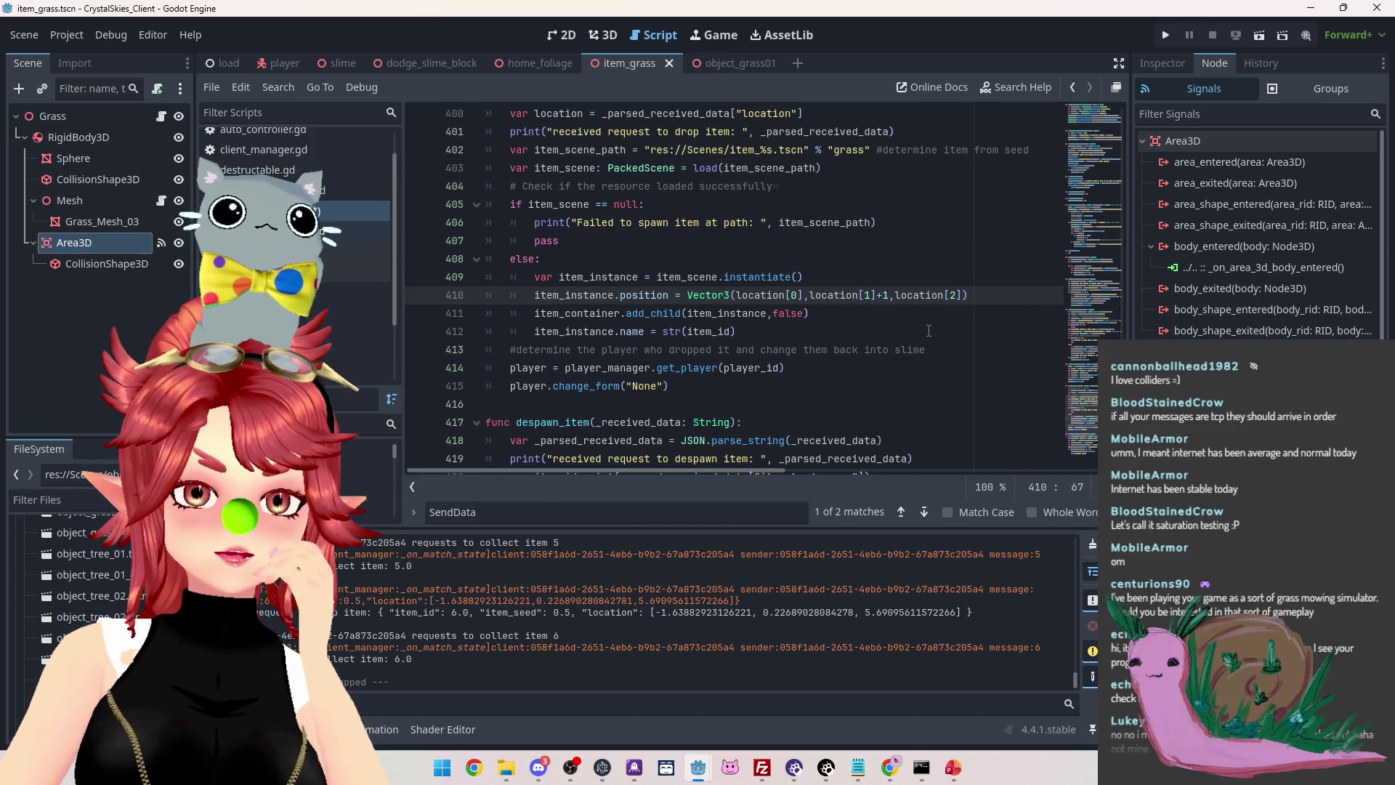
key(ctrl+s)
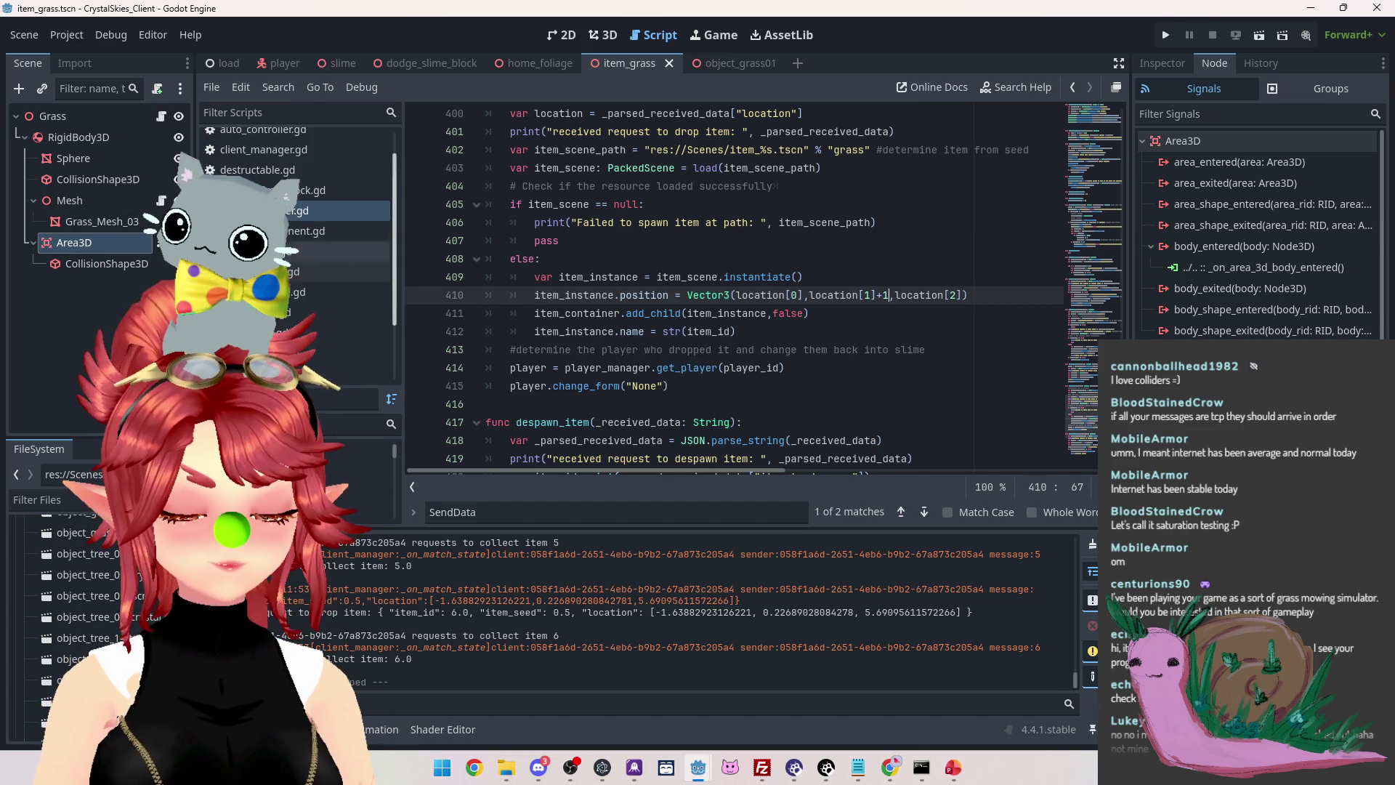
In the grass item script, add a blank line after line 6 and append '&& collectable' to the body check
click(349, 251)
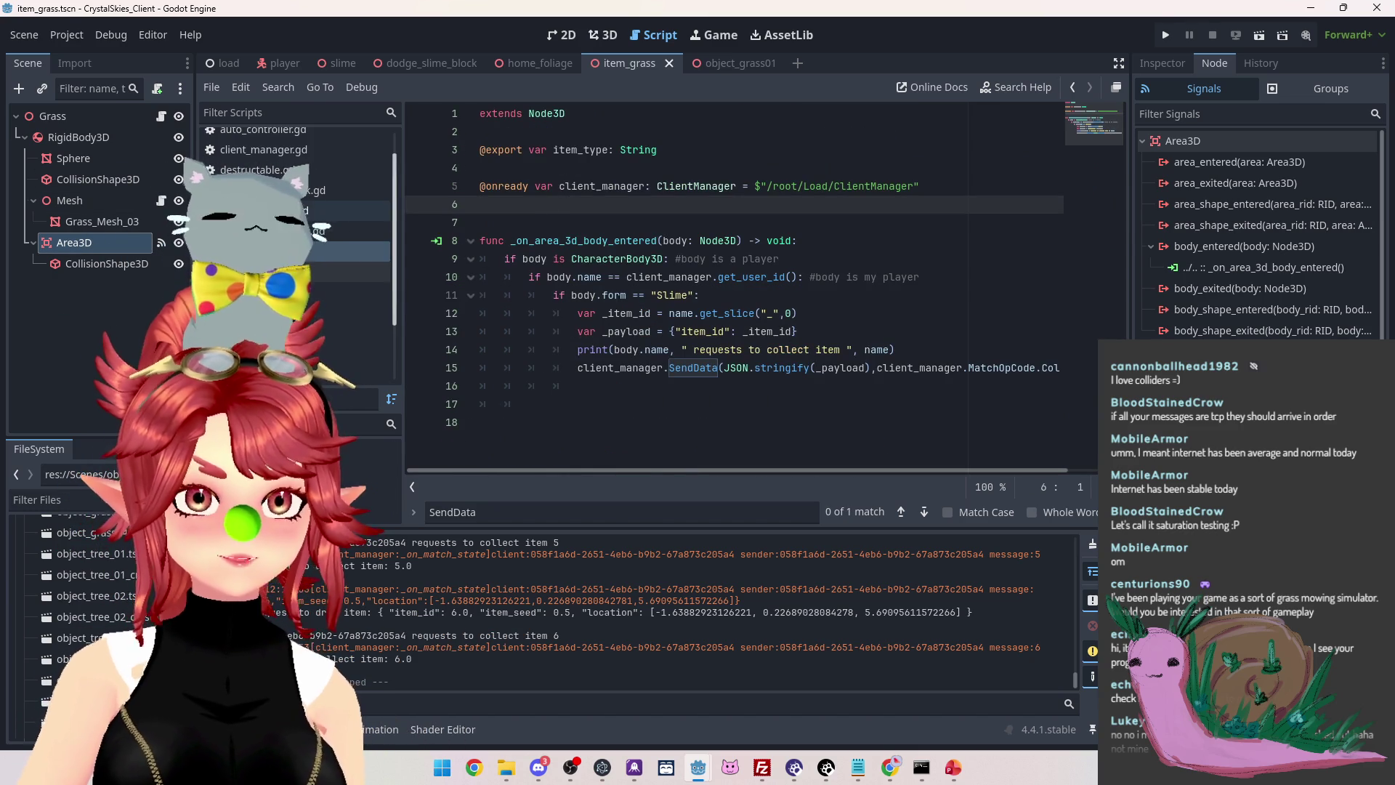
click(574, 205)
key(Return)
text(var collectable = false)
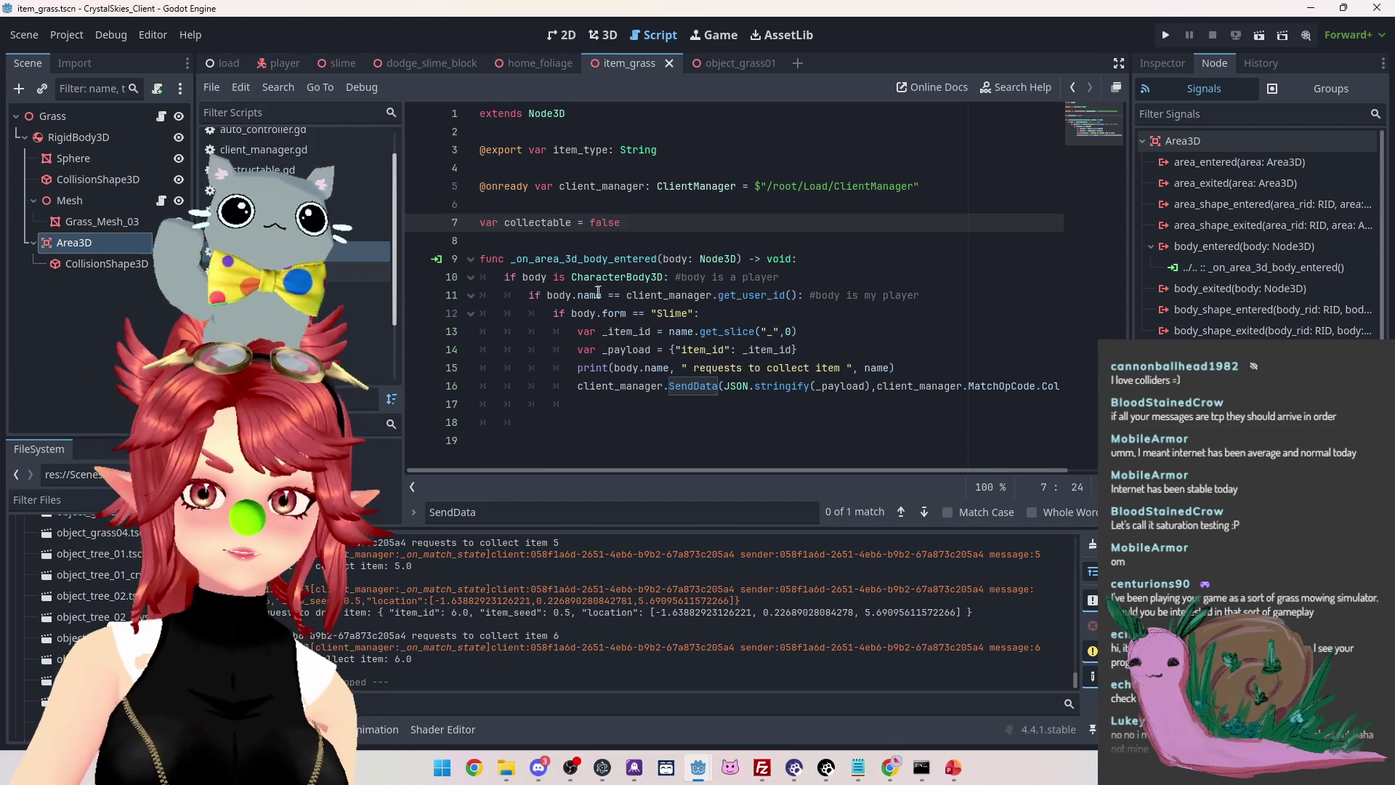
click(664, 277)
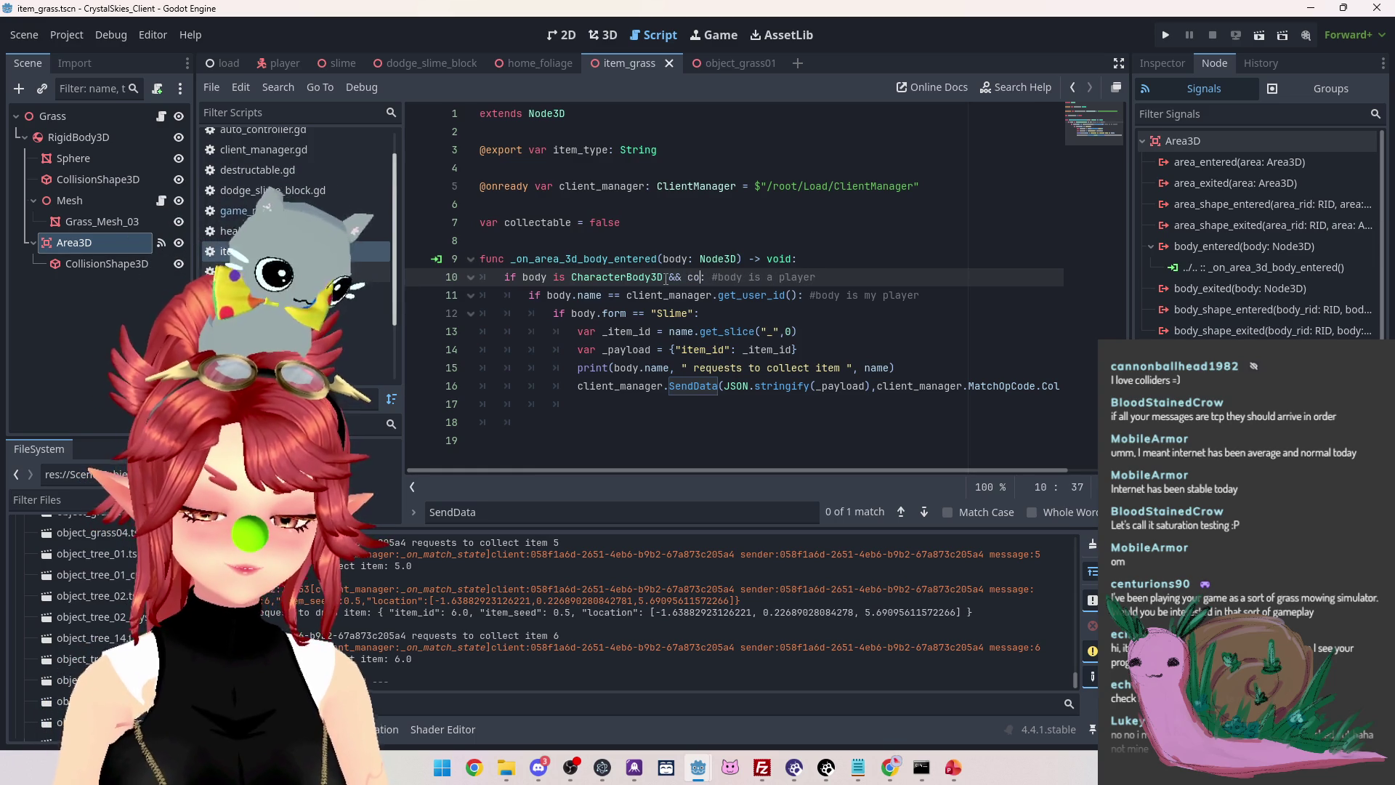
text(llectable)
click(681, 233)
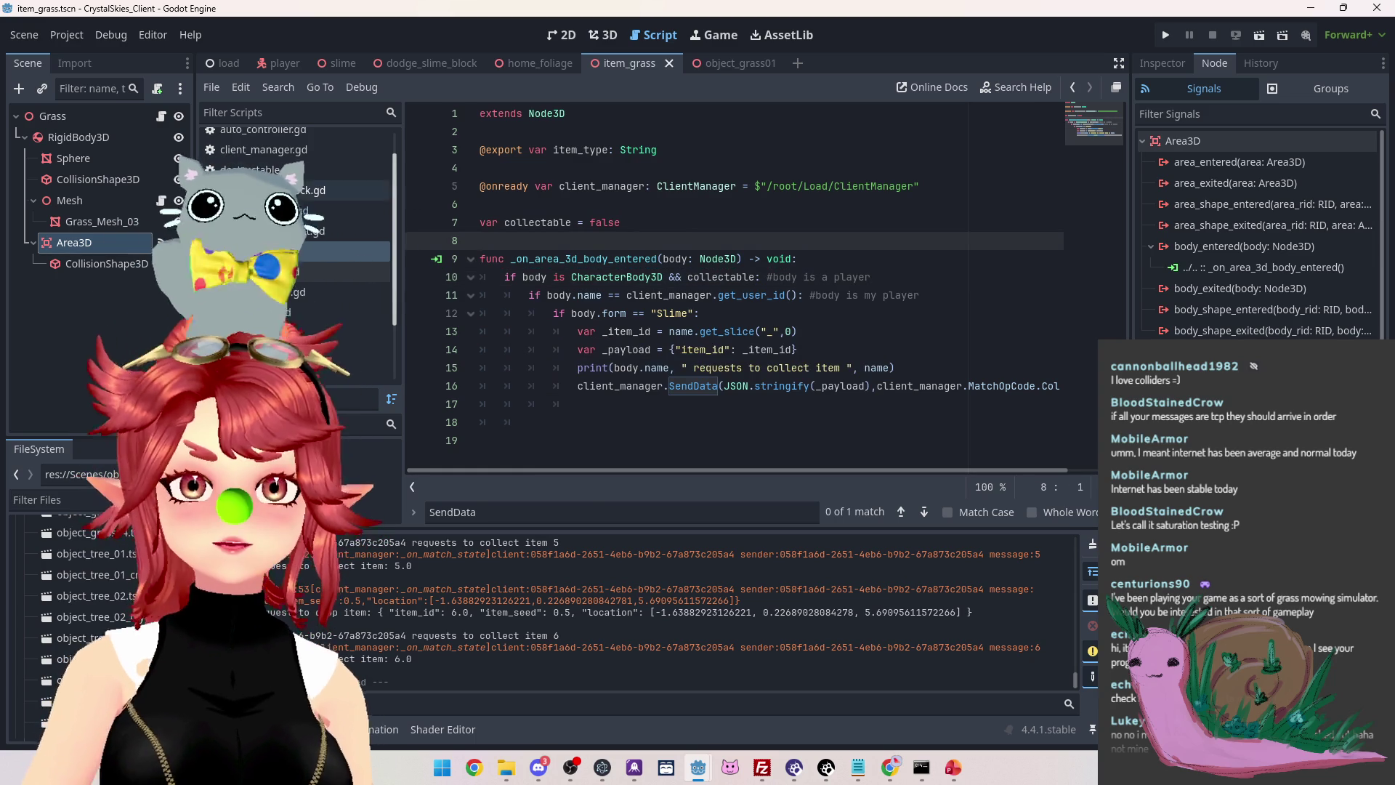
In the game manager spawn code, add an 'item_instance.collectable' line after the item naming line
click(348, 210)
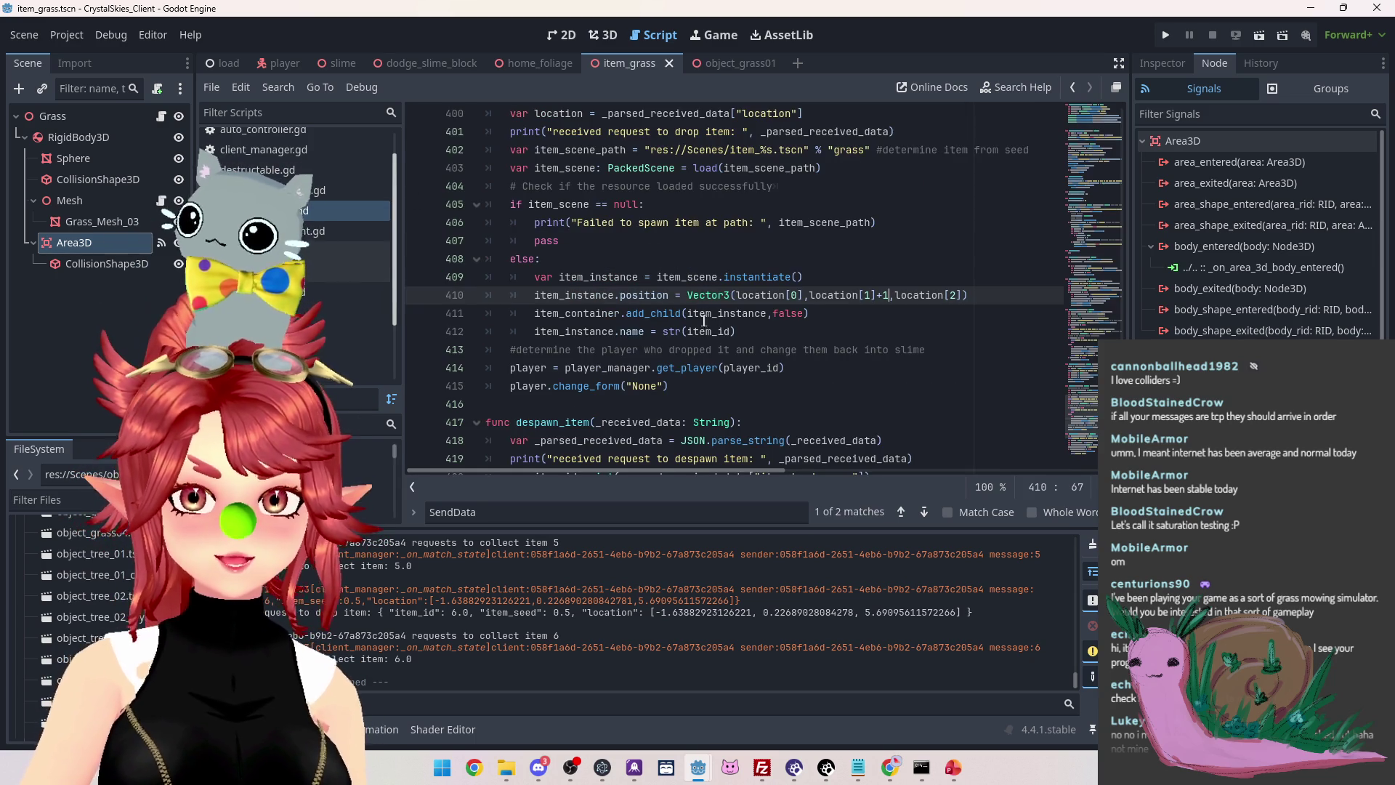
scroll(640, 160, up, 2)
scroll(640, 161, down, 2)
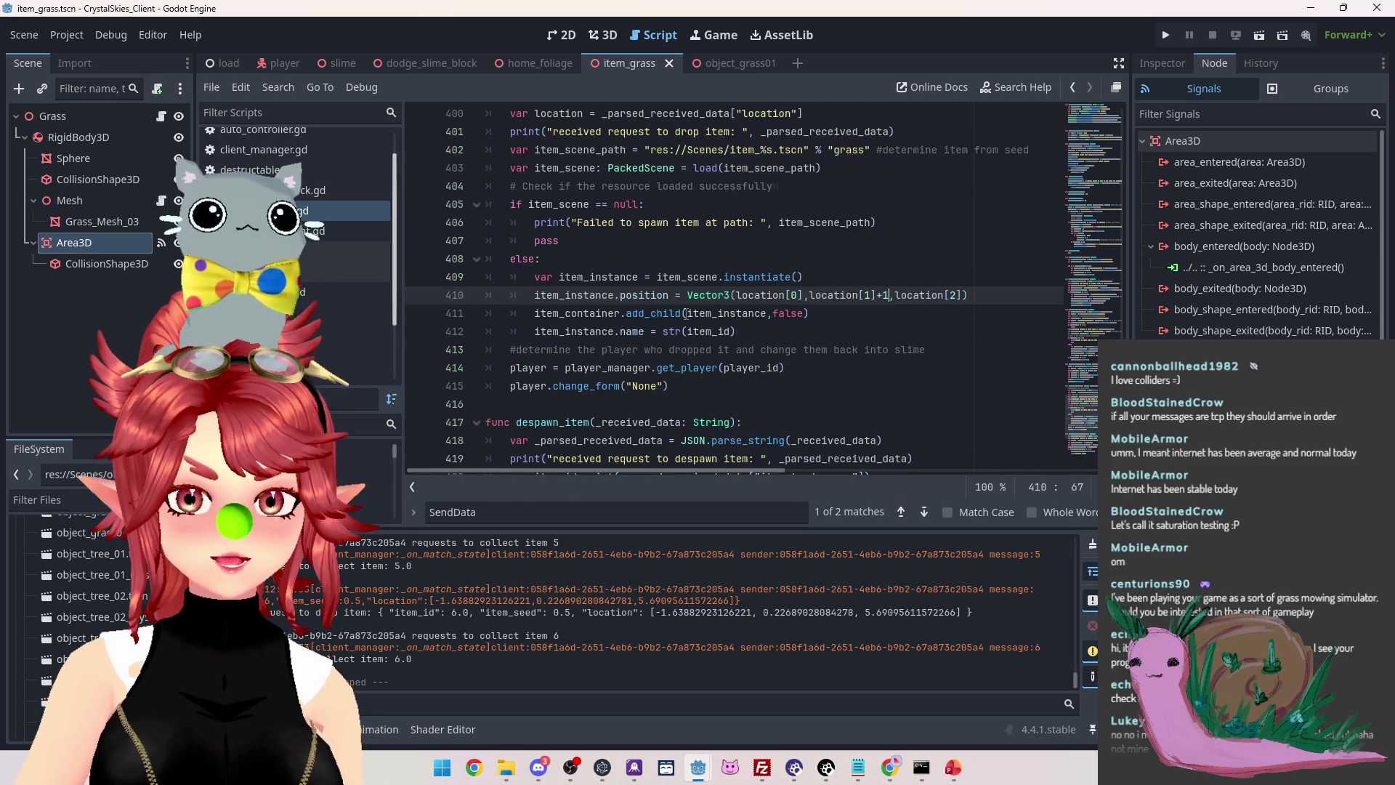
click(753, 332)
key(Return)
scroll(687, 304, up, 3)
scroll(687, 303, down, 3)
scroll(687, 304, up, 2)
scroll(687, 304, up, 12)
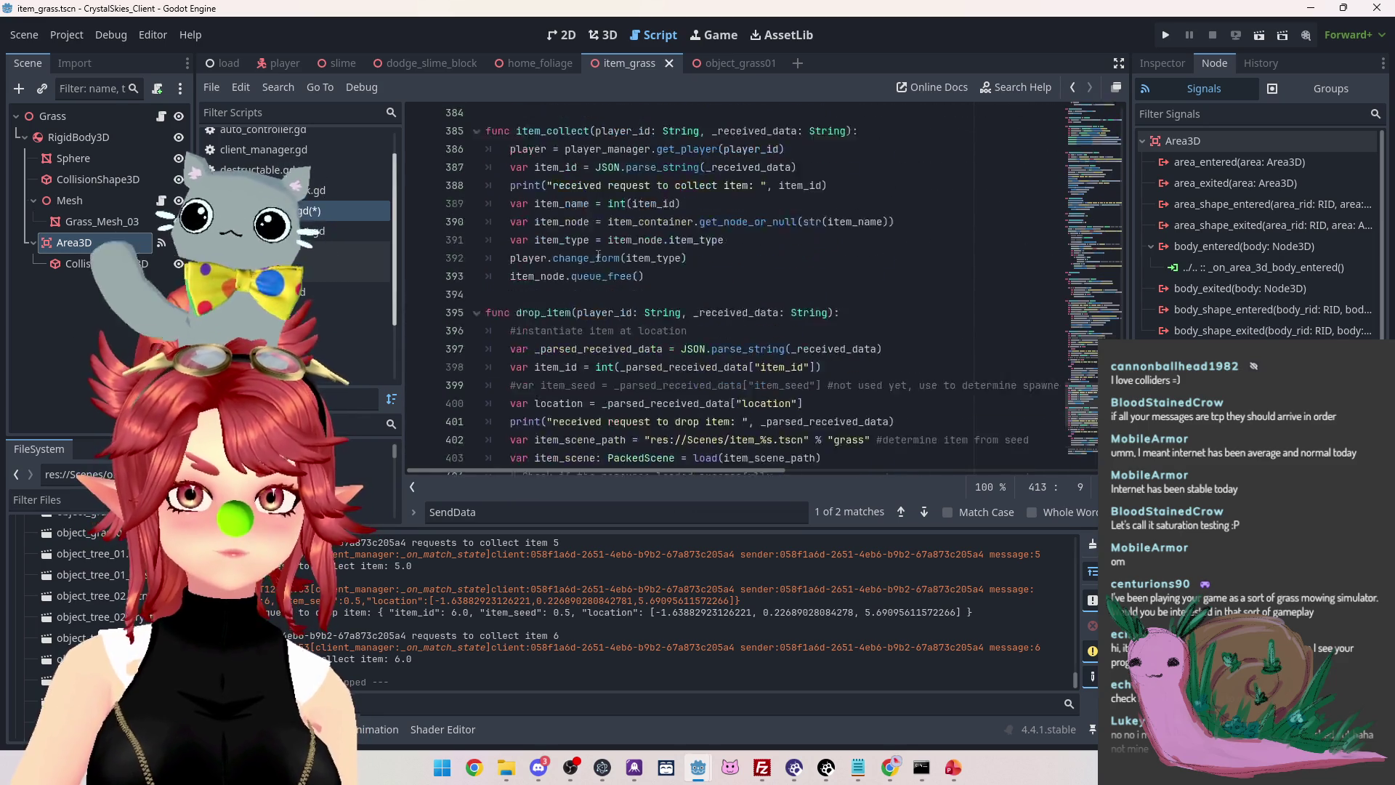
scroll(598, 256, down, 3)
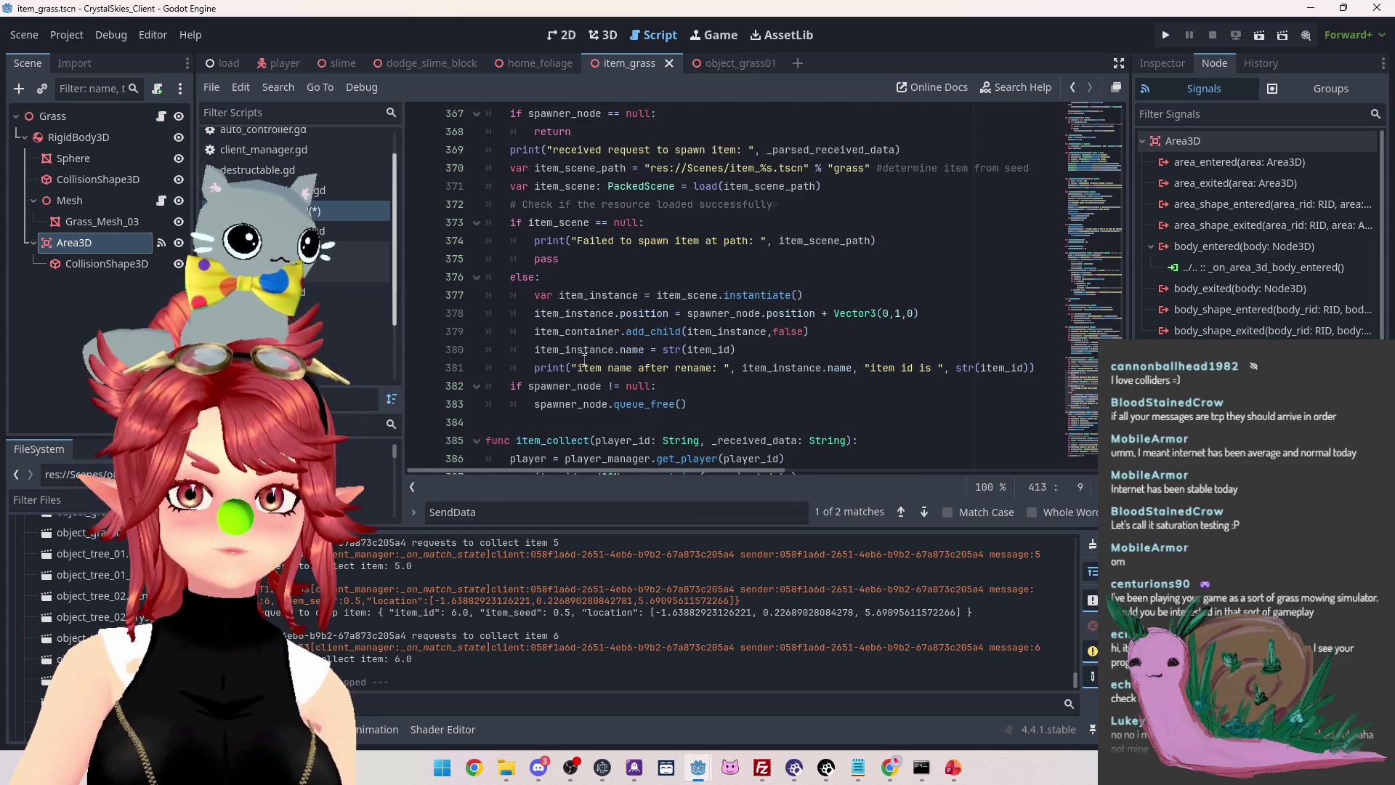
click(753, 347)
key(Return)
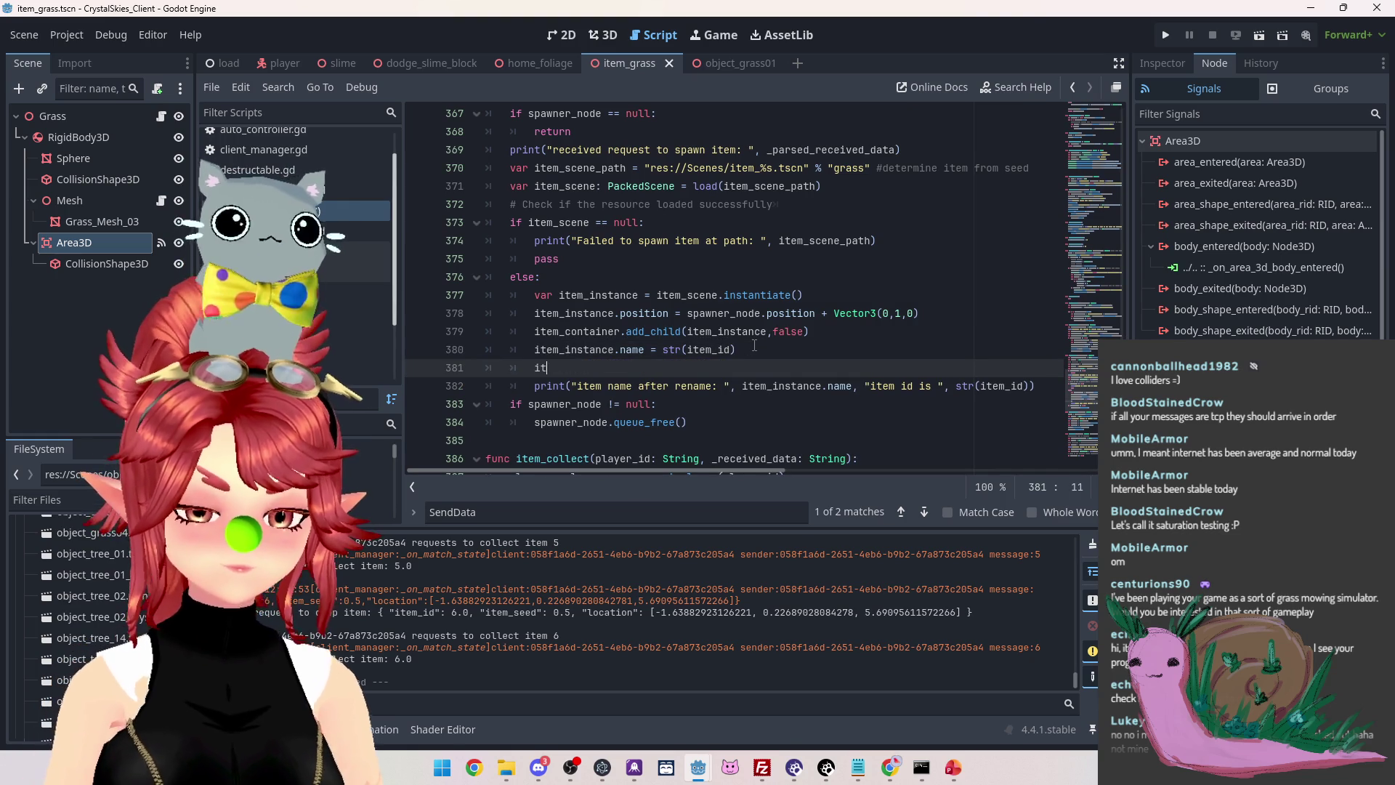
text(tem)
key(Down)
key(Down)
key(Return)
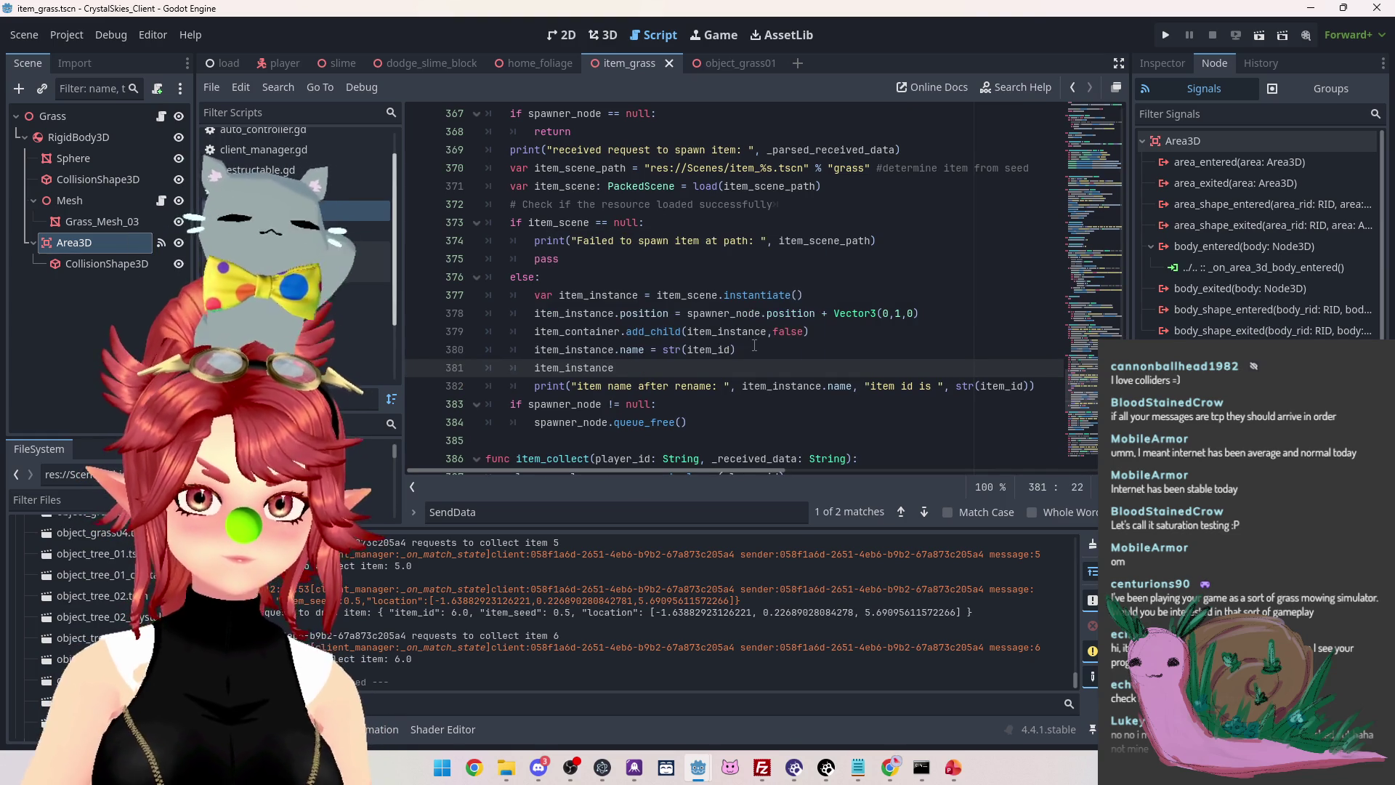
text(.coll)
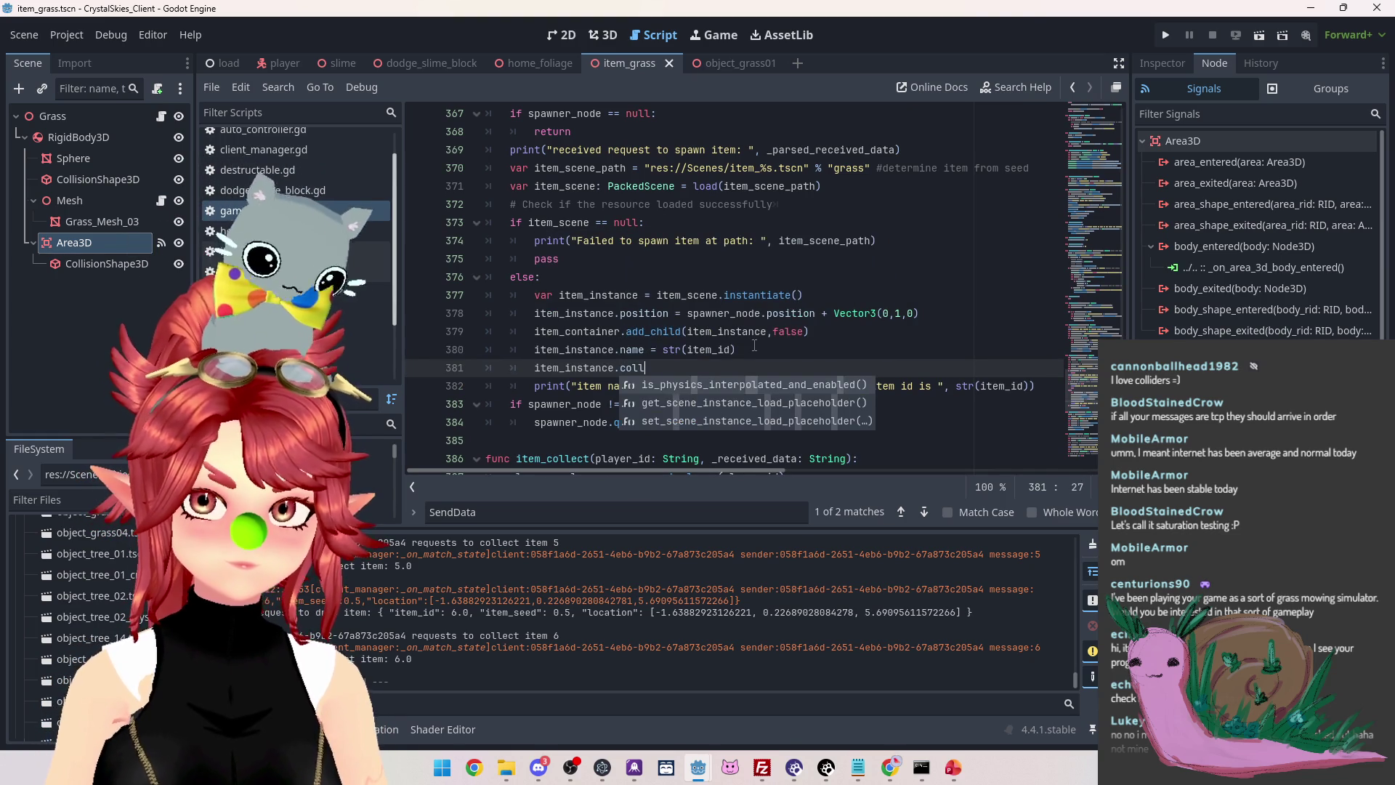
text(ectable = true)
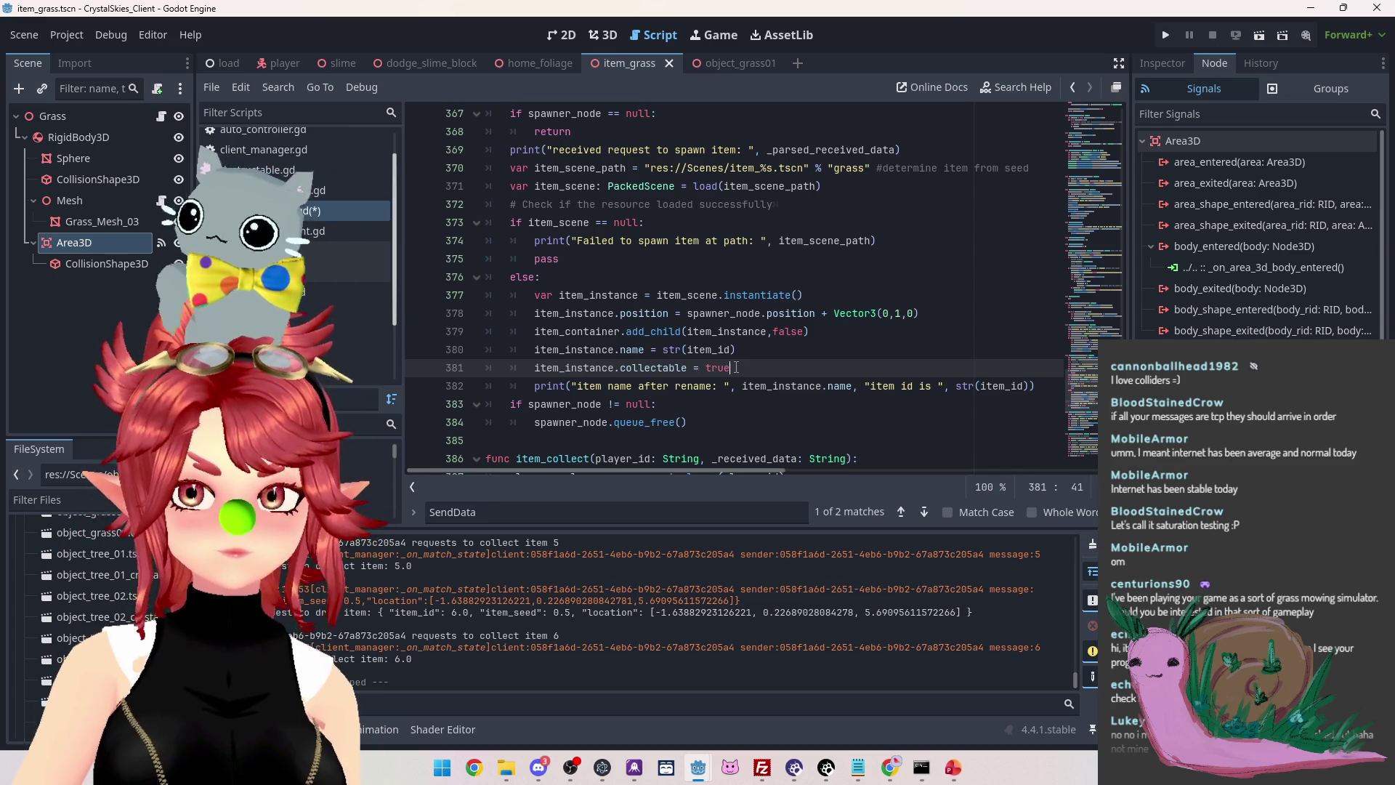
Select the new collectable line, then move to the blank line in drop_item
drag(737, 367, 534, 368)
scroll(583, 296, down, 6)
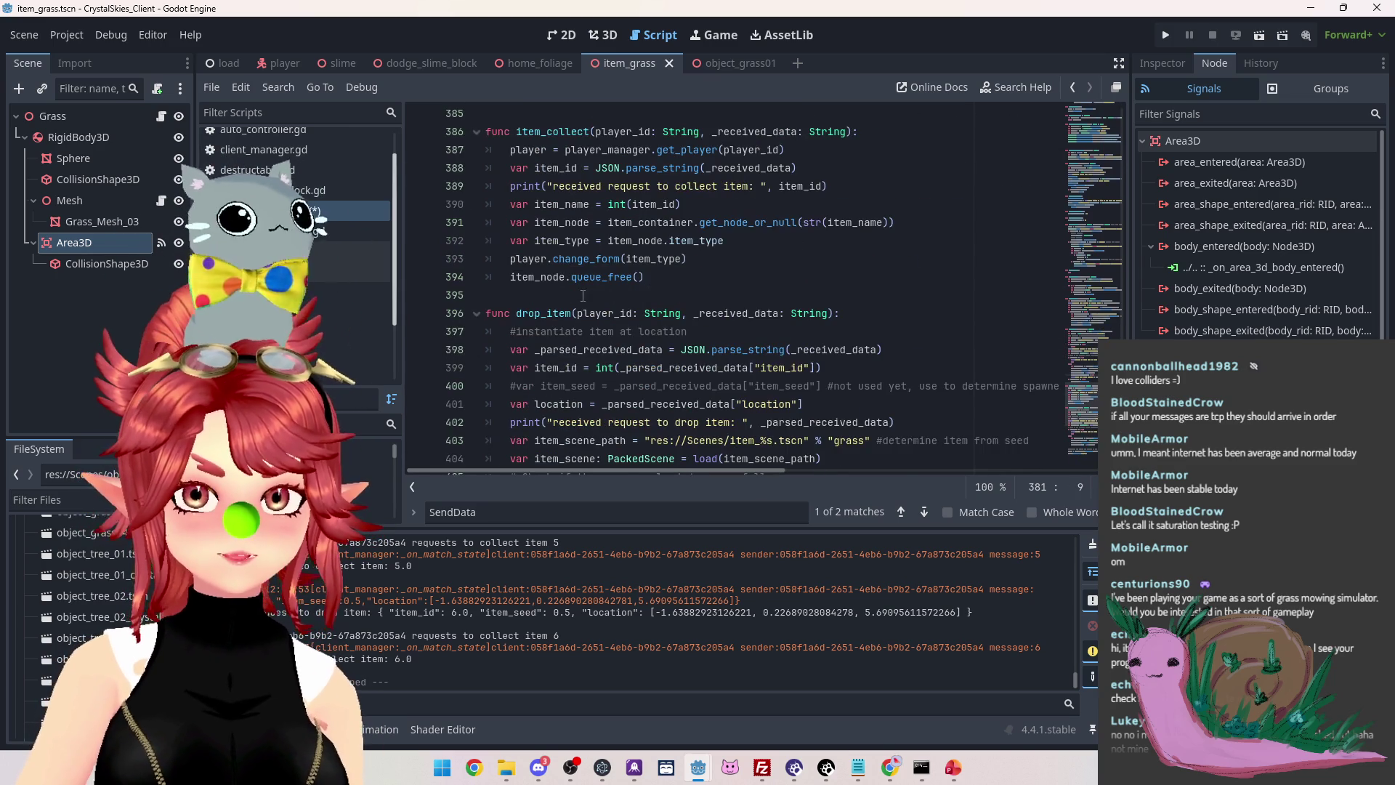
scroll(583, 296, down, 3)
scroll(641, 328, down, 2)
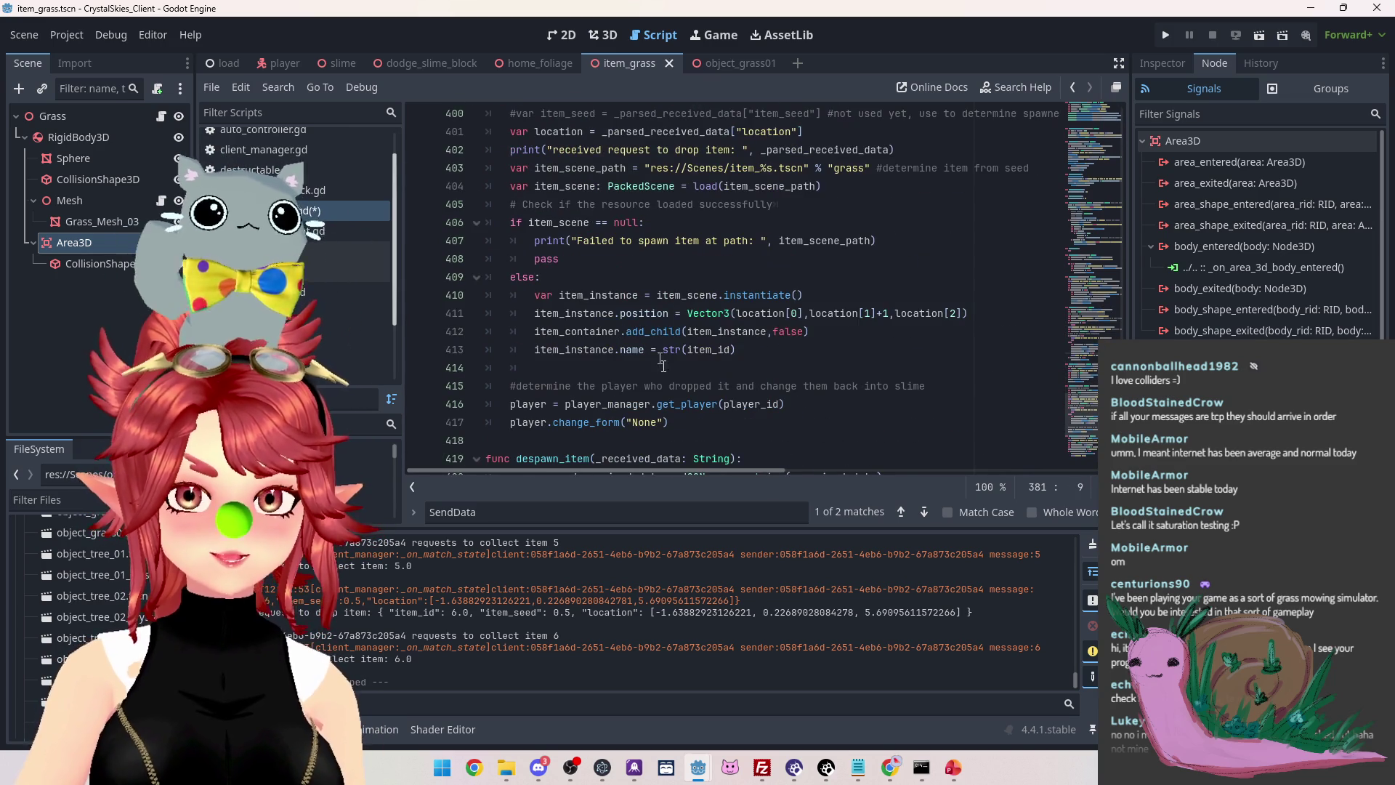
click(673, 364)
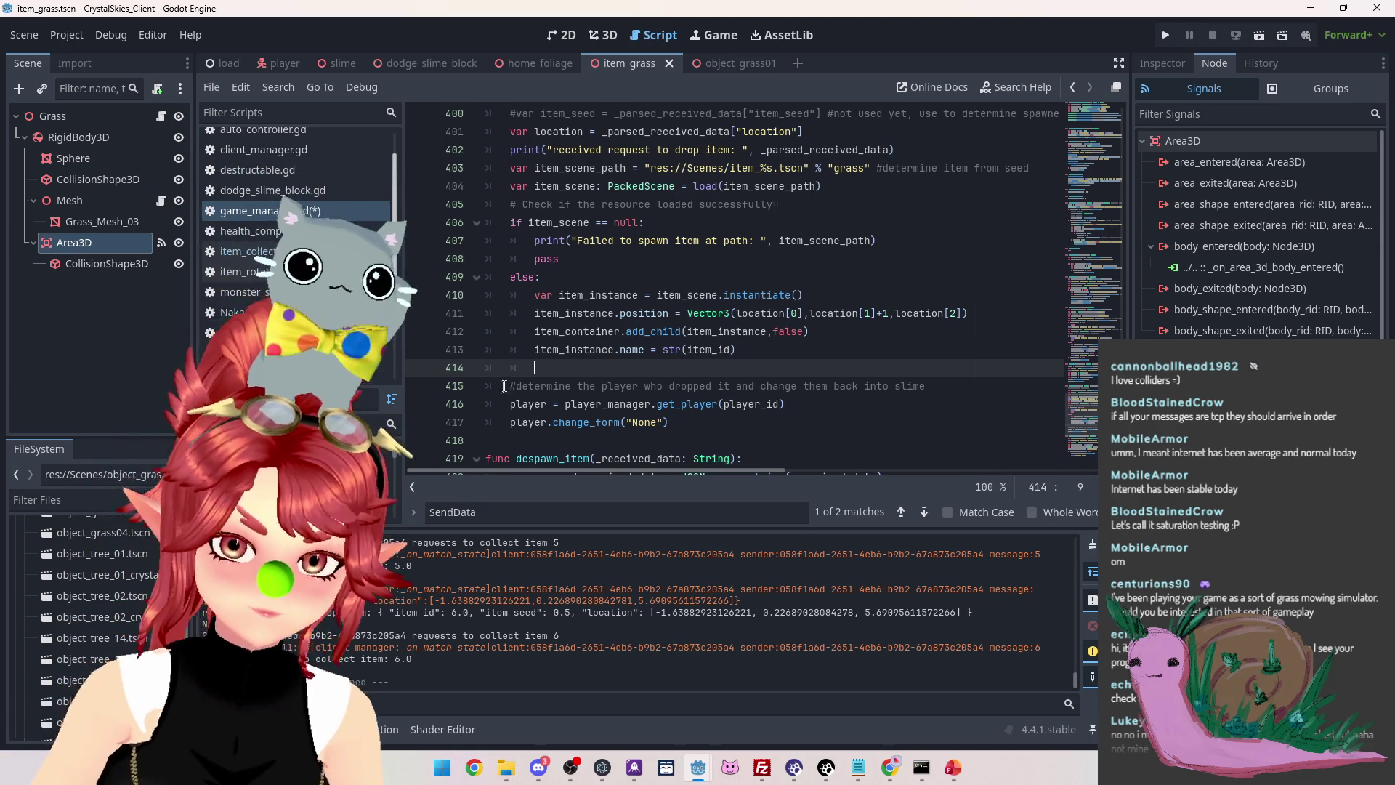
mouse_move(703, 755)
click(751, 708)
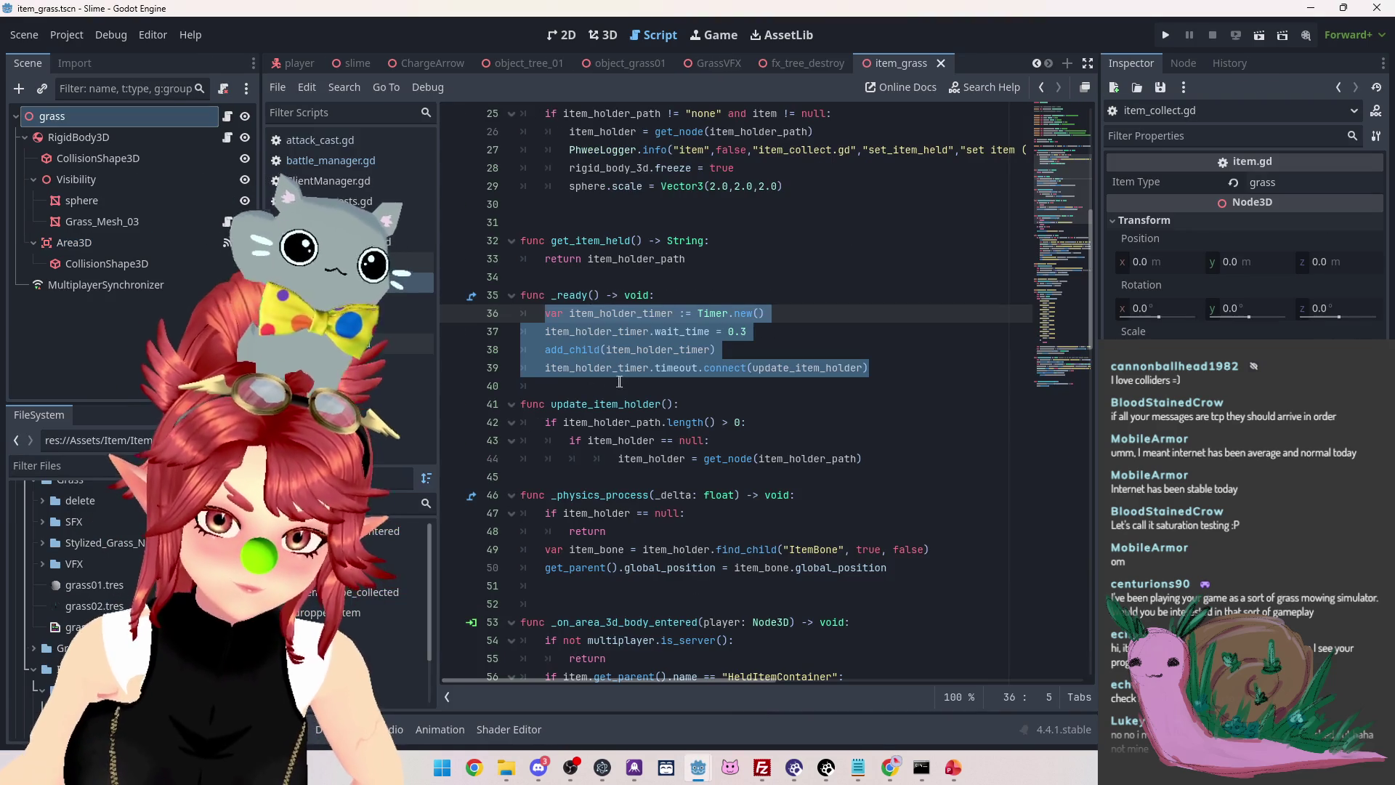
click(546, 313)
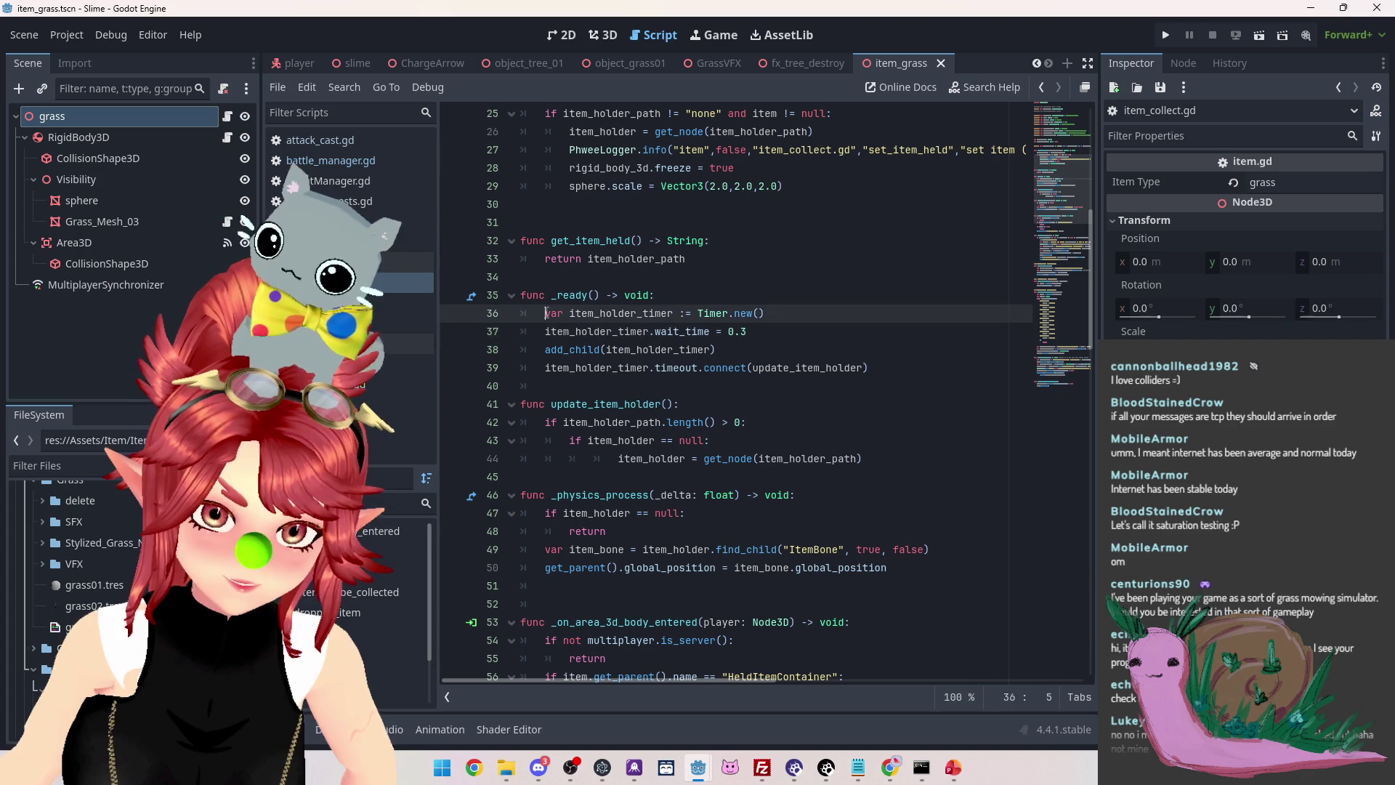
drag(545, 313, 912, 372)
key(ctrl+c)
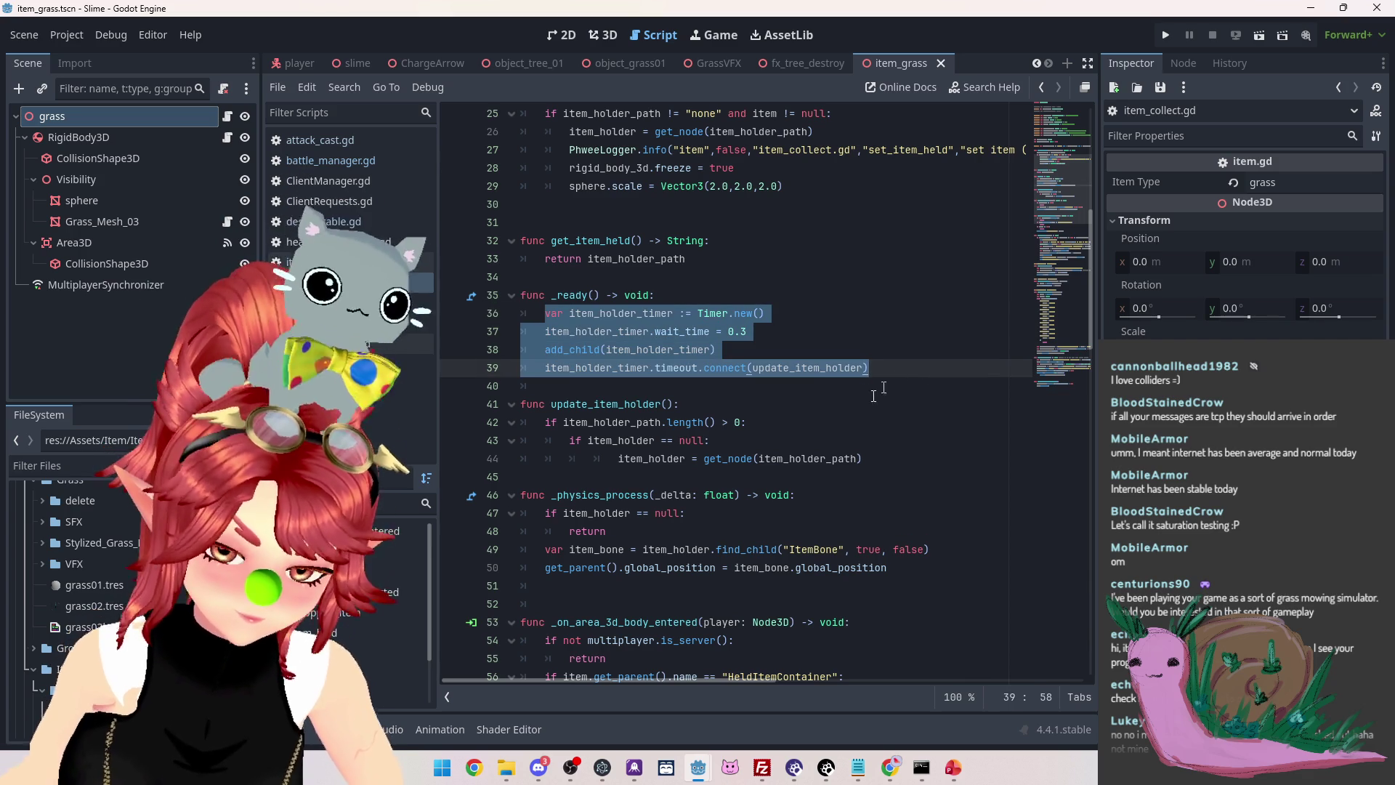
mouse_move(699, 764)
click(636, 703)
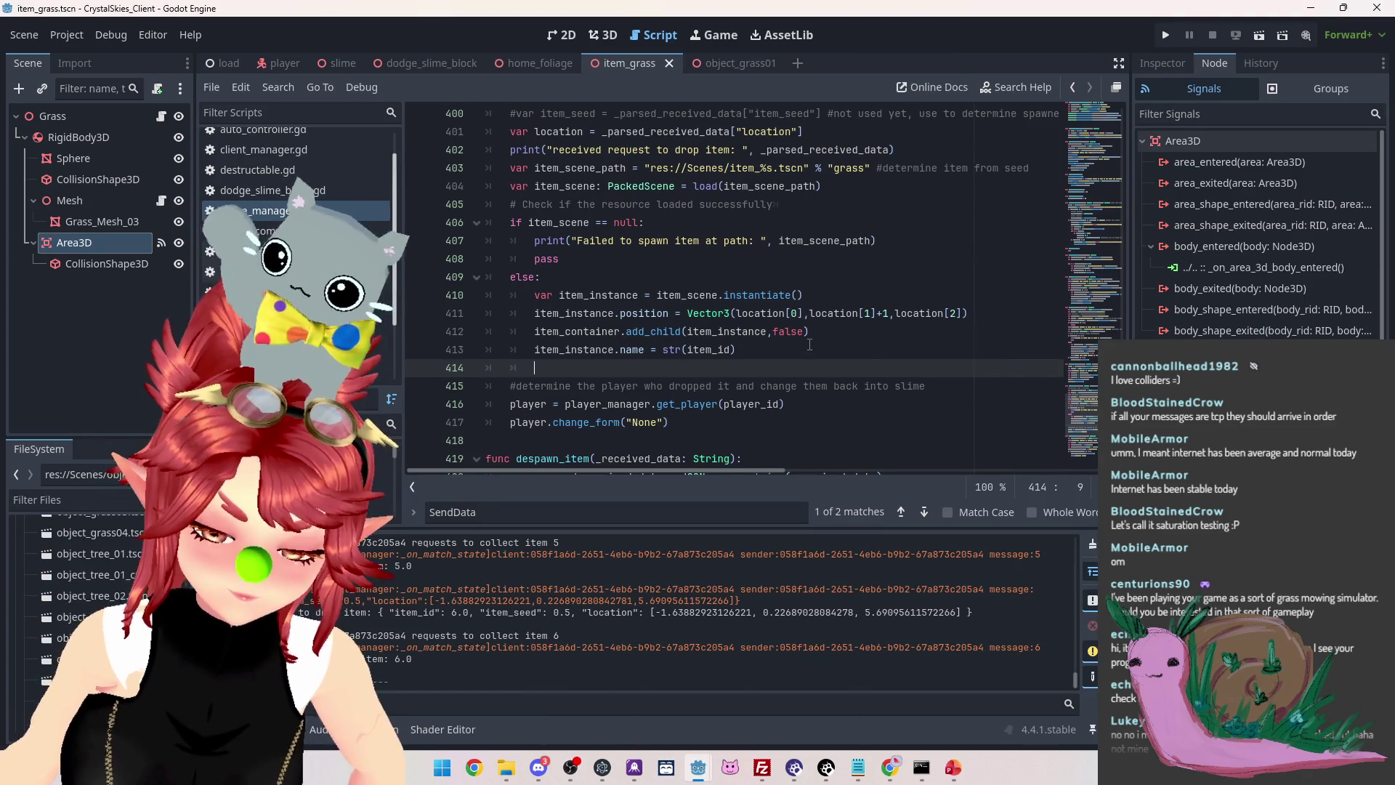
Paste the timer setup into drop_item, rename it item_timer, and indent it into the else block
key(ctrl+v)
click(584, 369)
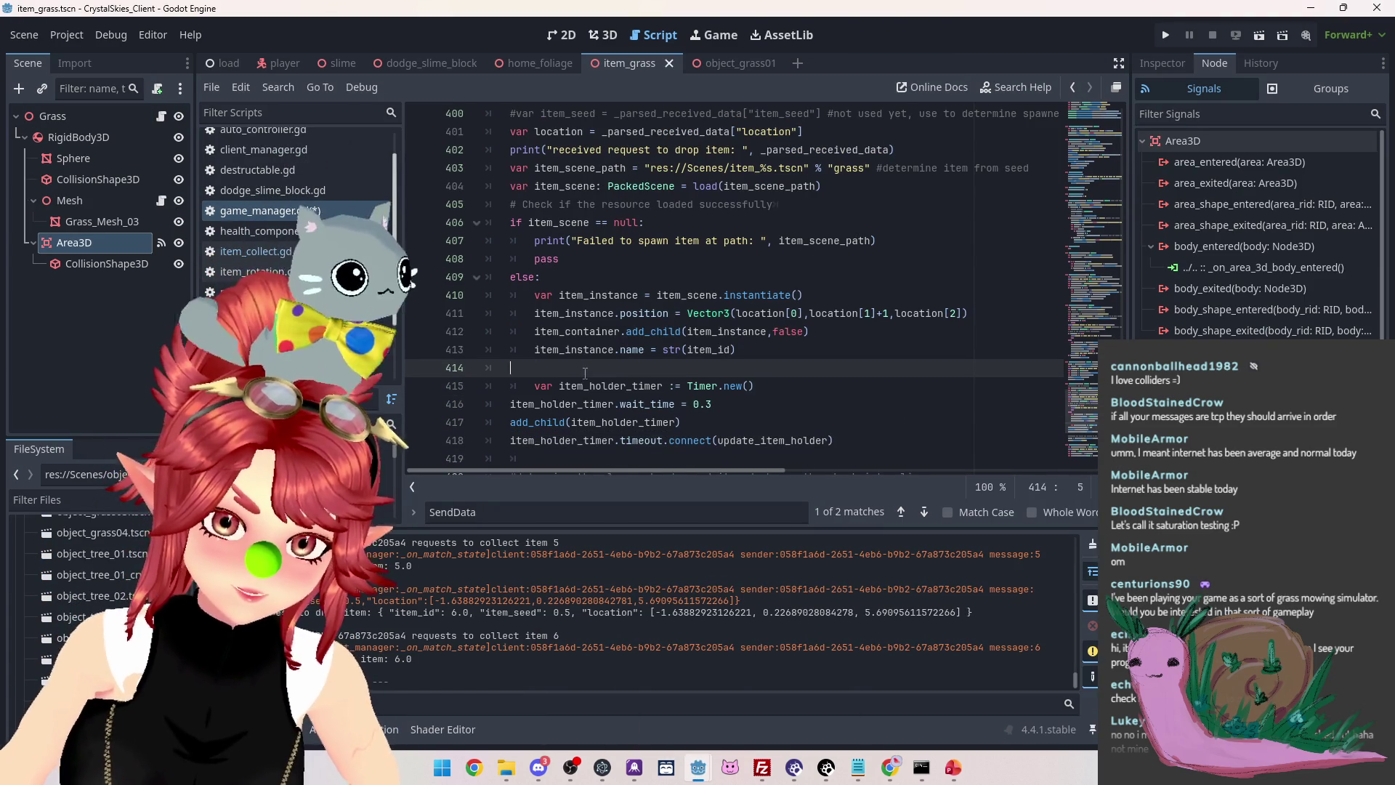
key(BackSpace)
key(BackSpace)
drag(590, 368, 632, 368)
key(BackSpace)
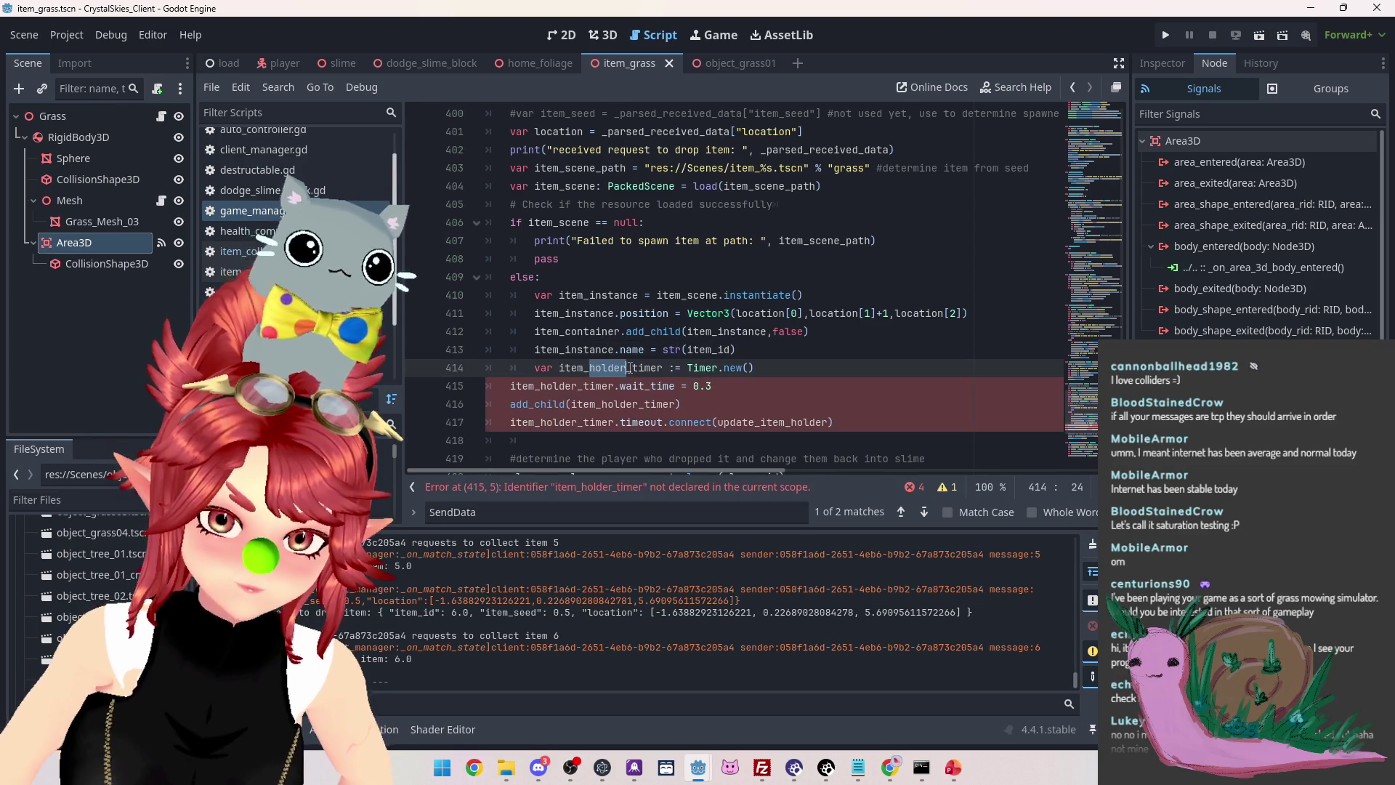
click(507, 385)
key(Tab)
drag(569, 386, 620, 385)
key(BackSpace)
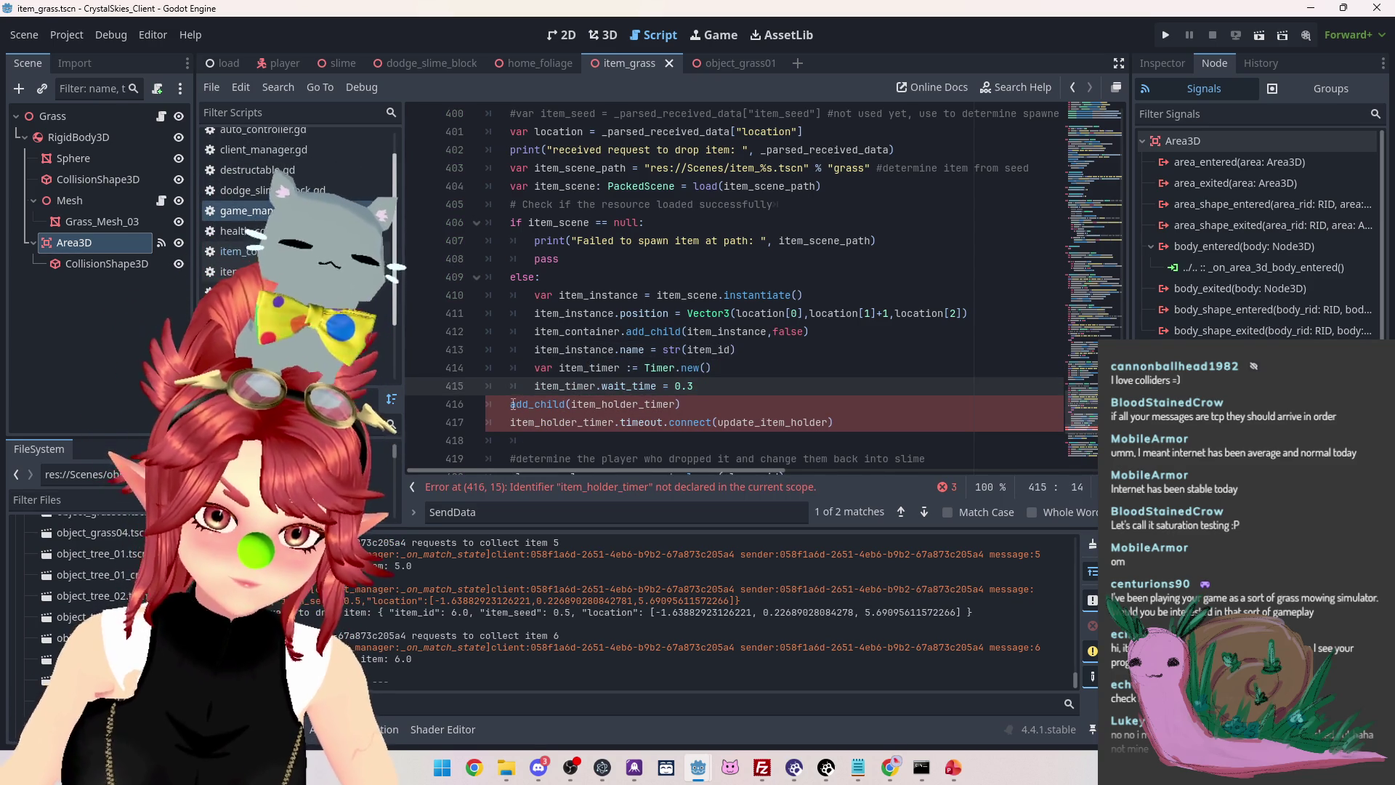
click(512, 404)
key(Tab)
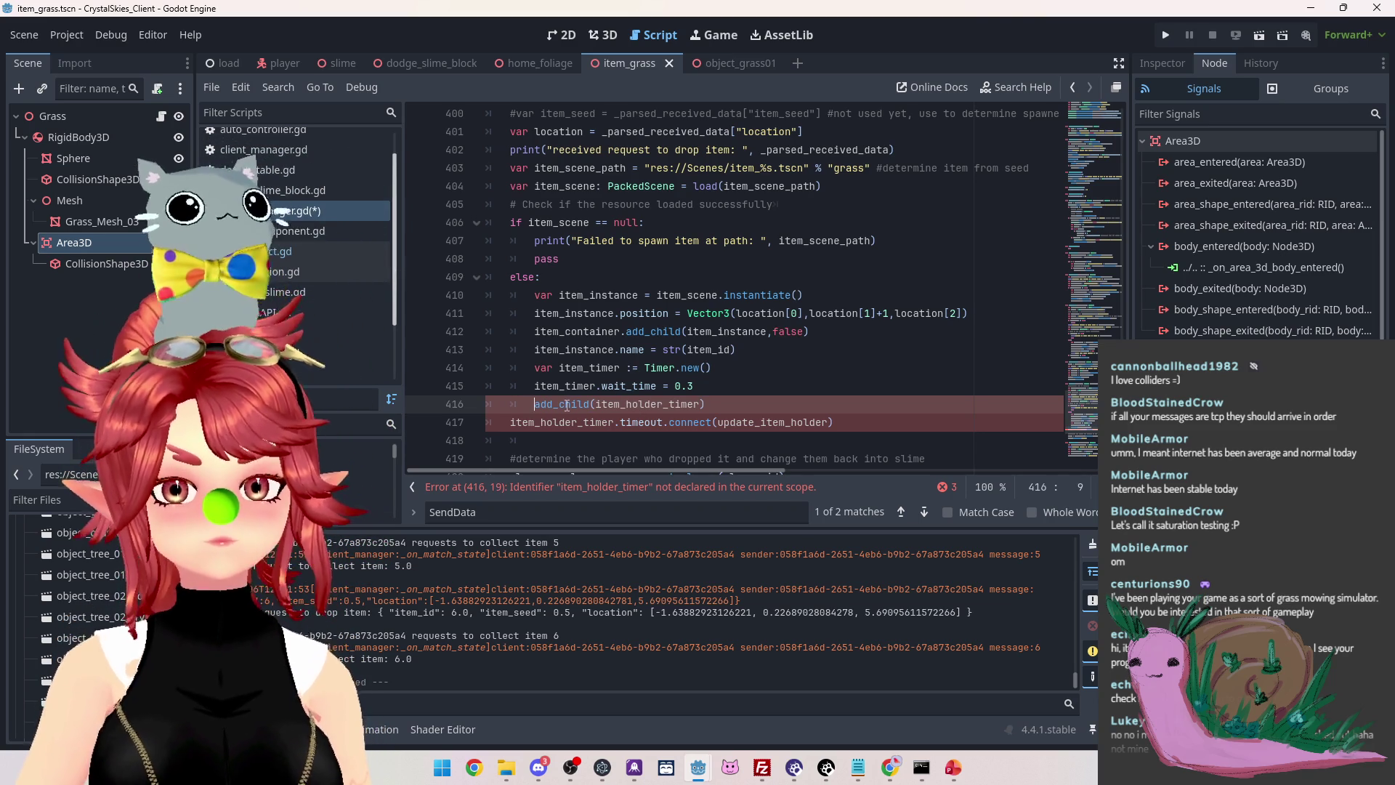
Change the add_child line to 'item_instance.add_child(item_timer)'
double_click(538, 349)
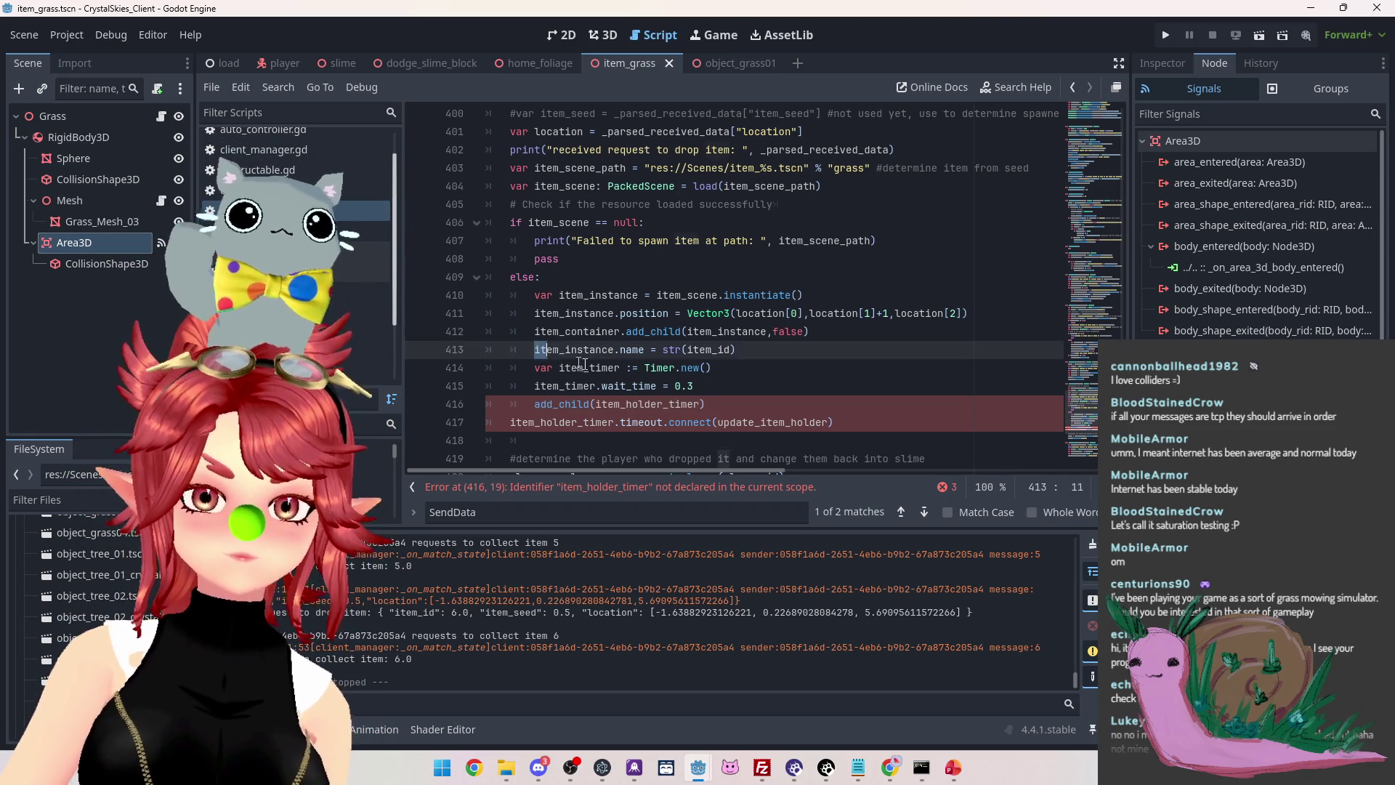
key(ctrl+c)
click(536, 404)
key(ctrl+v)
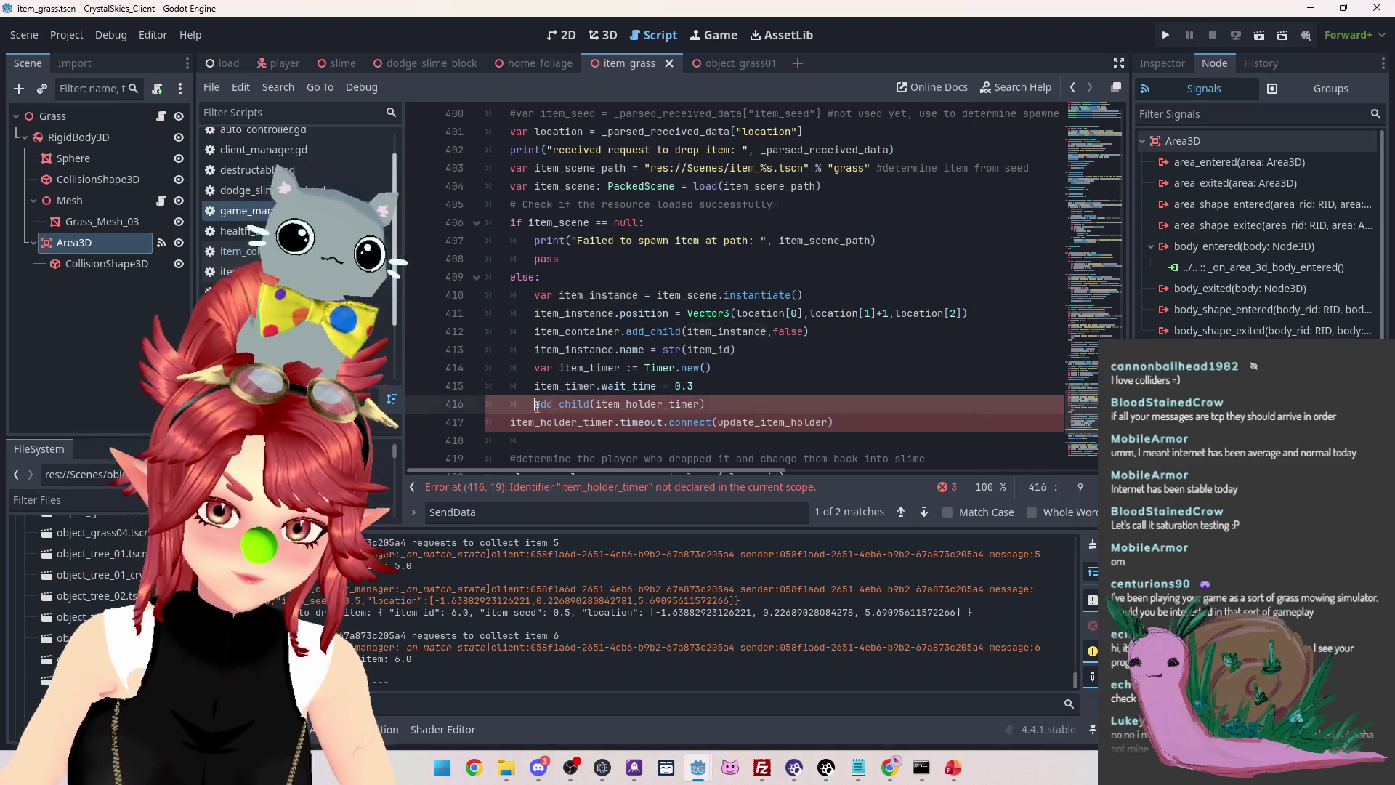
text(.)
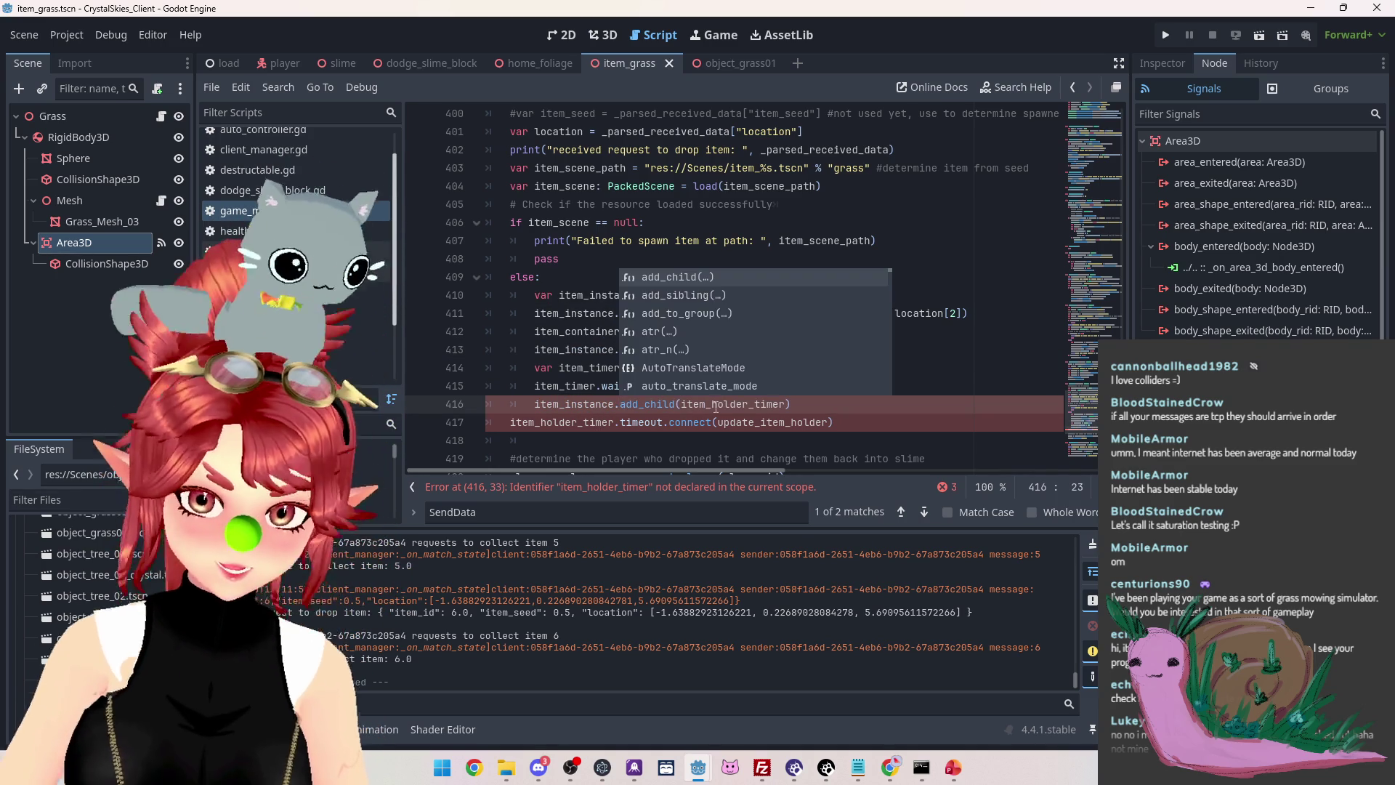
click(536, 386)
drag(536, 386, 596, 386)
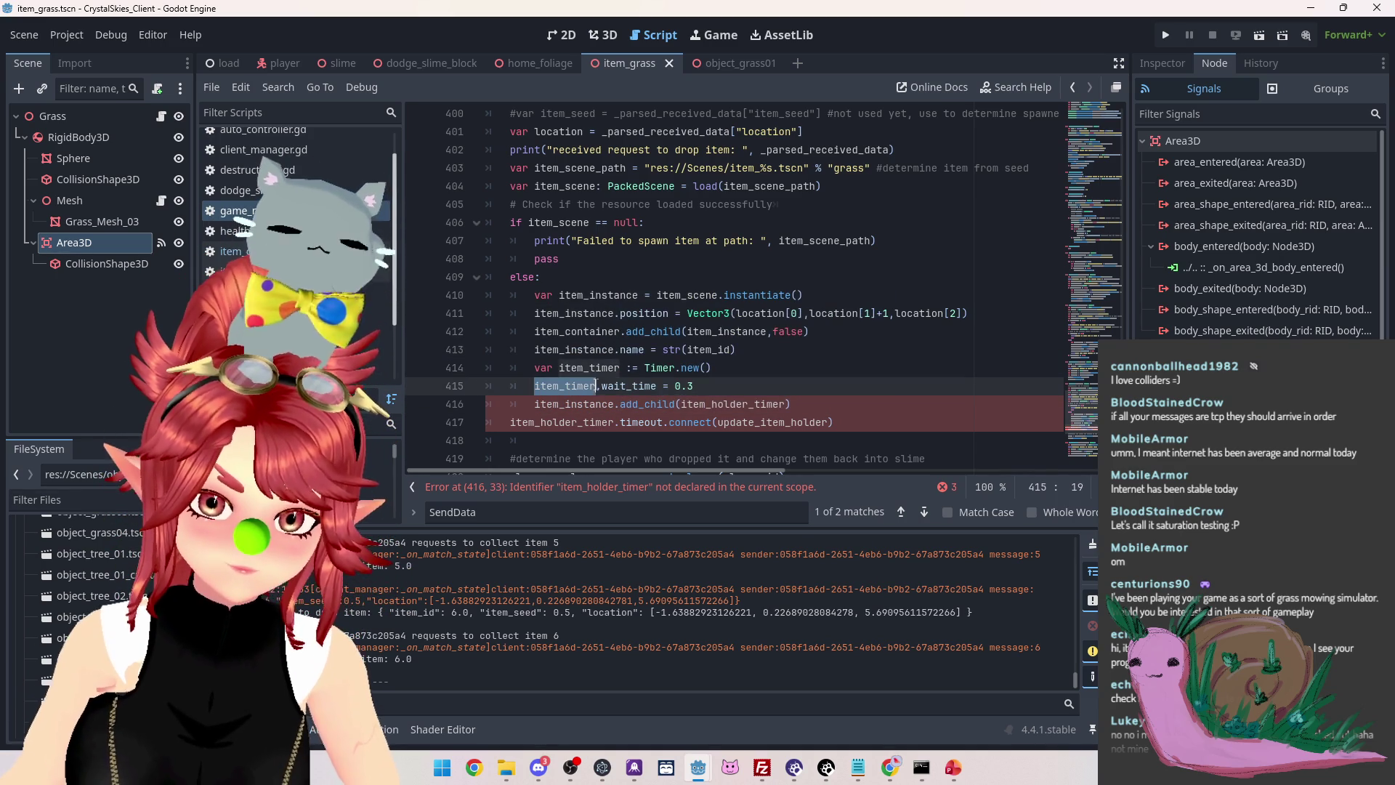
key(ctrl+c)
double_click(684, 405)
key(ctrl+v)
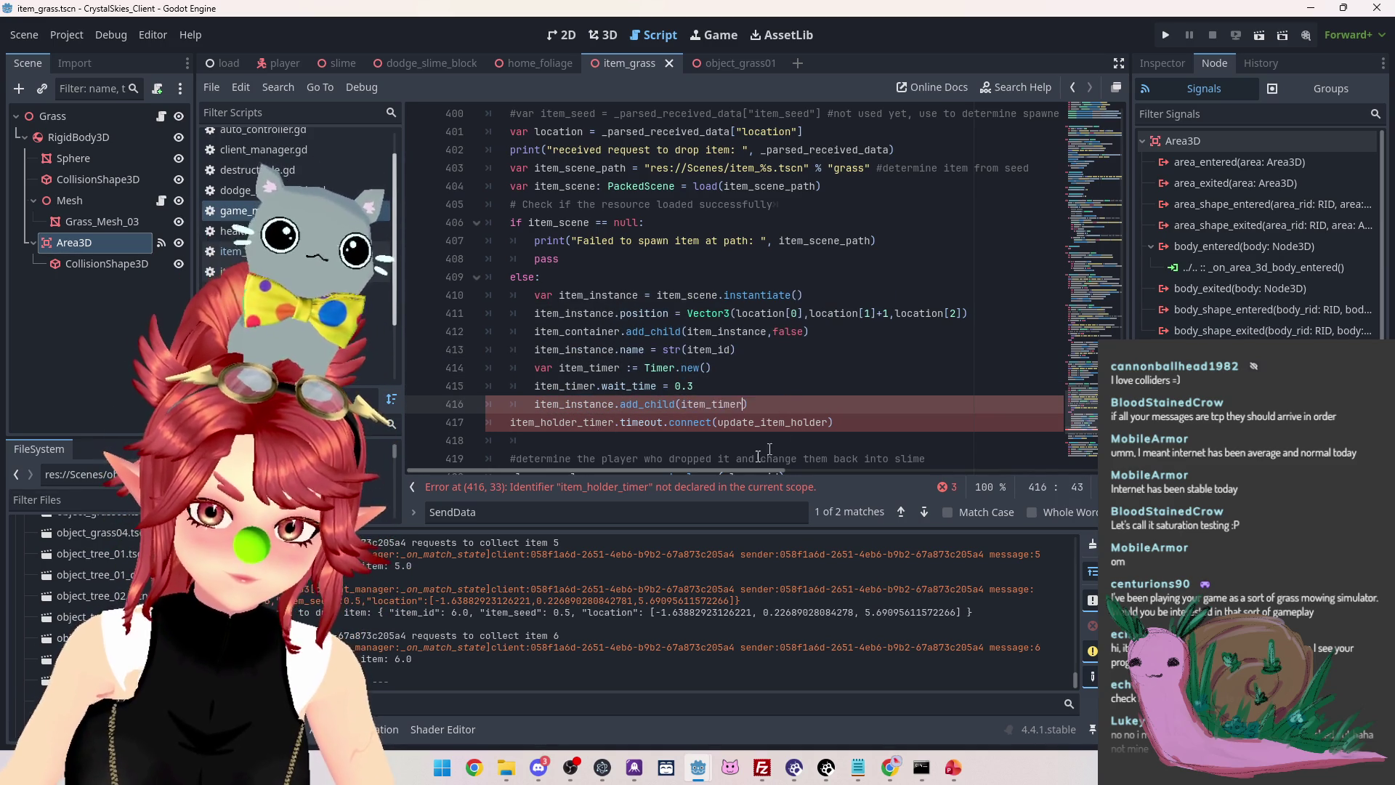
Indent the timeout connect line into the else block and make it use item_timer
click(511, 422)
key(Tab)
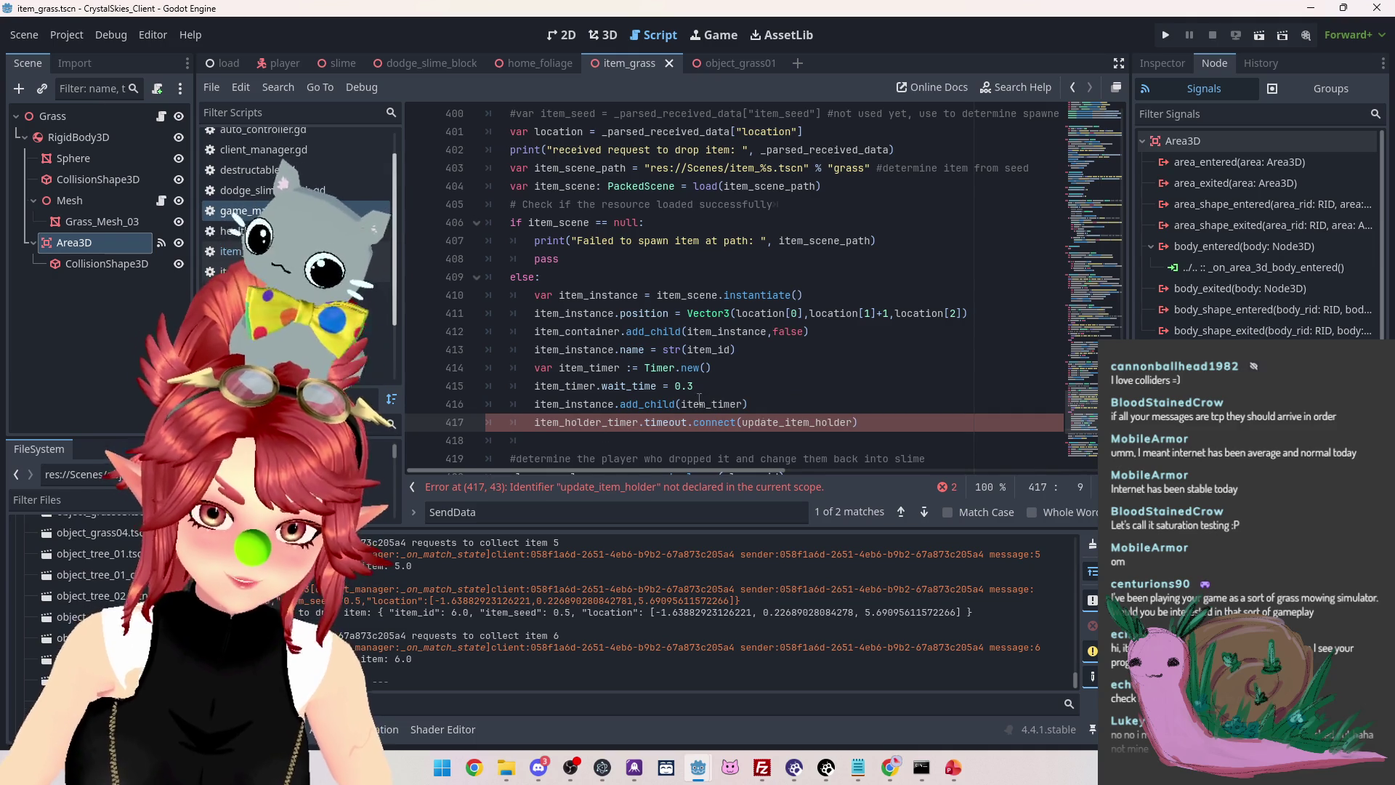
drag(564, 422, 608, 423)
key(BackSpace)
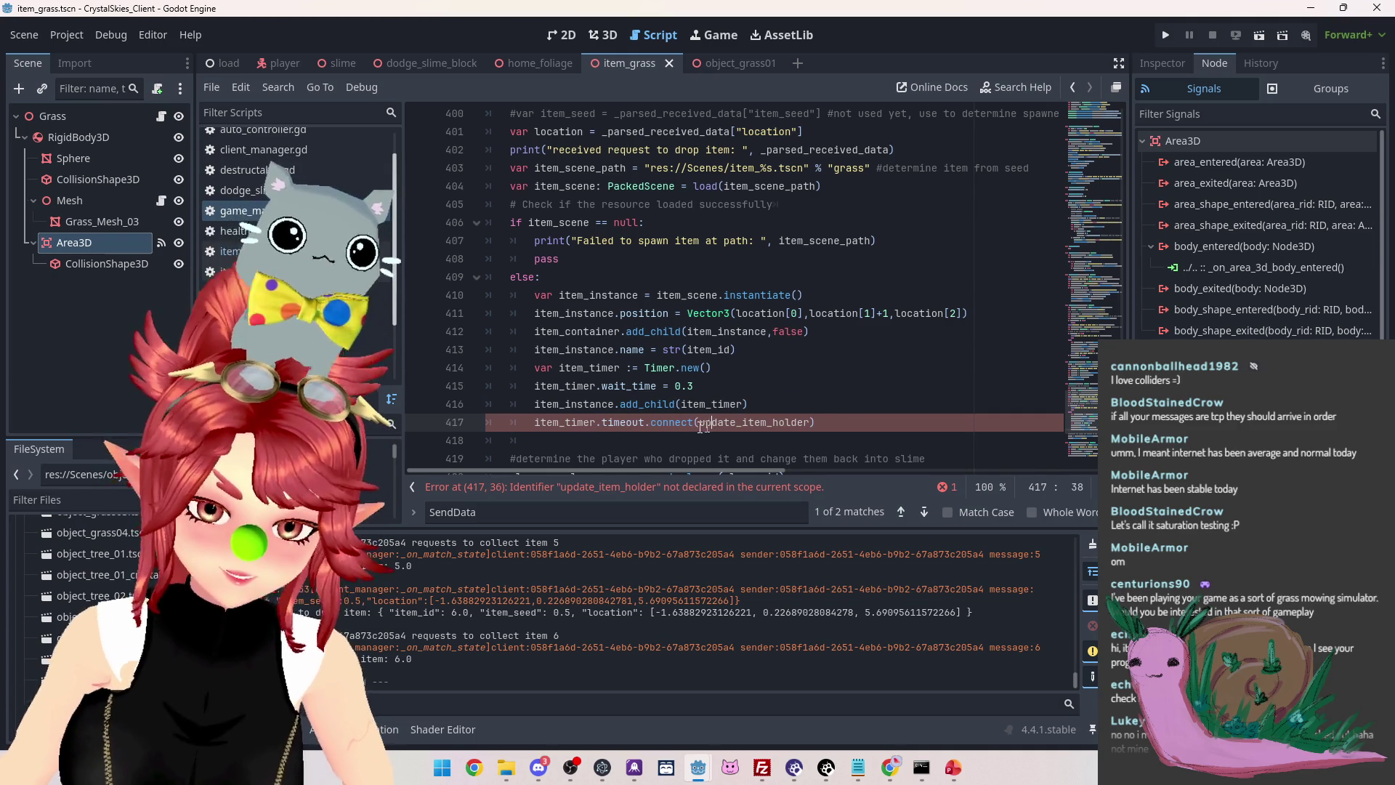
Replace update_item_holder with 'item_instance.make_collectable()' on line 417, save, and return to item_collect.gd
drag(701, 422, 811, 423)
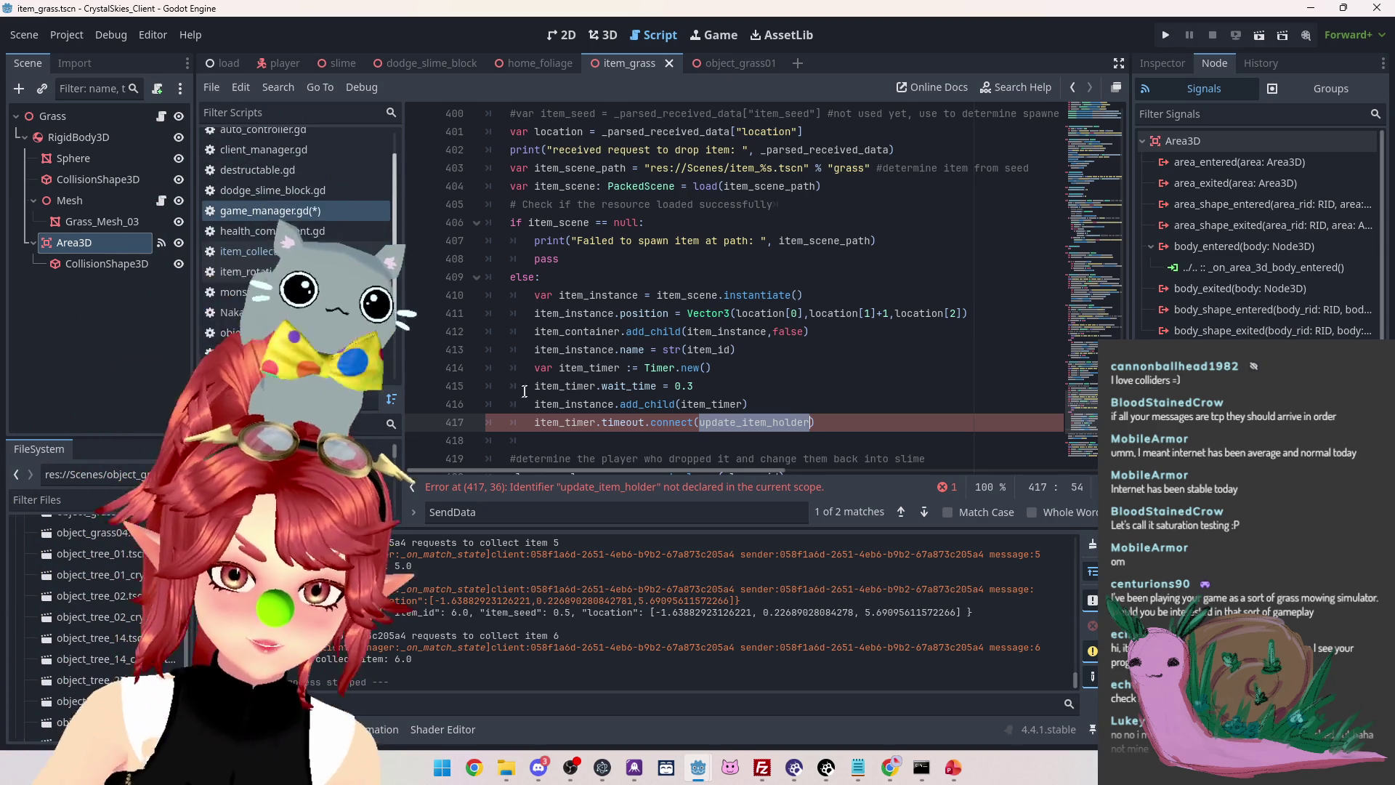
drag(536, 385, 590, 386)
double_click(538, 404)
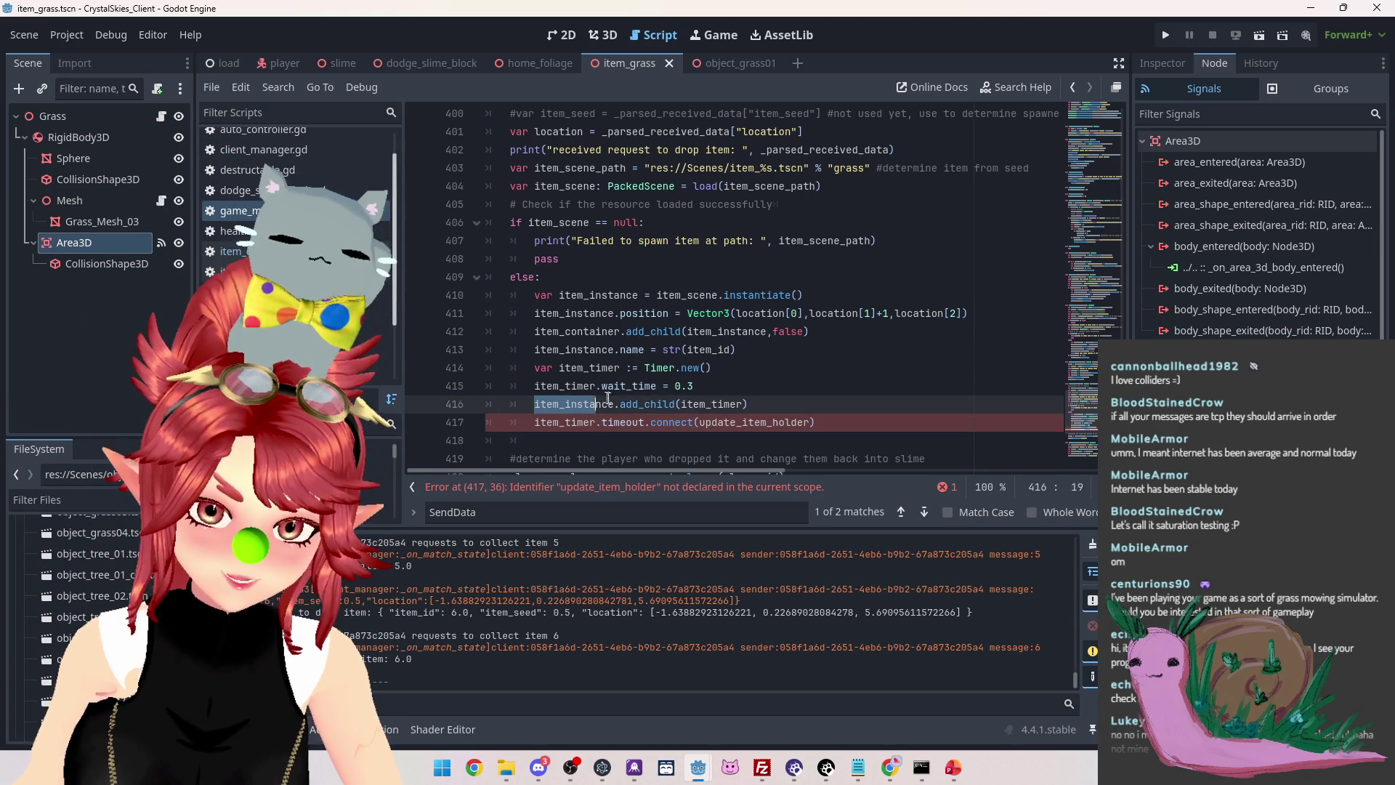
double_click(705, 424)
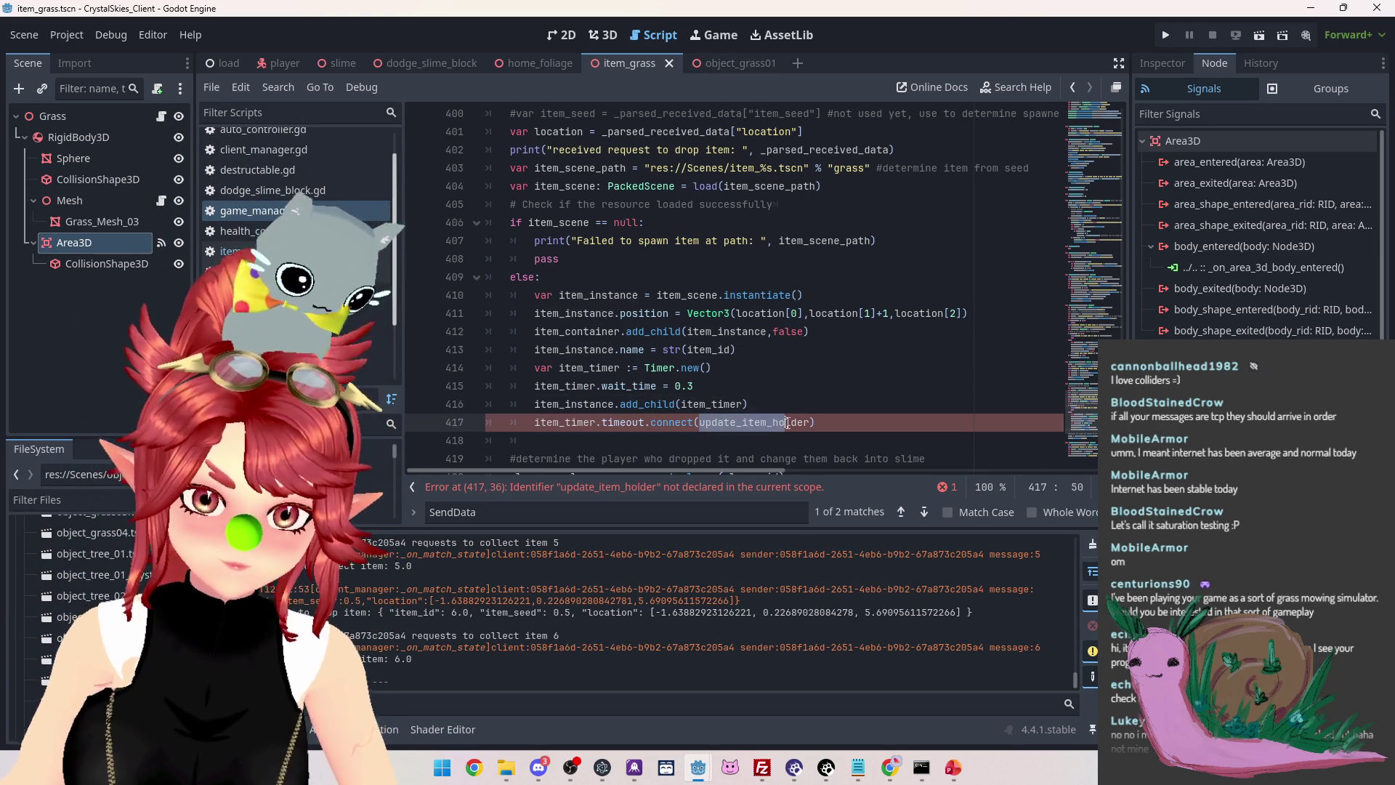
key(ctrl+v)
text(.make_co)
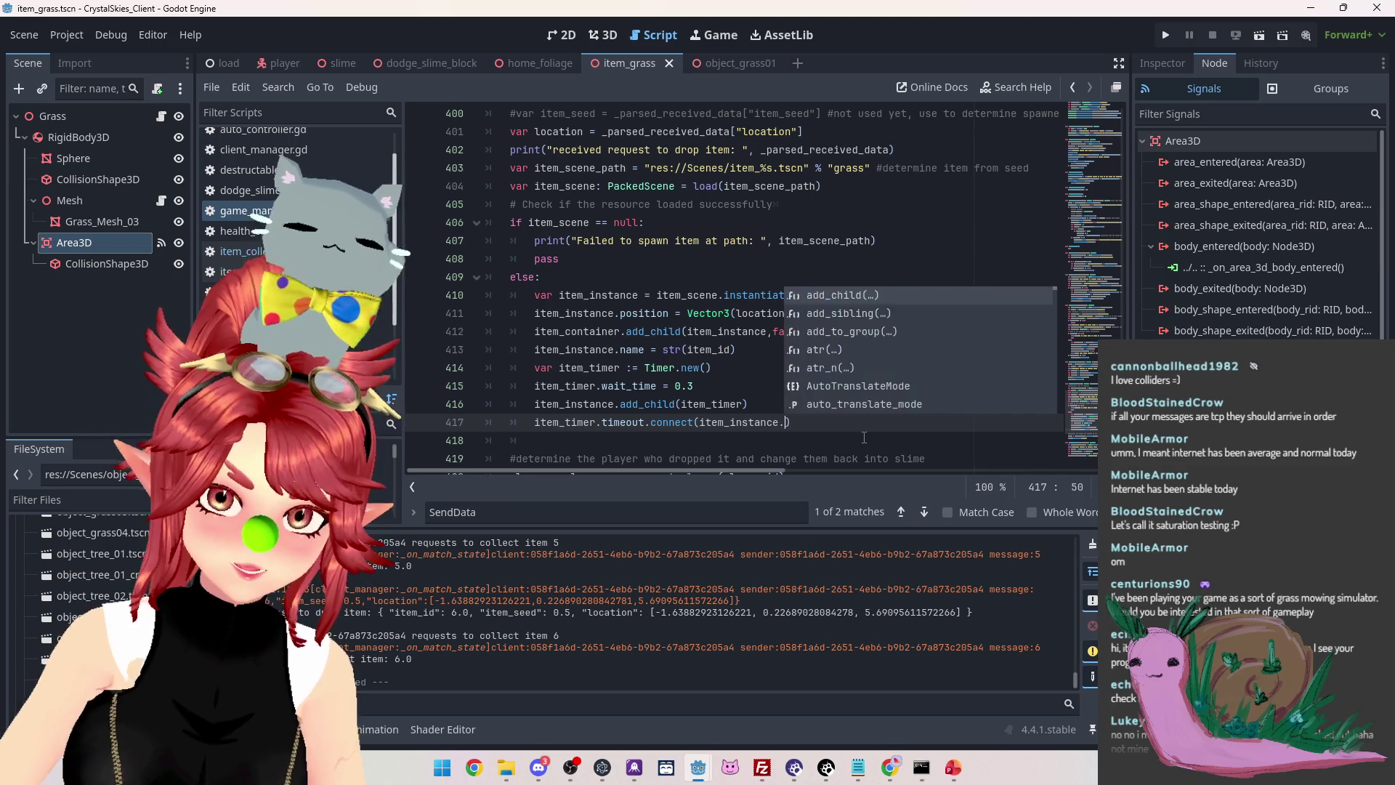
text(llectable)
click(819, 387)
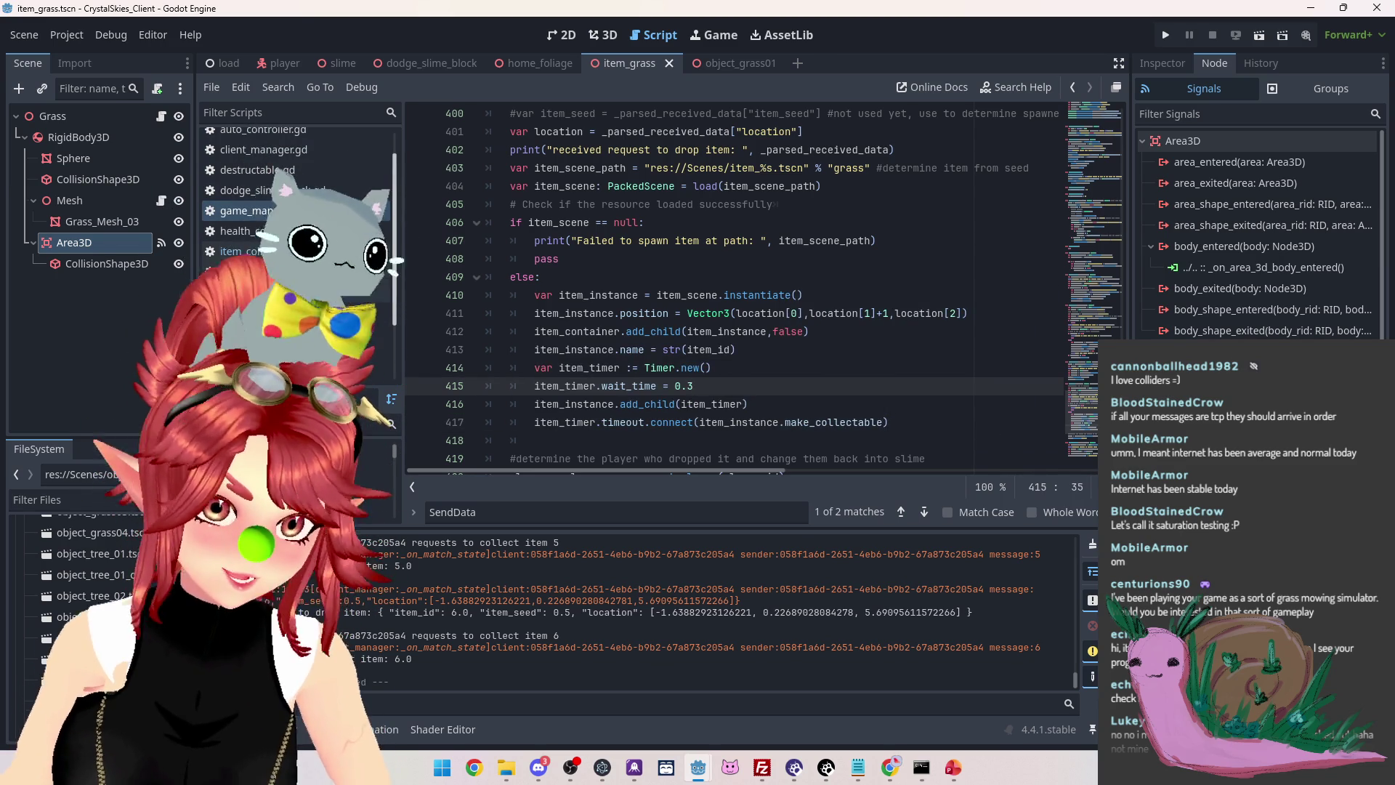
click(883, 424)
text(())
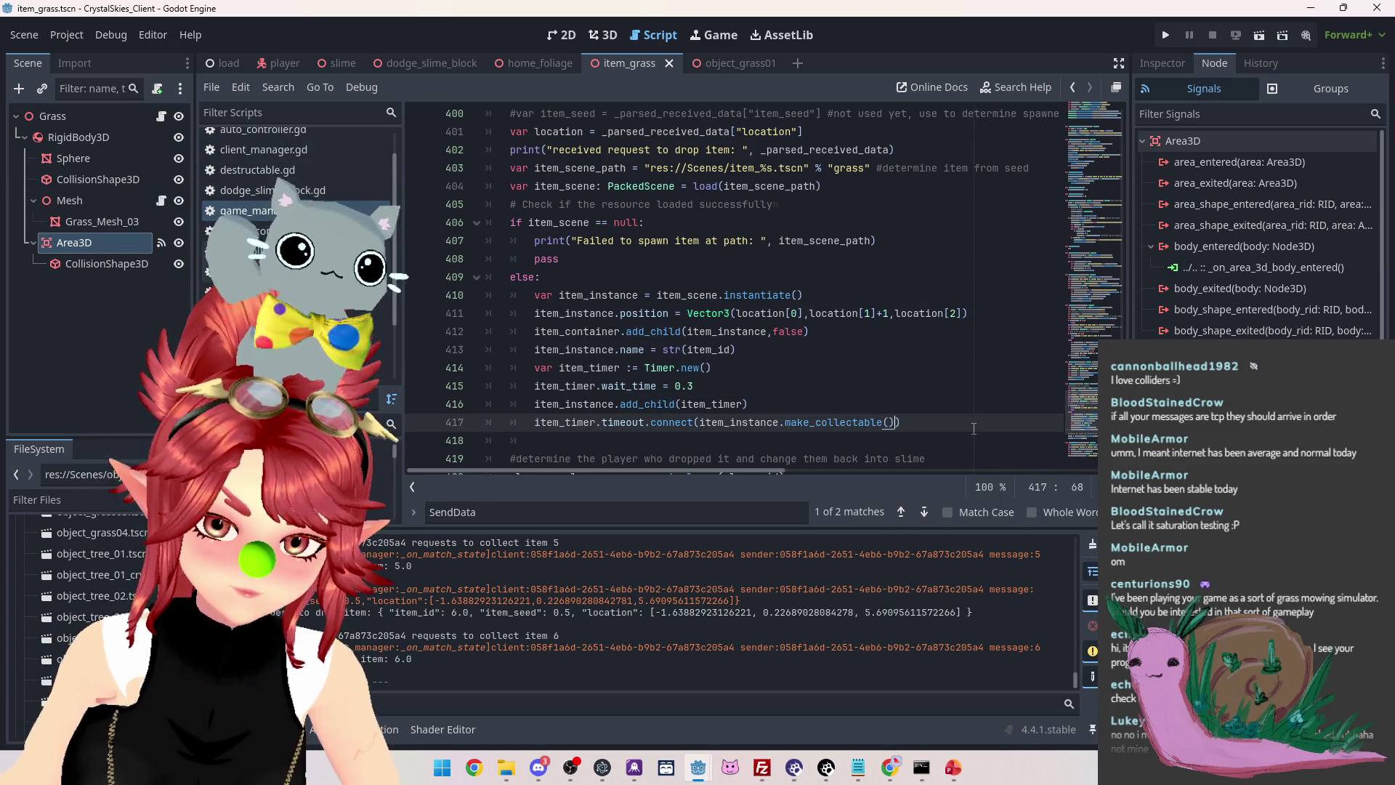
key(ctrl+s)
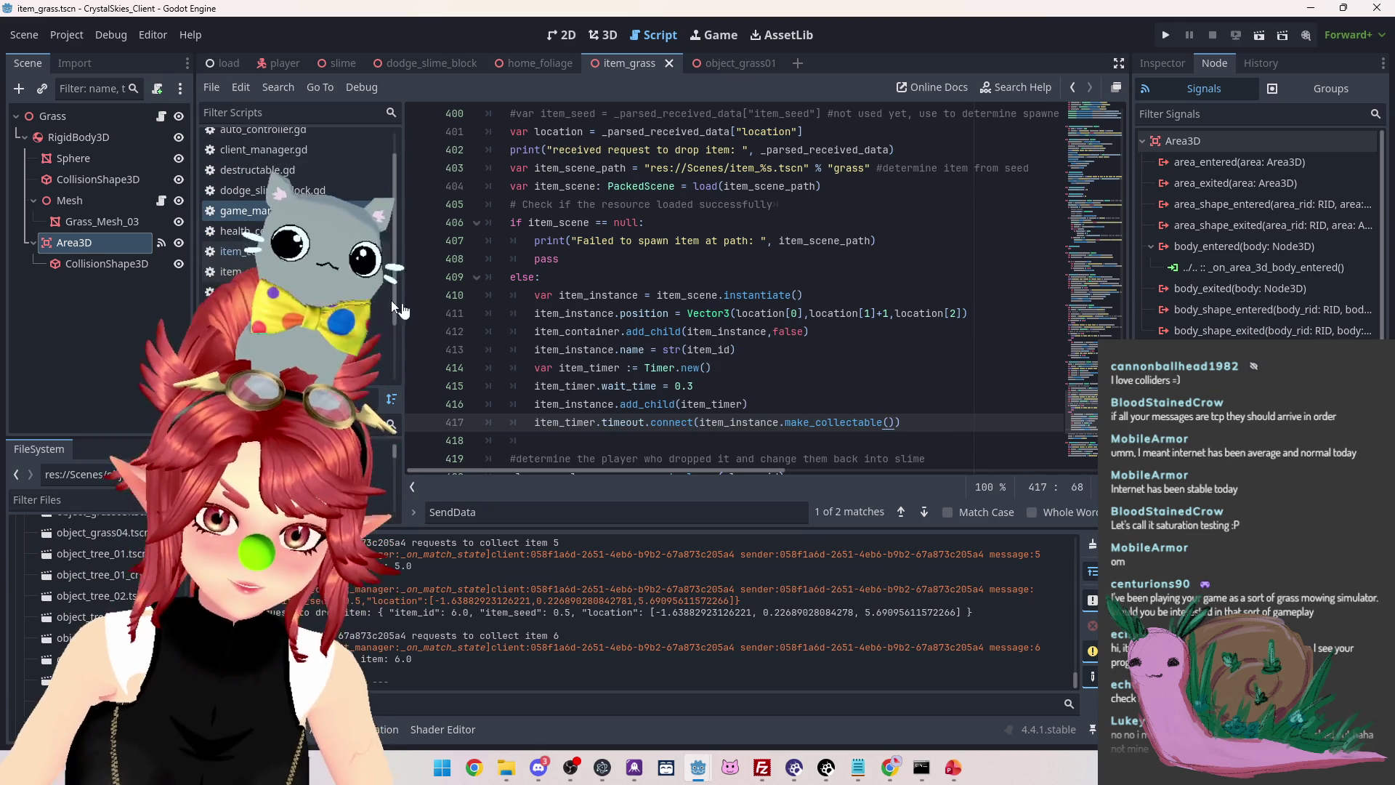
key(alt+Left)
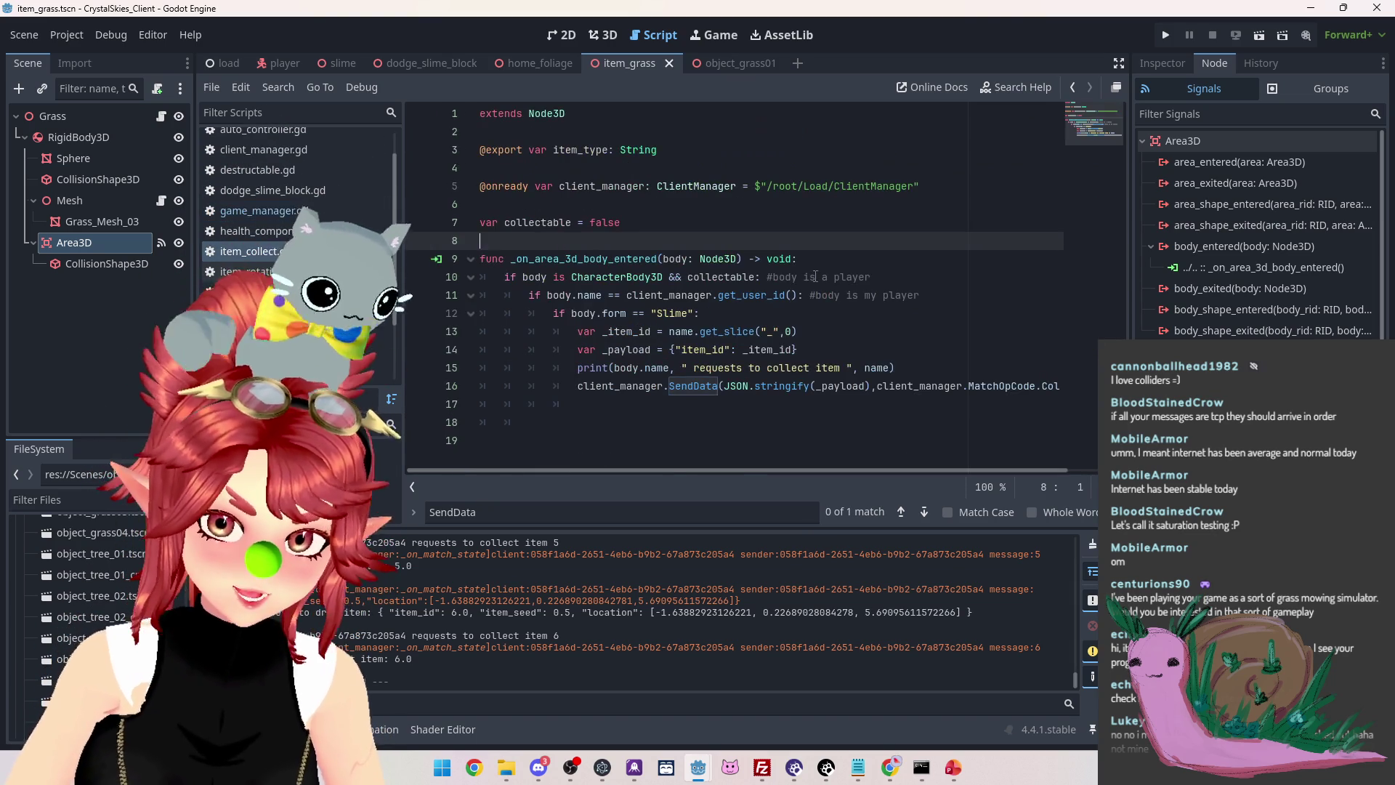
Write the make_collectable(): function header on empty line 18
click(537, 424)
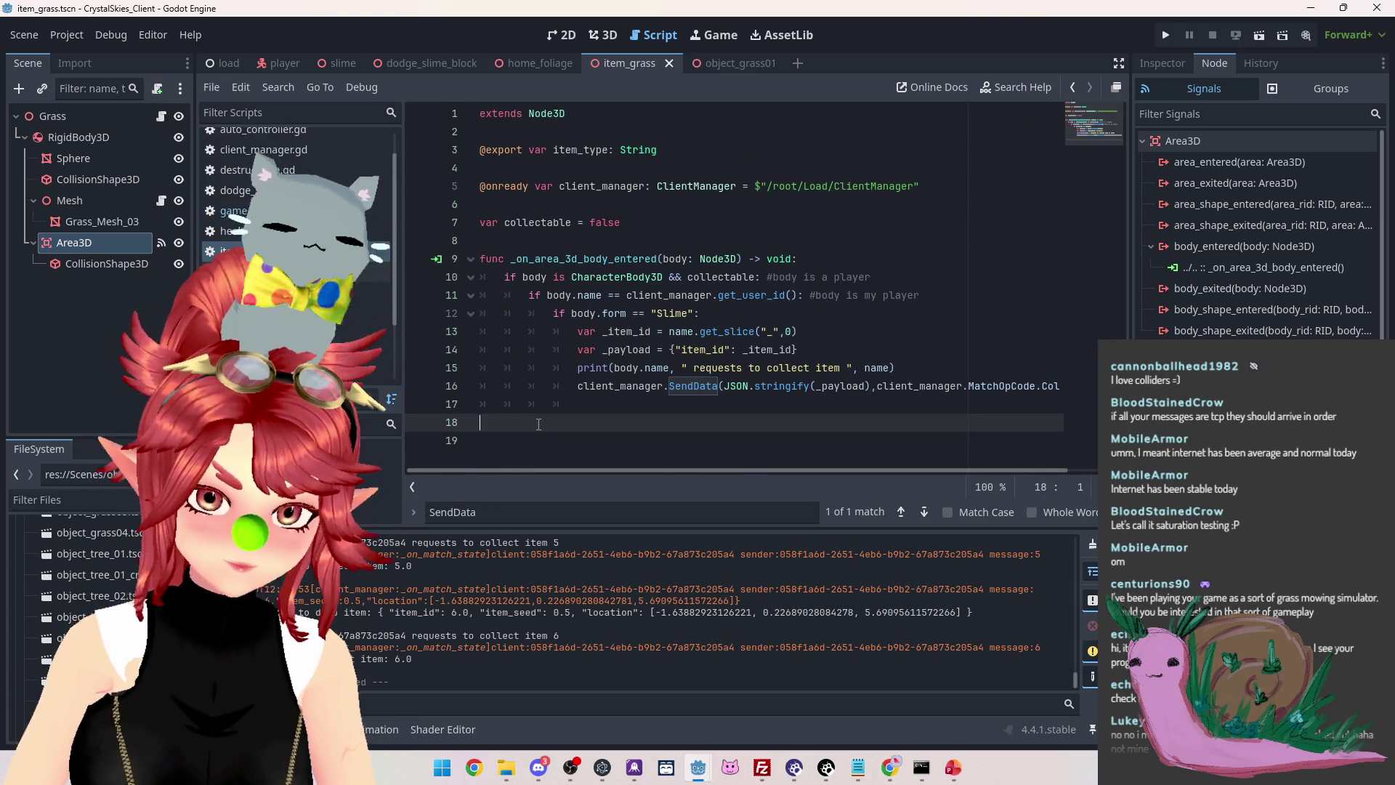
text(func item)
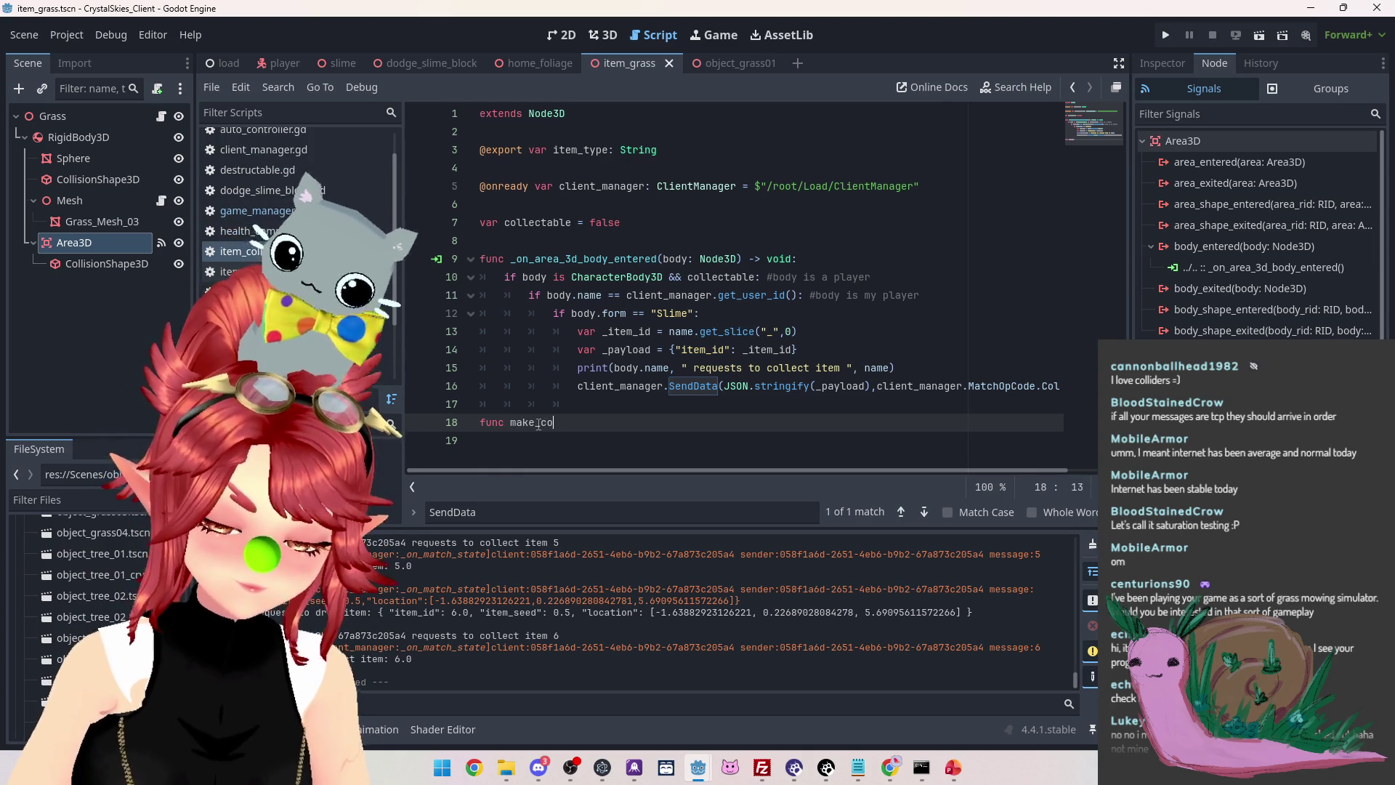
text(able)
text(:)
key(Return)
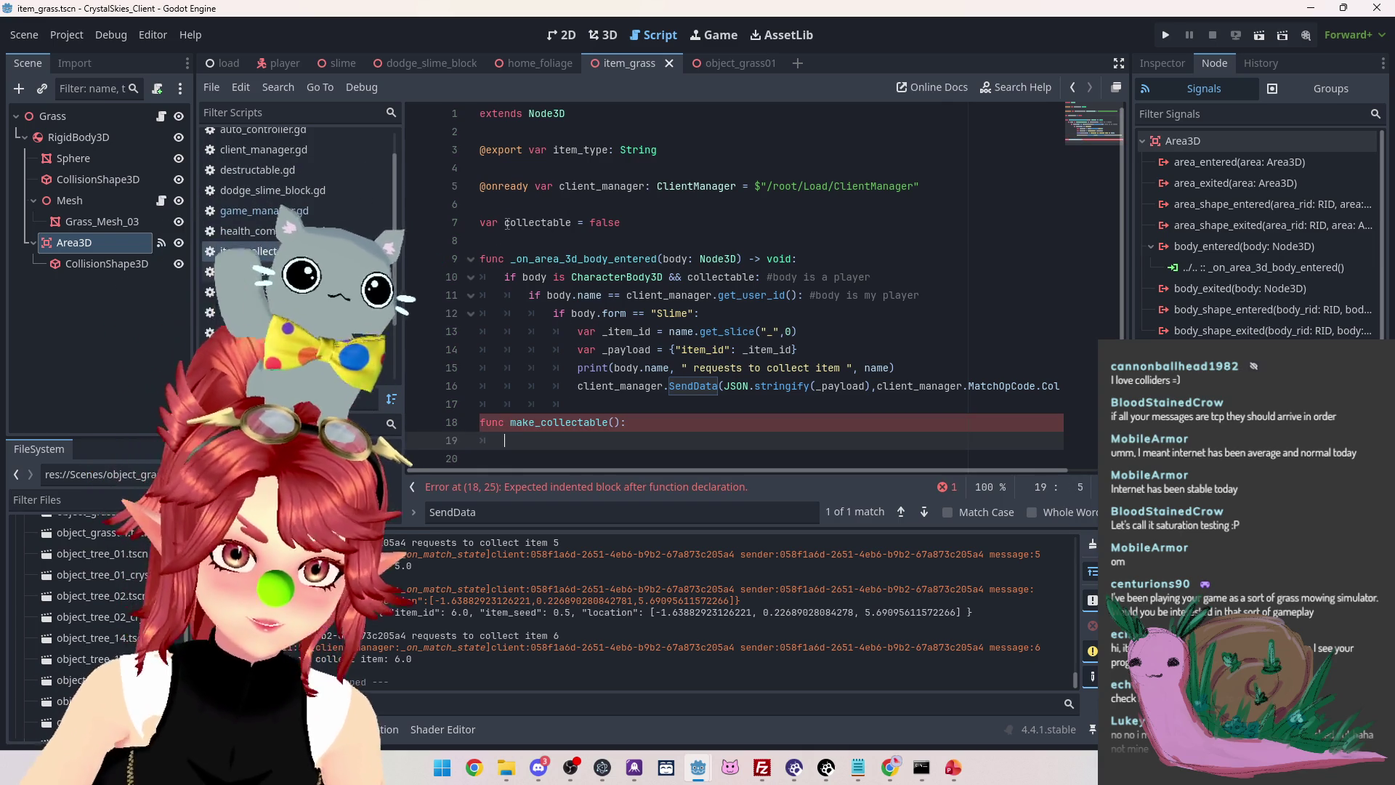
Give make_collectable a body setting collectable = true, then run the project
drag(506, 224, 620, 224)
key(ctrl+c)
click(556, 442)
key(ctrl+v)
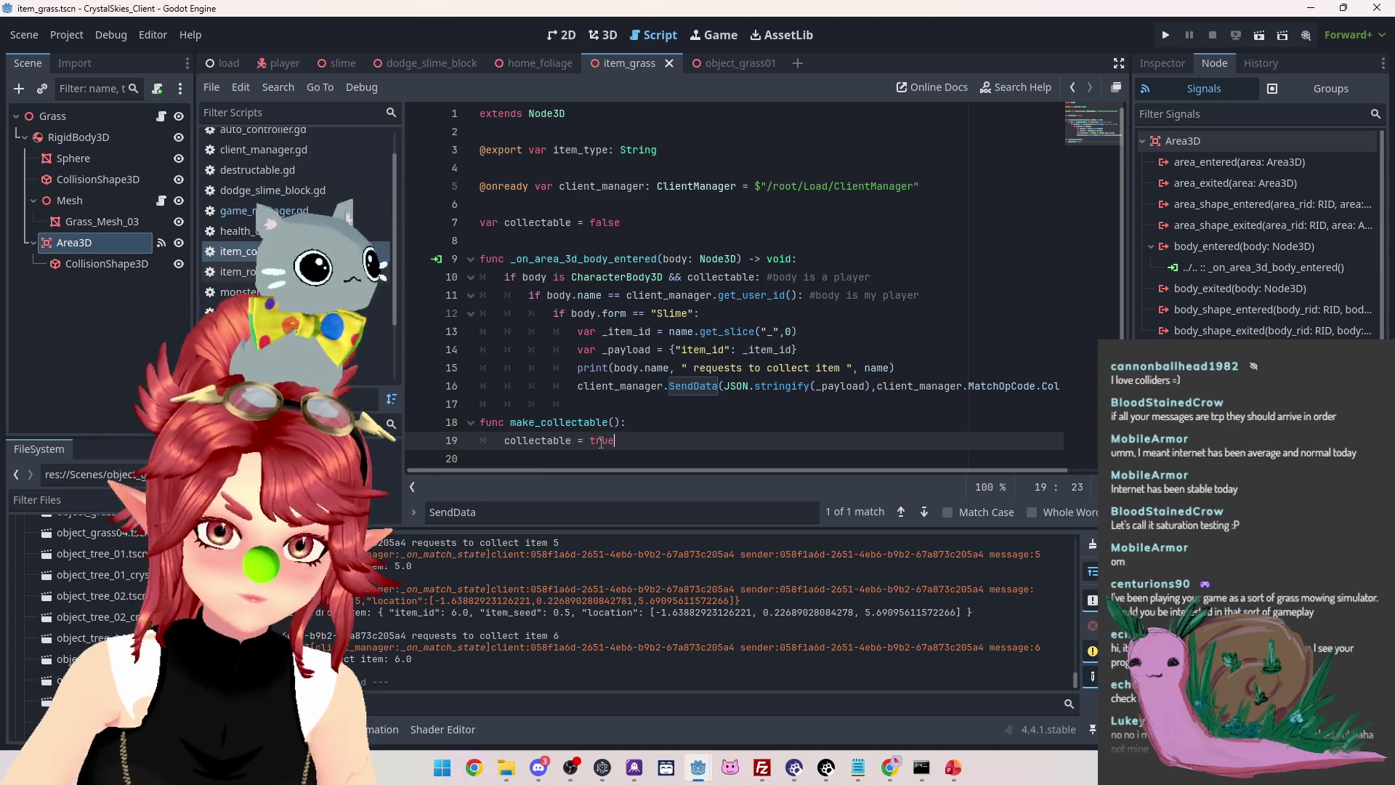
key(F5)
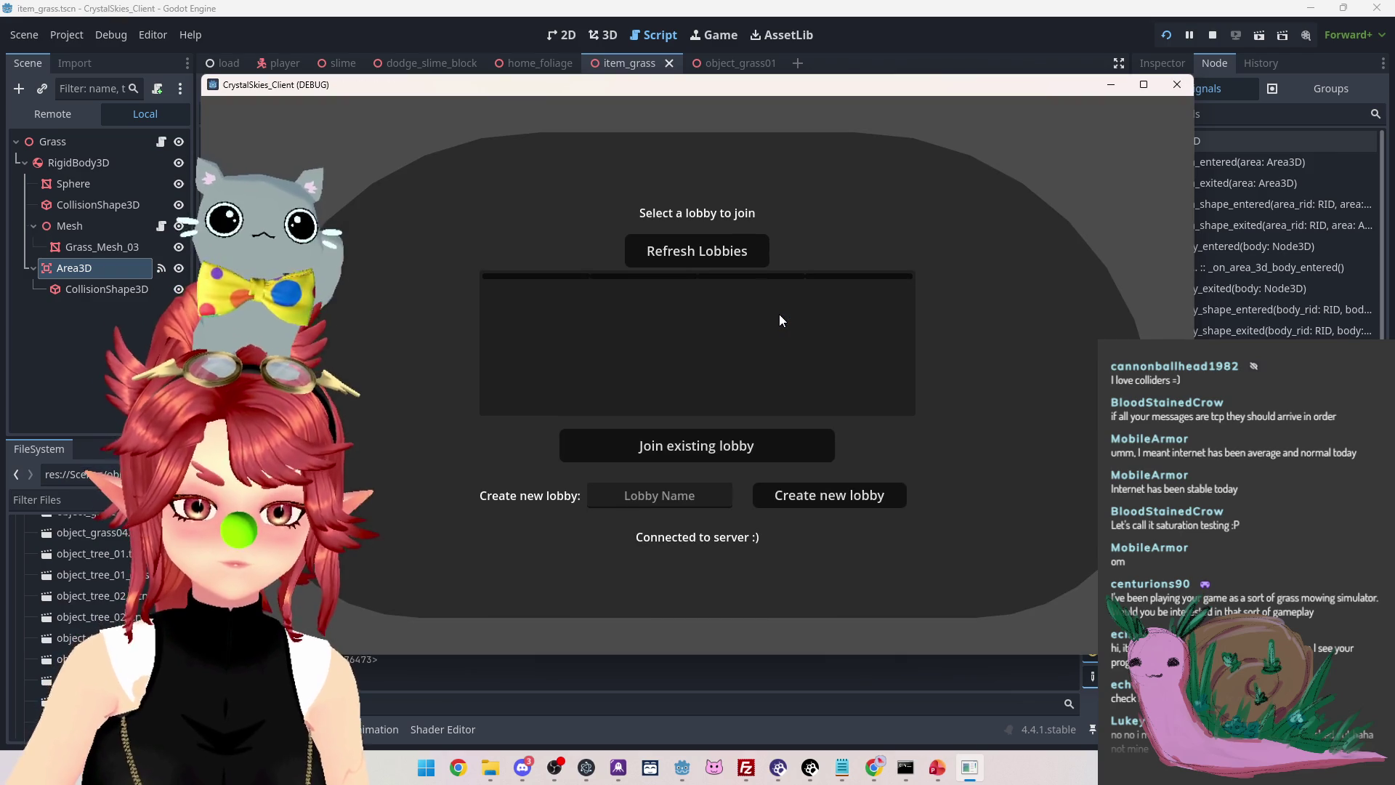
Create lobby 'asdd' and walk the slime forward through the grass until the debugger breaks
click(658, 496)
text(asdd)
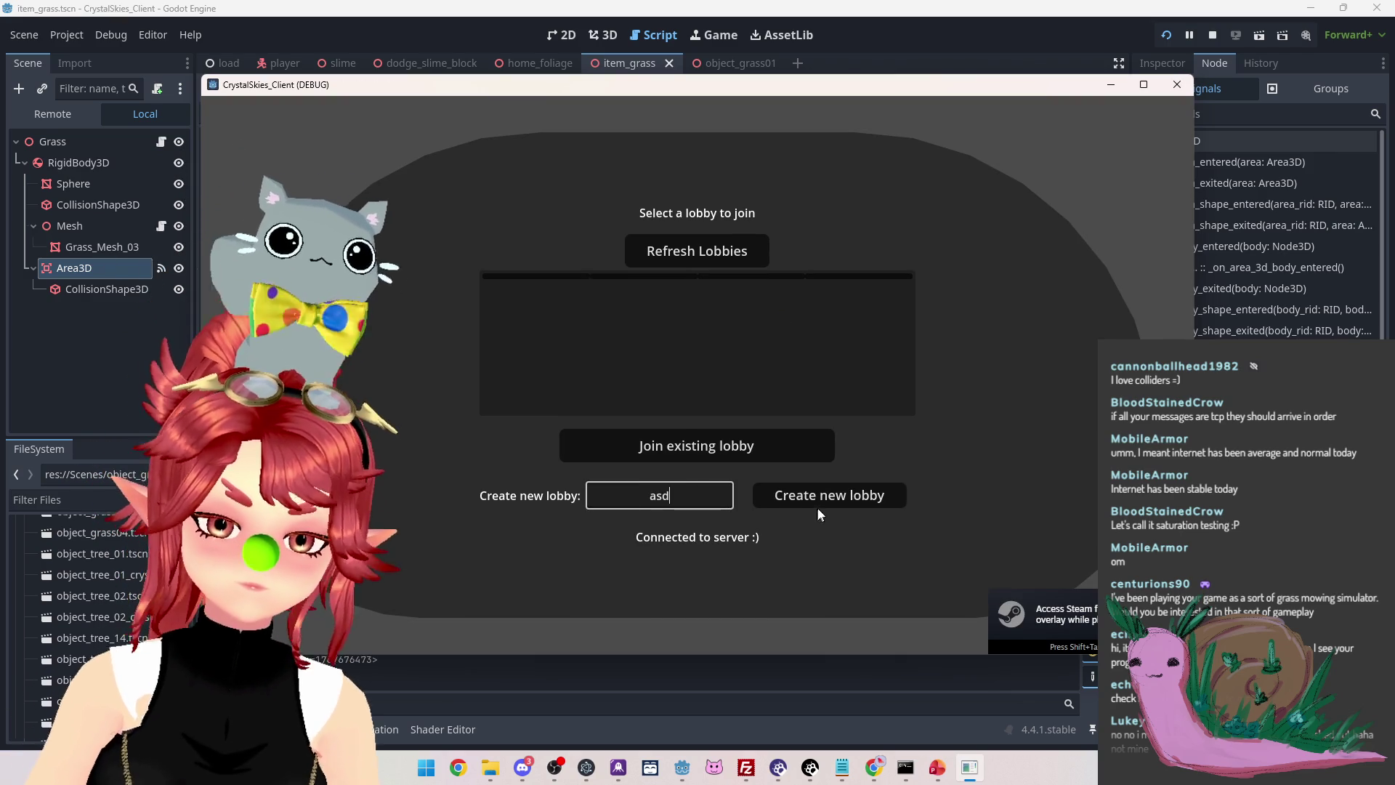
click(827, 497)
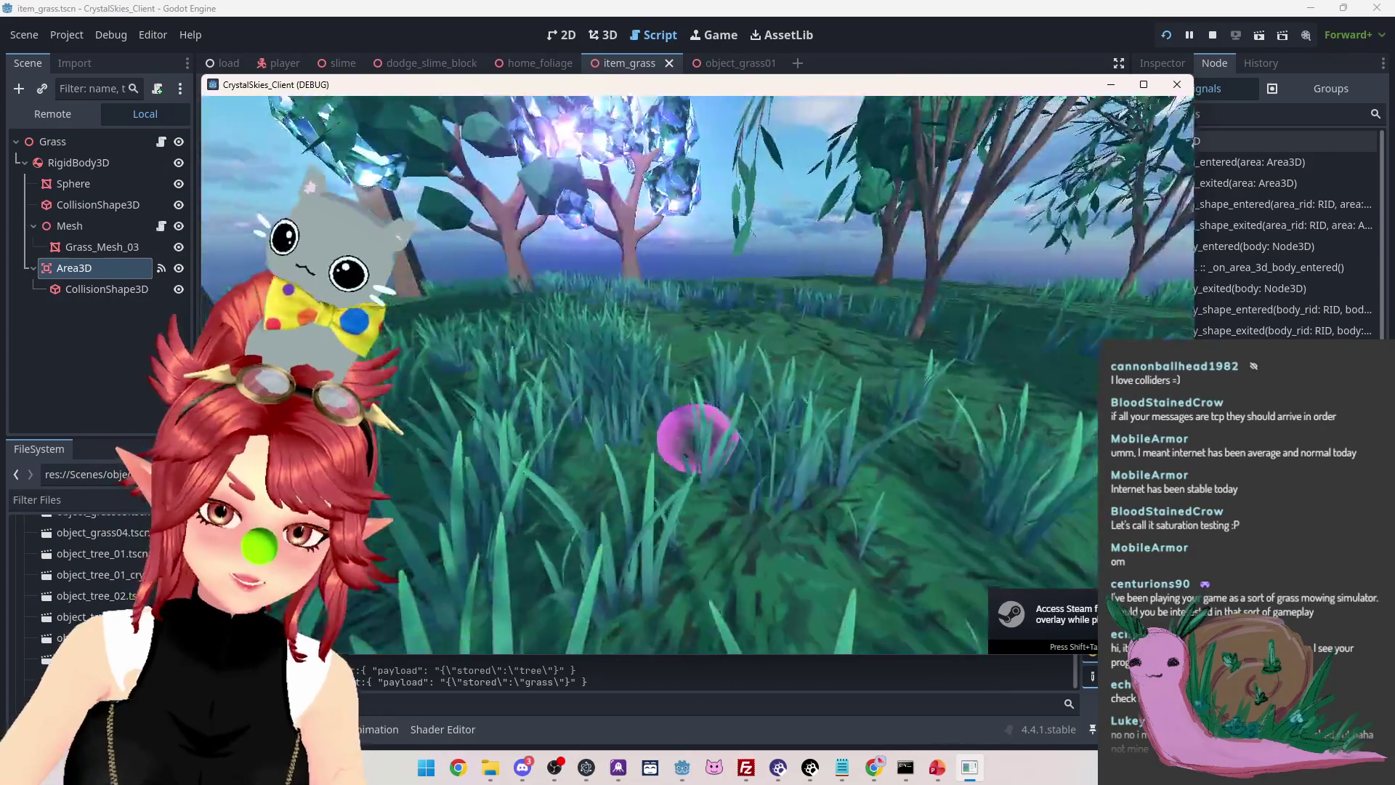
key(w)
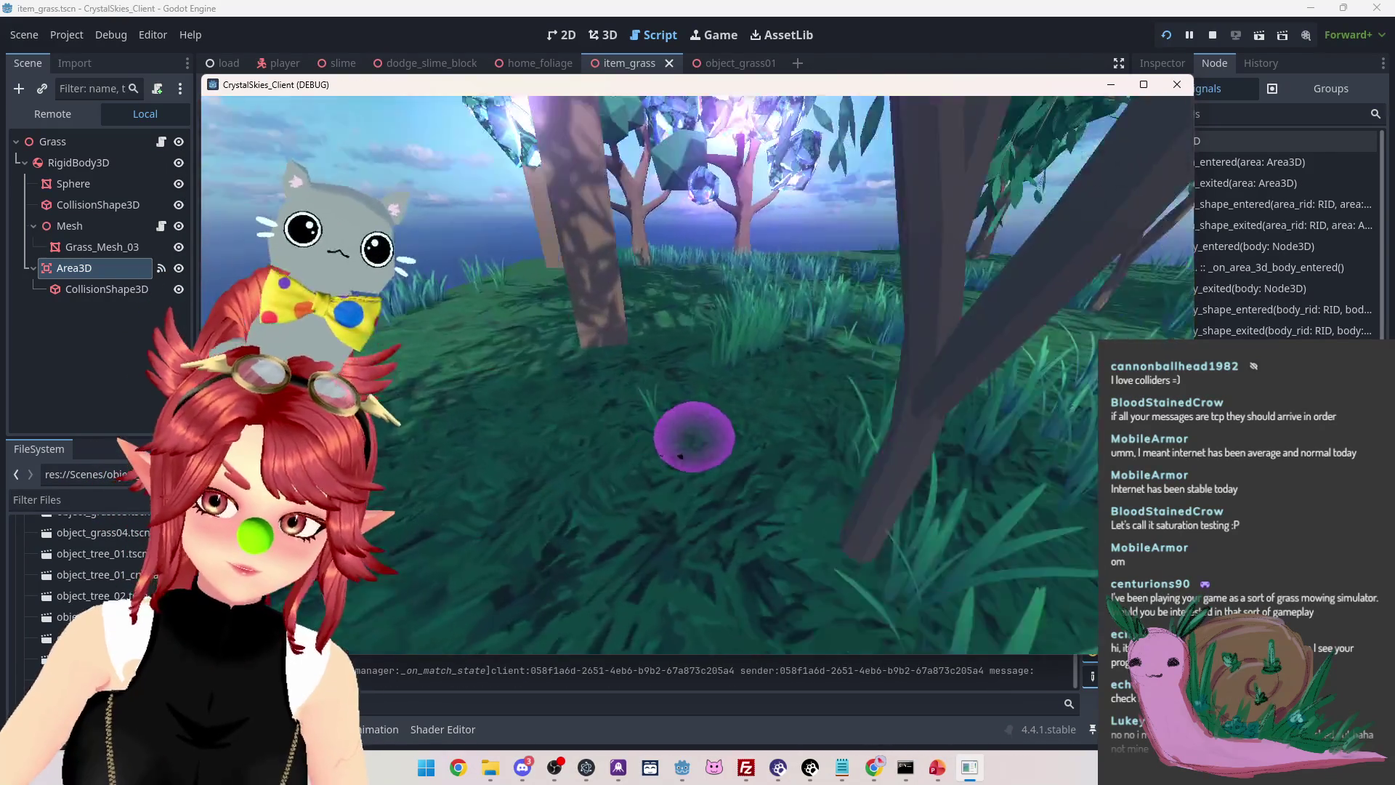
key(w)
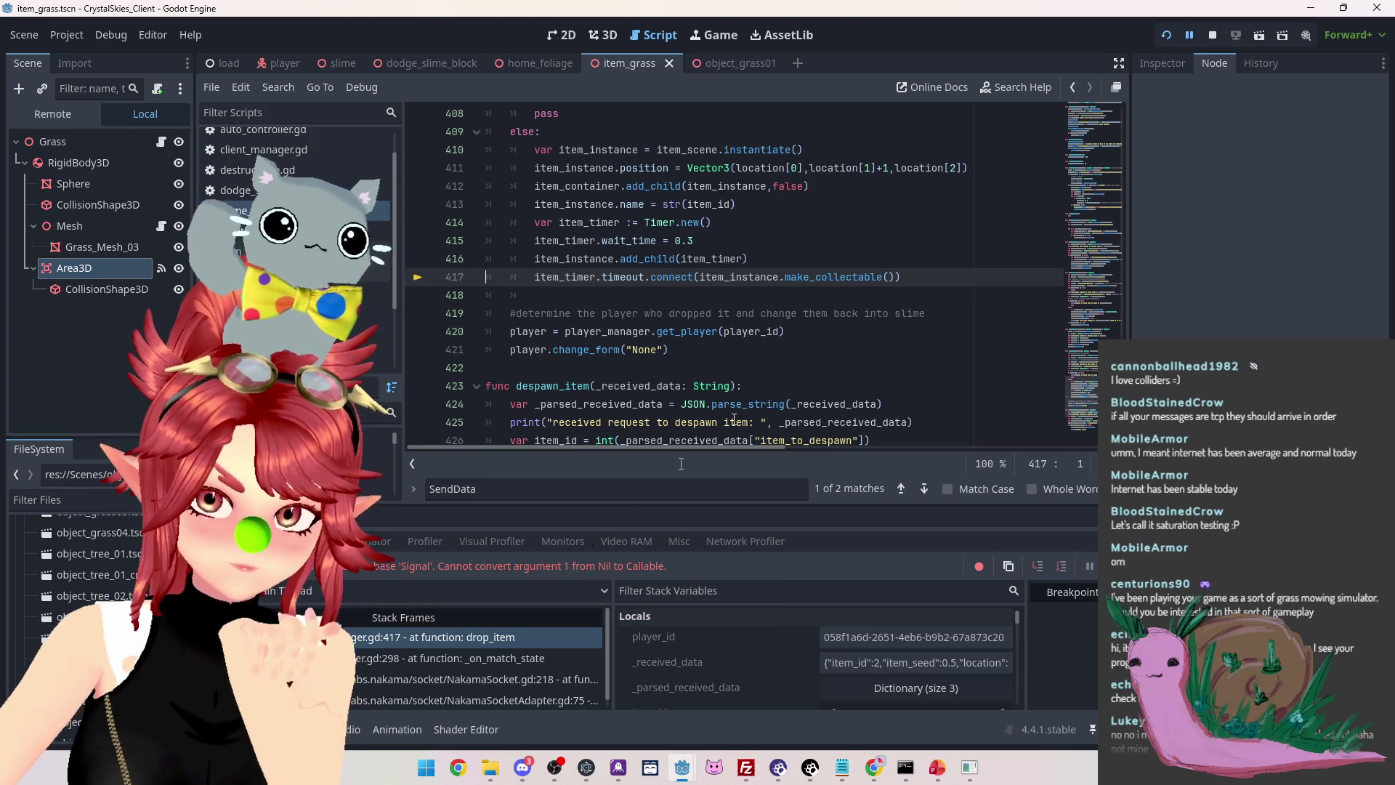
Remove the parentheses after make_collectable on line 417 and resume the paused game
mouse_move(757, 276)
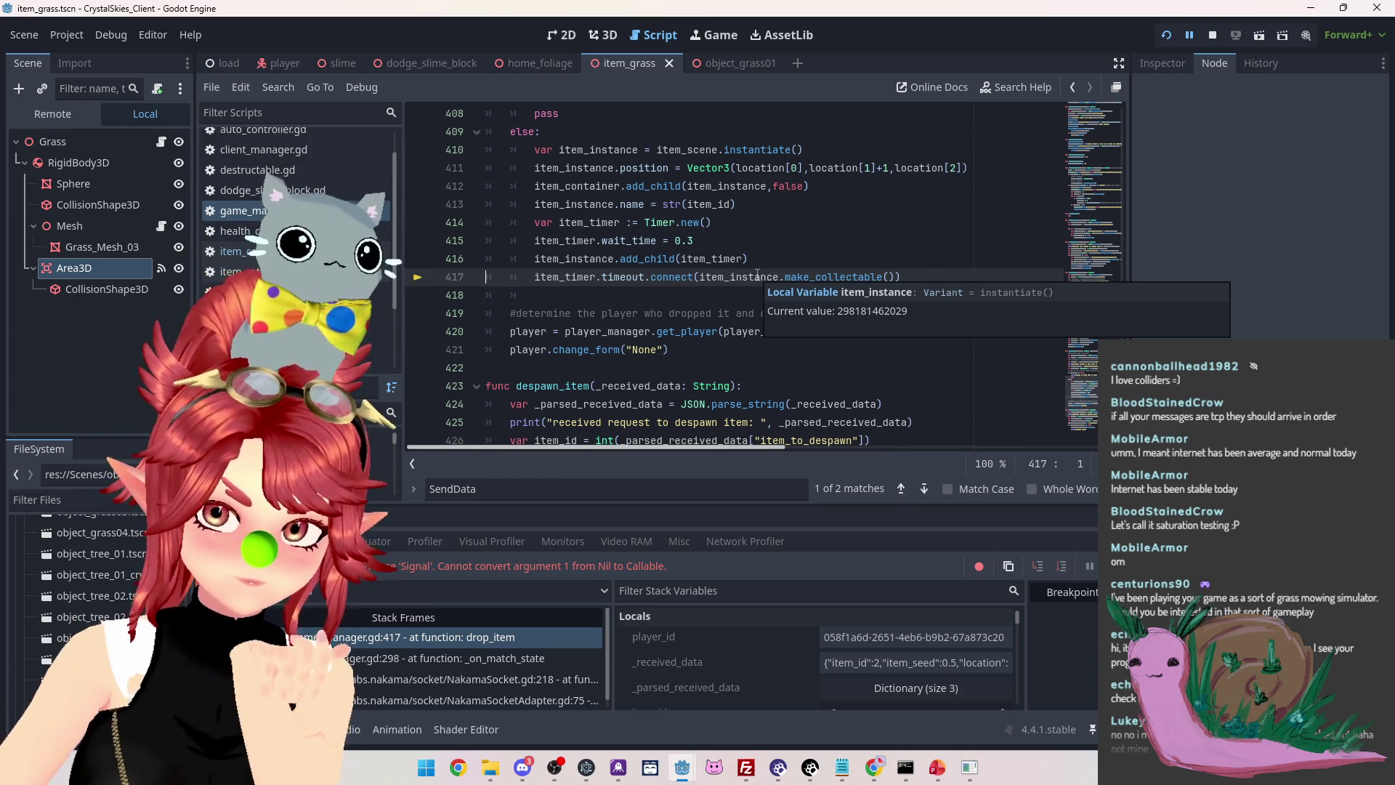
click(901, 277)
key(BackSpace)
key(BackSpace)
key(BackSpace)
click(897, 364)
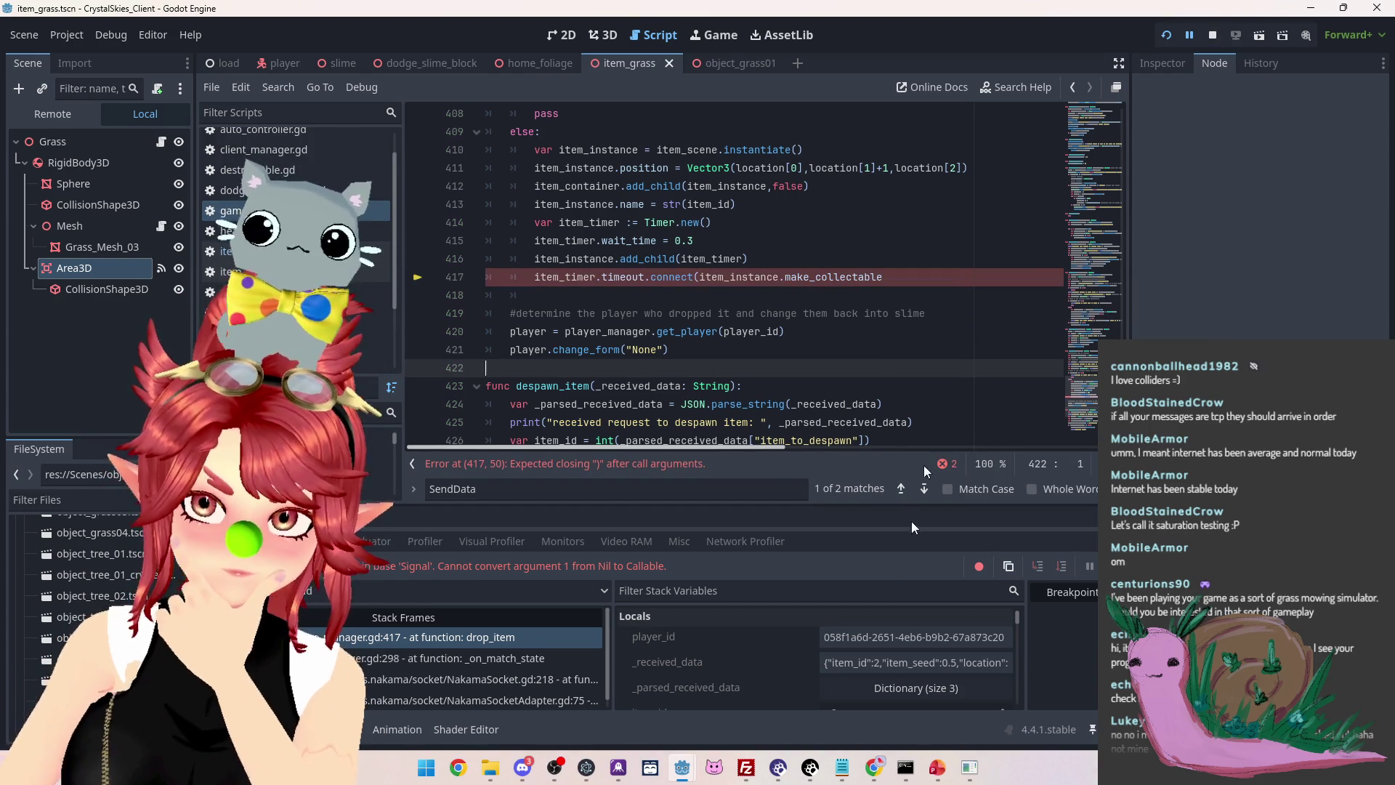
click(896, 278)
text())
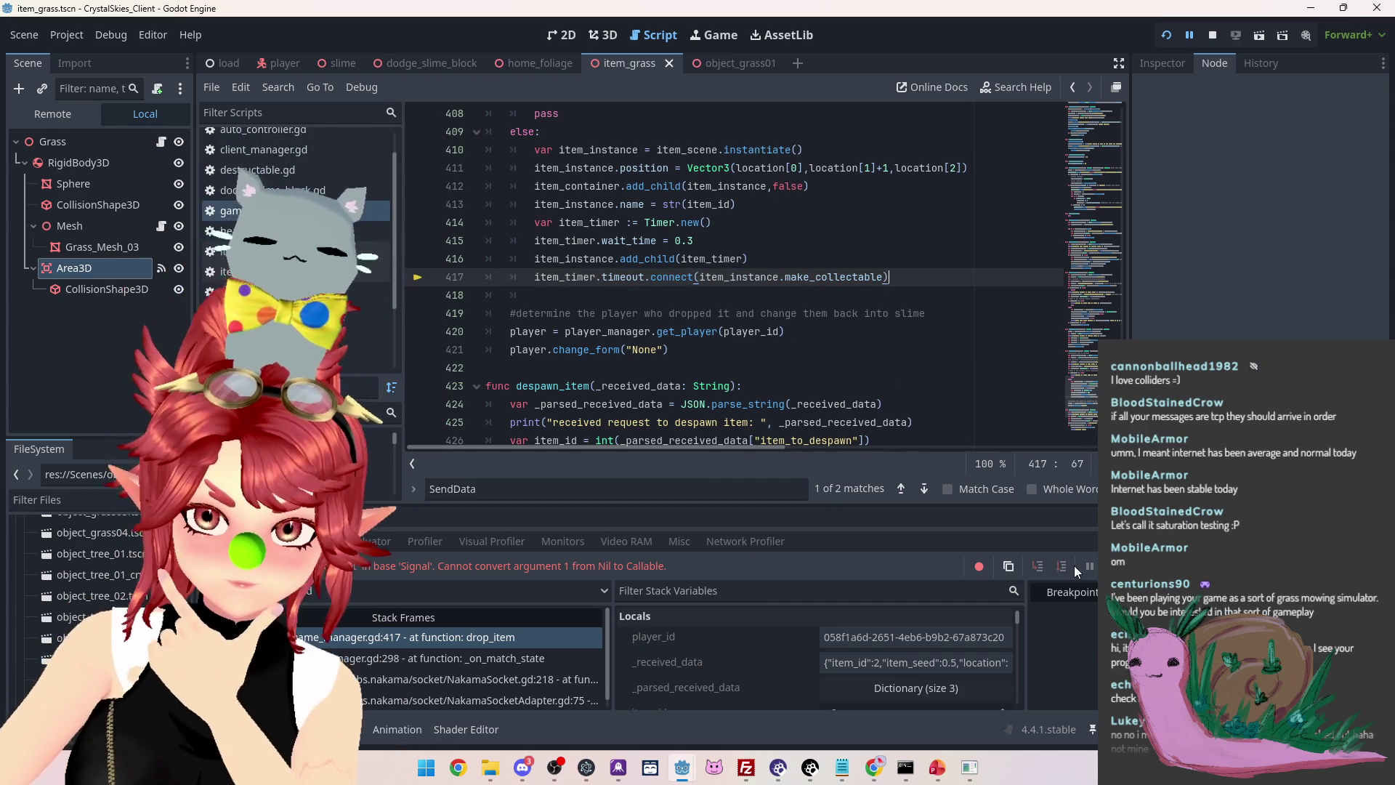
key(F12)
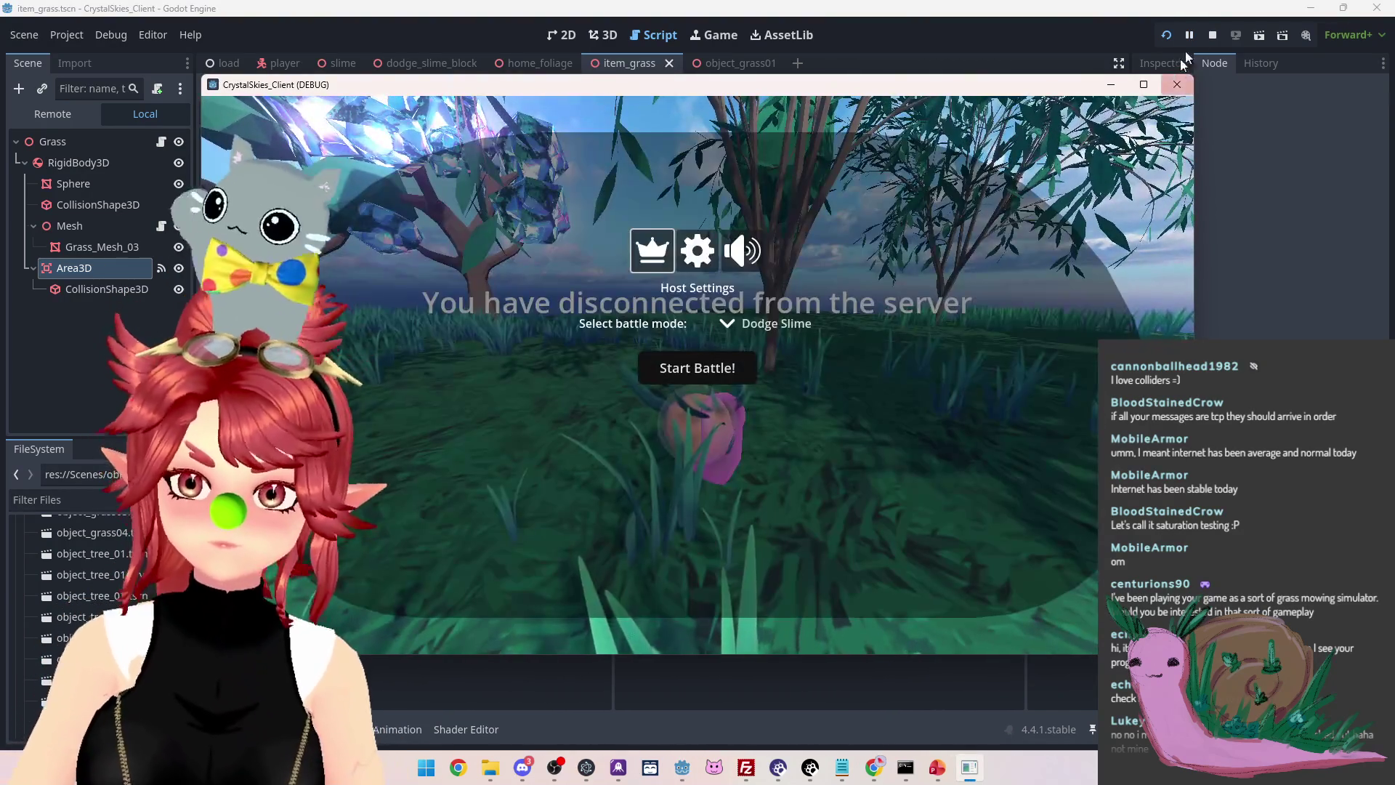
Close the disconnected game, rerun the project and create lobby 'asdf'
click(1210, 35)
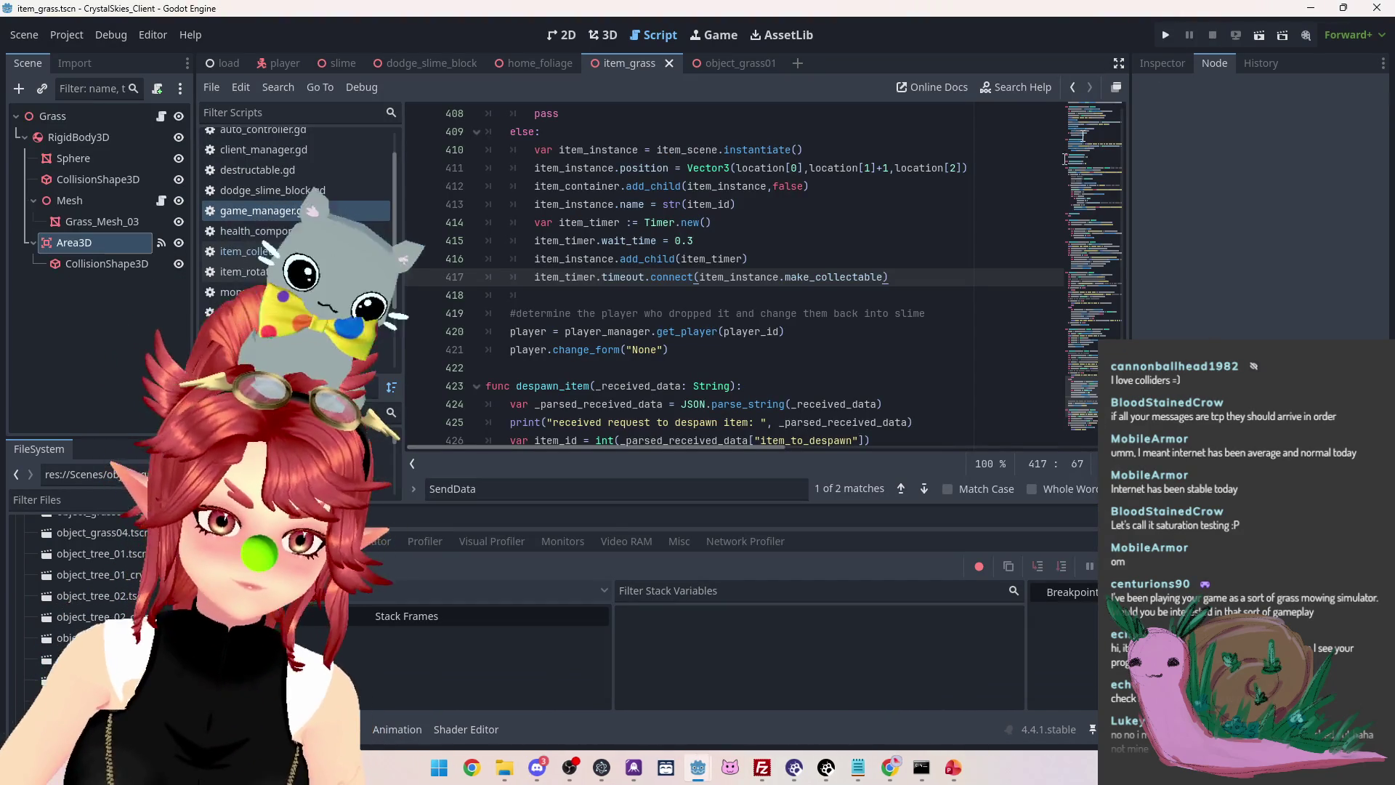
key(F5)
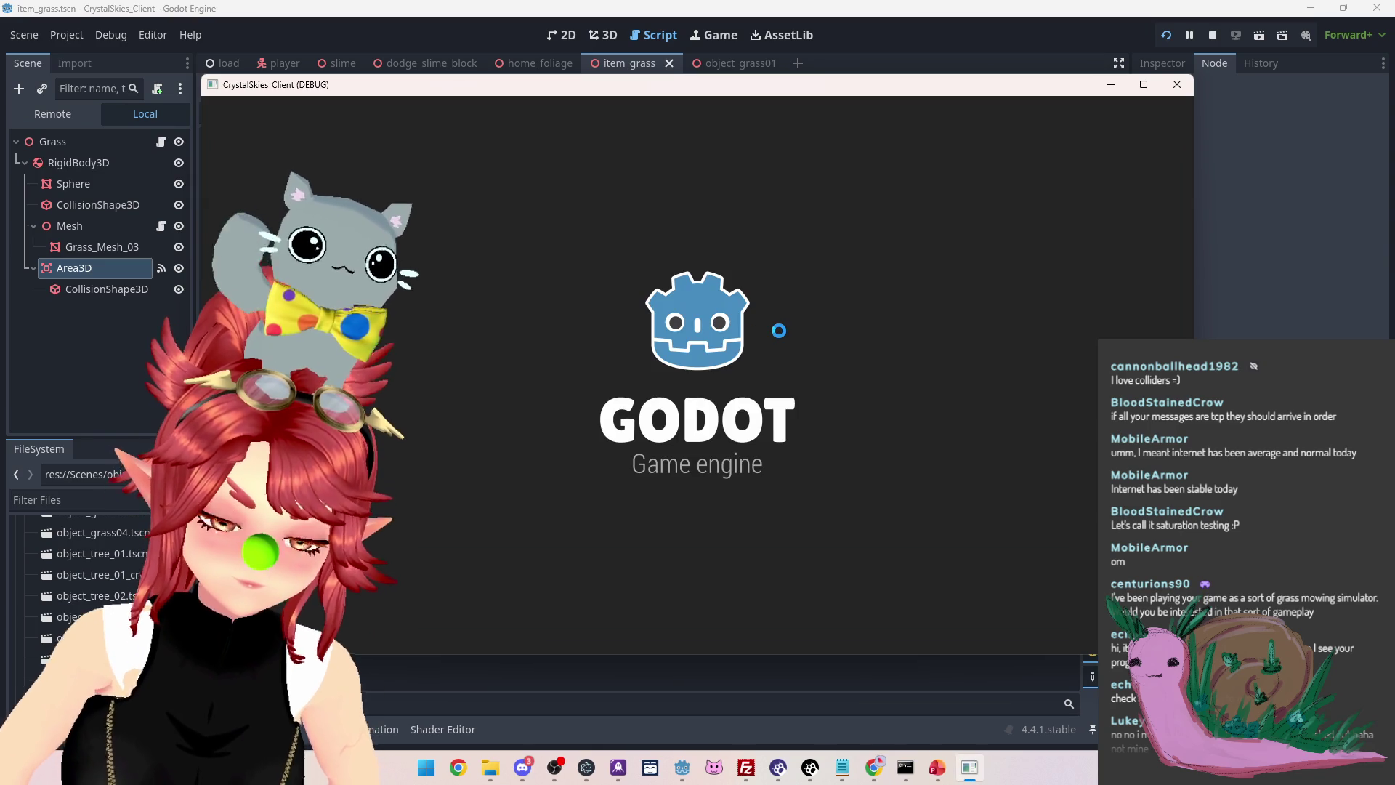
click(659, 492)
text(asdf)
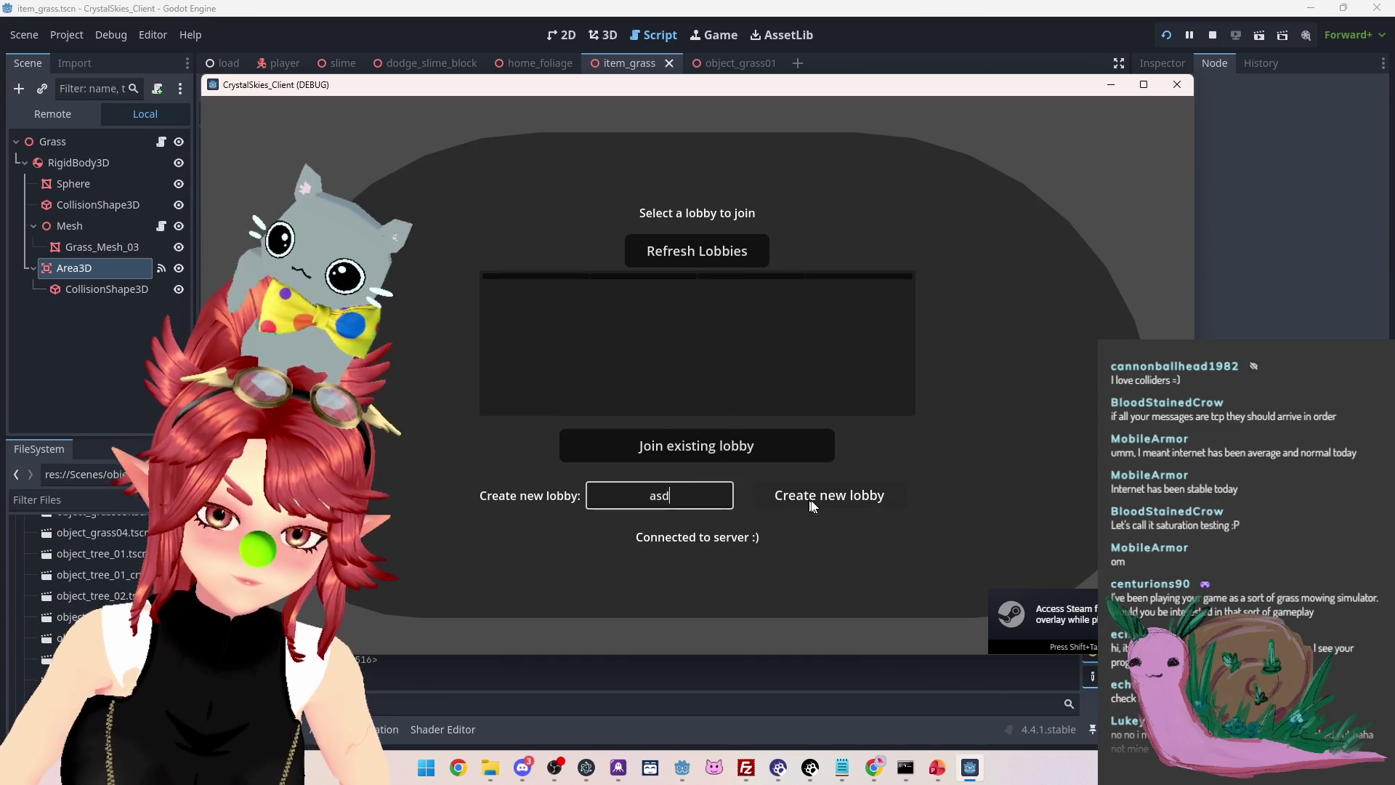
click(826, 498)
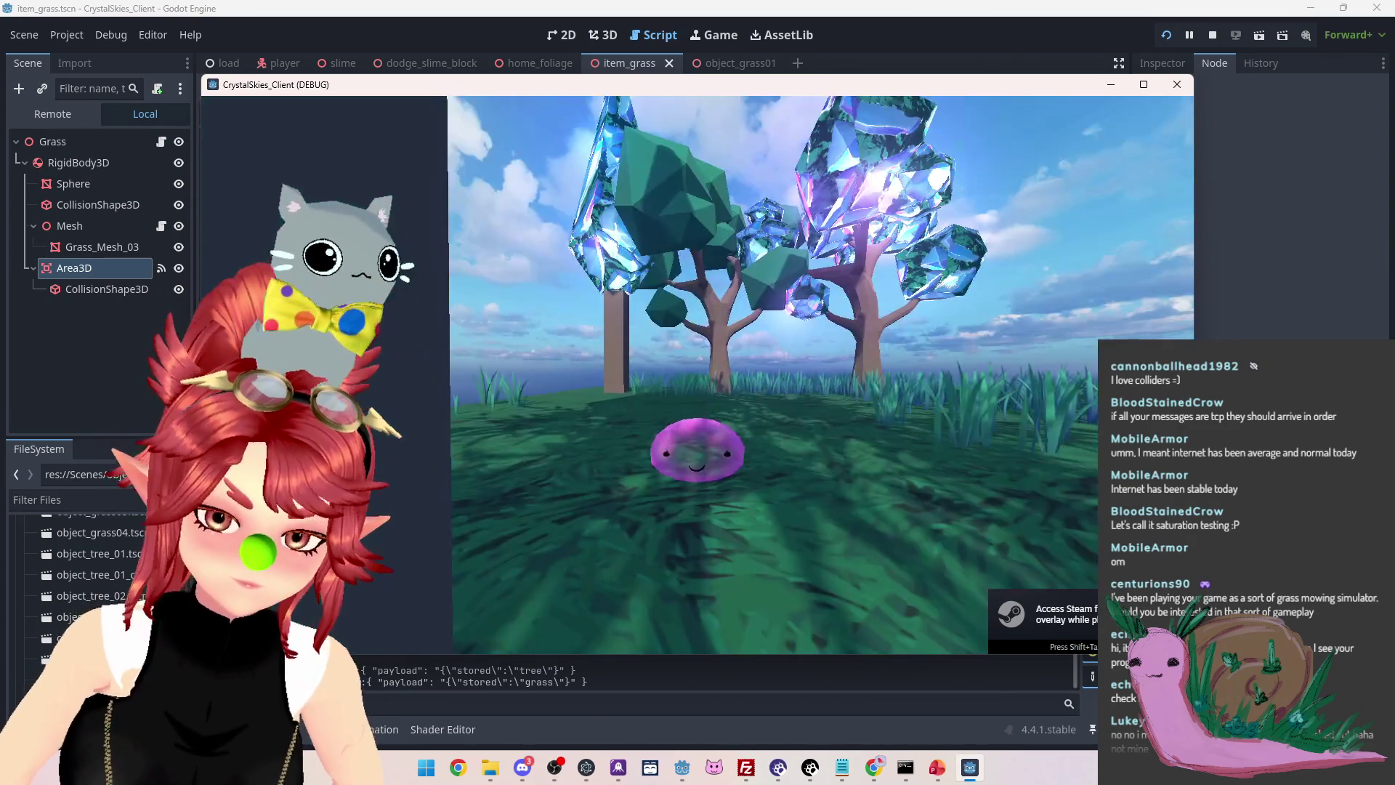
Walk the slime to drop and collect grass, then stop the game
key(w)
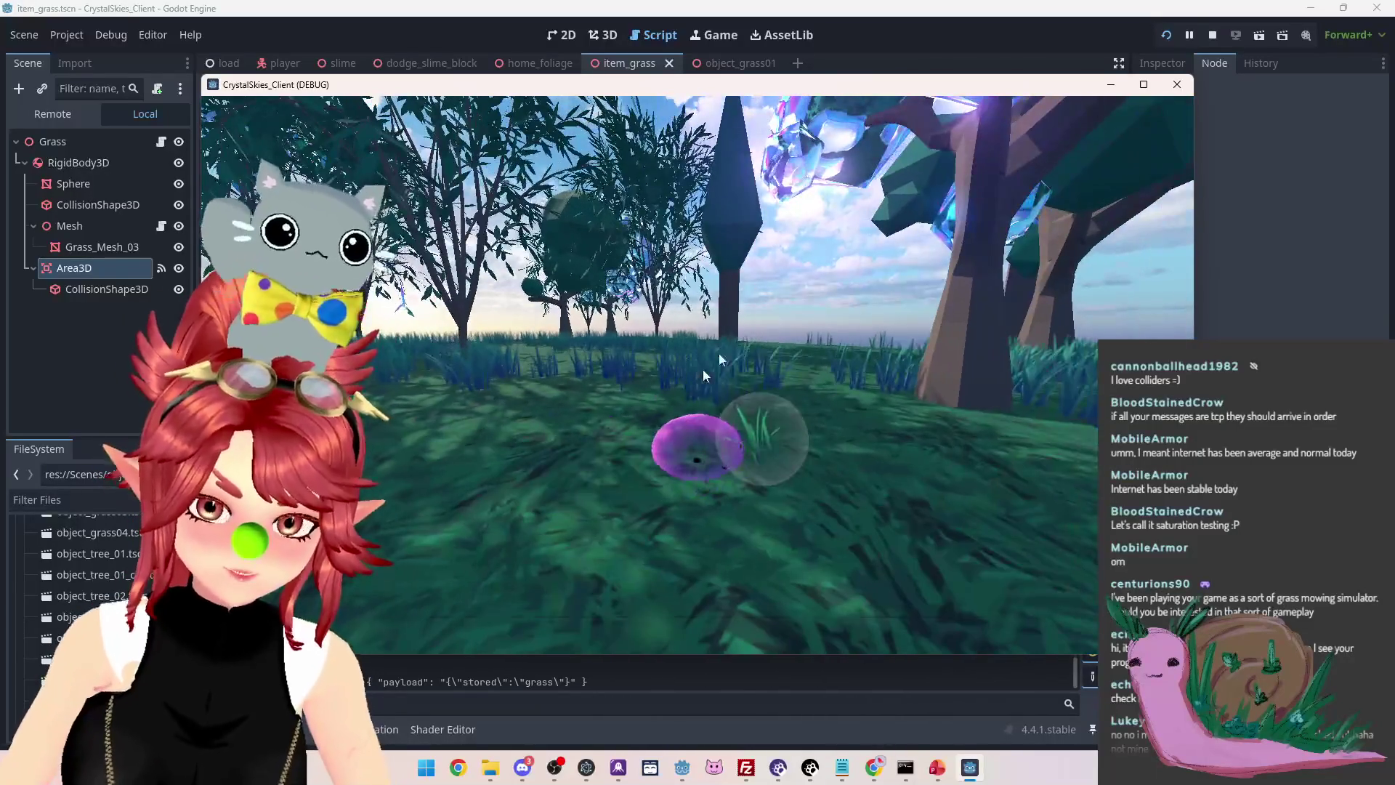
key(Escape)
click(1211, 42)
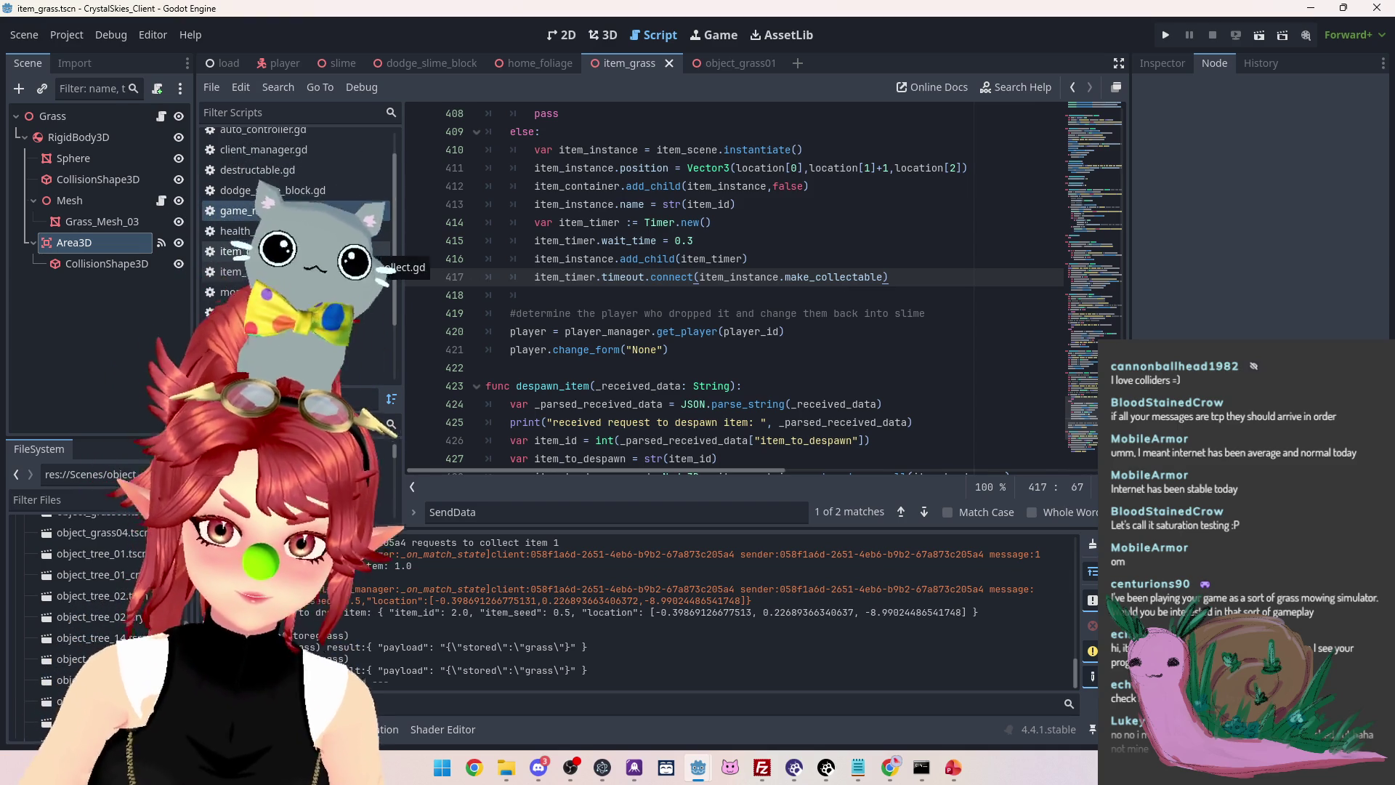
Add print("set item to collectable") inside make_collectable in item_collect.gd and rerun the project
click(239, 252)
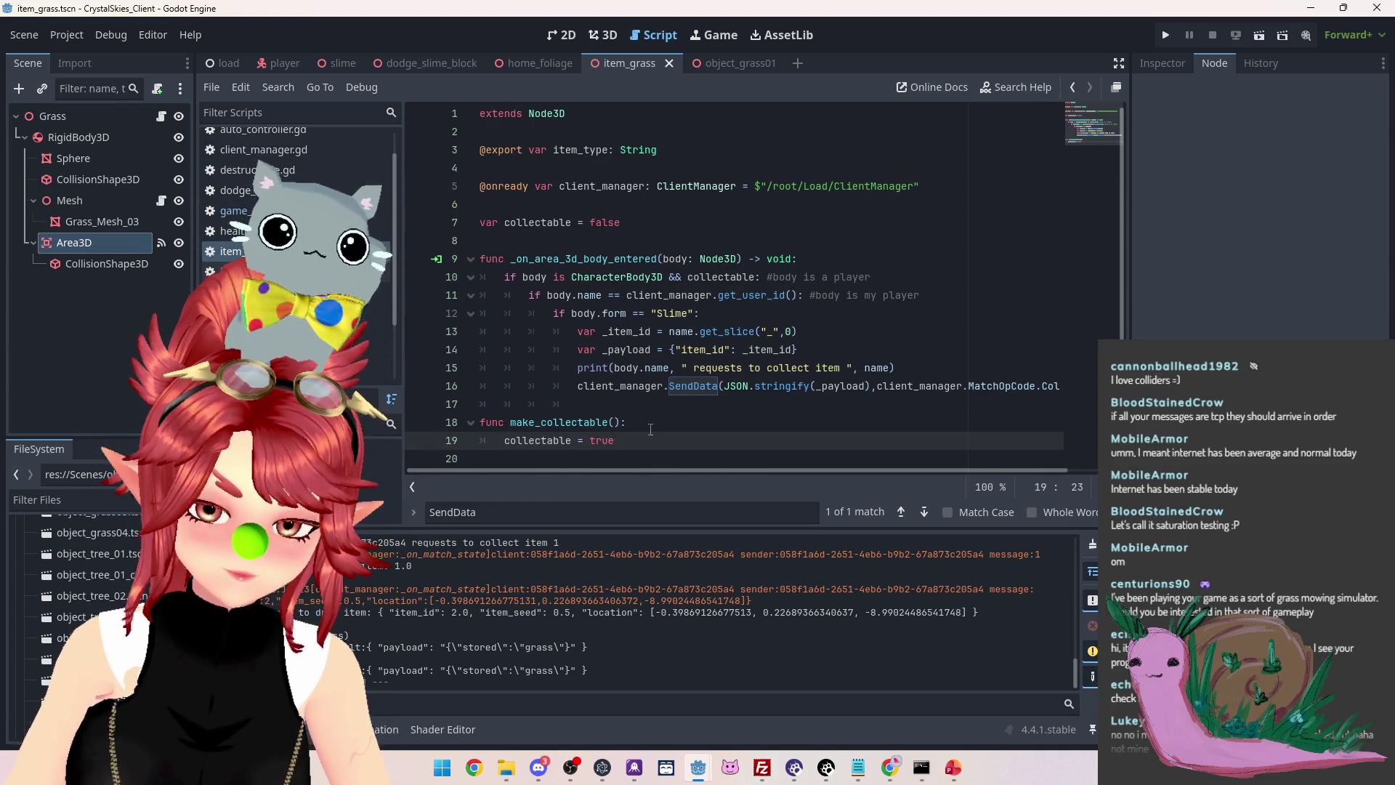
key(Return)
text(print("set)
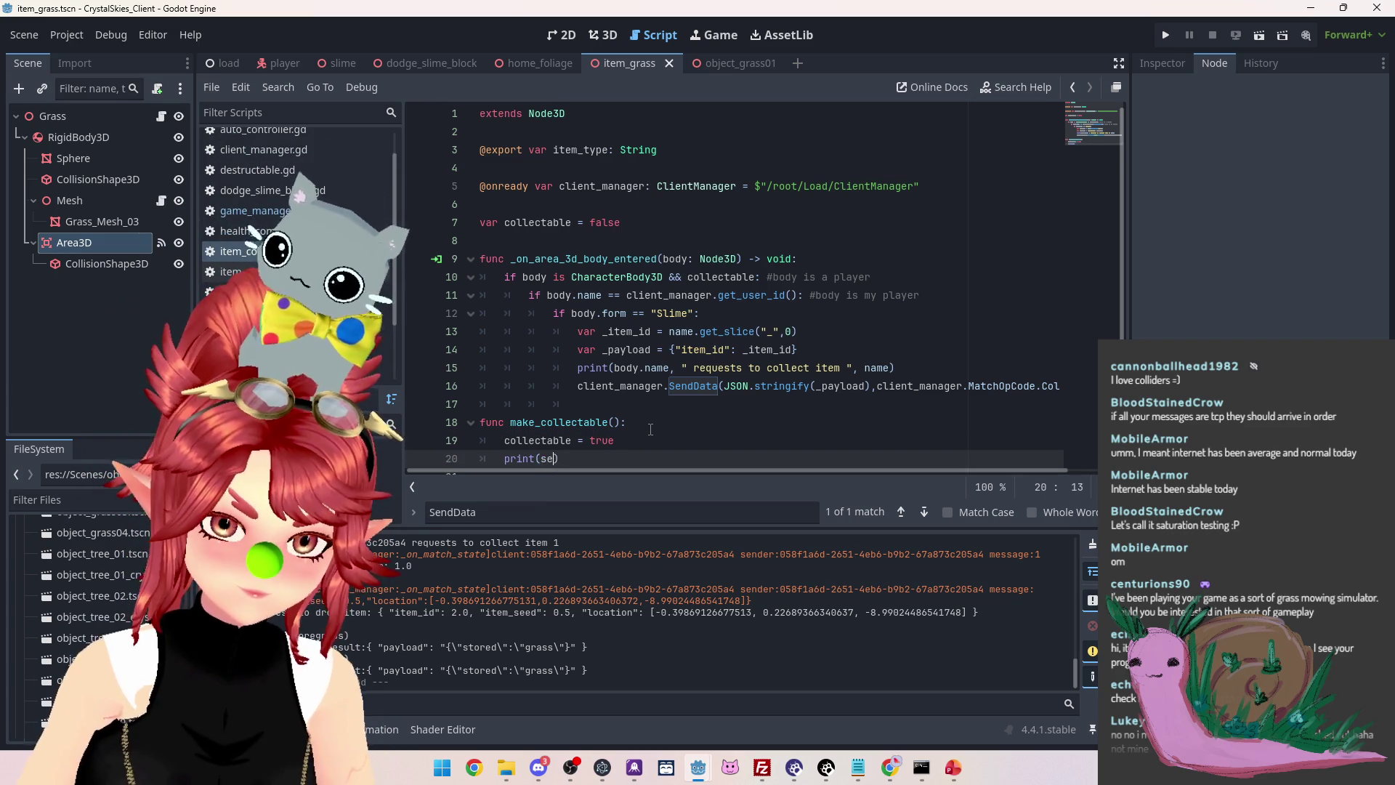
text( it)
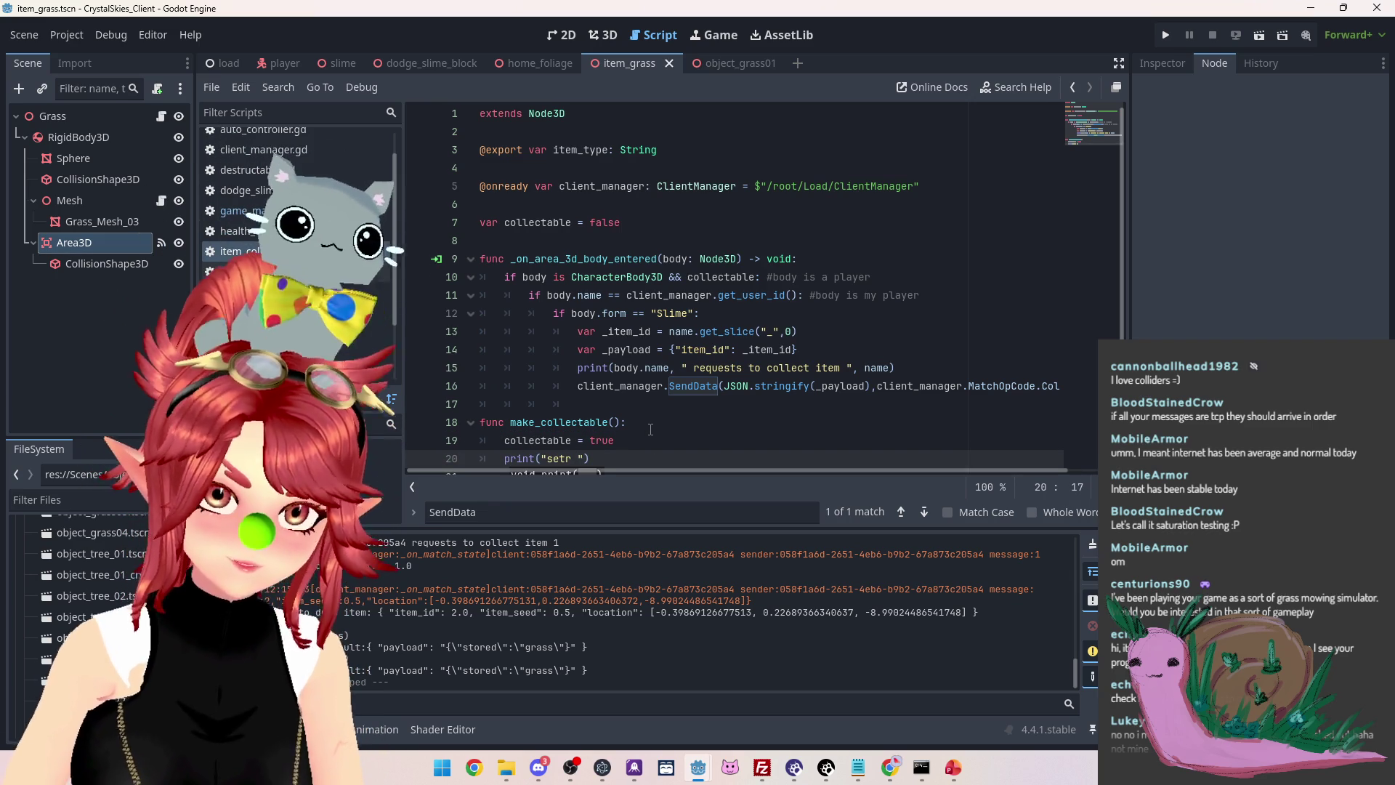
text(em to collectable)
click(652, 424)
scroll(727, 364, down, 1)
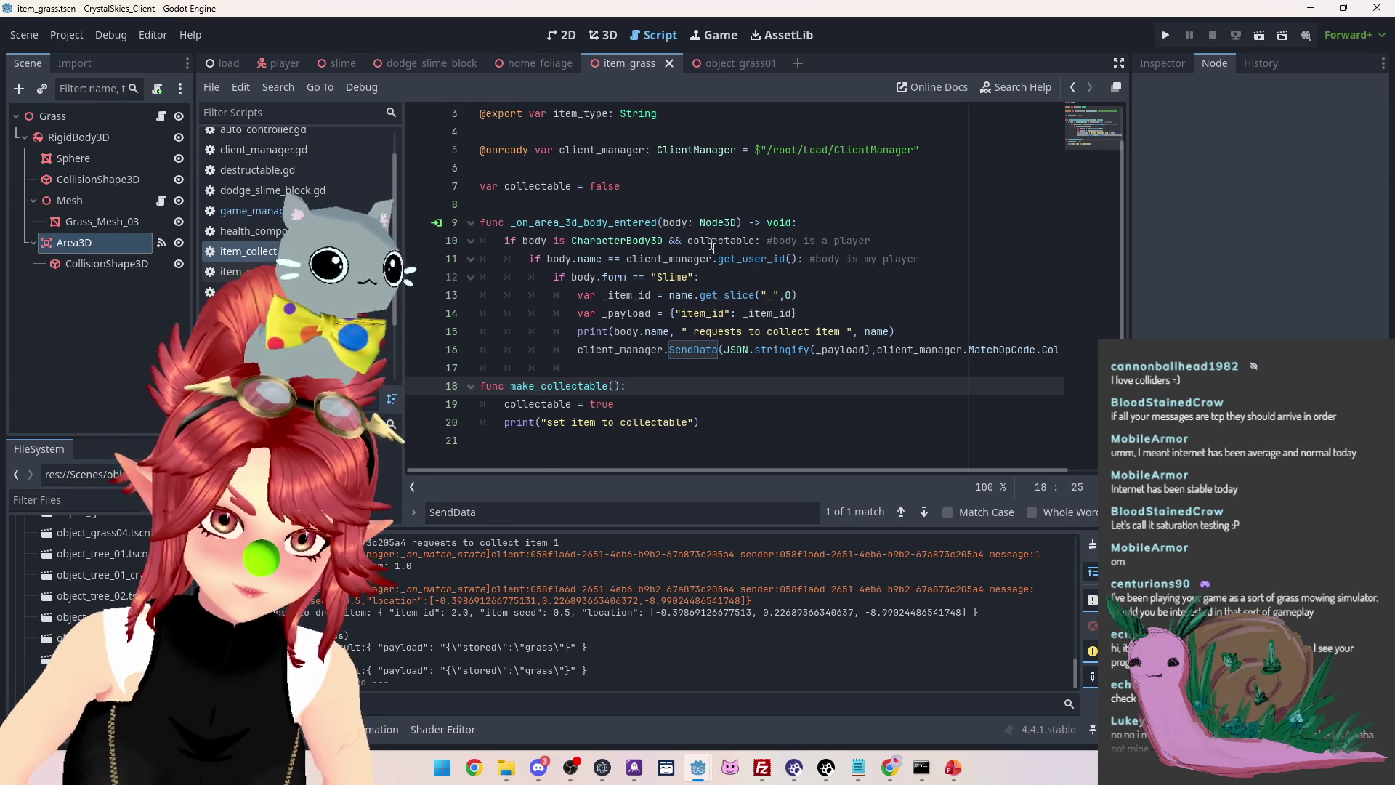
key(F5)
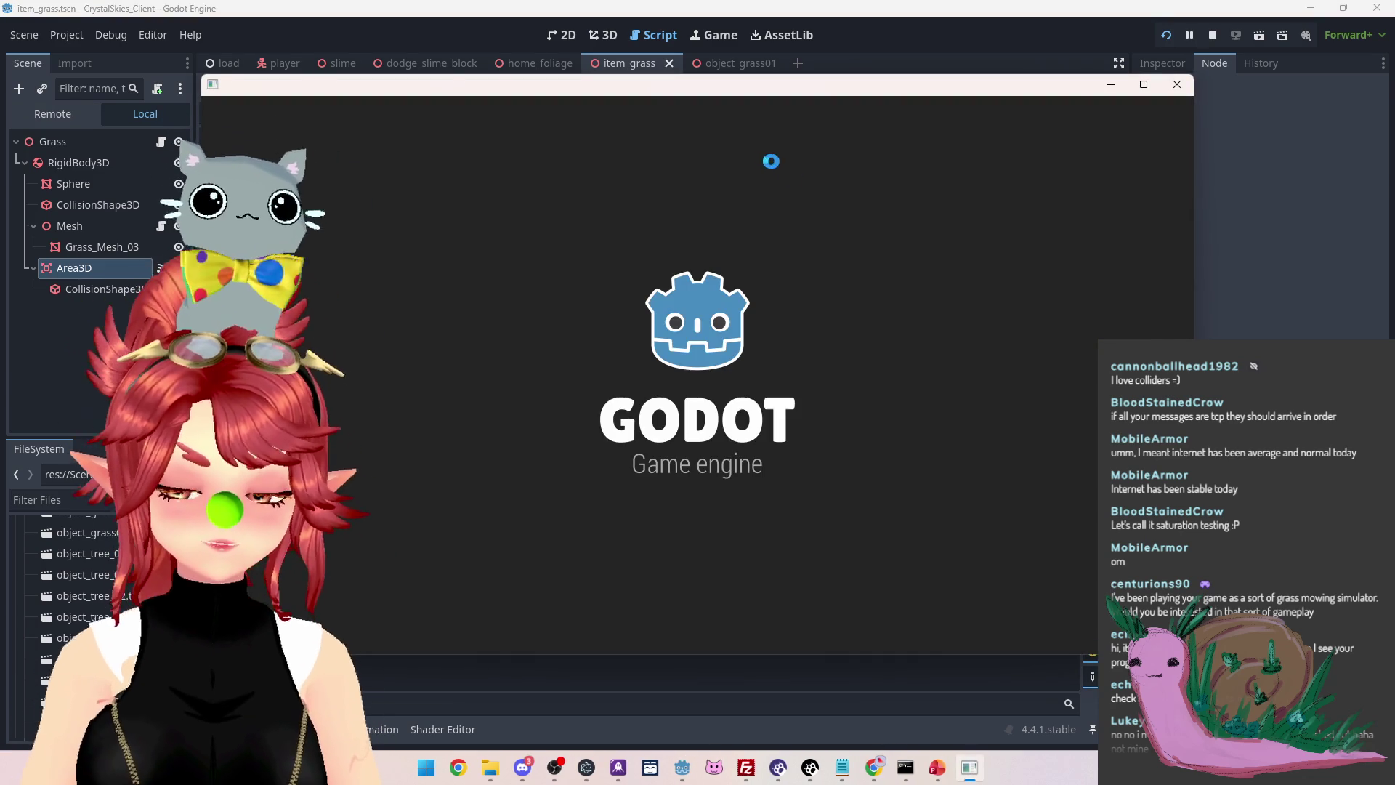
Enter lobby name 'asdd', then stop the game and return to the make_collectable code
click(670, 489)
text(asdd)
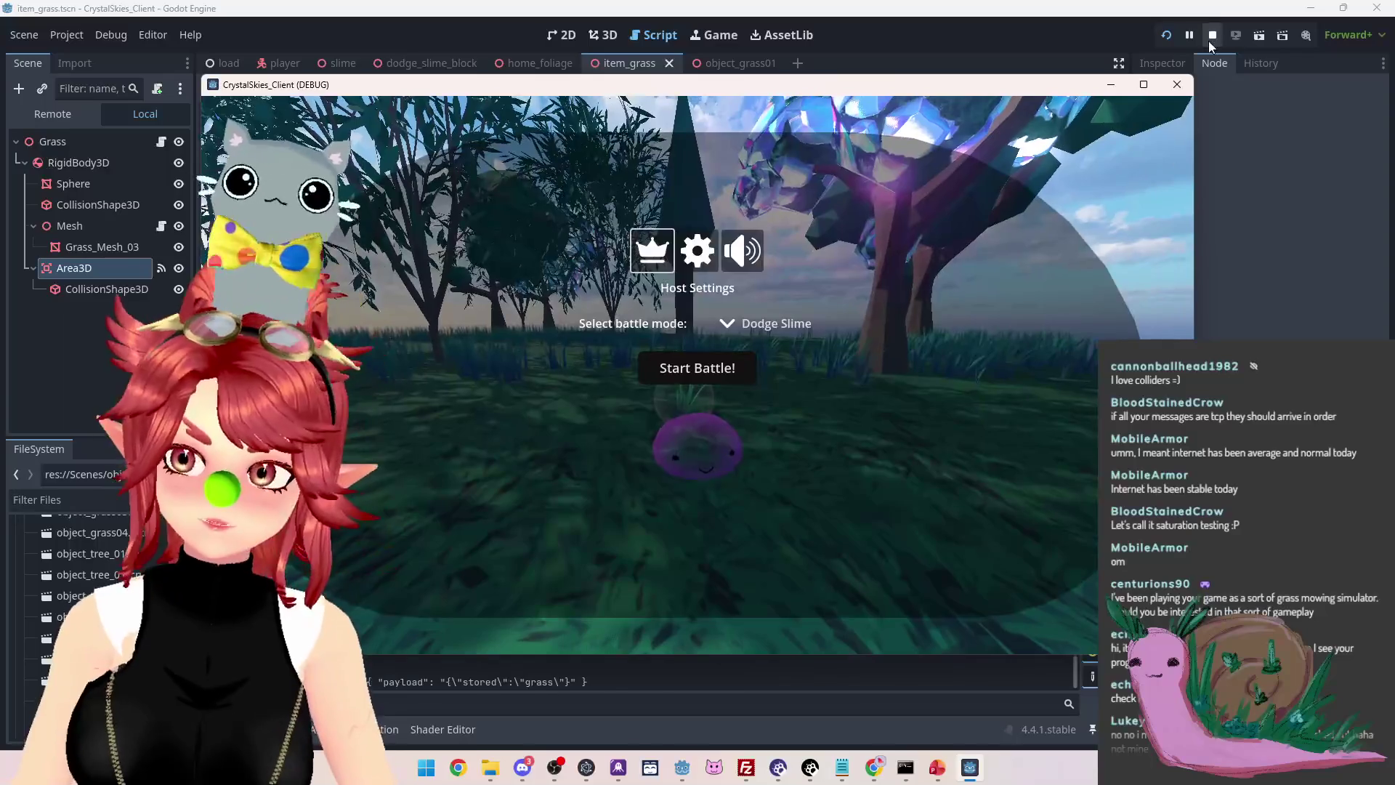
key(F8)
click(595, 422)
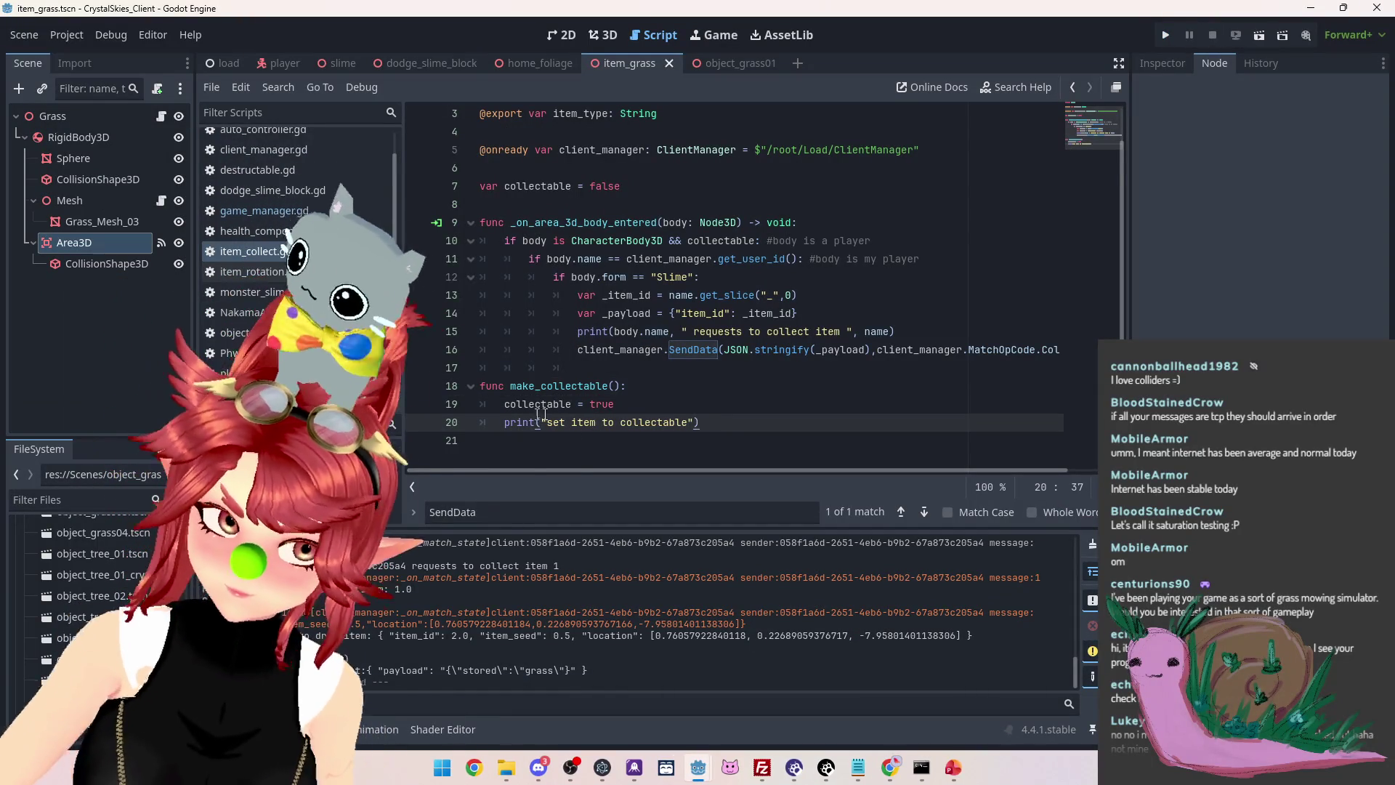
Move the print line above collectable = true in make_collectable
drag(700, 422, 502, 425)
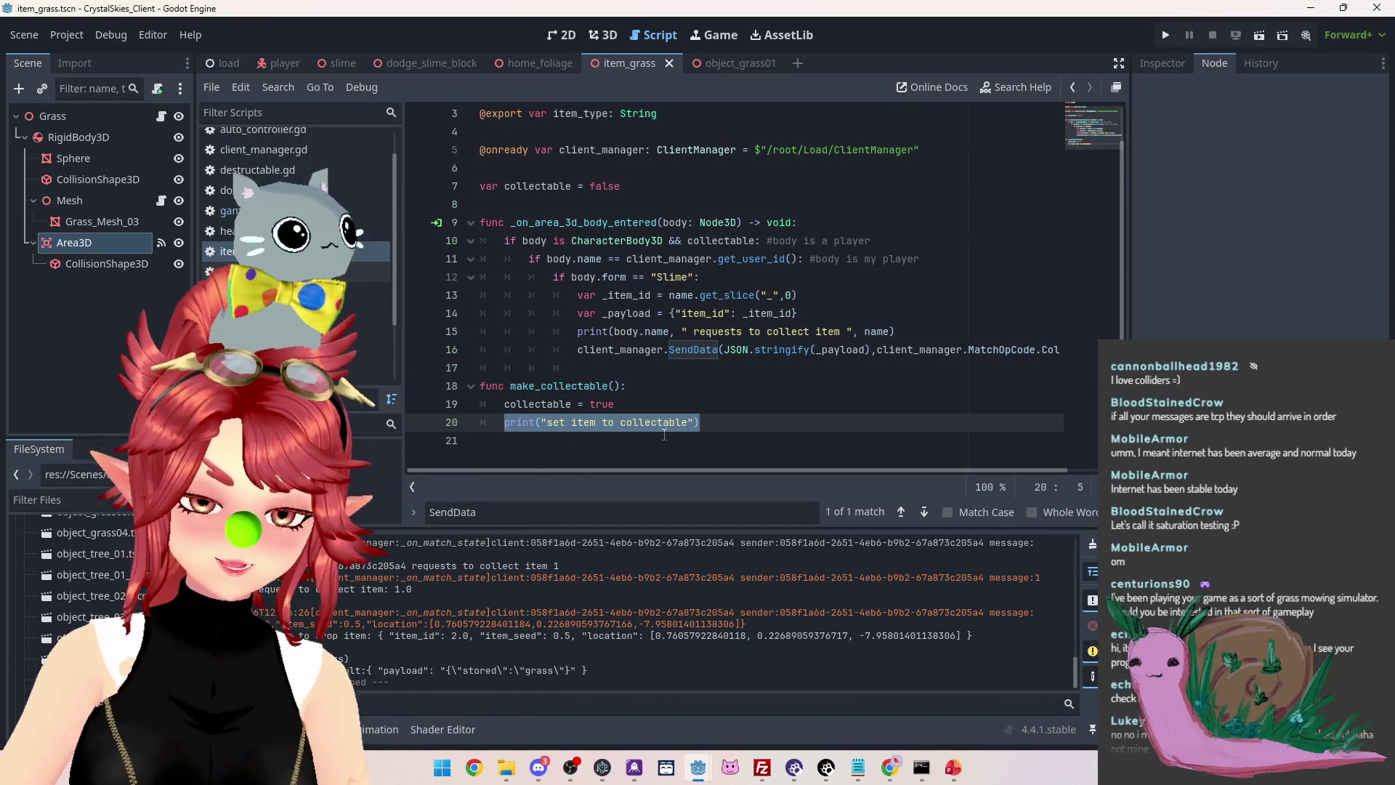
scroll(664, 435, up, 1)
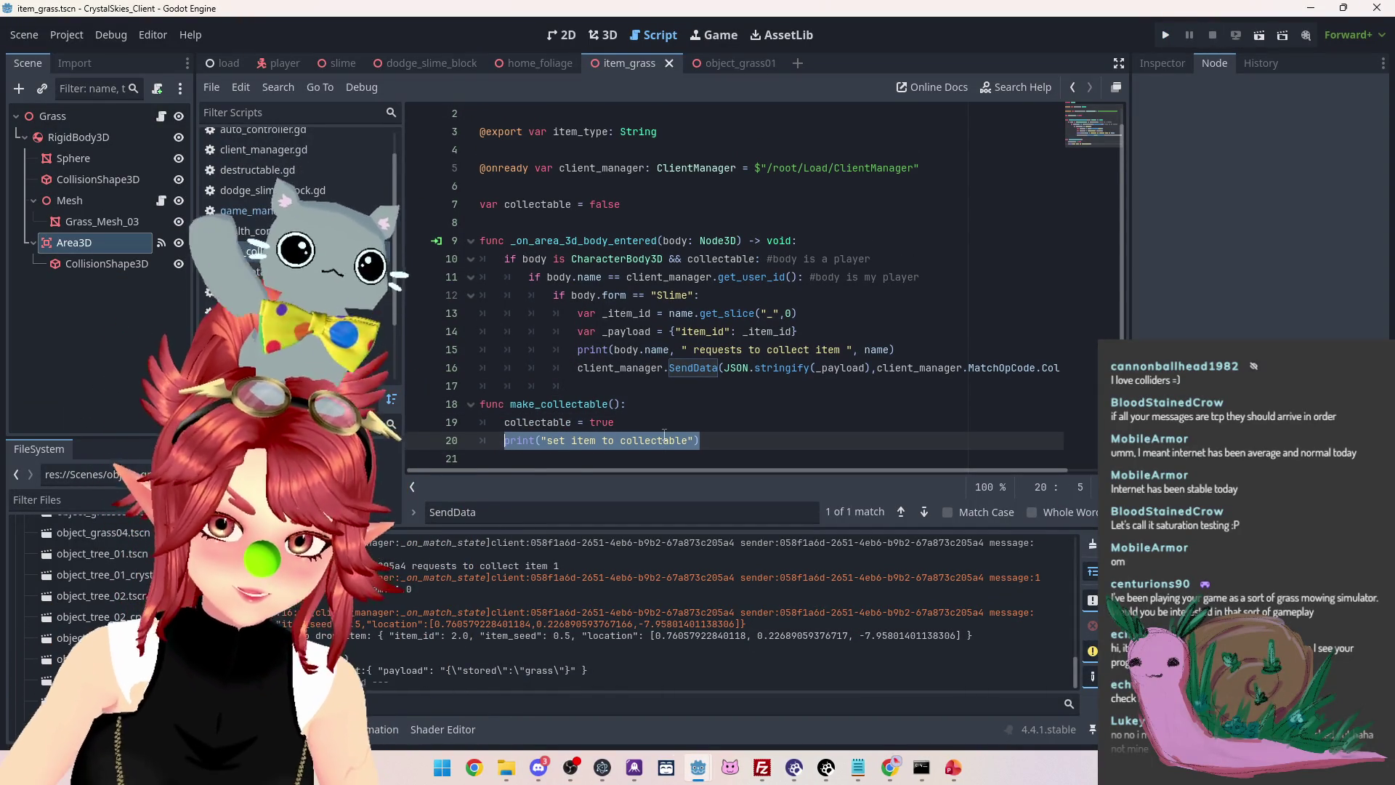
key(alt+Up)
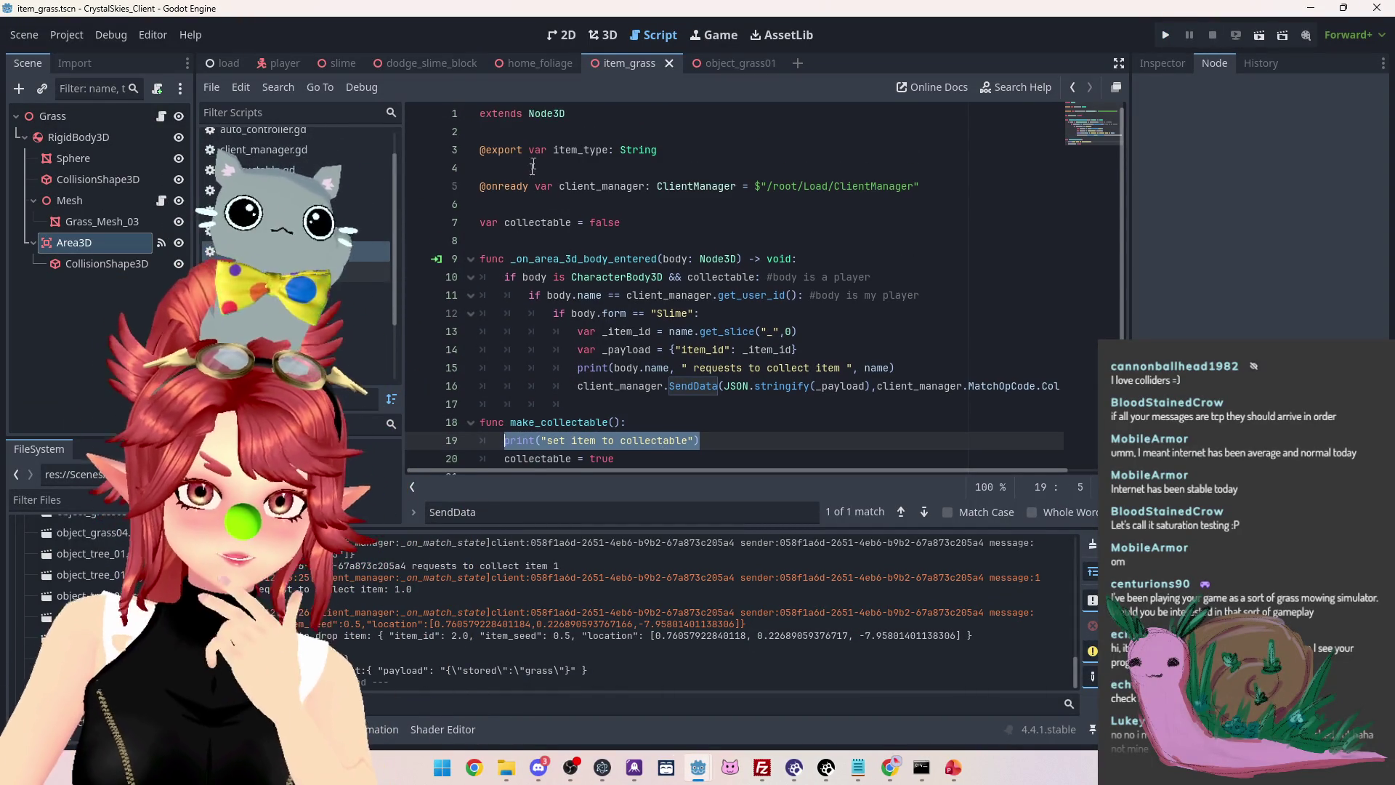
scroll(543, 204, down, 1)
Cut the four-line 0.3 s item_timer block from game_manager.gd's spawn code
drag(506, 186, 664, 194)
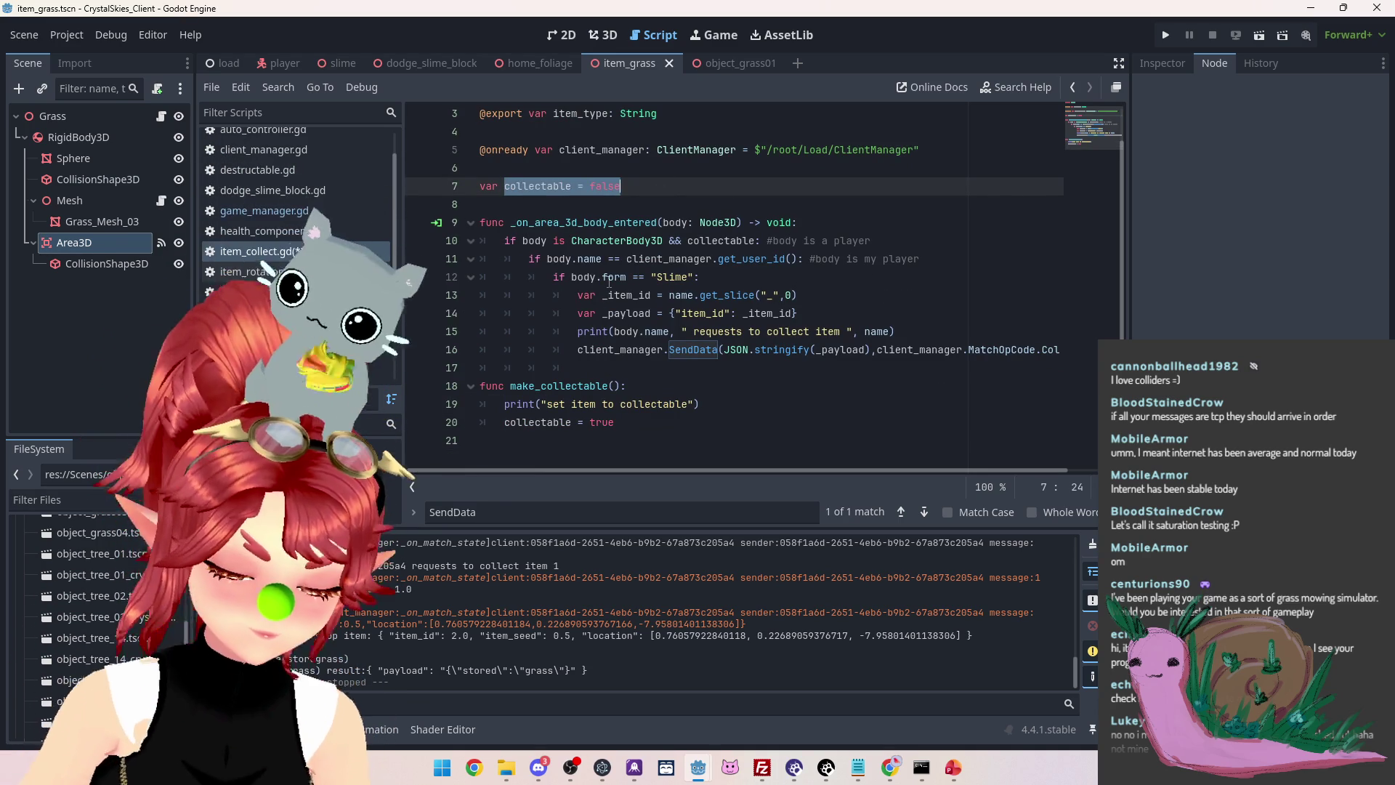
key(alt+Left)
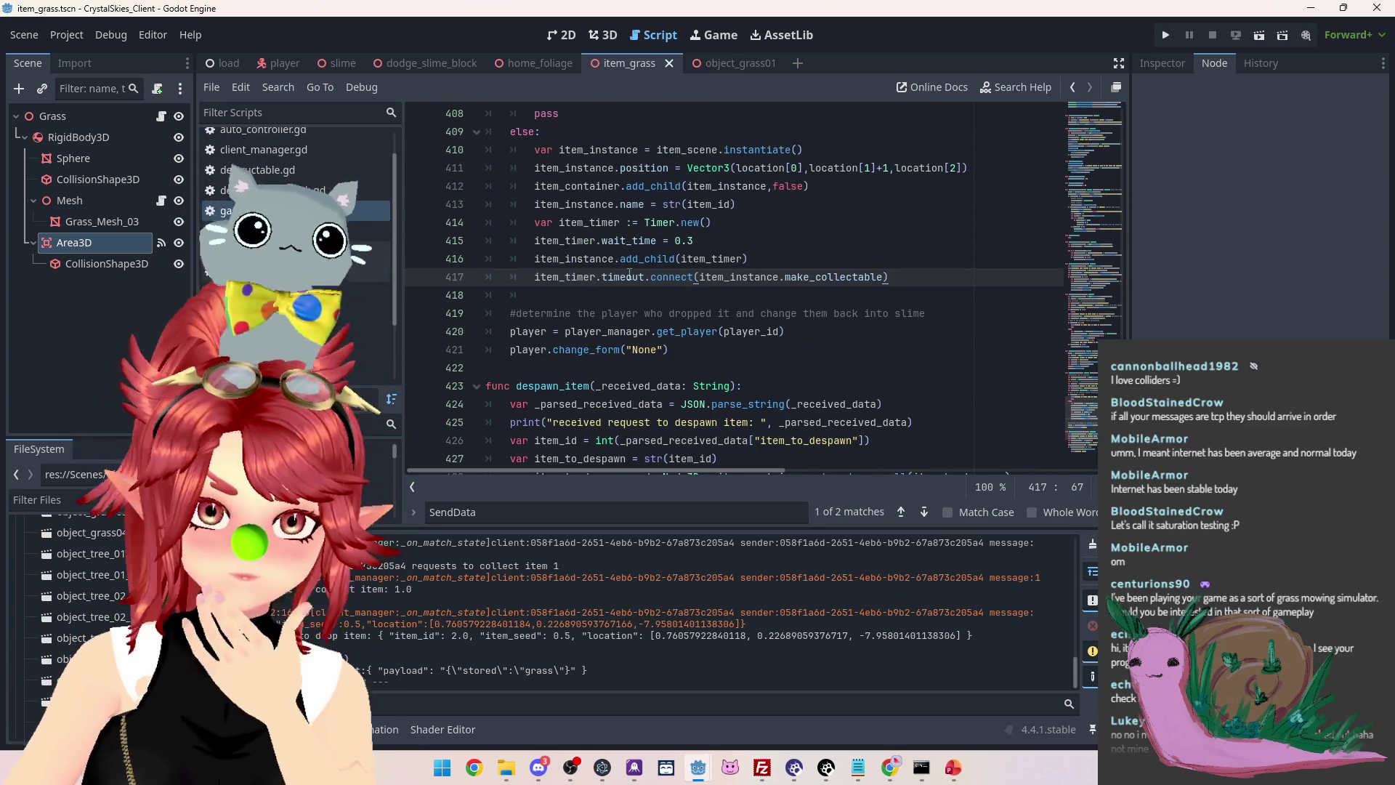
mouse_move(686, 276)
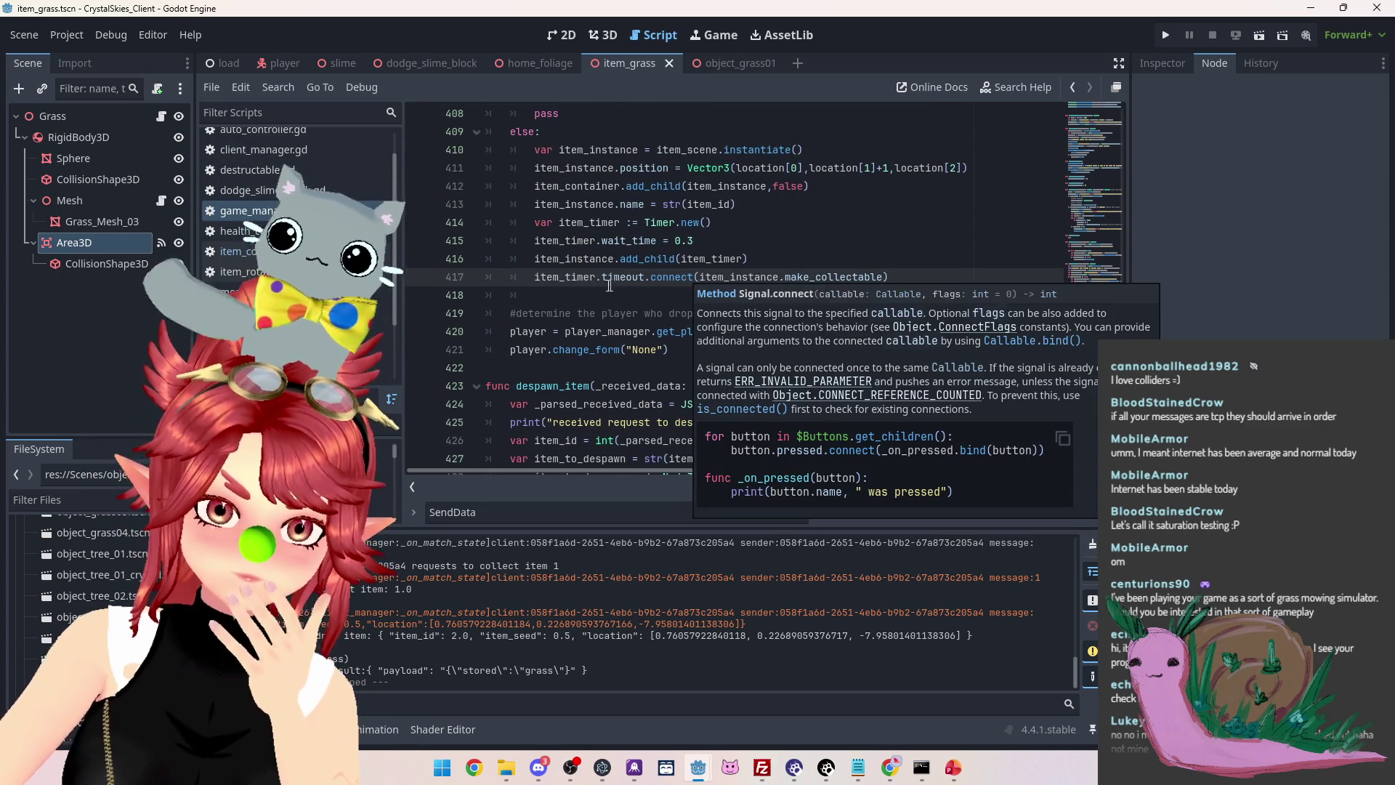
click(549, 279)
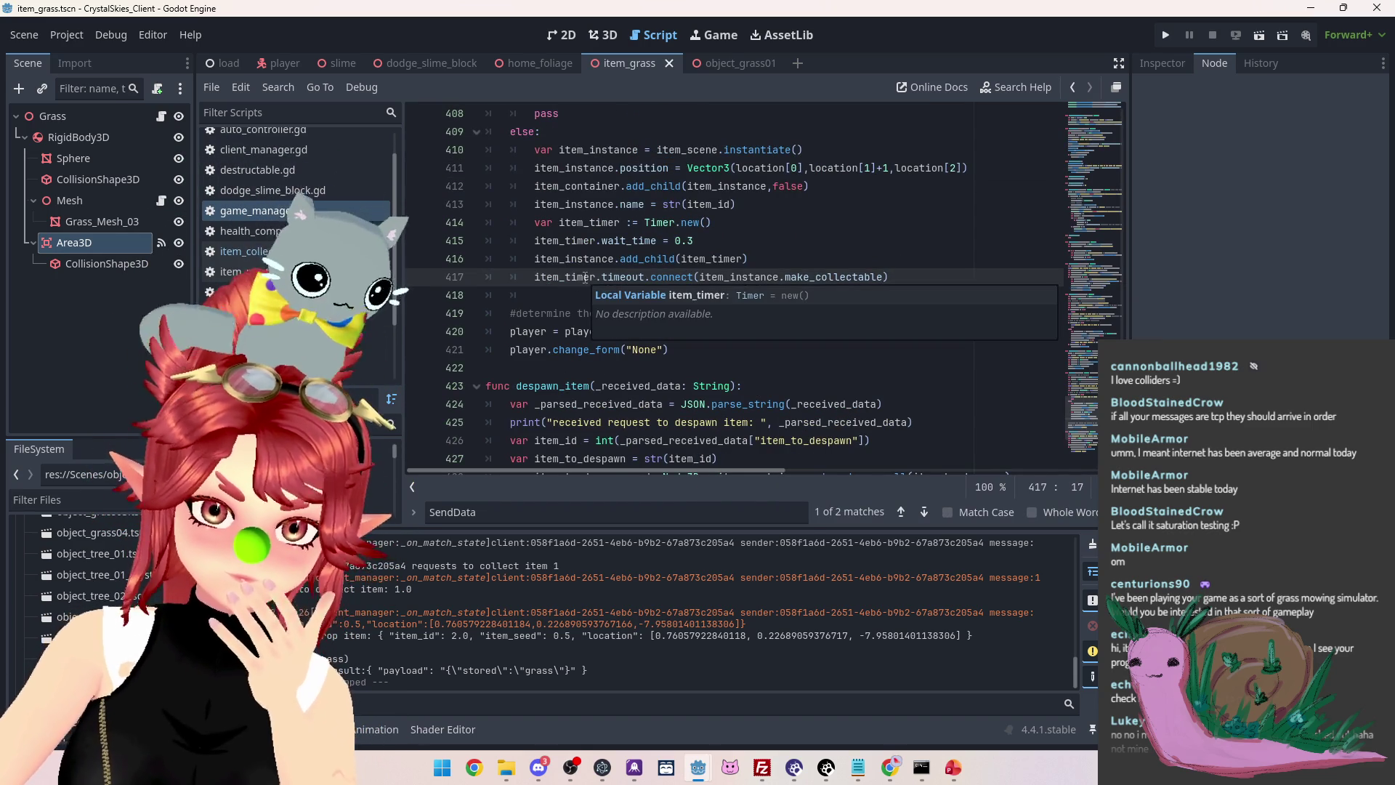
click(544, 240)
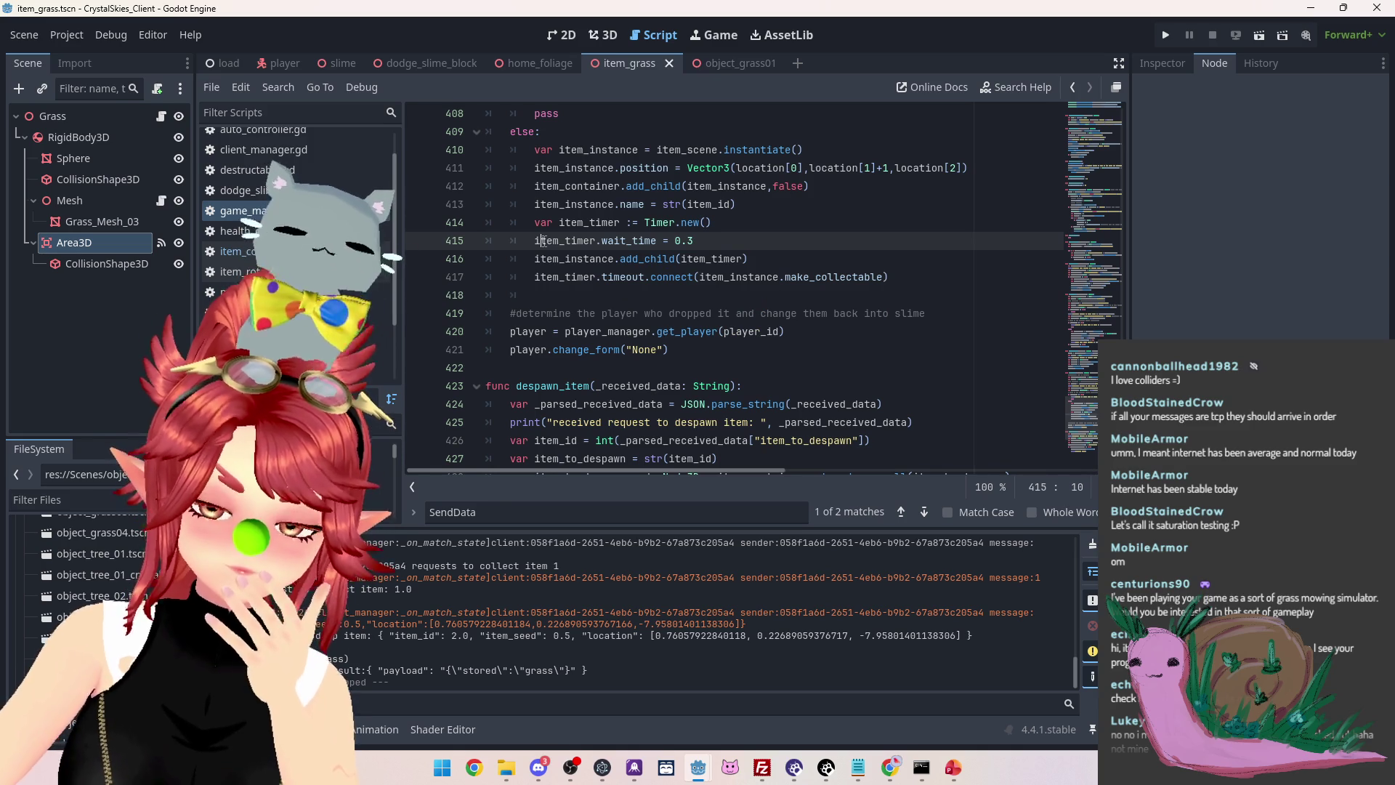
mouse_move(886, 277)
mouse_down()
mouse_move(509, 260)
mouse_move(535, 223)
mouse_up()
key(ctrl+c)
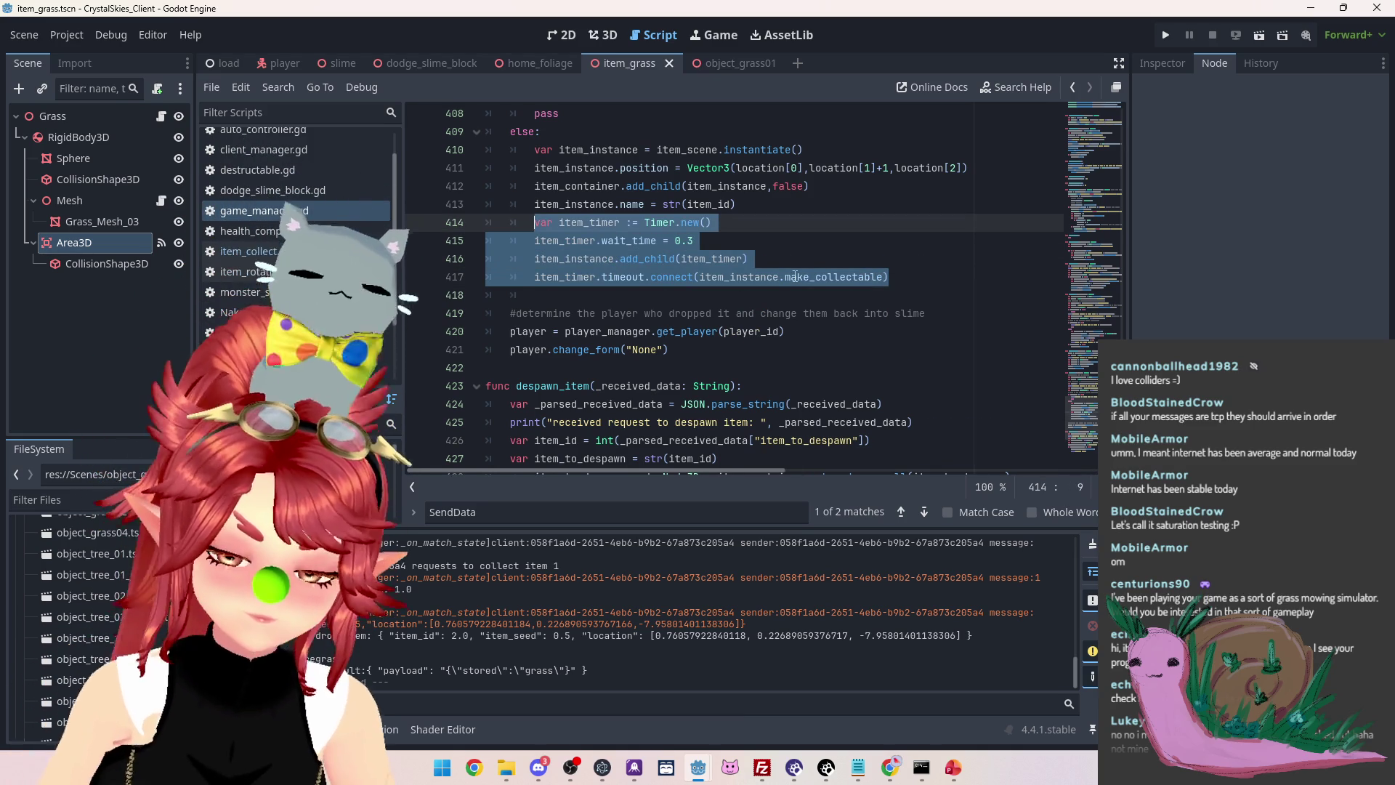
key(BackSpace)
click(378, 251)
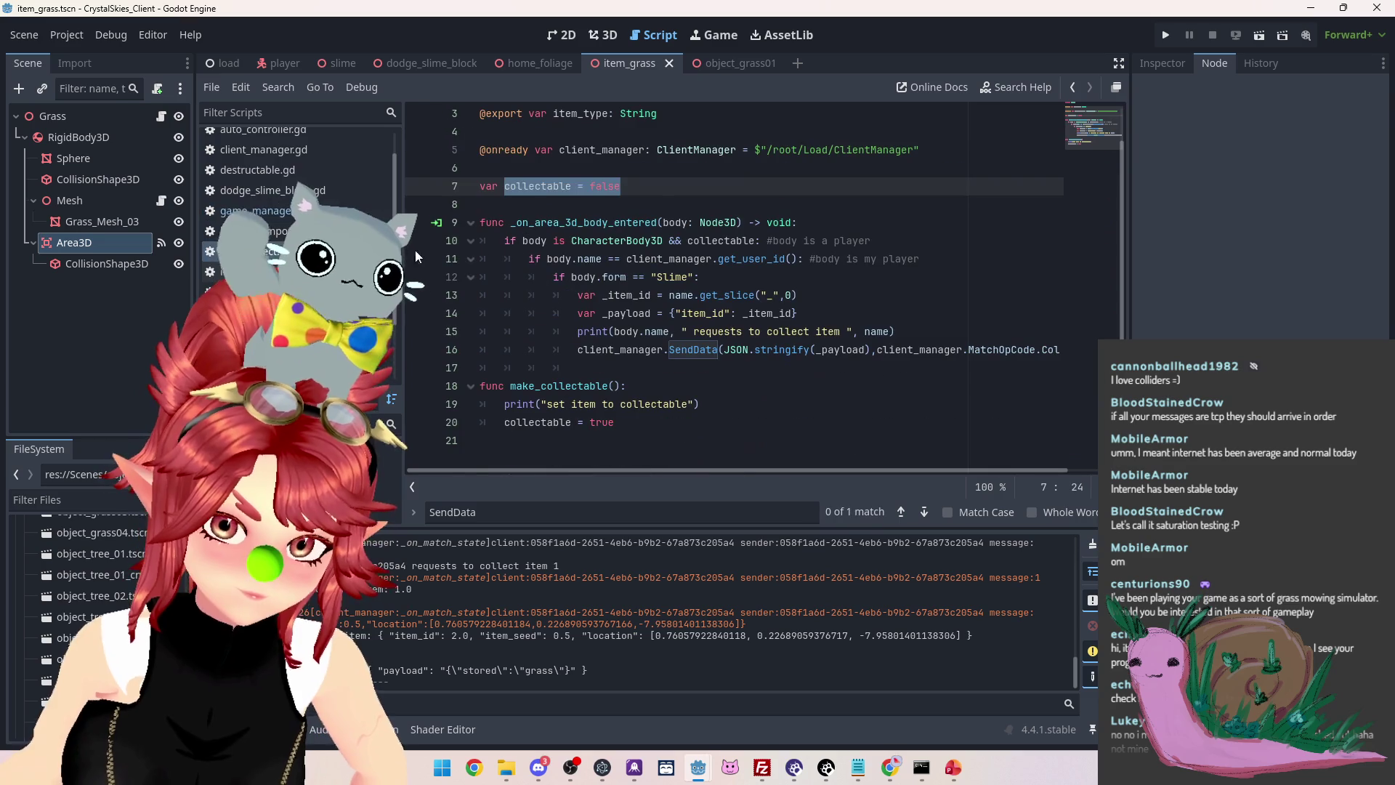
Add func _ready(): below collectable = false and paste the item_timer block into it
click(629, 210)
key(Return)
key(Return)
key(Up)
text(func)
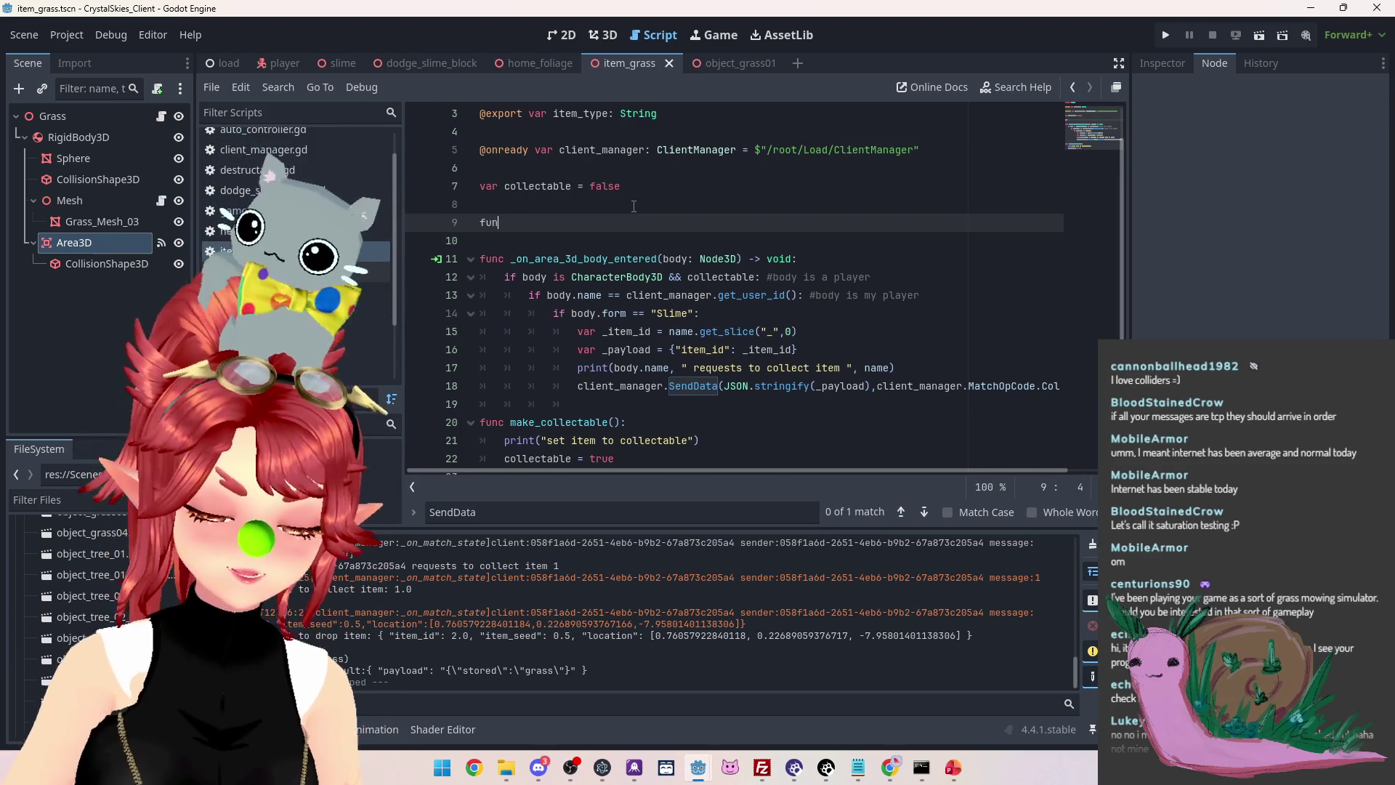
text( _)
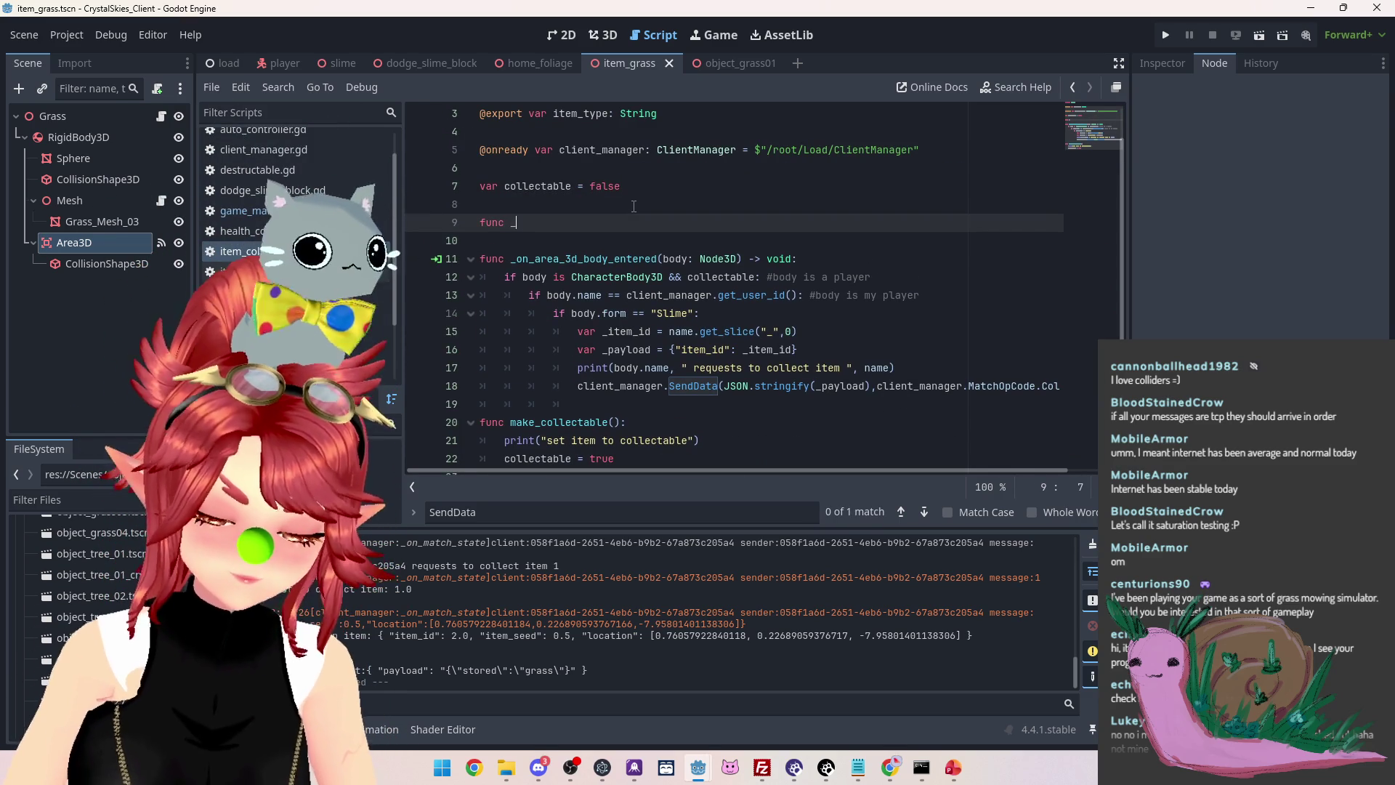
text(ready())
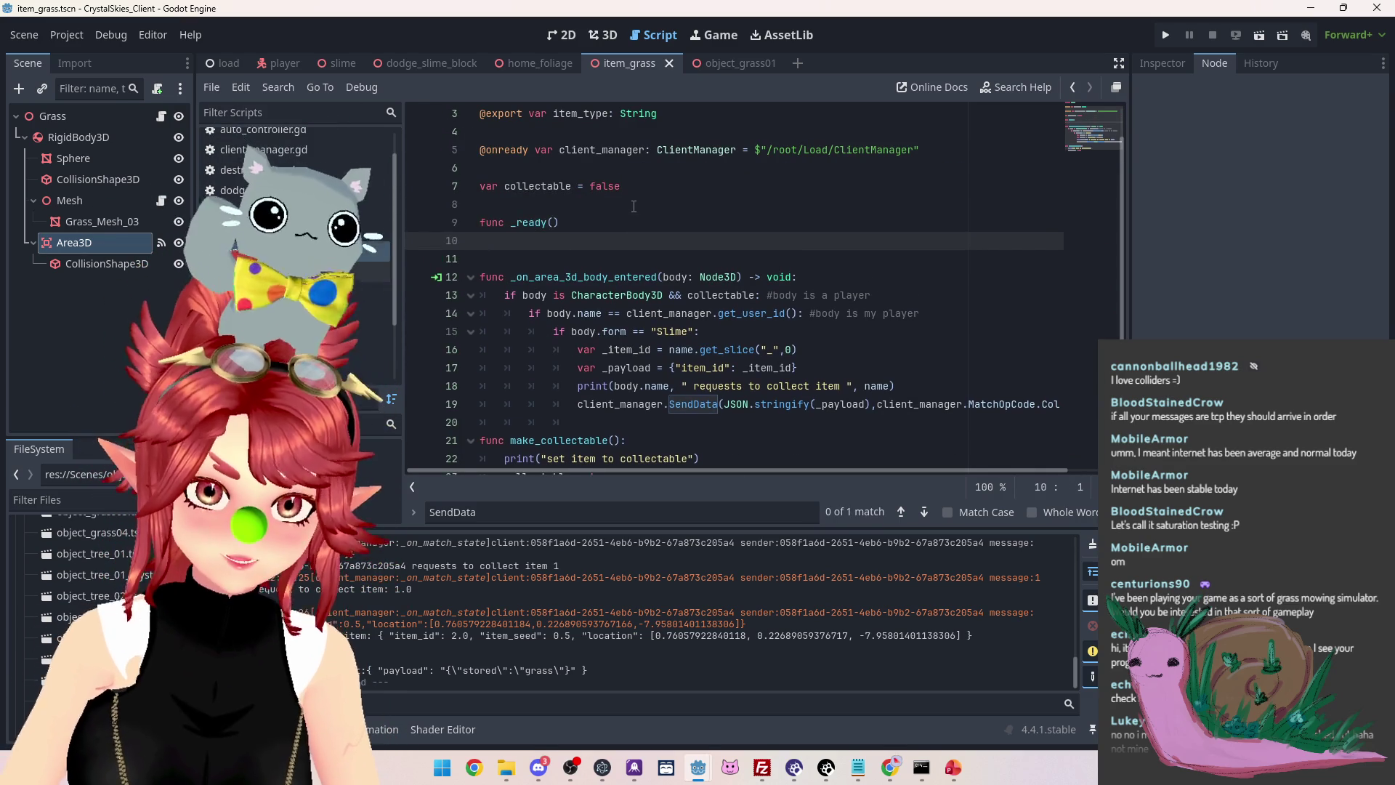
text(:)
key(Return)
key(ctrl+v)
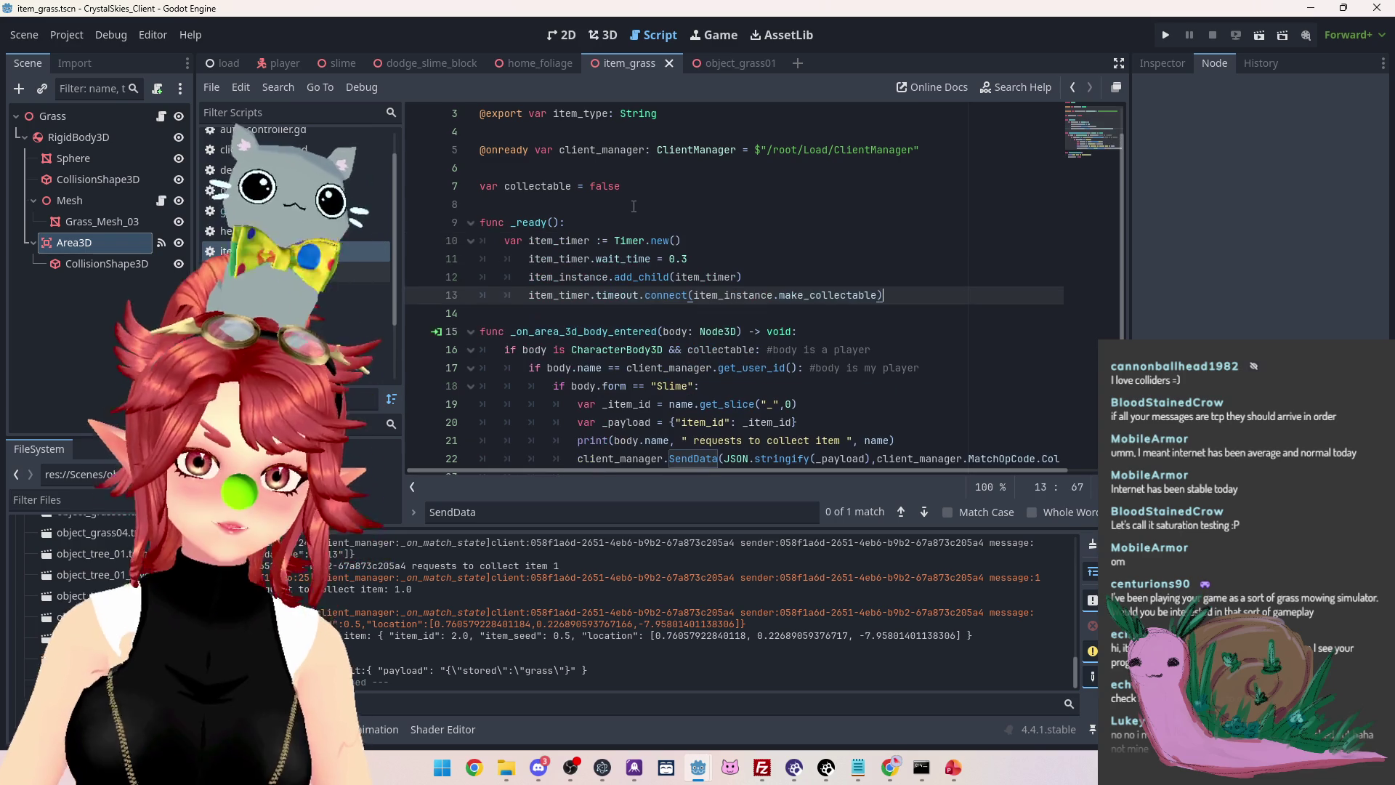
Fix the timer lines' indentation, use add_child and connect(make_collectable), save, and run
scroll(534, 218, down, 1)
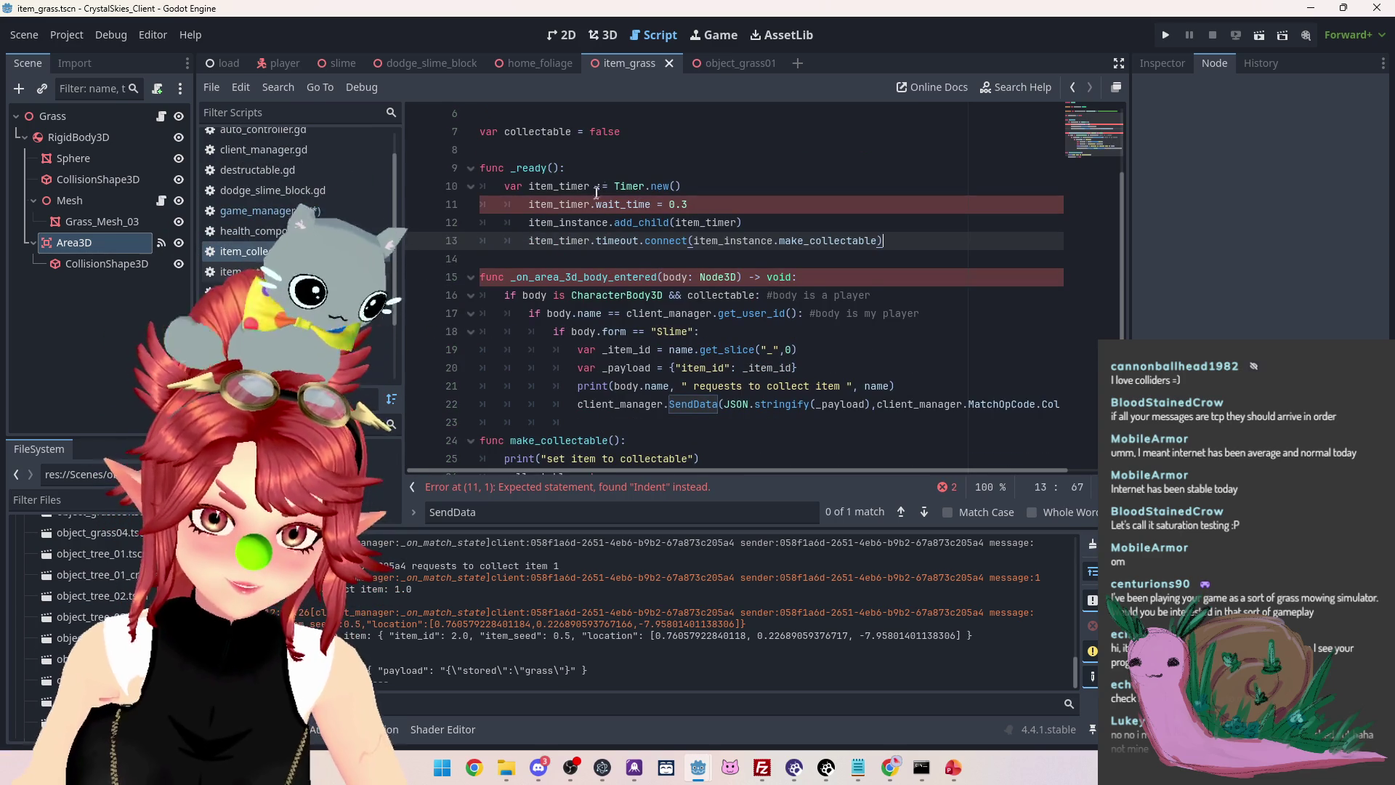
click(656, 206)
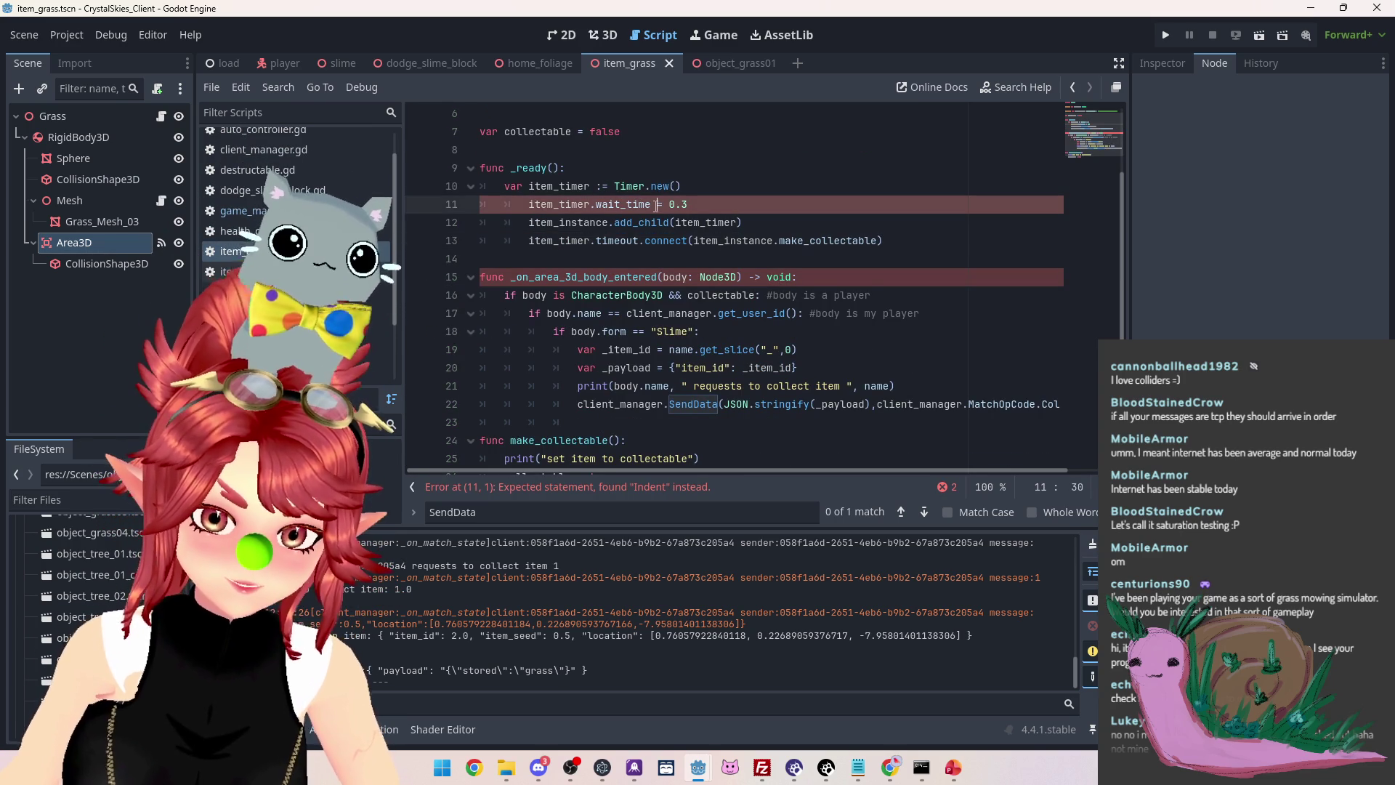
click(525, 222)
key(BackSpace)
click(526, 241)
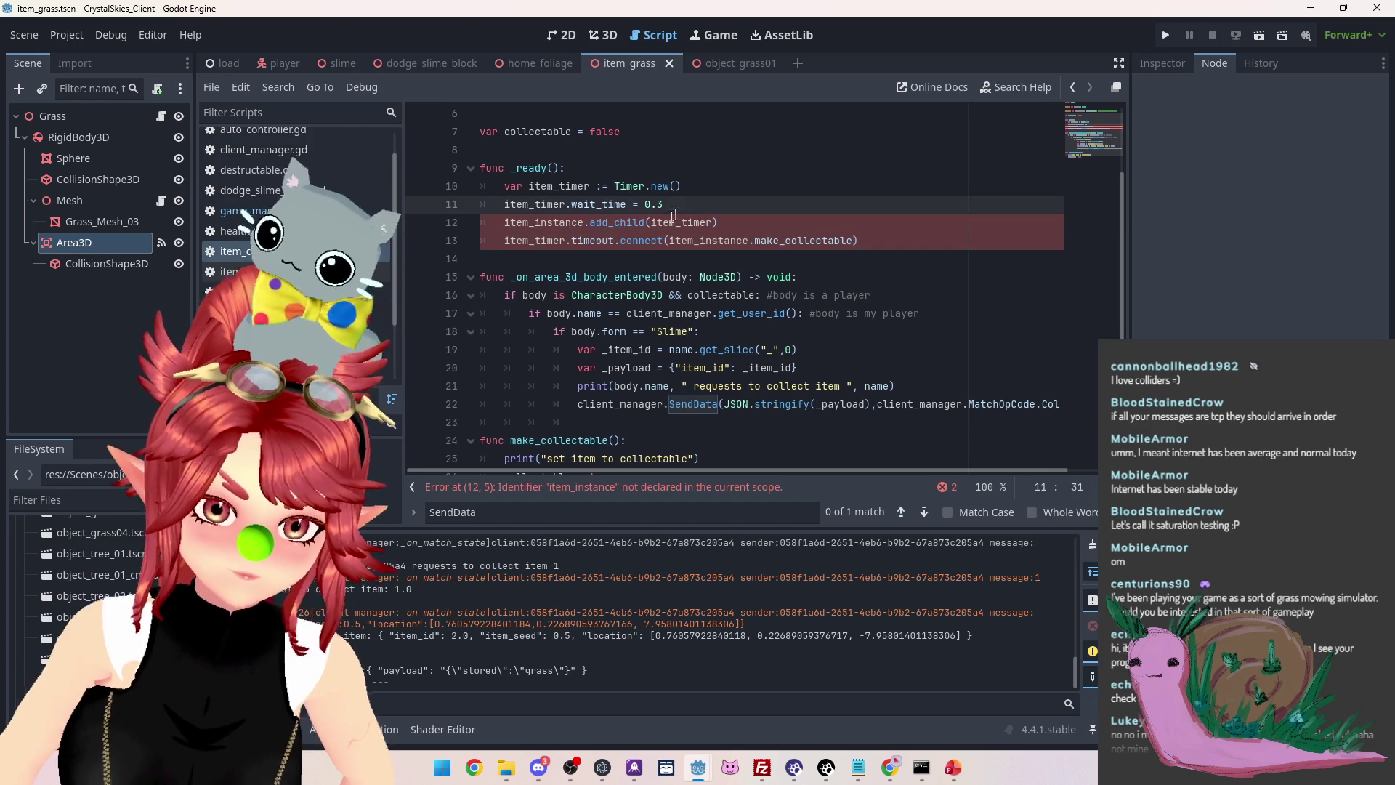
click(551, 222)
scroll(541, 238, up, 1)
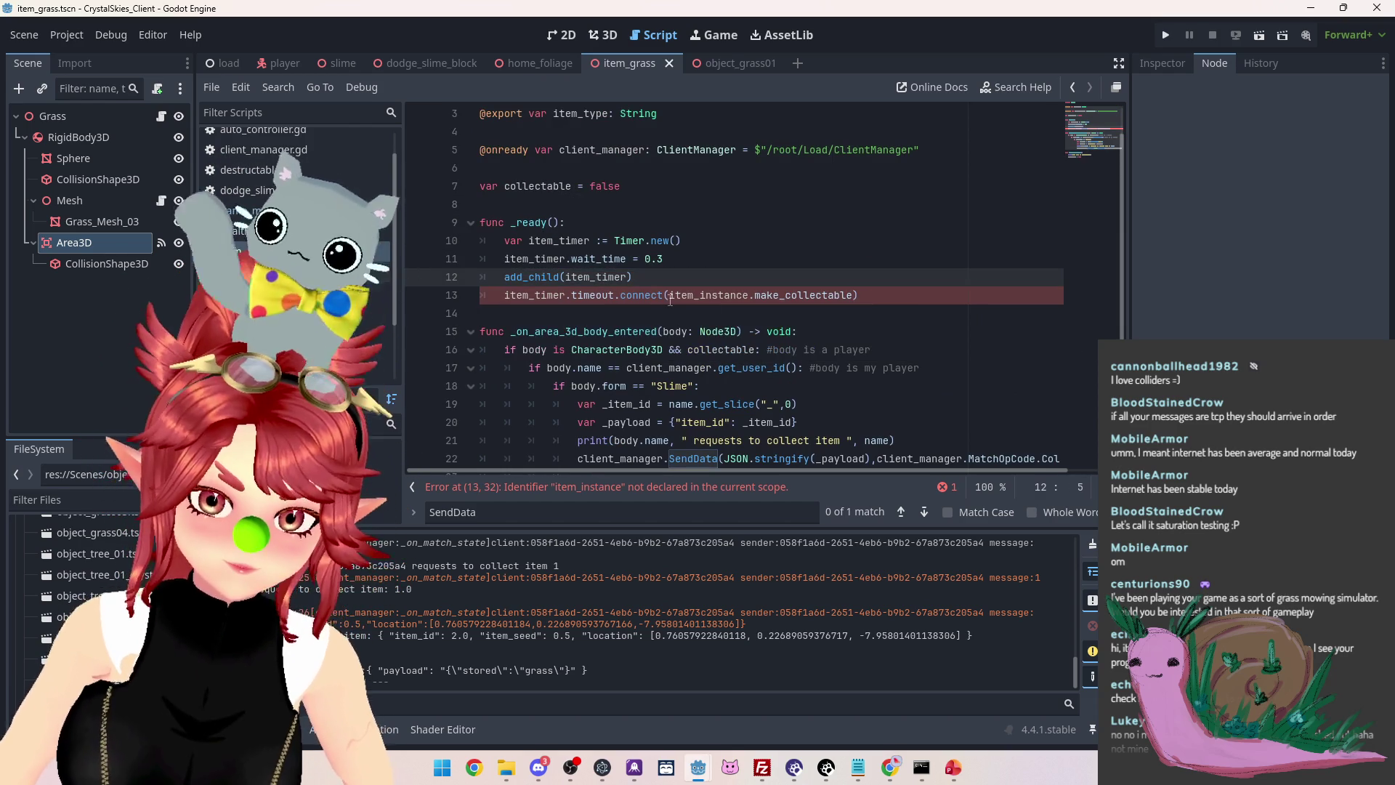
drag(669, 295, 725, 295)
scroll(807, 302, down, 2)
key(ctrl+s)
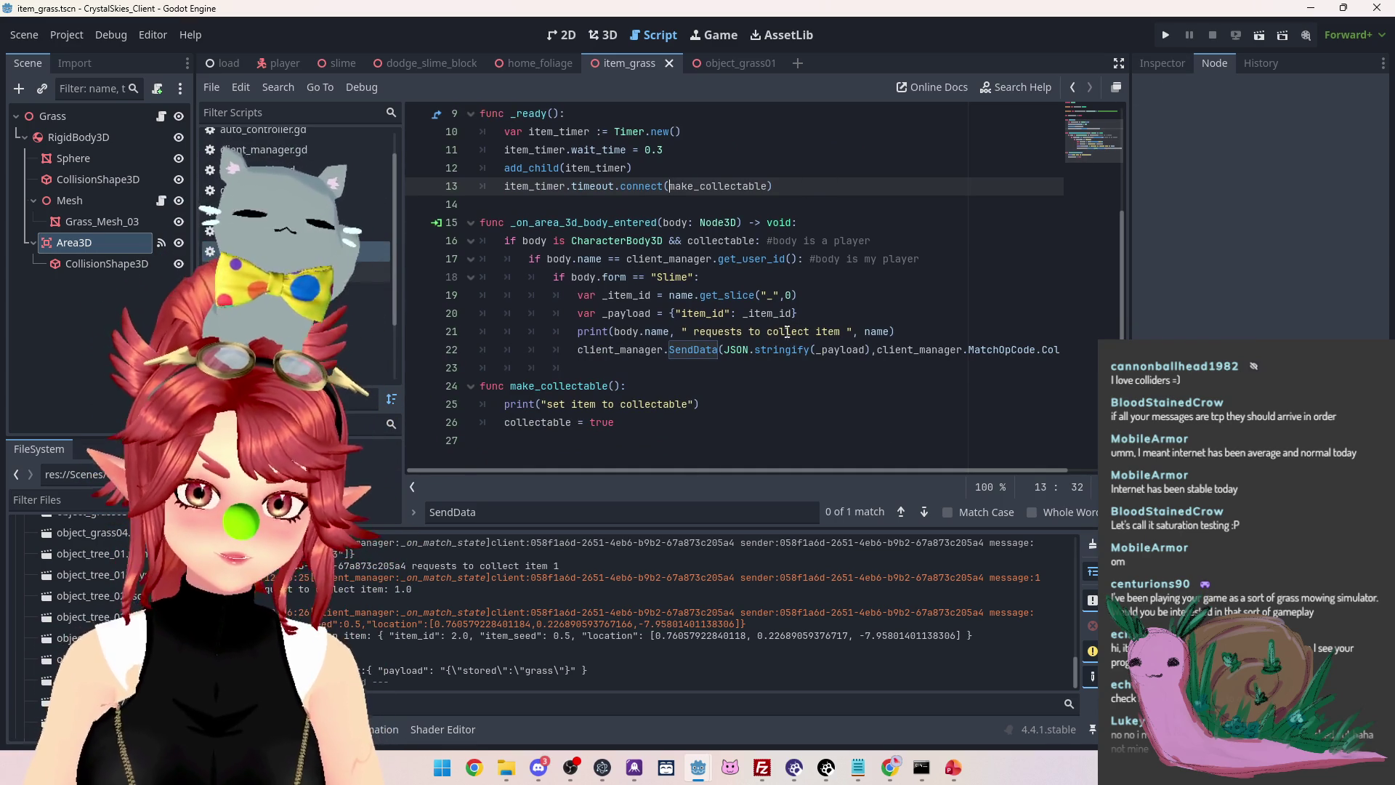
click(1165, 36)
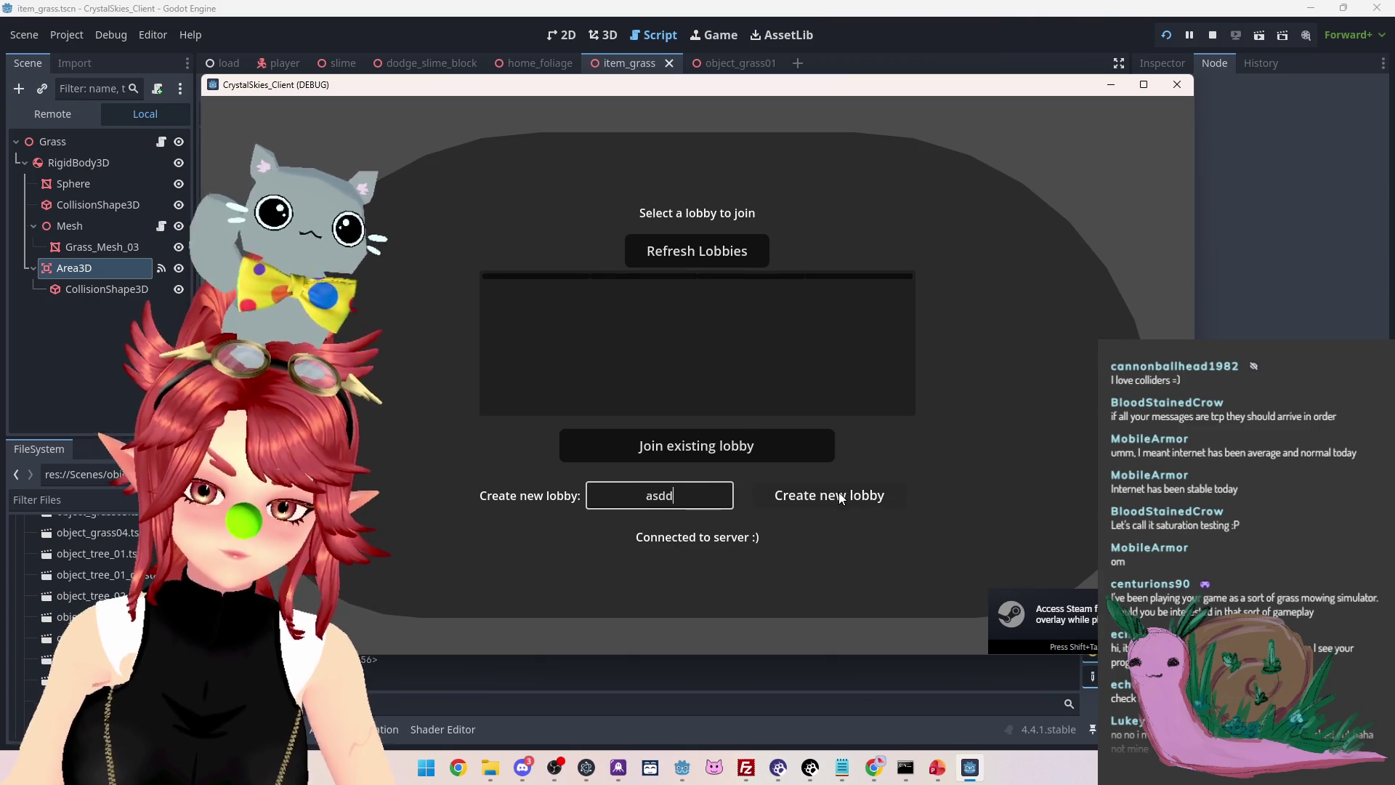
Create a new lobby, open Host Settings, then bring the editor back in front
click(841, 497)
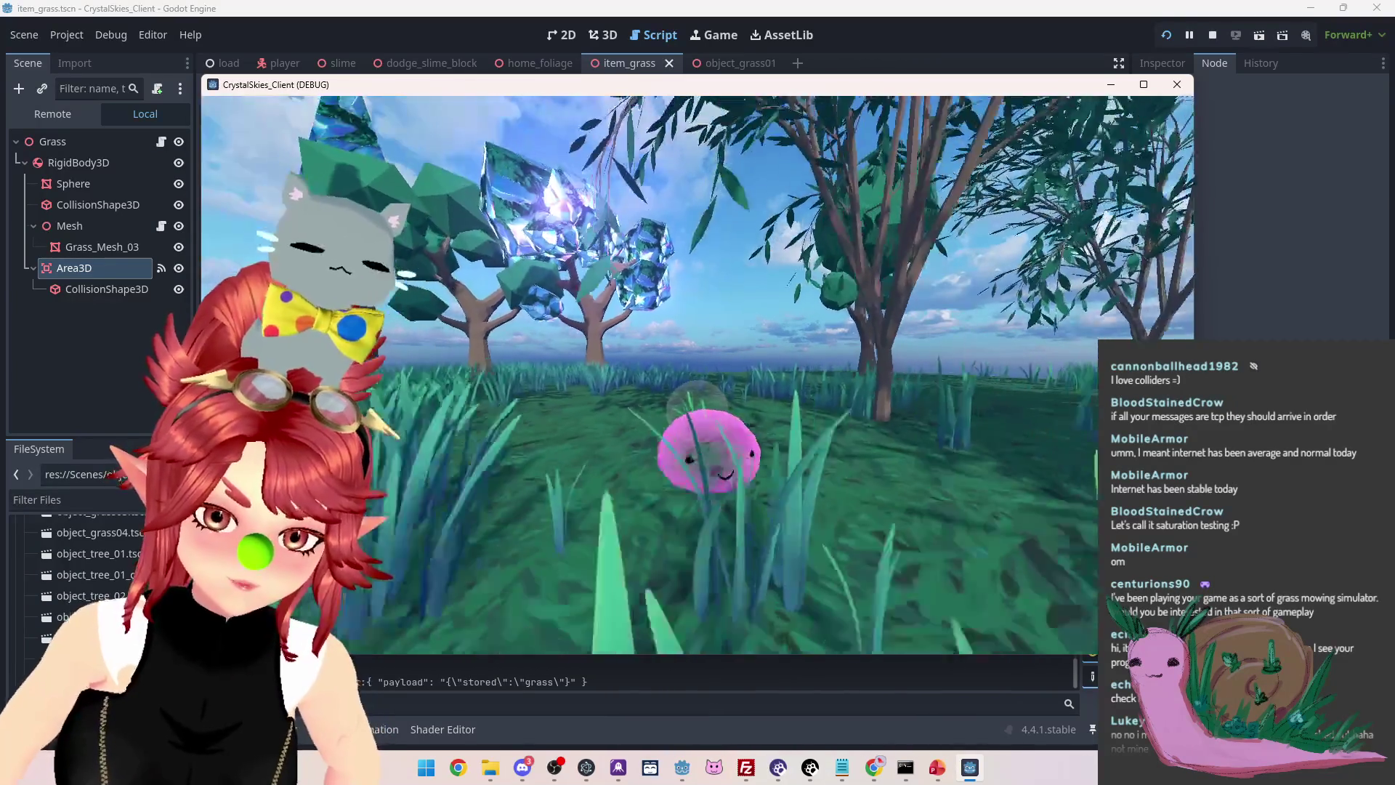
key(Escape)
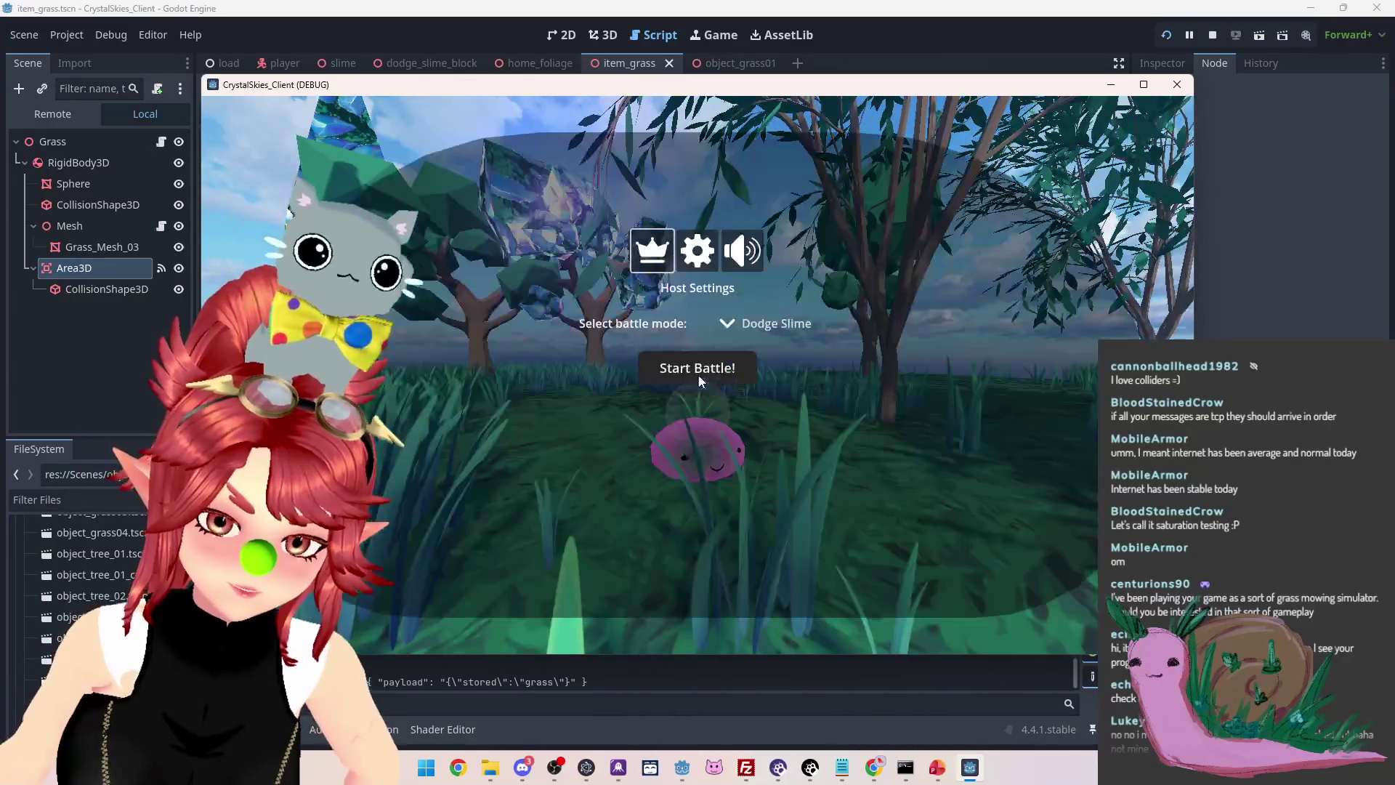
click(532, 686)
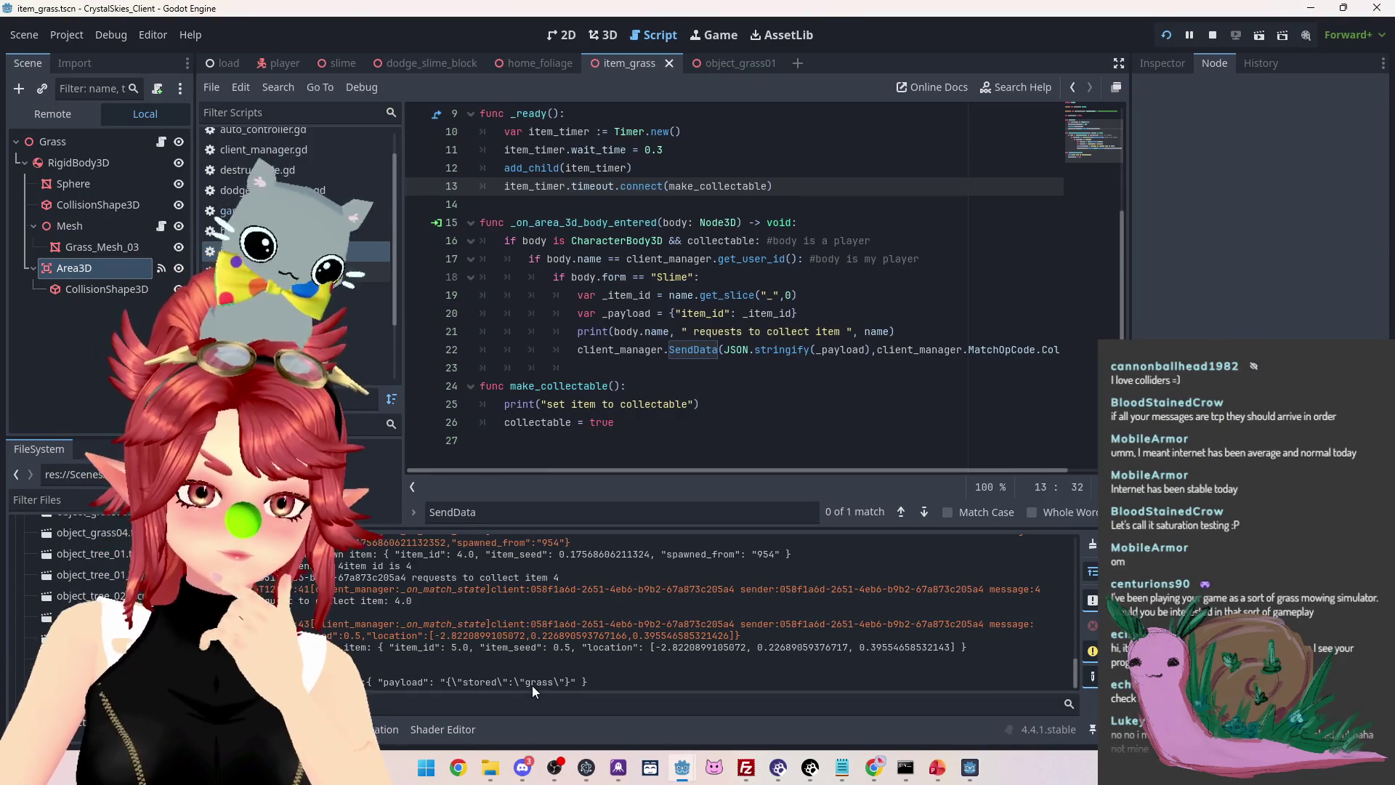
Stop the running game from the editor toolbar
mouse_move(969, 773)
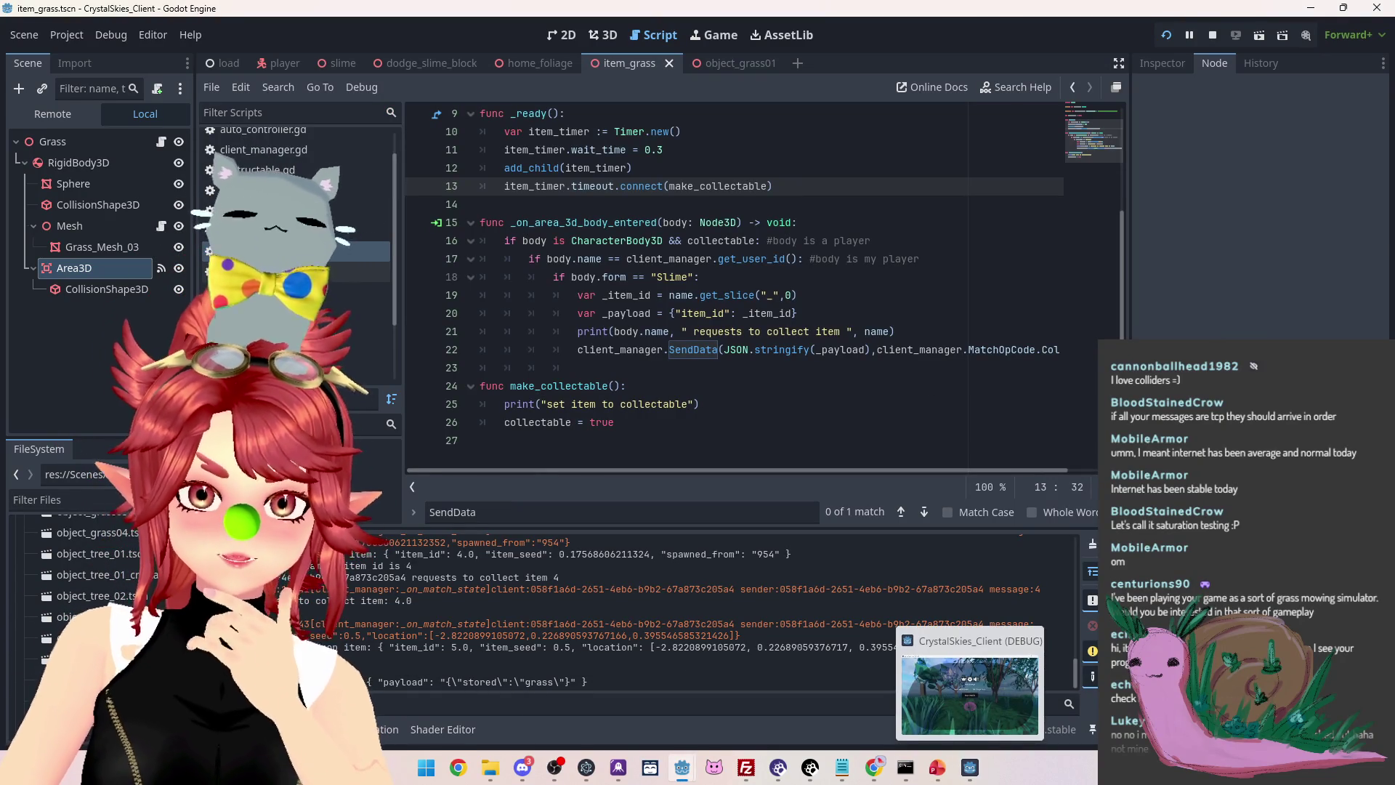
click(1212, 35)
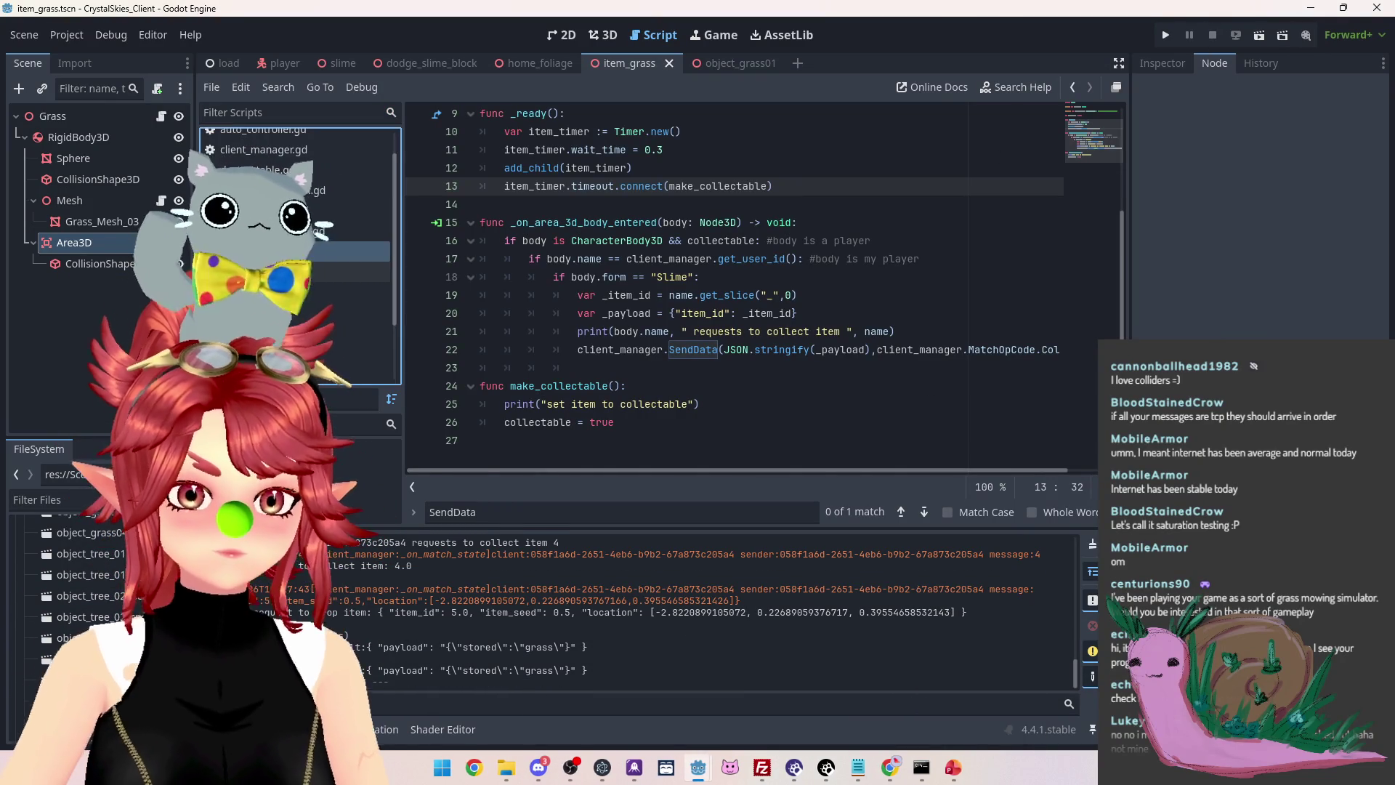
scroll(466, 229, up, 3)
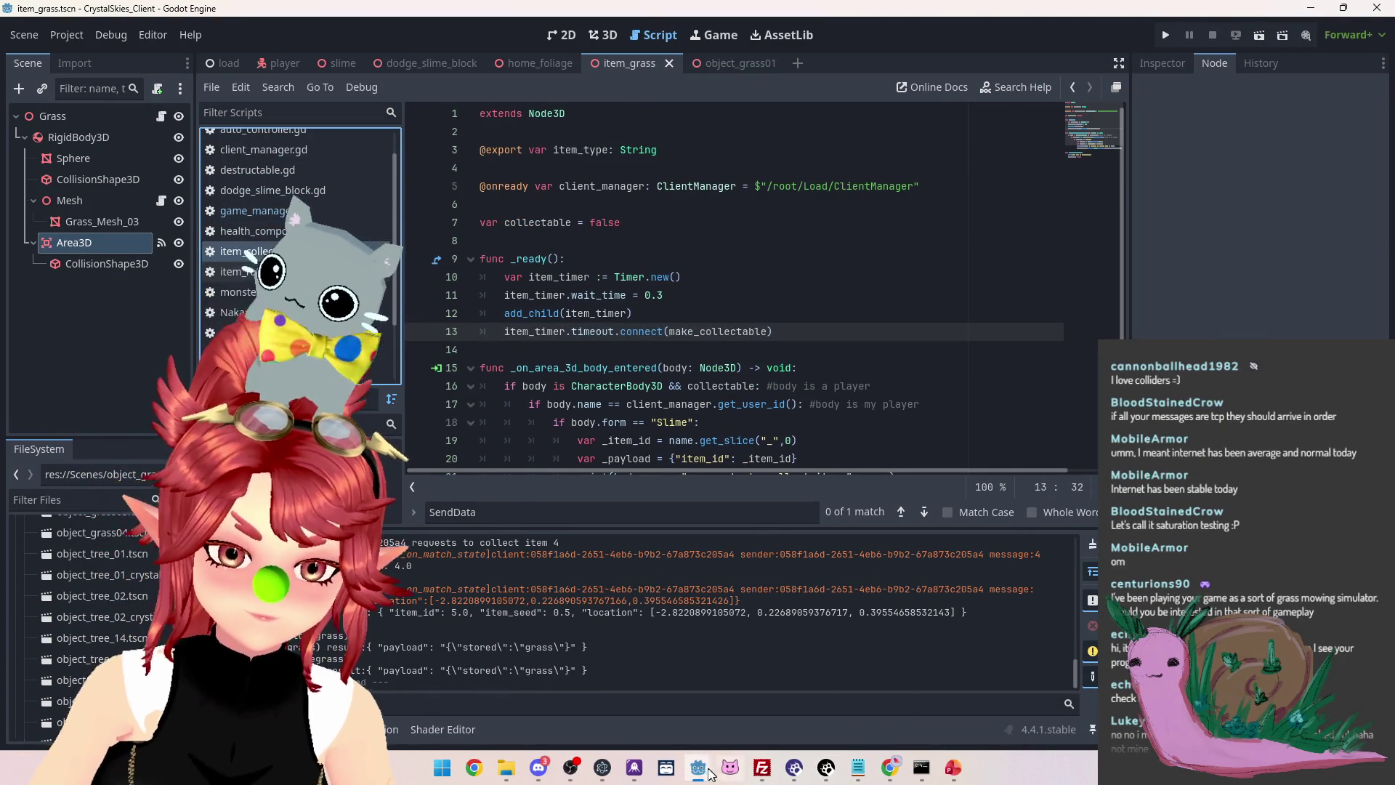
Review the Slime project's item_collect.gd _ready timer code, then return to the CrystalSkies window
mouse_move(716, 773)
click(716, 701)
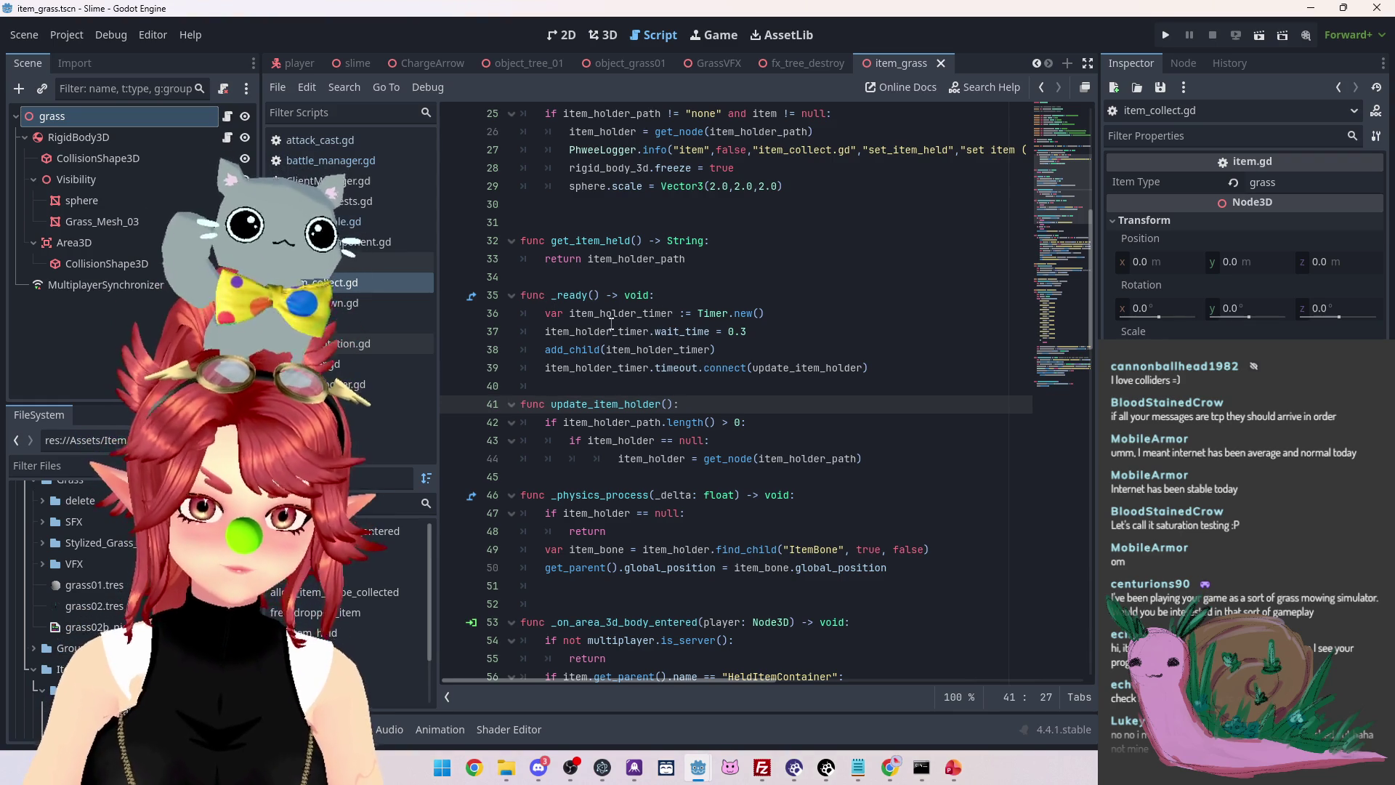
scroll(817, 377, down, 1)
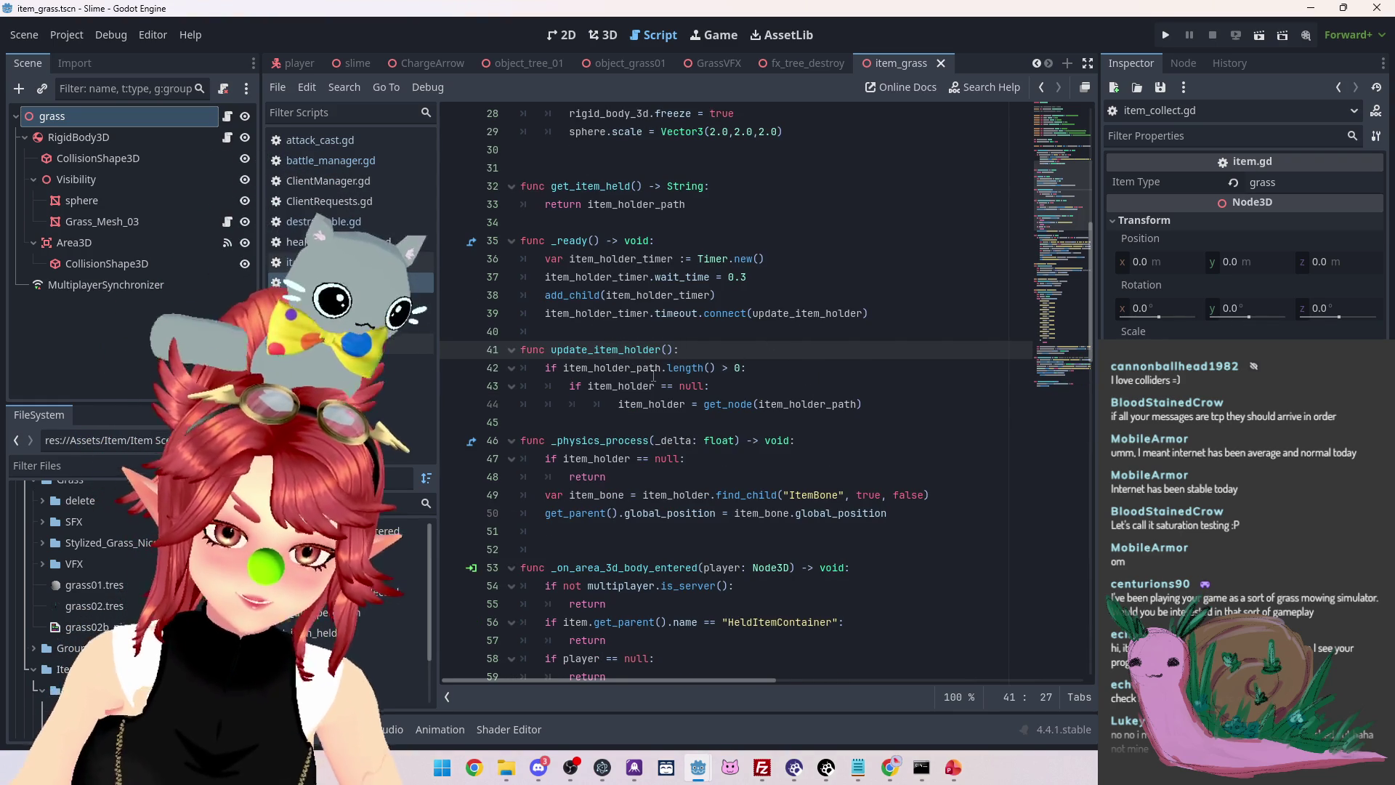
click(723, 421)
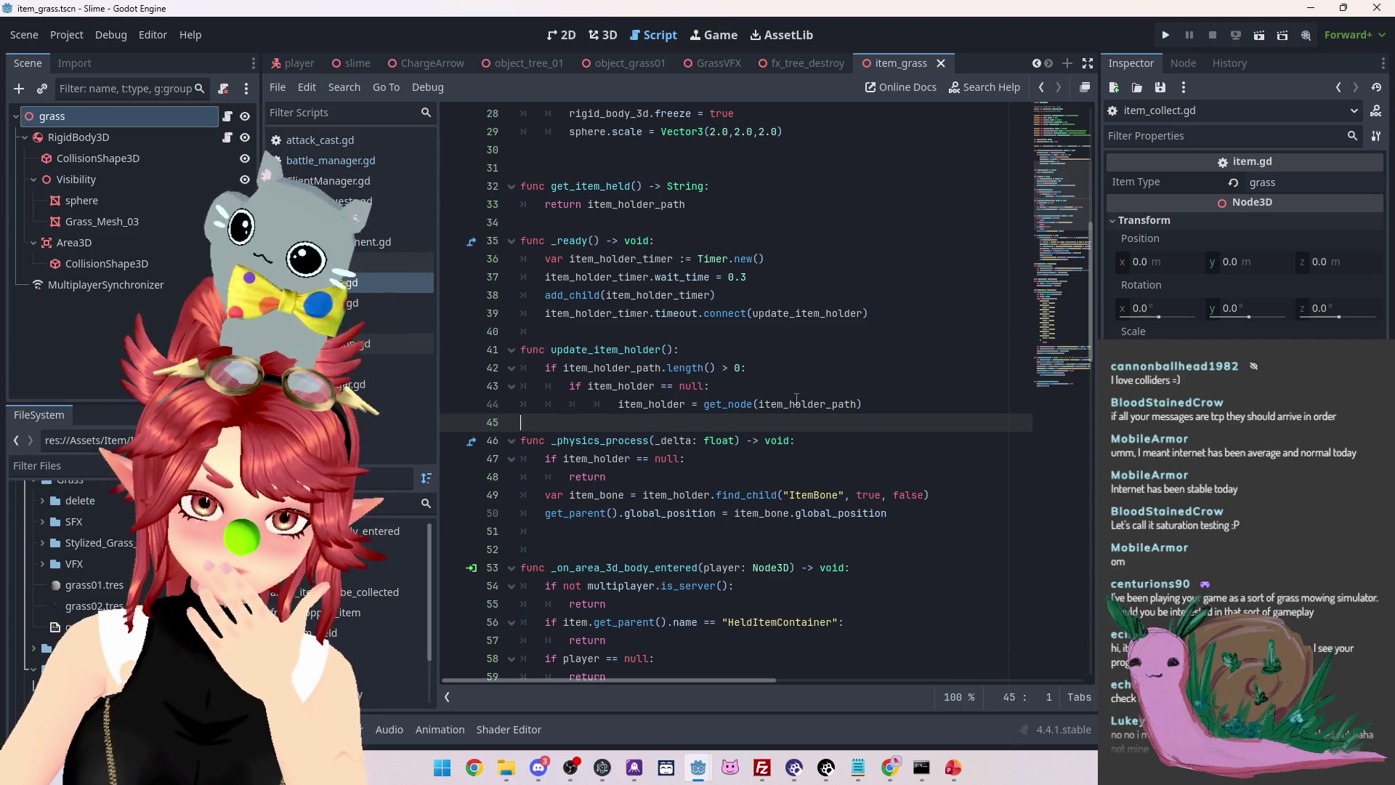
key(Left)
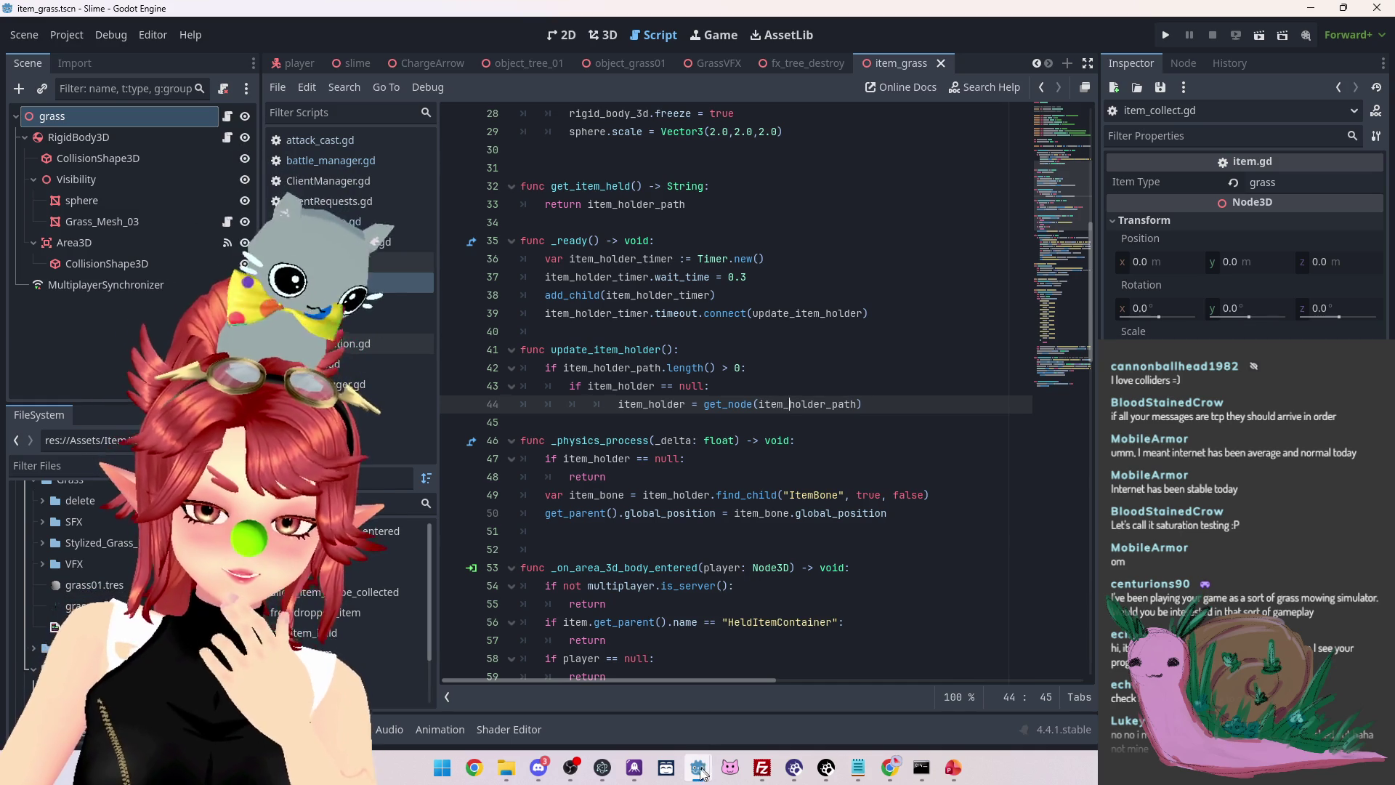
mouse_move(703, 768)
click(586, 681)
Change line 16's body-entered check to 'collectable == true' and save the scene
scroll(681, 396, down, 2)
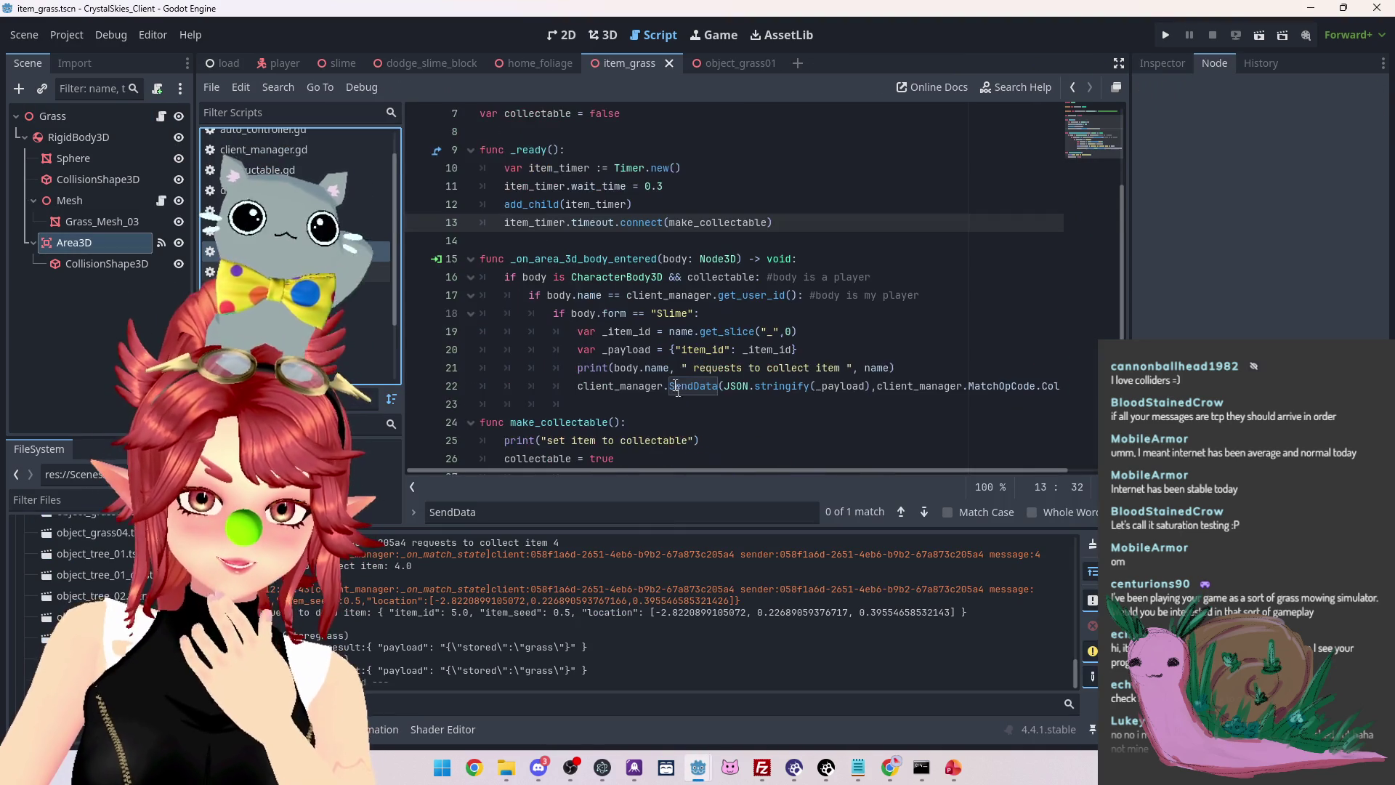
scroll(771, 248, down, 1)
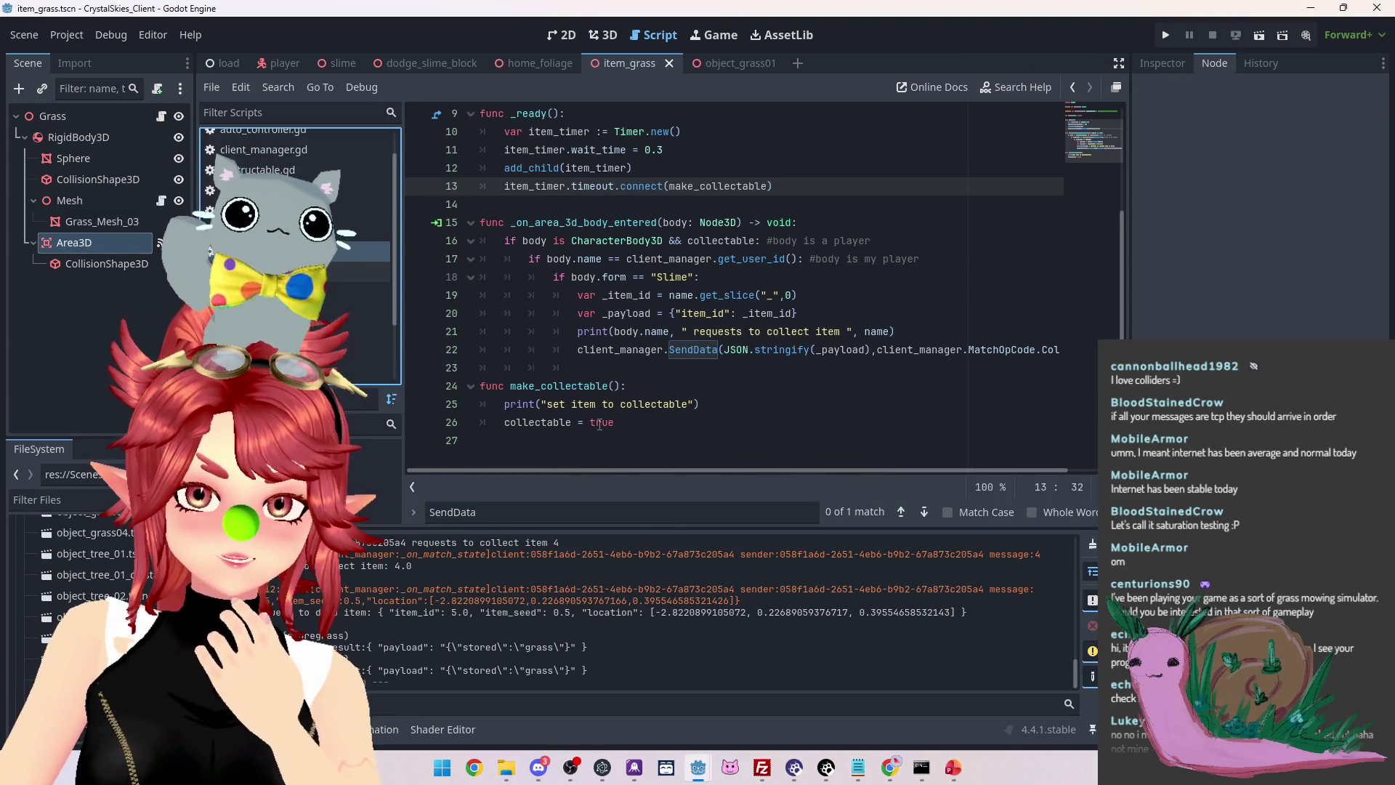
scroll(600, 424, up, 1)
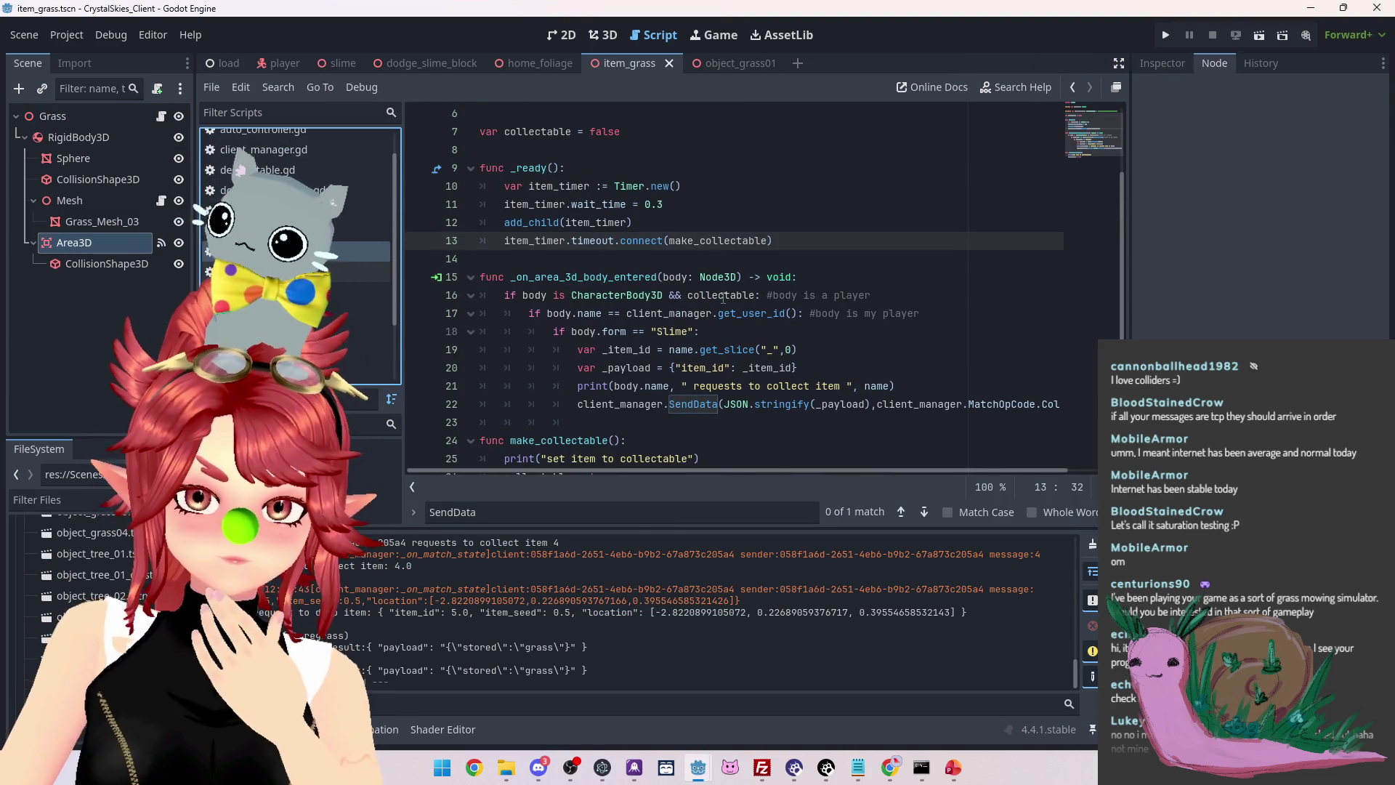
click(752, 295)
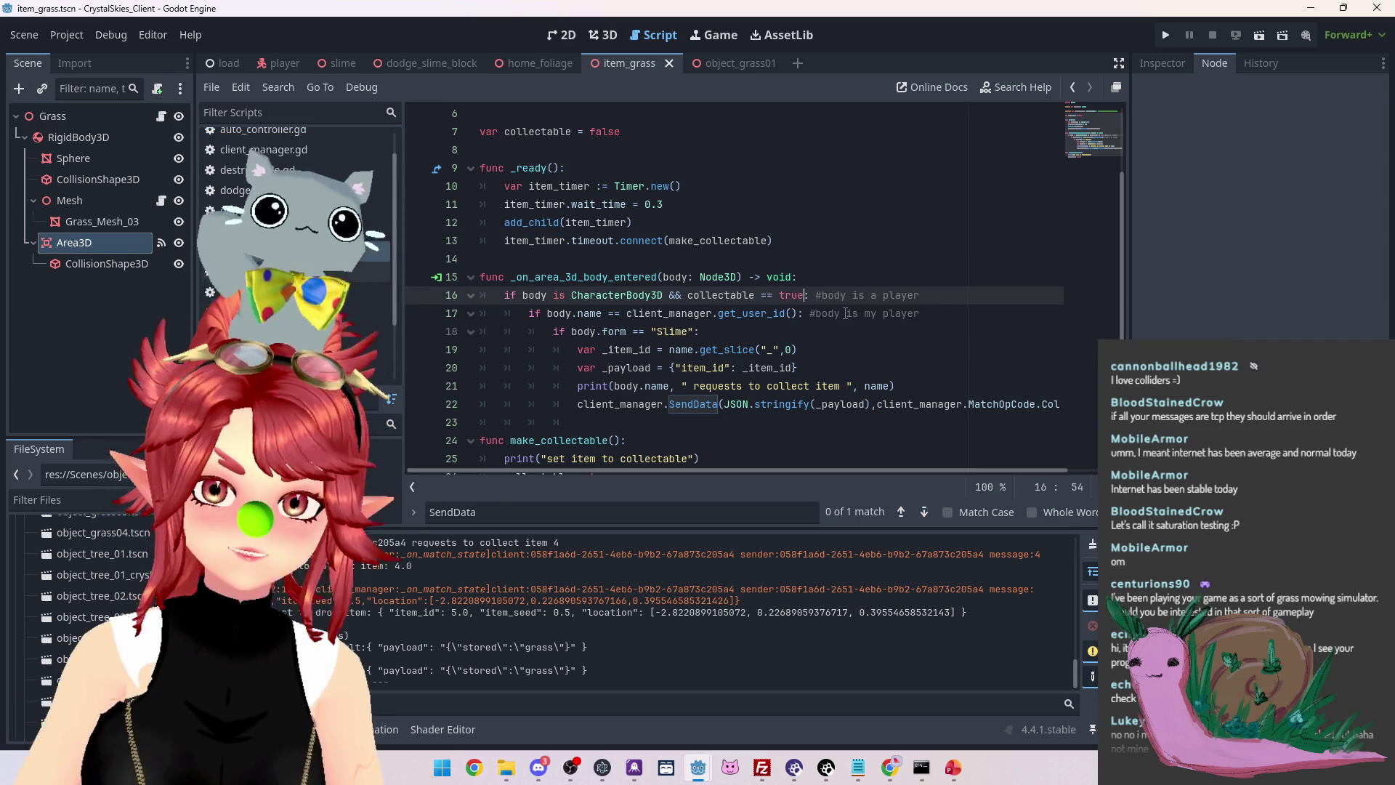
click(824, 240)
key(ctrl+s)
scroll(843, 254, up, 2)
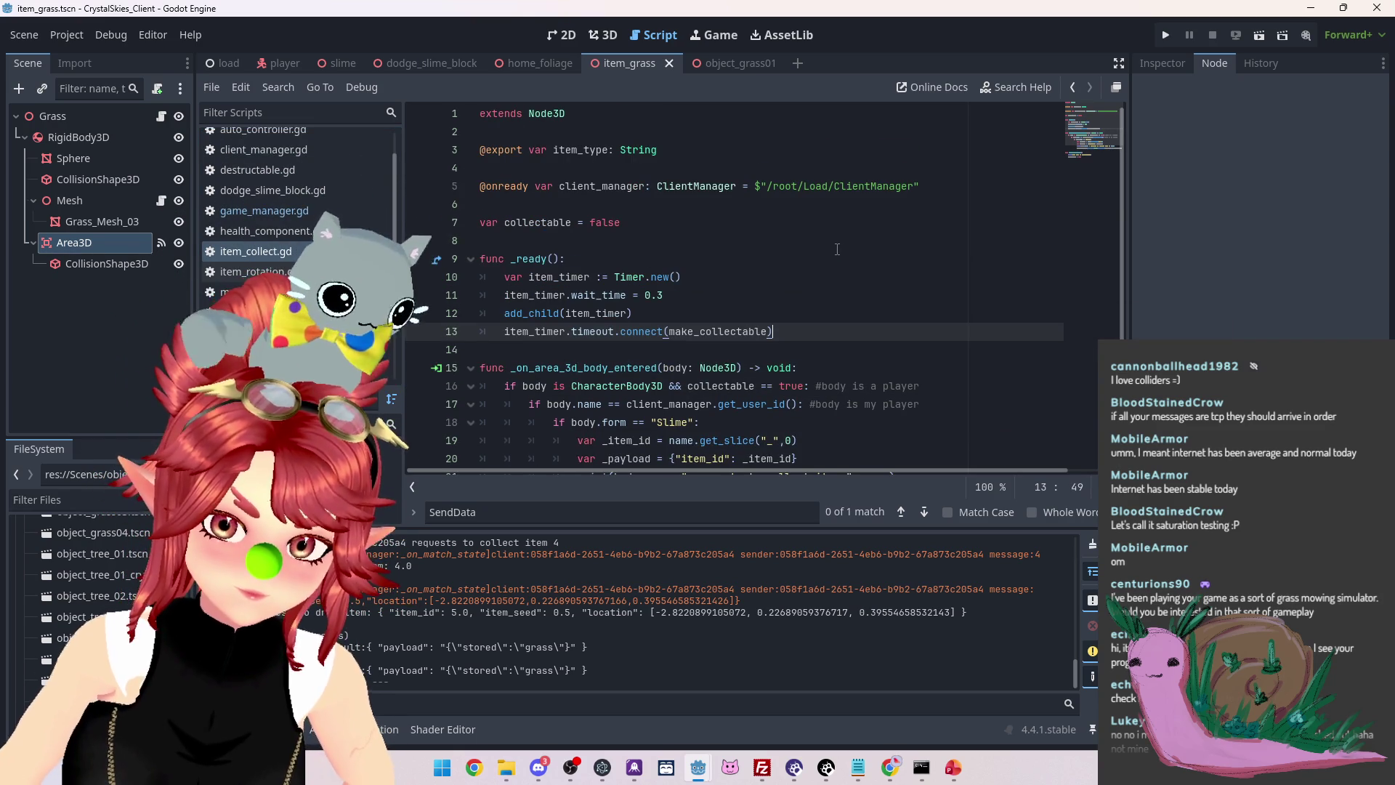
scroll(837, 249, down, 3)
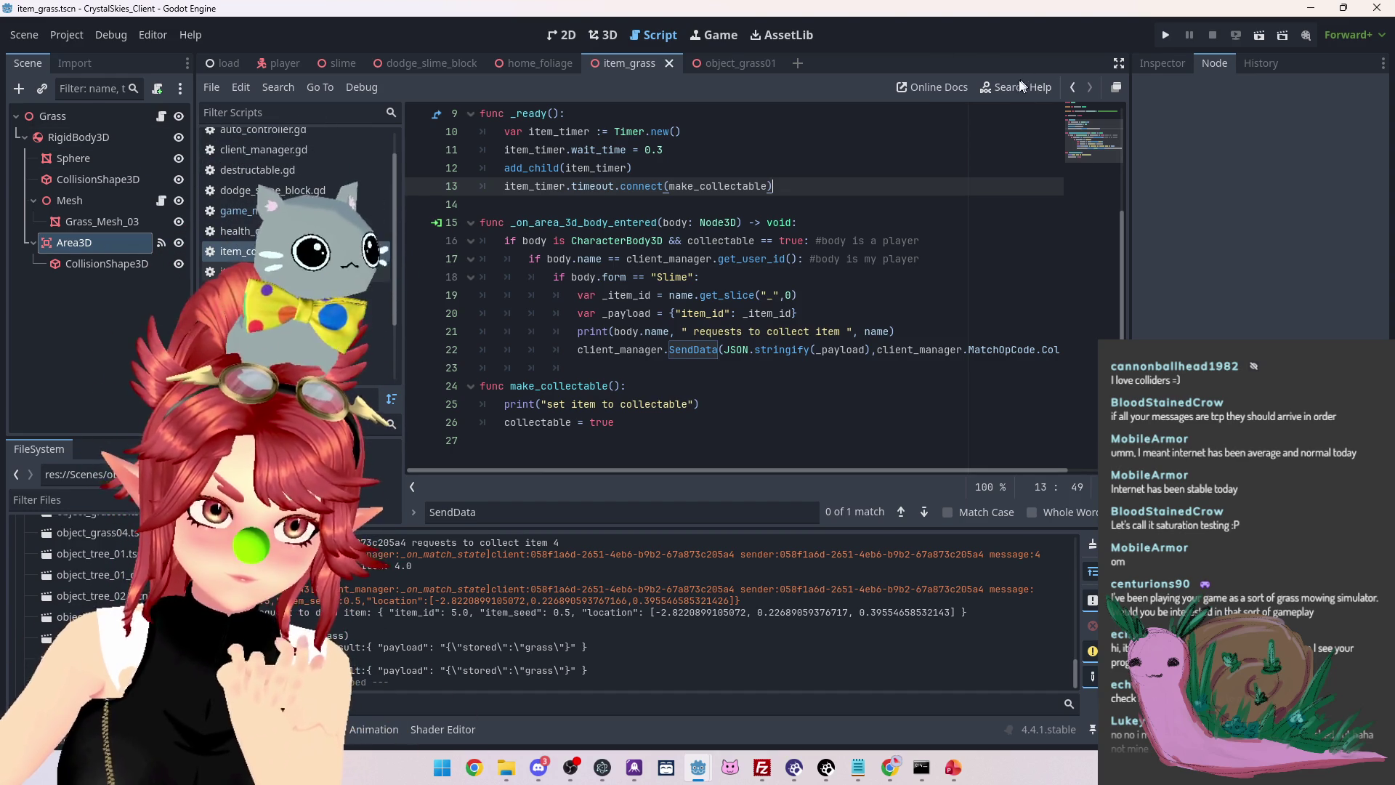
Run the game and create a new lobby named 'asdf'
key(F5)
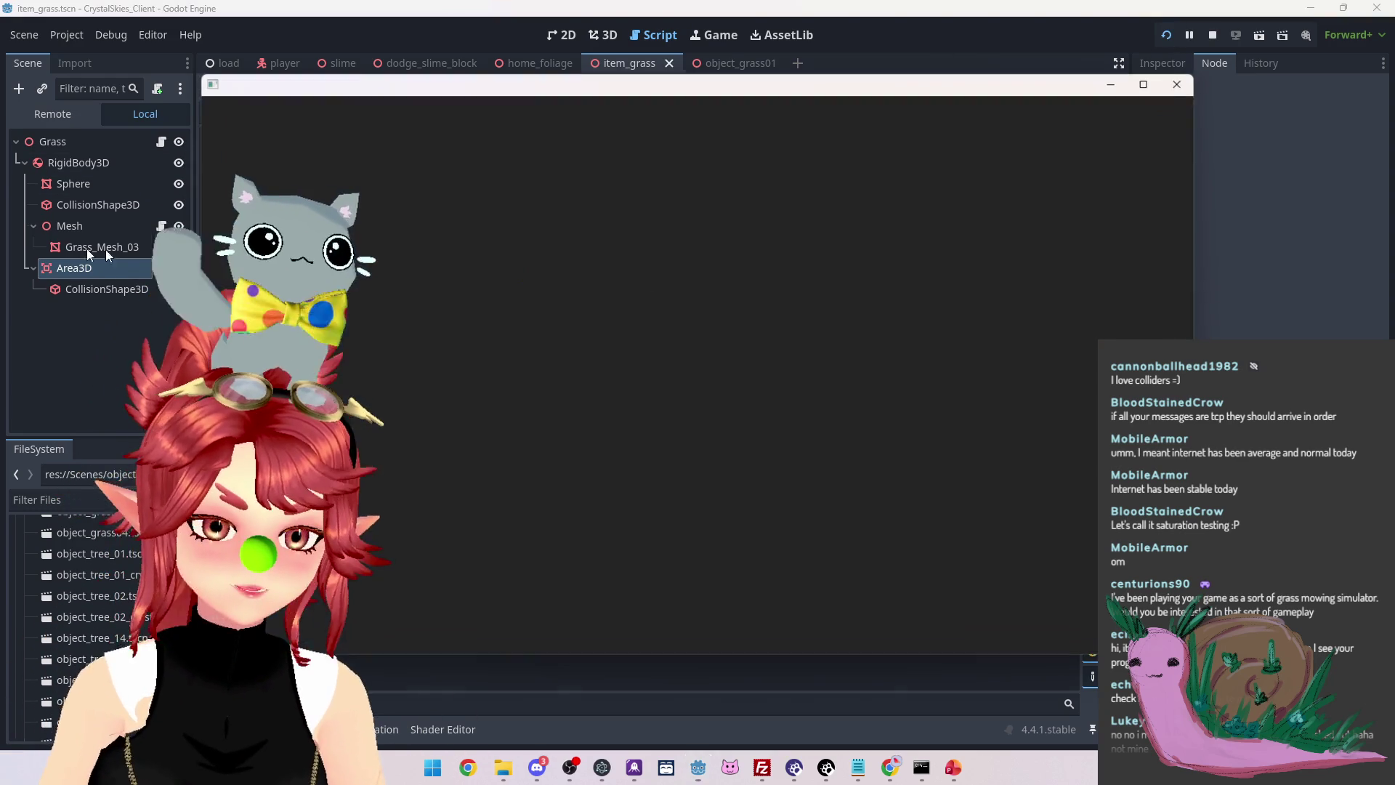
click(78, 116)
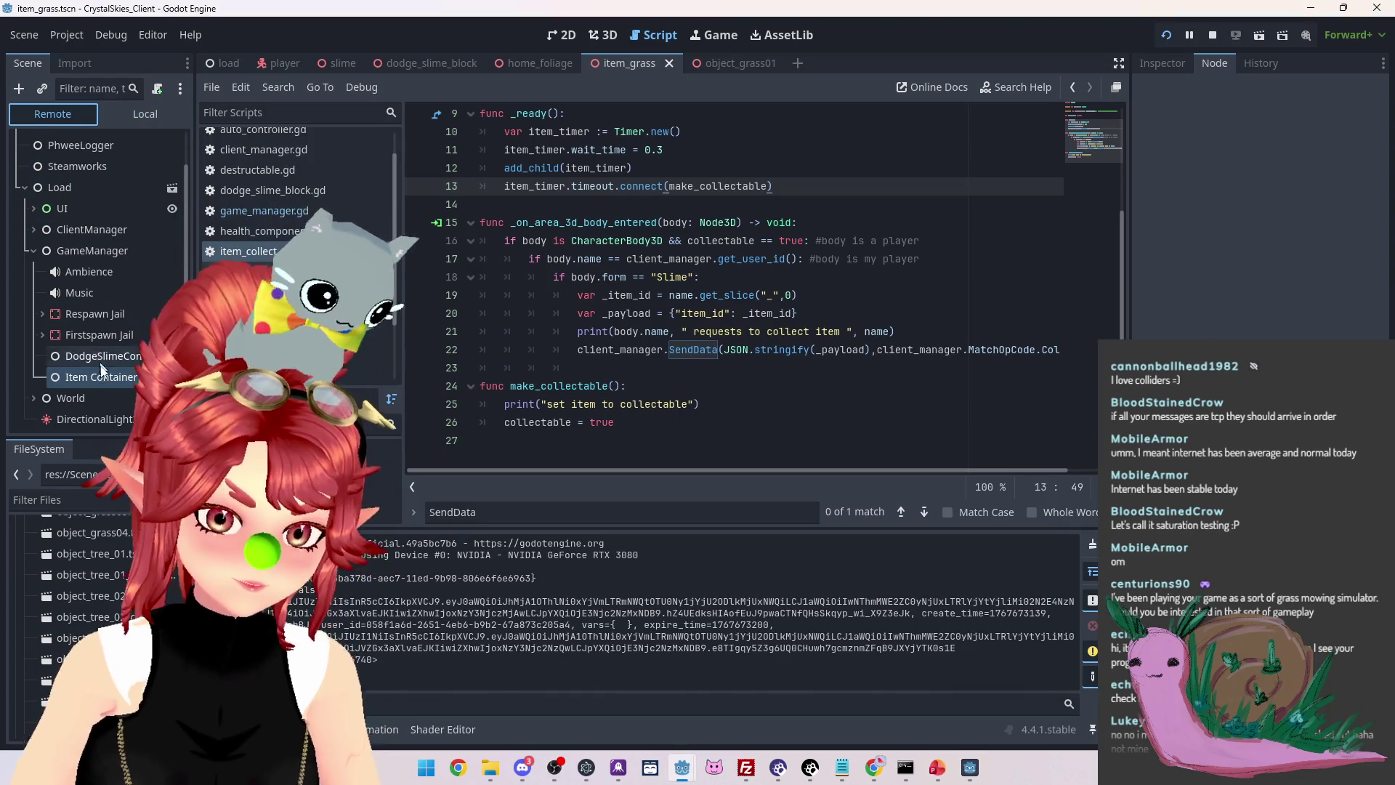
click(970, 767)
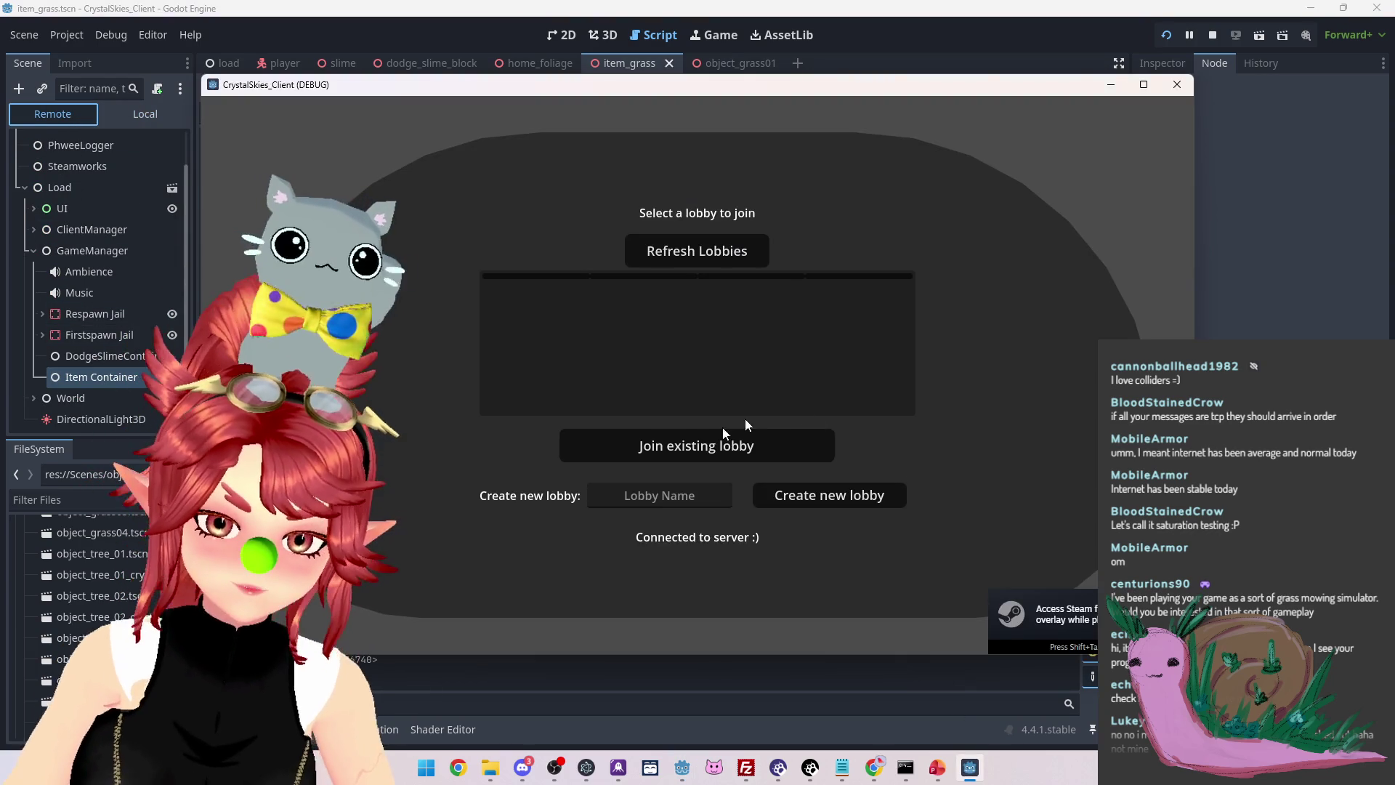
click(659, 495)
text(asdf)
click(829, 494)
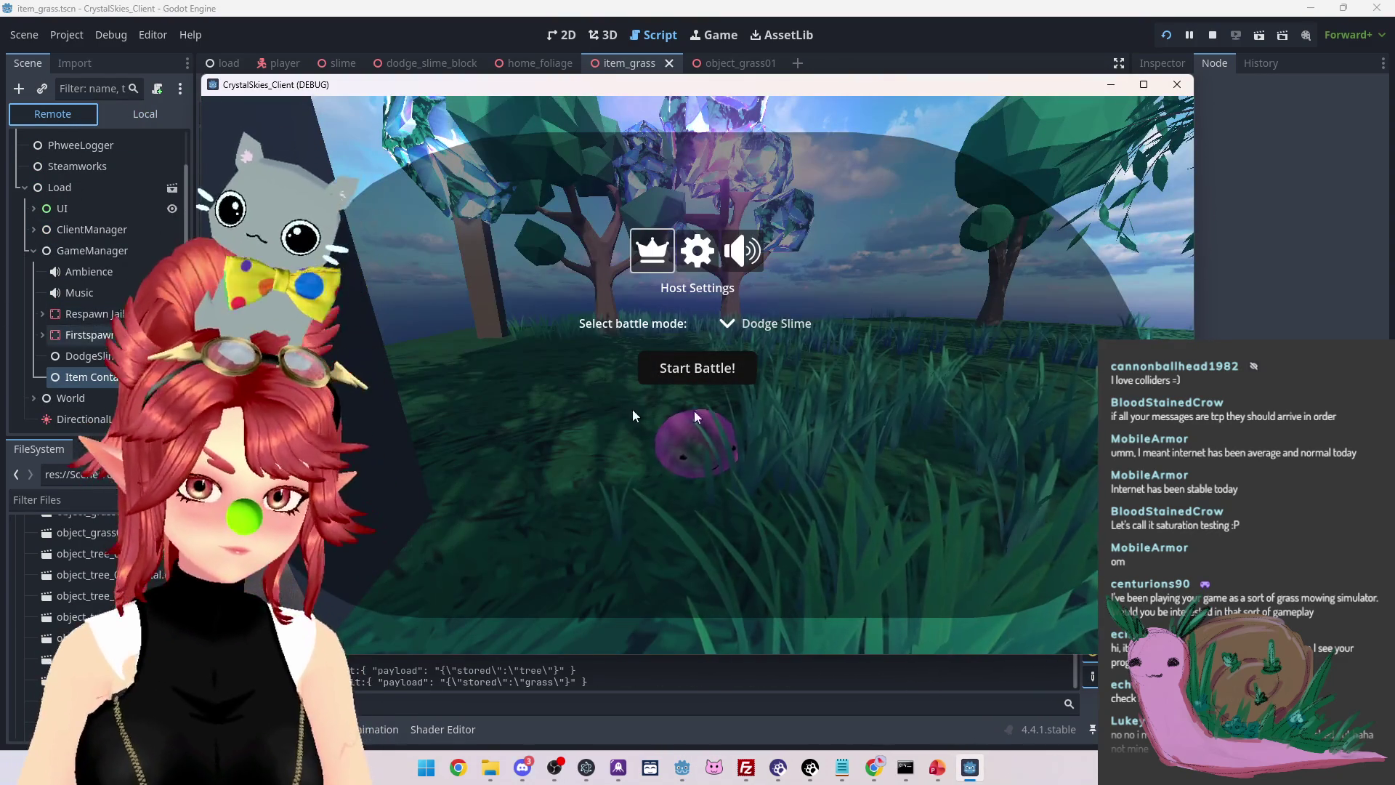
Look around in-game, then expand dropped item 1 in the Remote scene tree
click(523, 413)
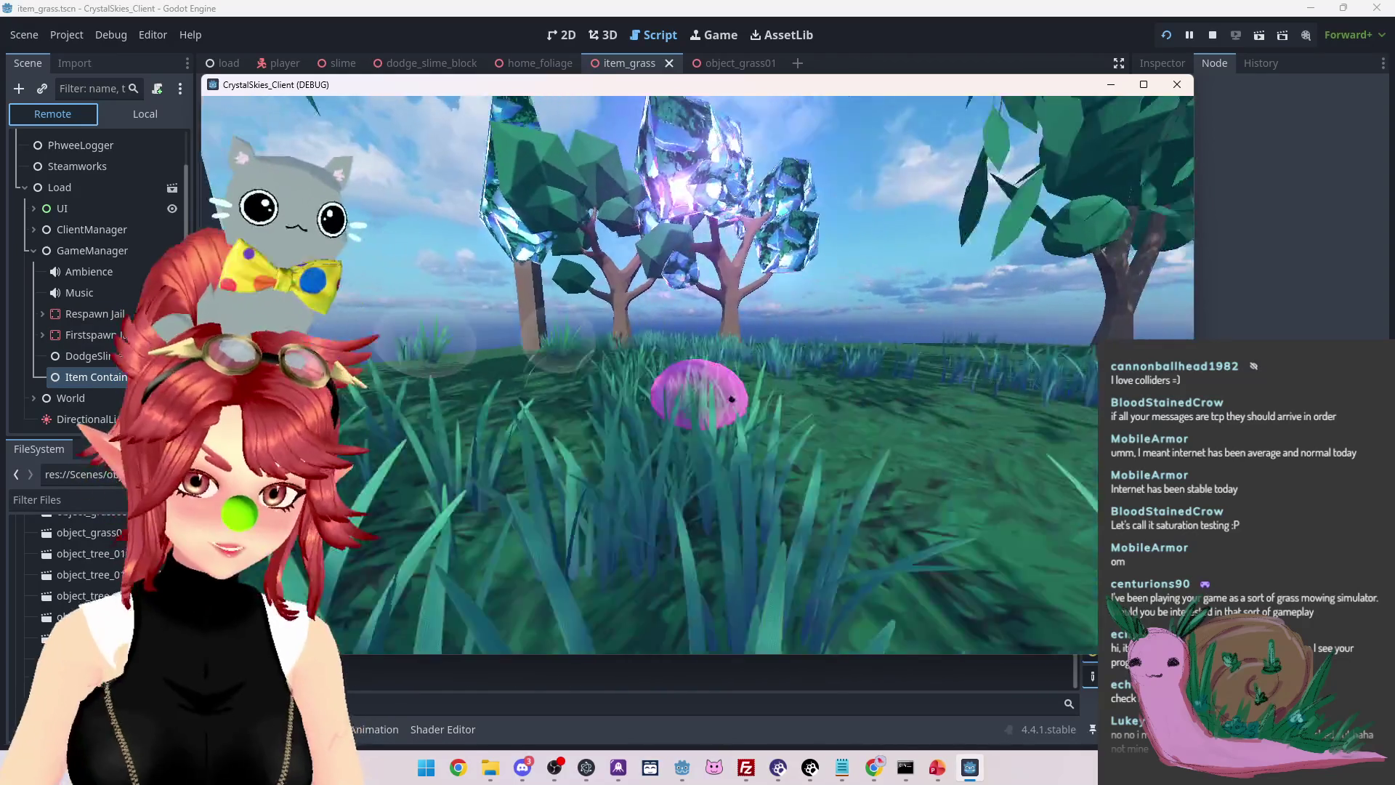
key(Escape)
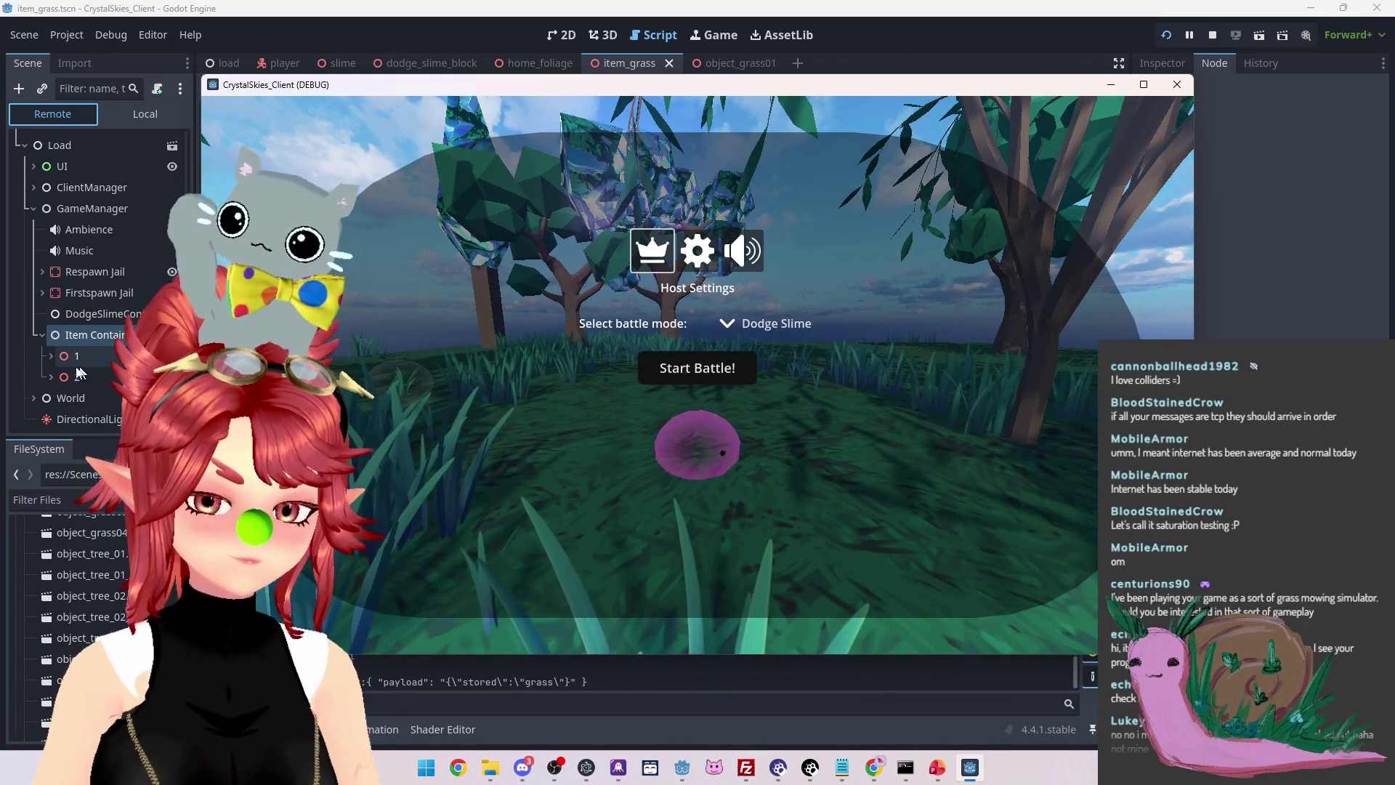
click(48, 356)
click(48, 356)
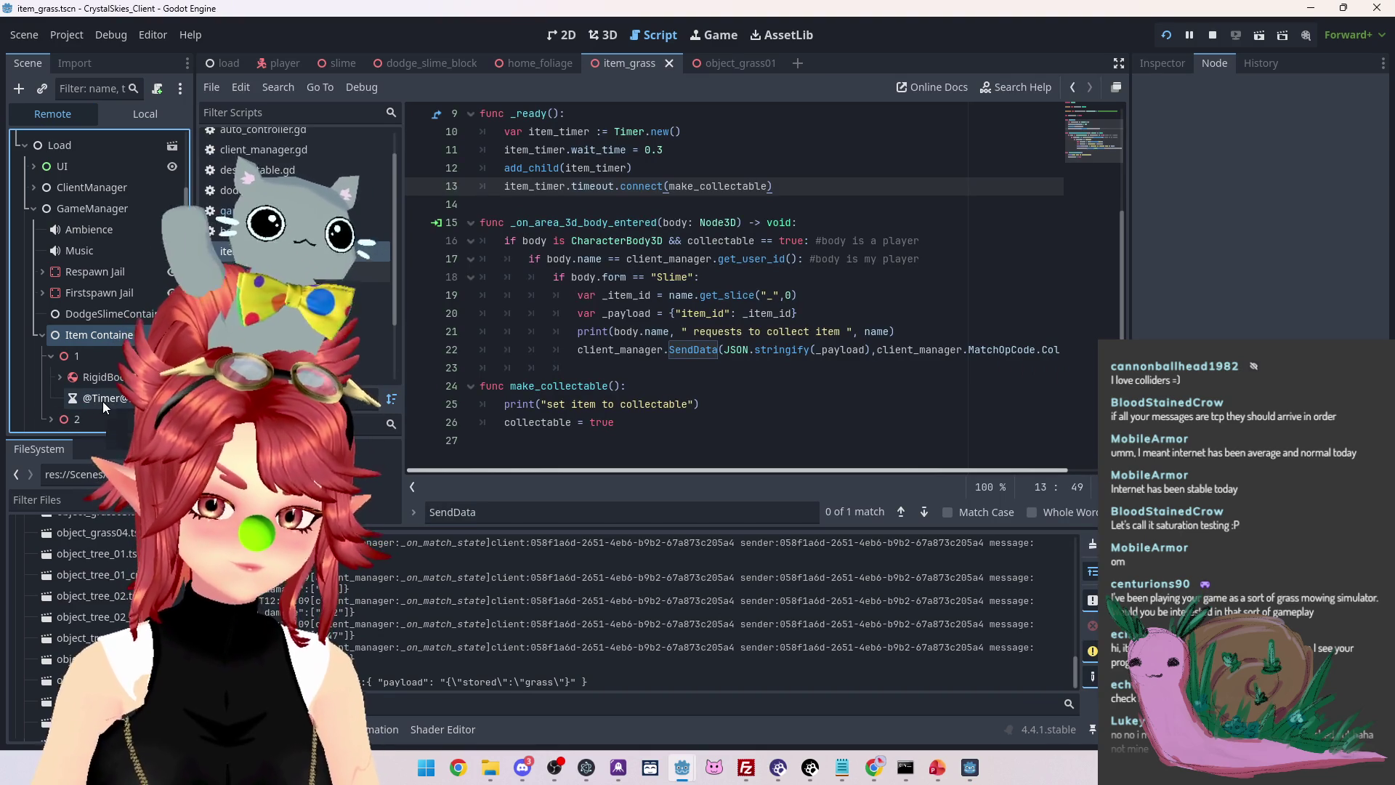
click(52, 419)
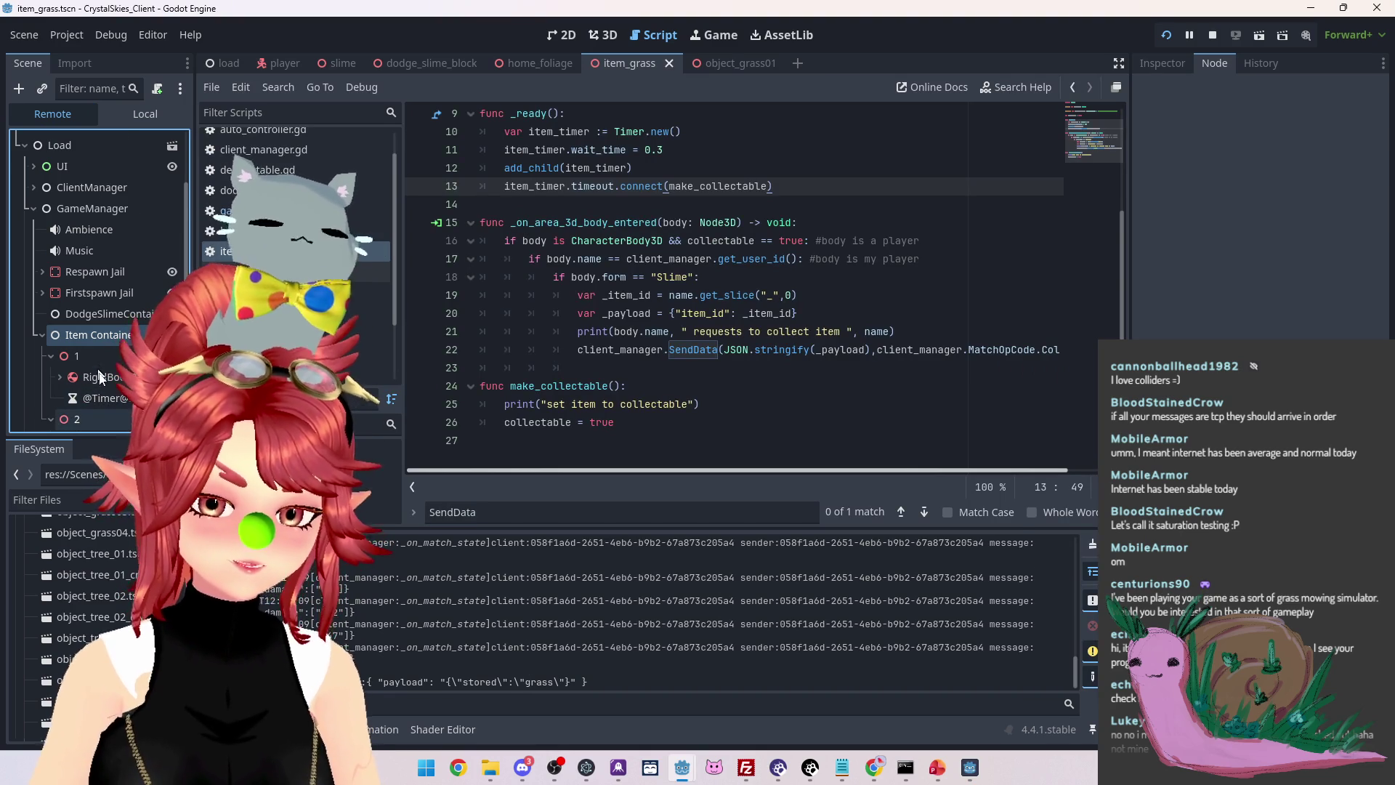
scroll(99, 371, down, 3)
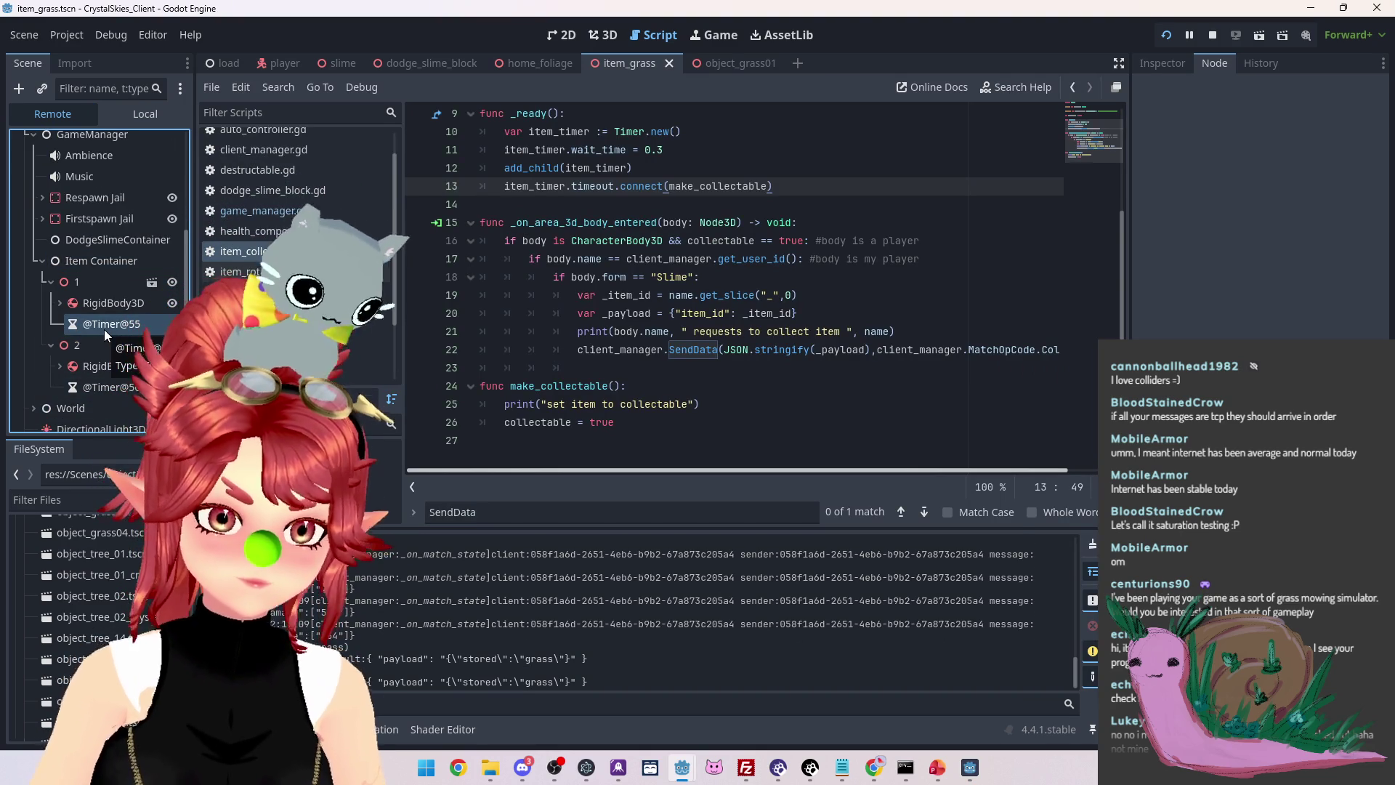
click(103, 329)
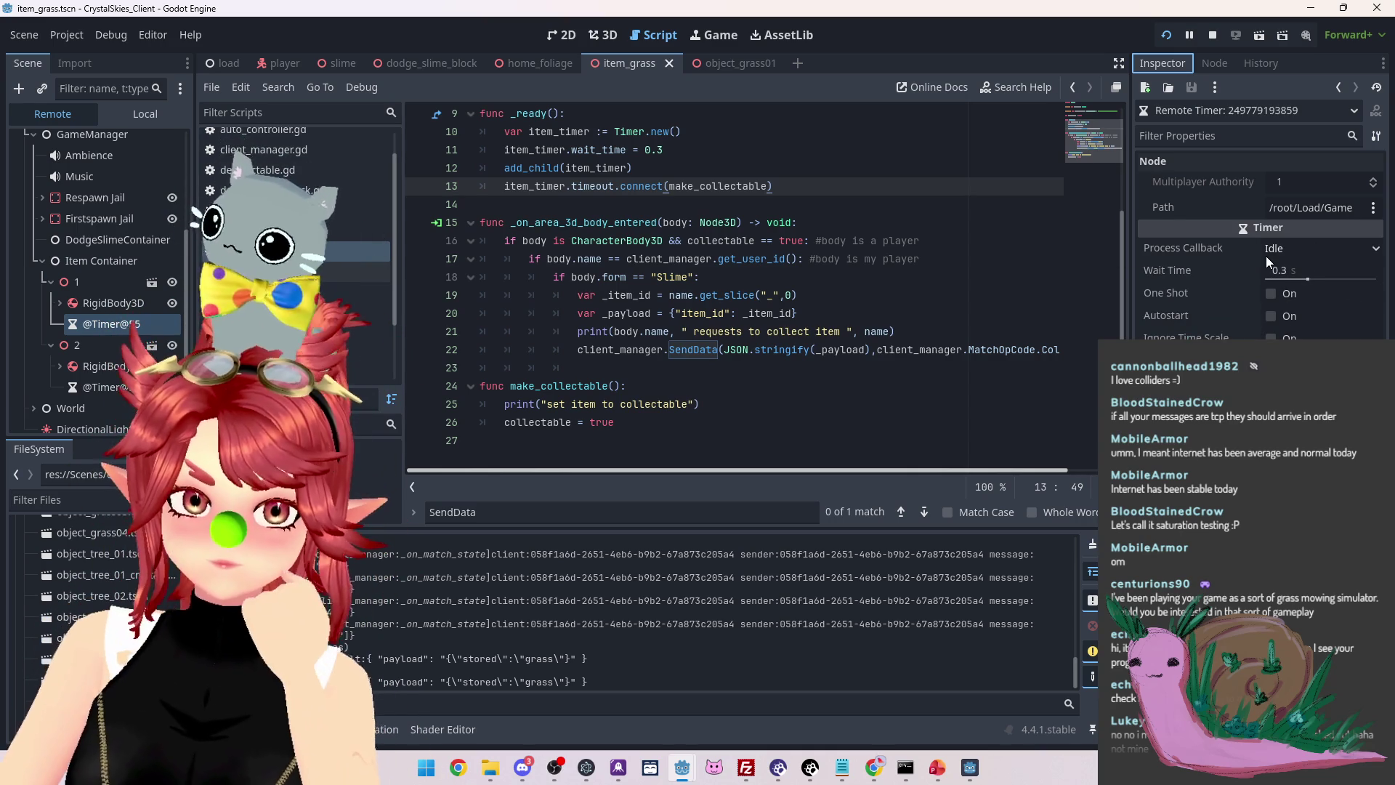
mouse_move(1214, 274)
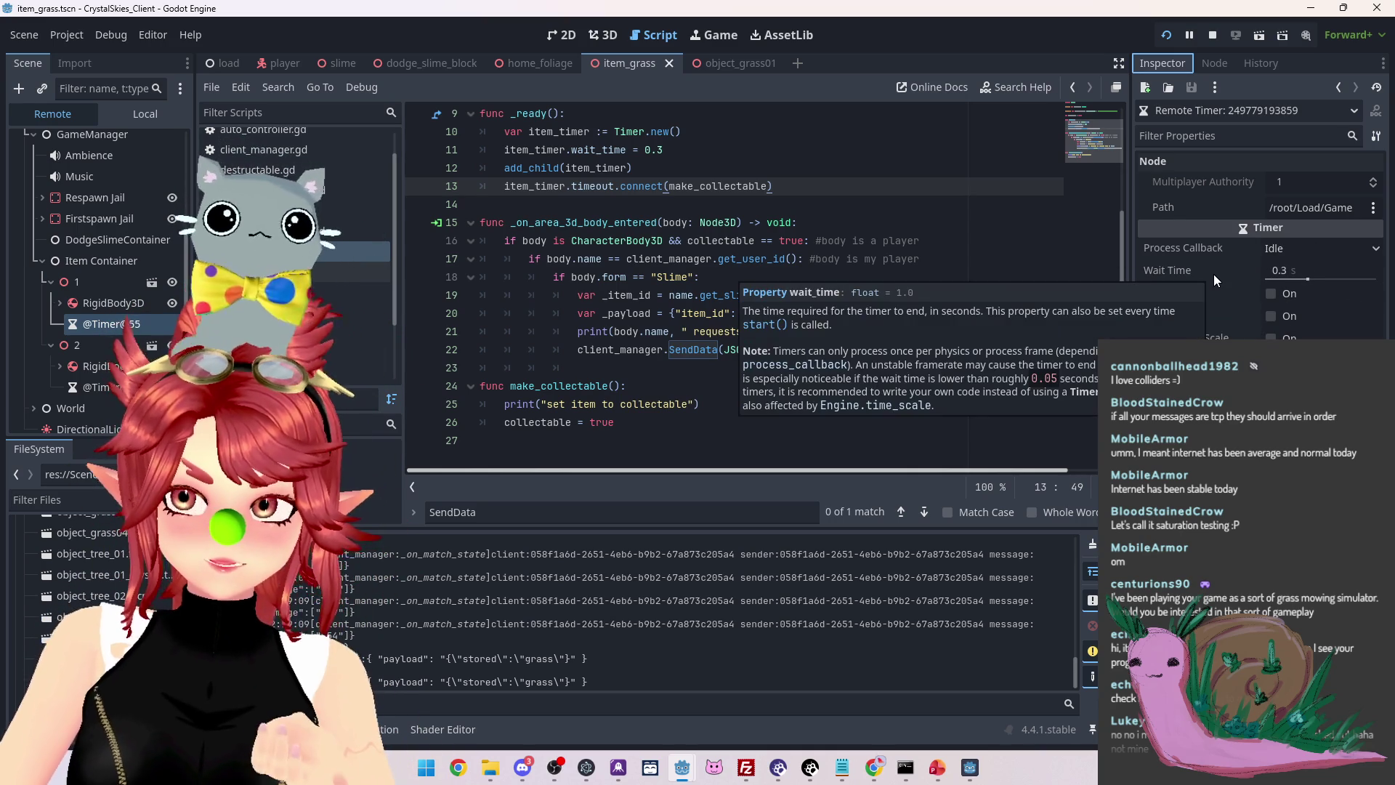
click(1214, 34)
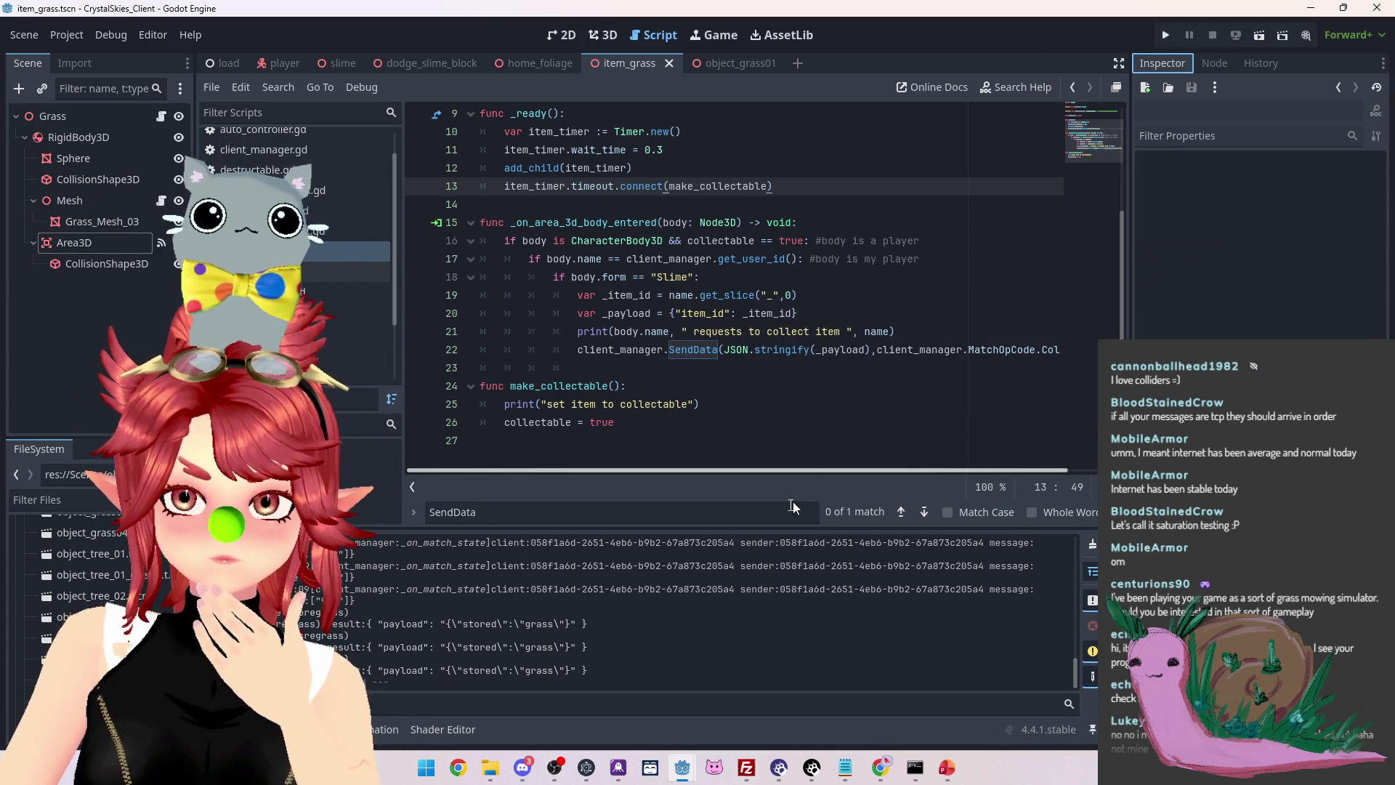
Delete '== true' from line 16 so the check tests plain collectable, then switch to the Slime project
mouse_move(701, 774)
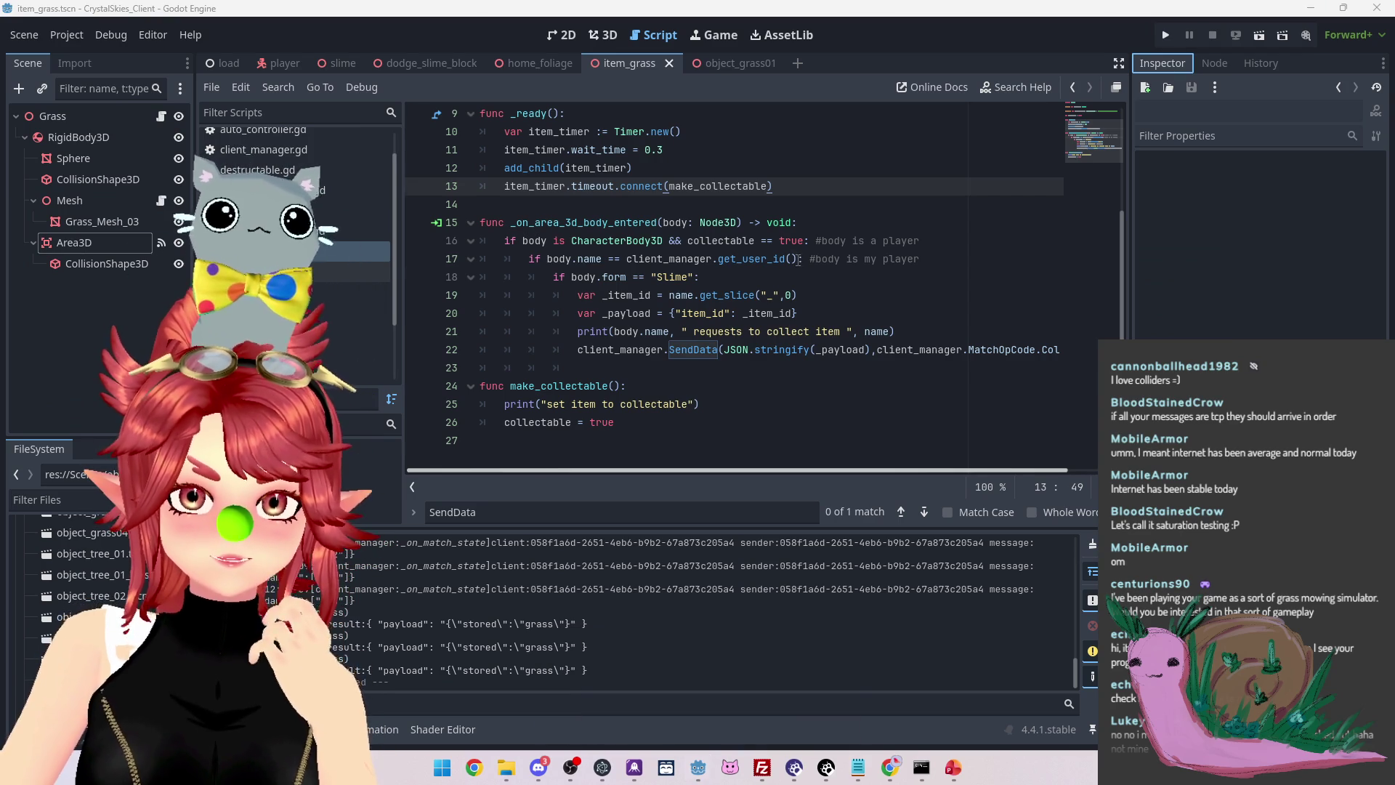
drag(804, 240, 762, 246)
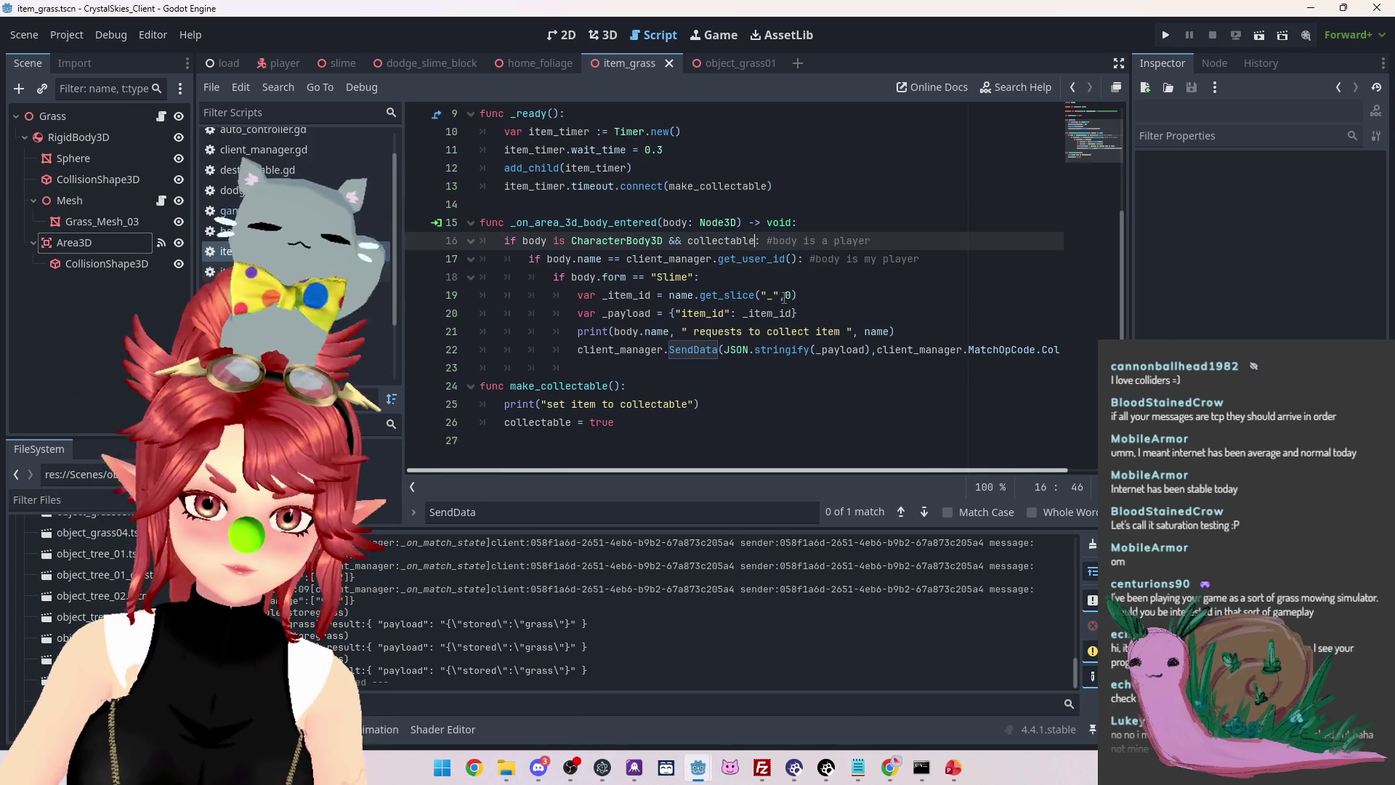
key(BackSpace)
click(839, 225)
click(694, 204)
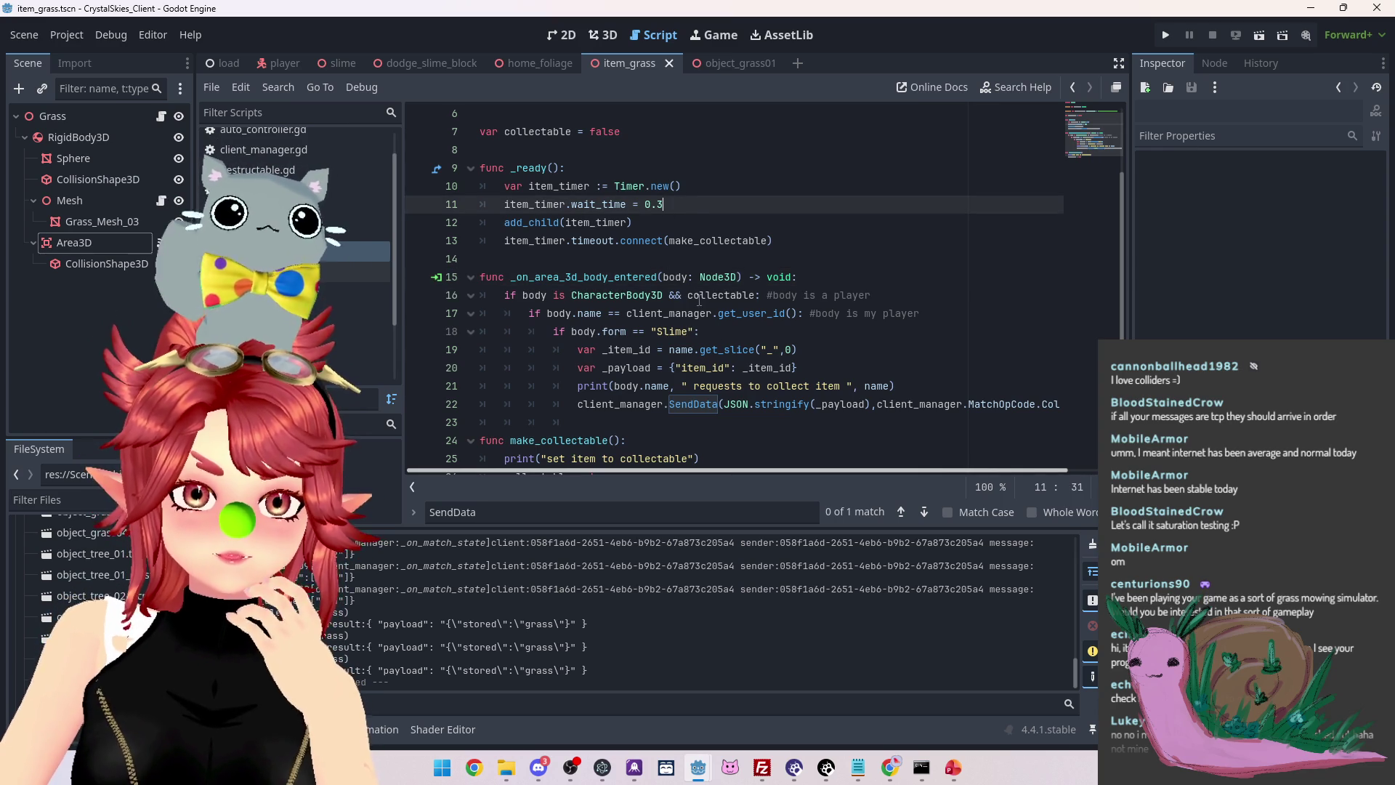
mouse_move(699, 768)
click(748, 717)
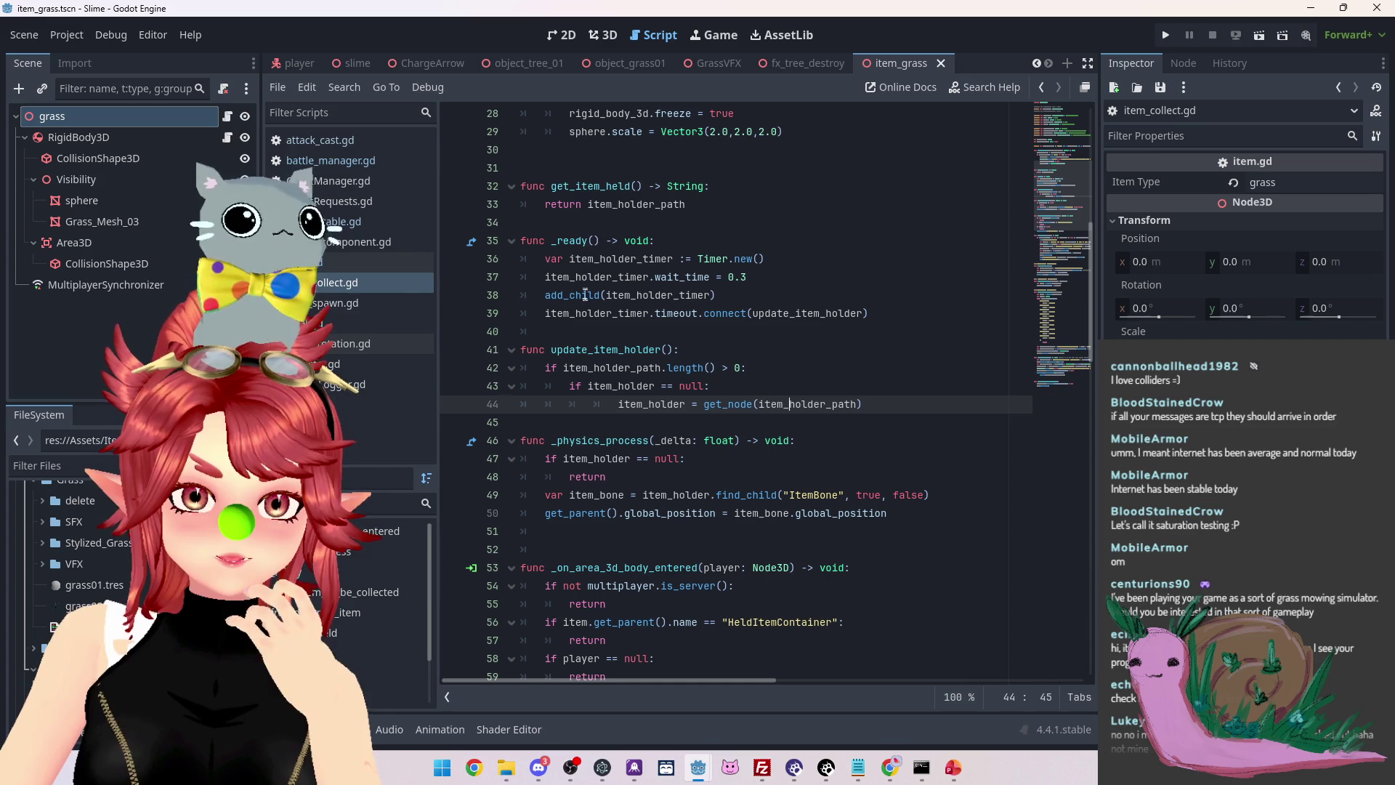
Select timer setup lines 36-39, then browse battle_manager.gd and item.gd and open item_collect.gd
double_click(569, 312)
mouse_move(601, 259)
mouse_down()
mouse_move(763, 261)
mouse_move(719, 297)
mouse_move(907, 317)
mouse_up()
click(330, 160)
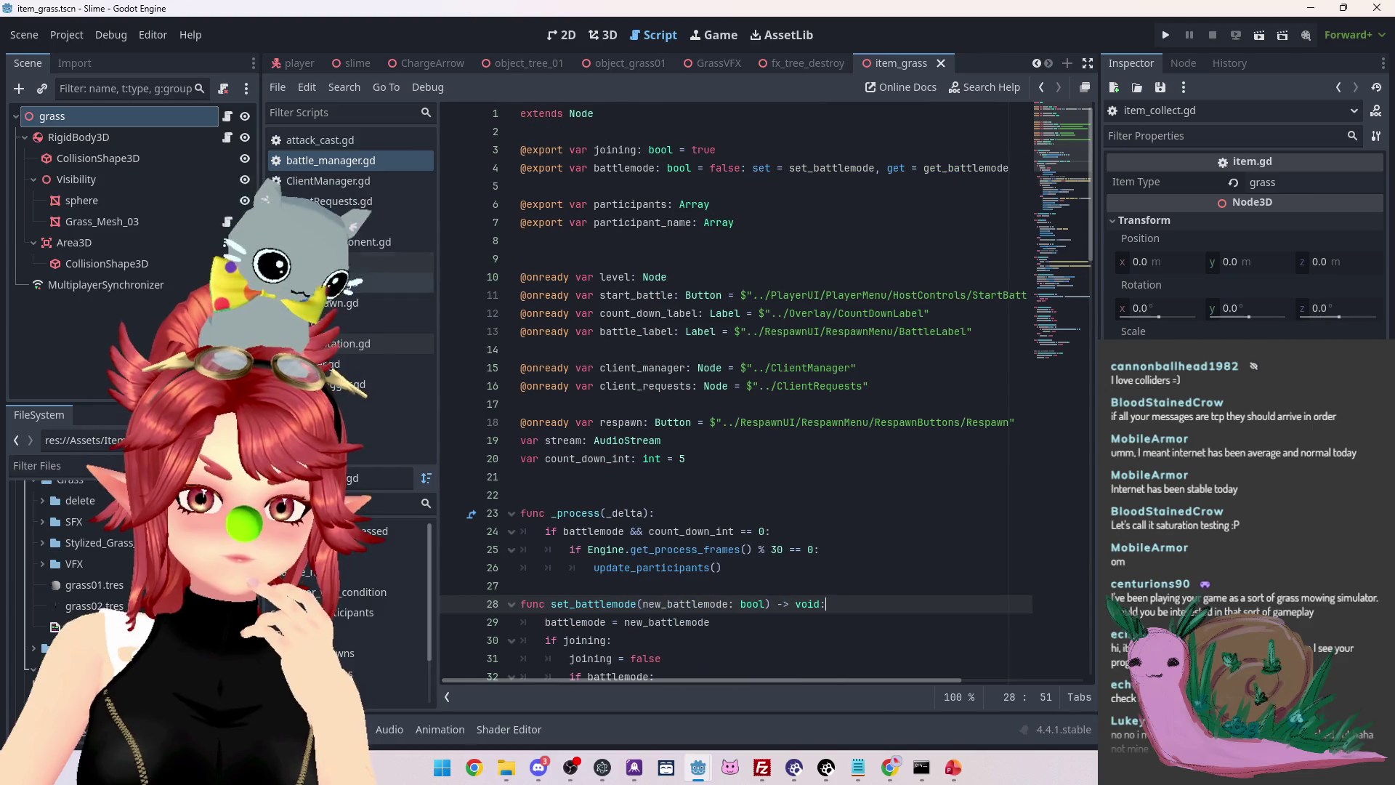
click(331, 261)
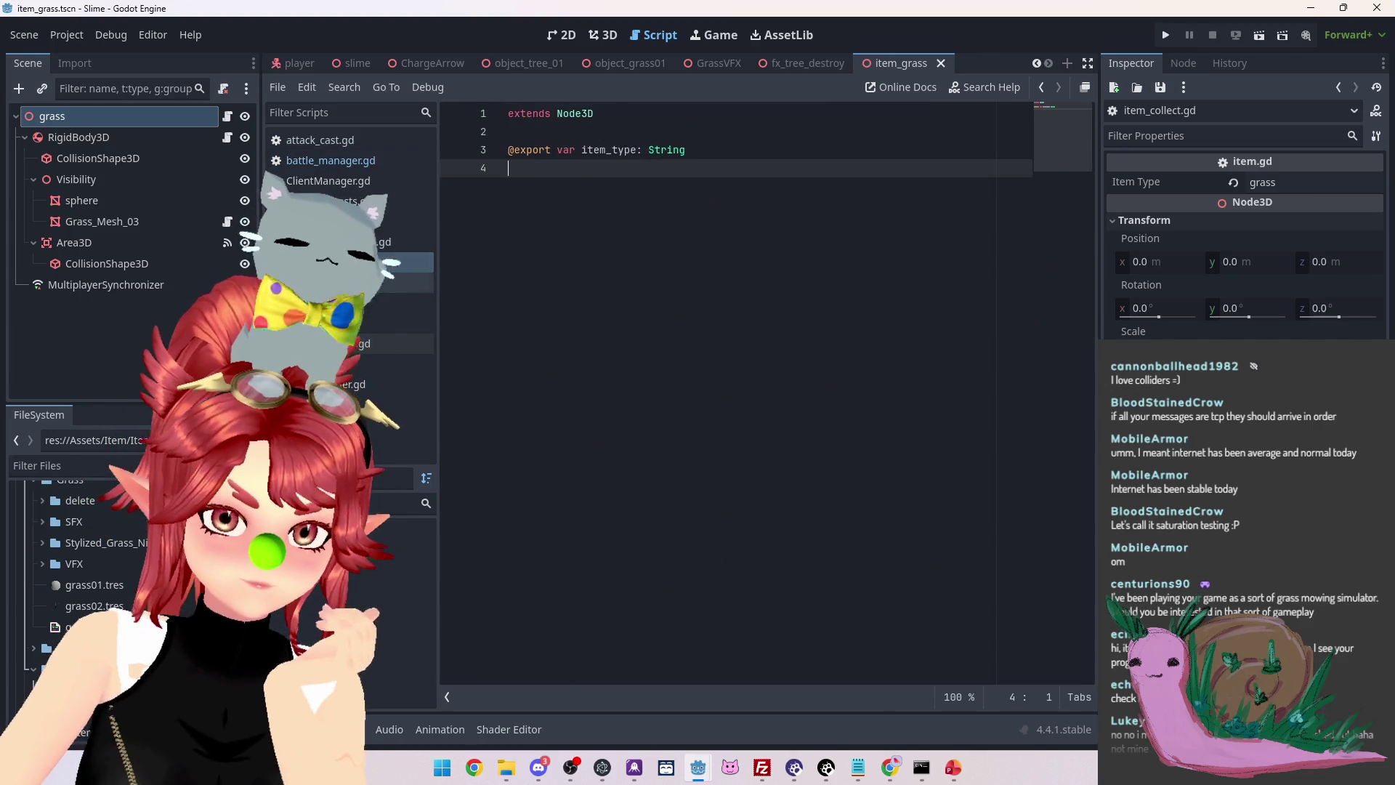
click(330, 282)
scroll(742, 385, up, 10)
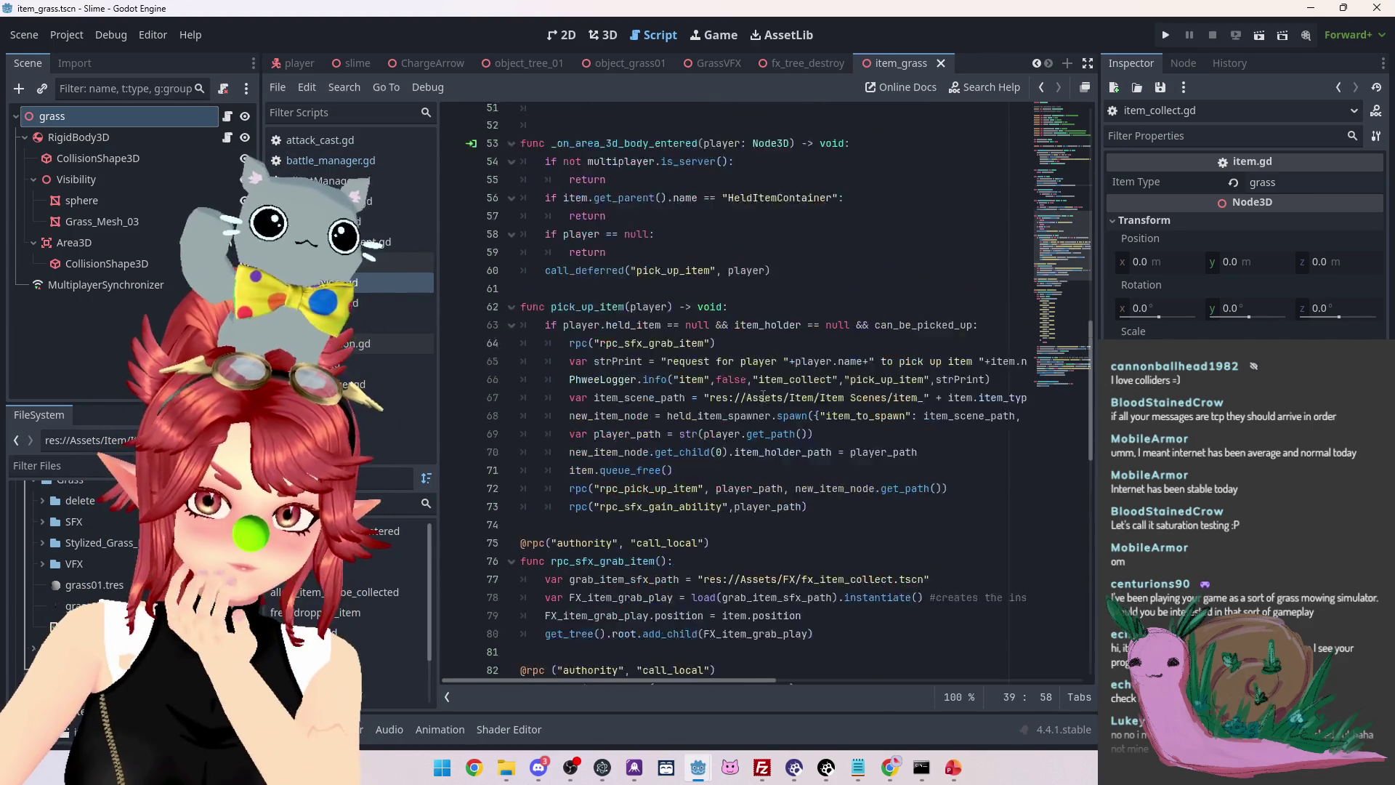
scroll(763, 396, up, 9)
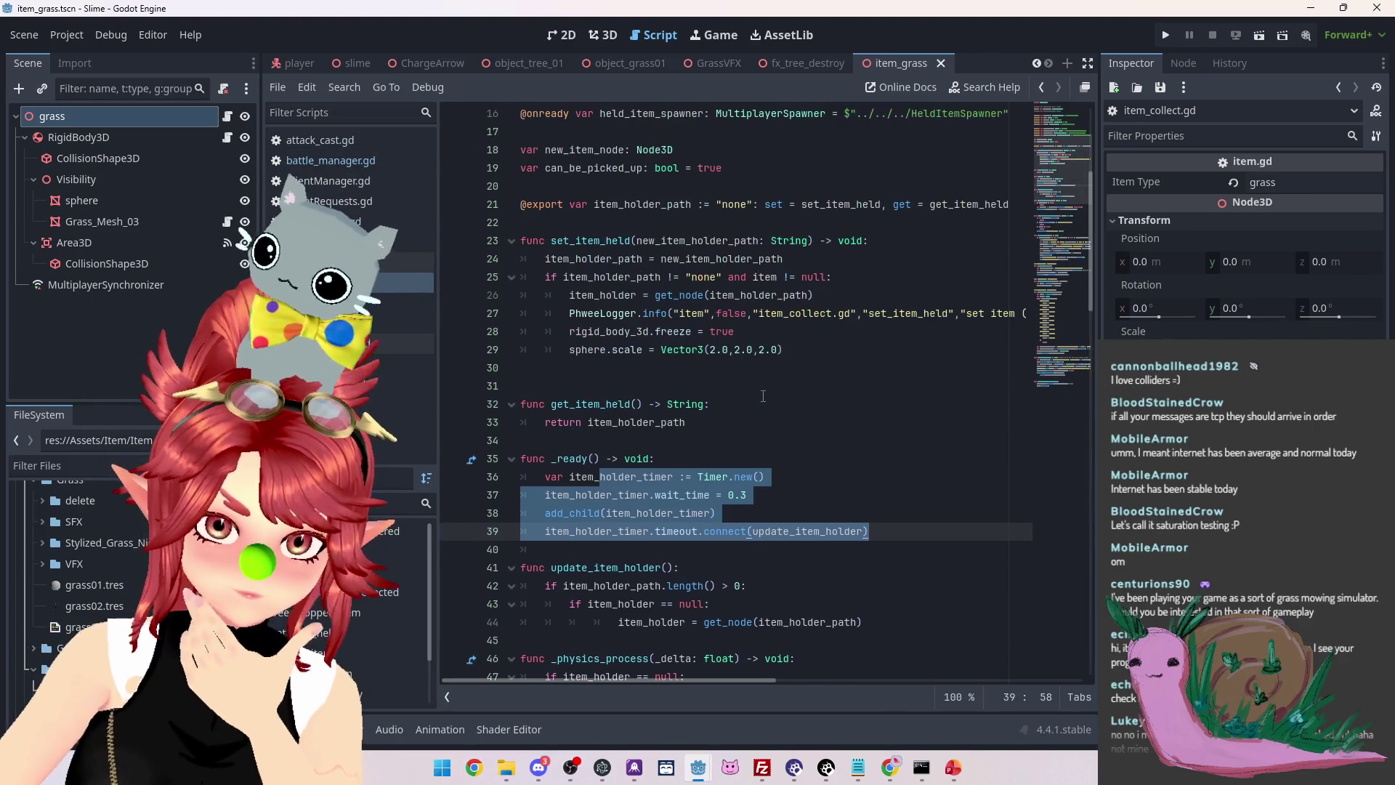
scroll(762, 396, up, 1)
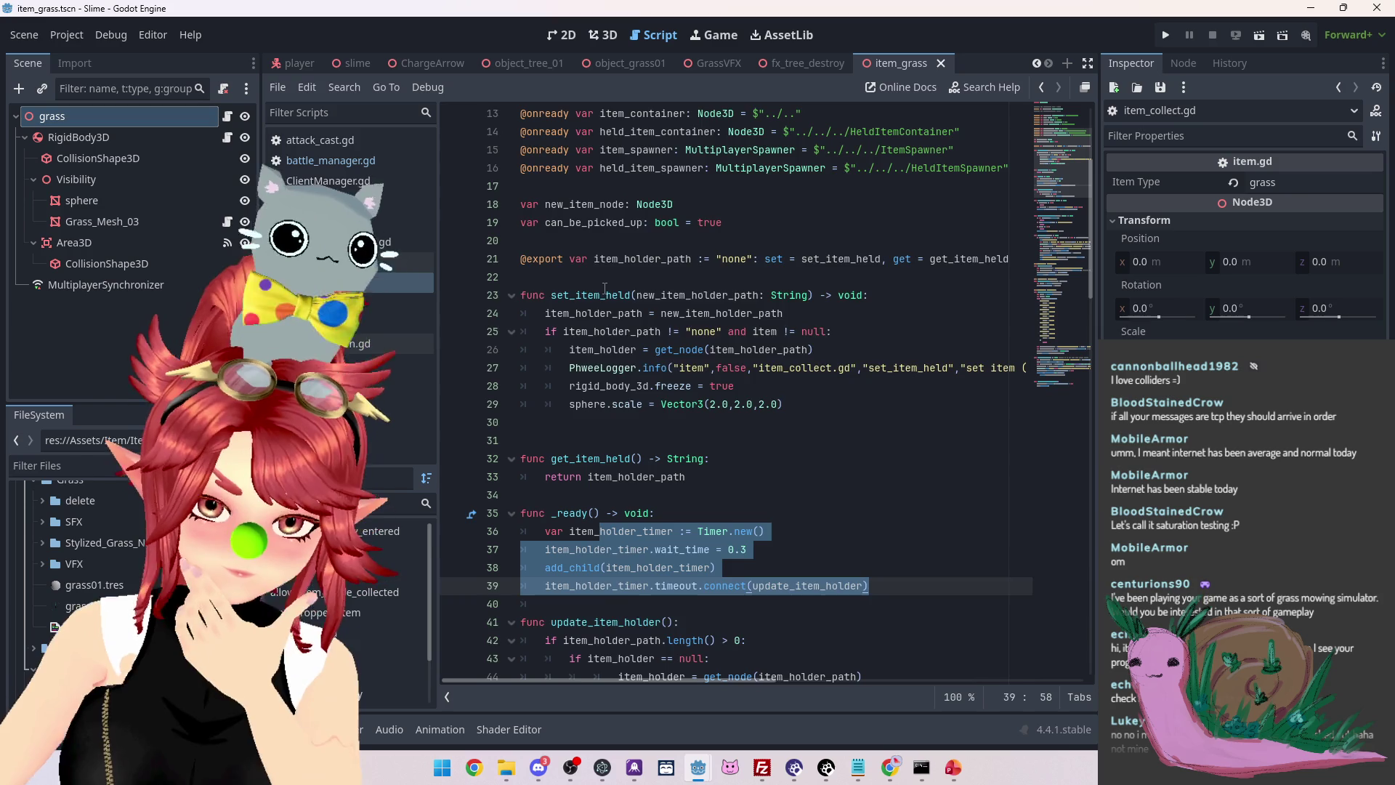
scroll(606, 288, down, 1)
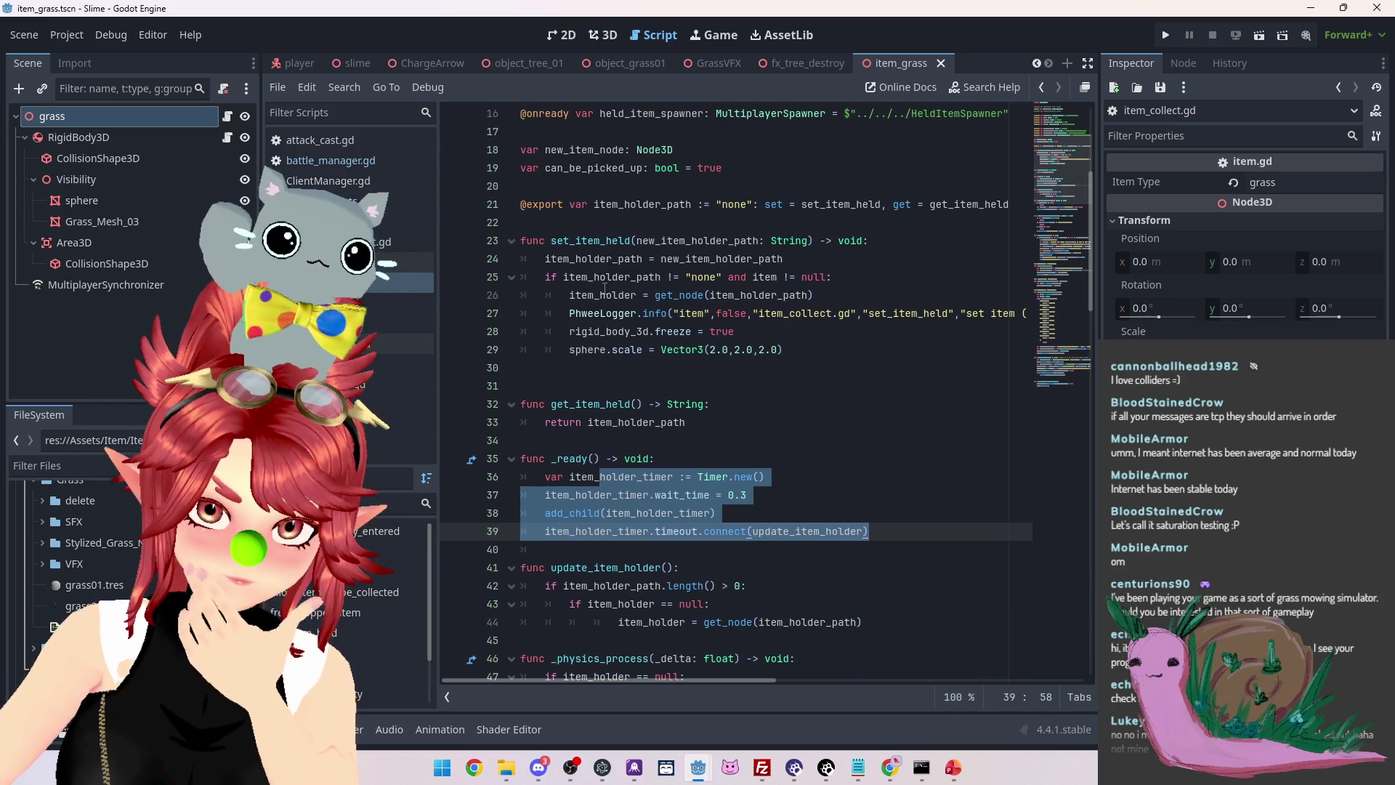
scroll(606, 289, down, 2)
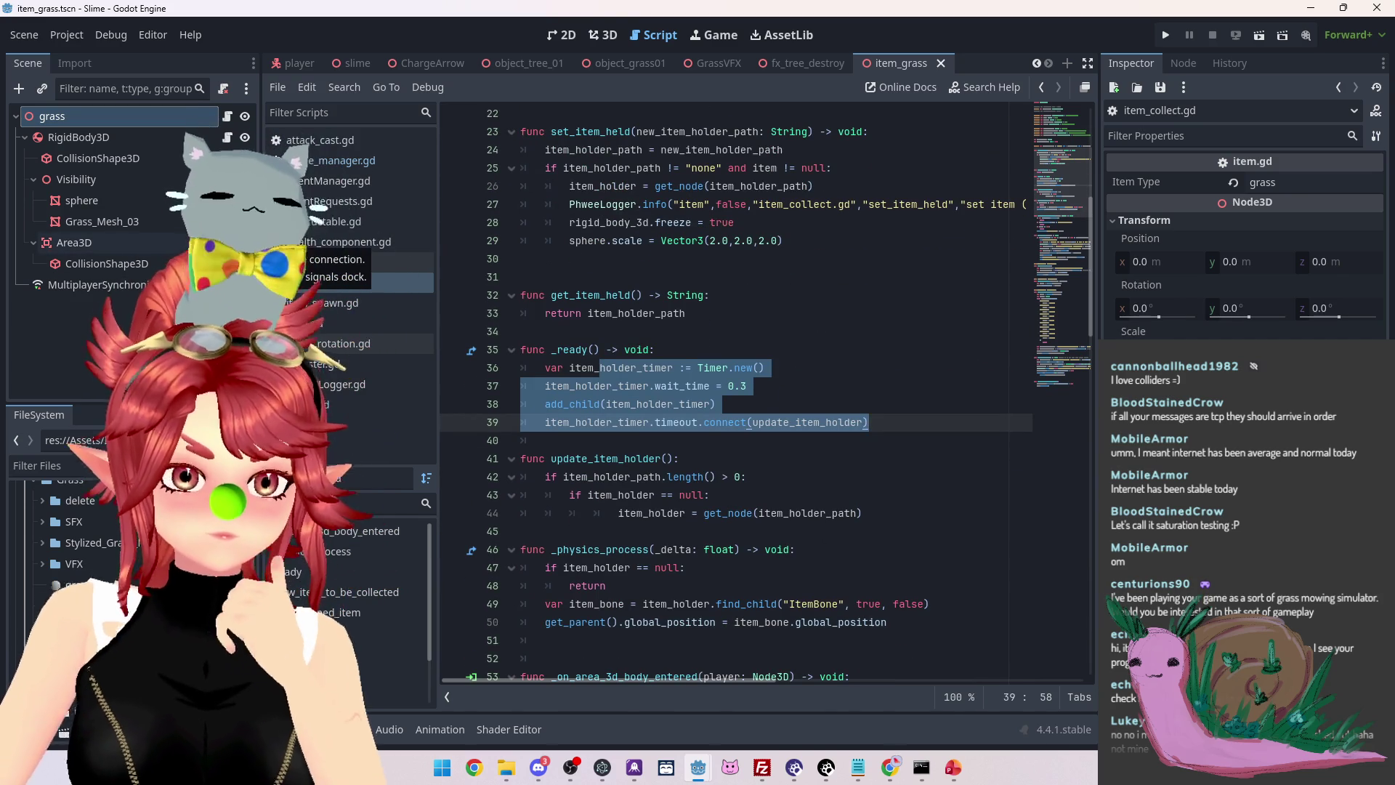
Jump from Area3D's body_entered signal to the _on_area_3d_body_entered function
click(228, 244)
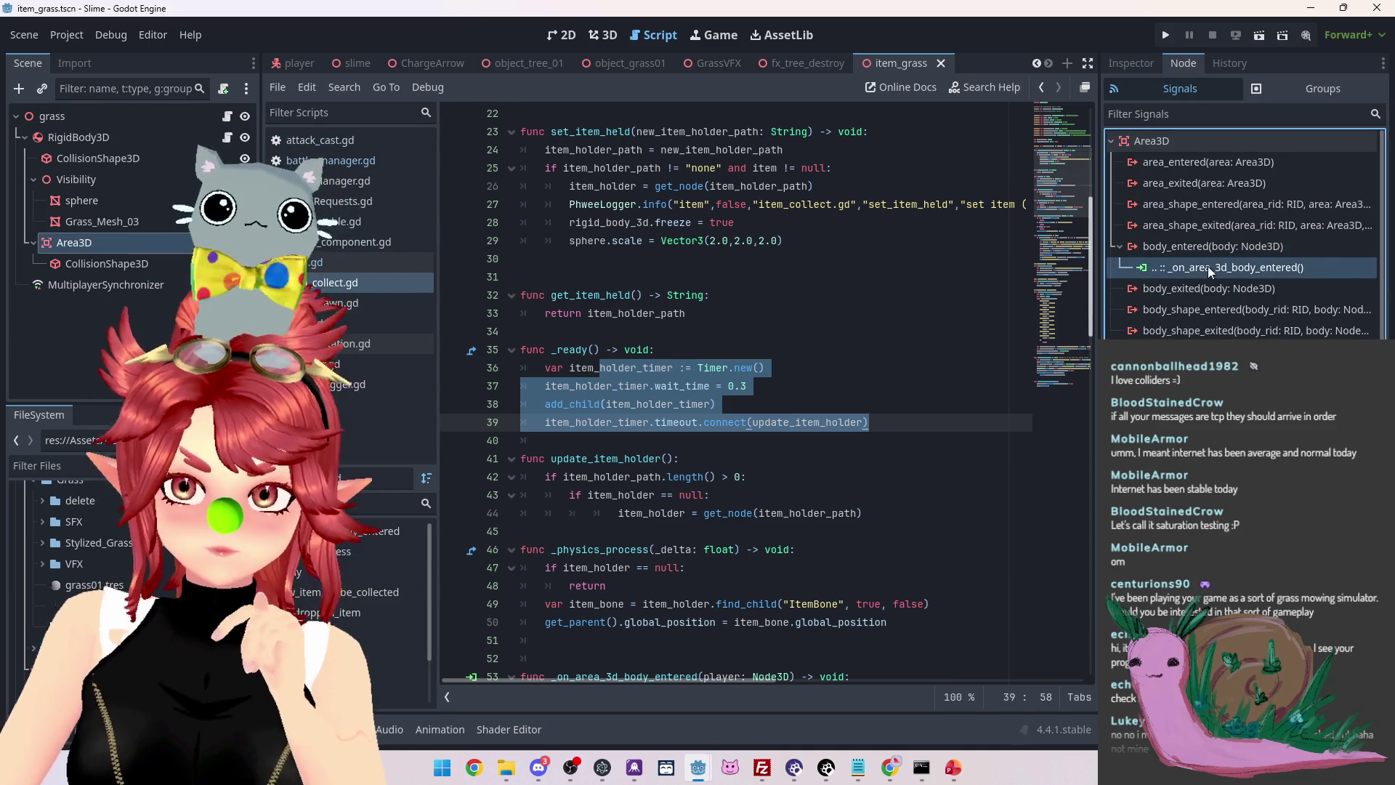
double_click(1228, 267)
scroll(732, 344, down, 2)
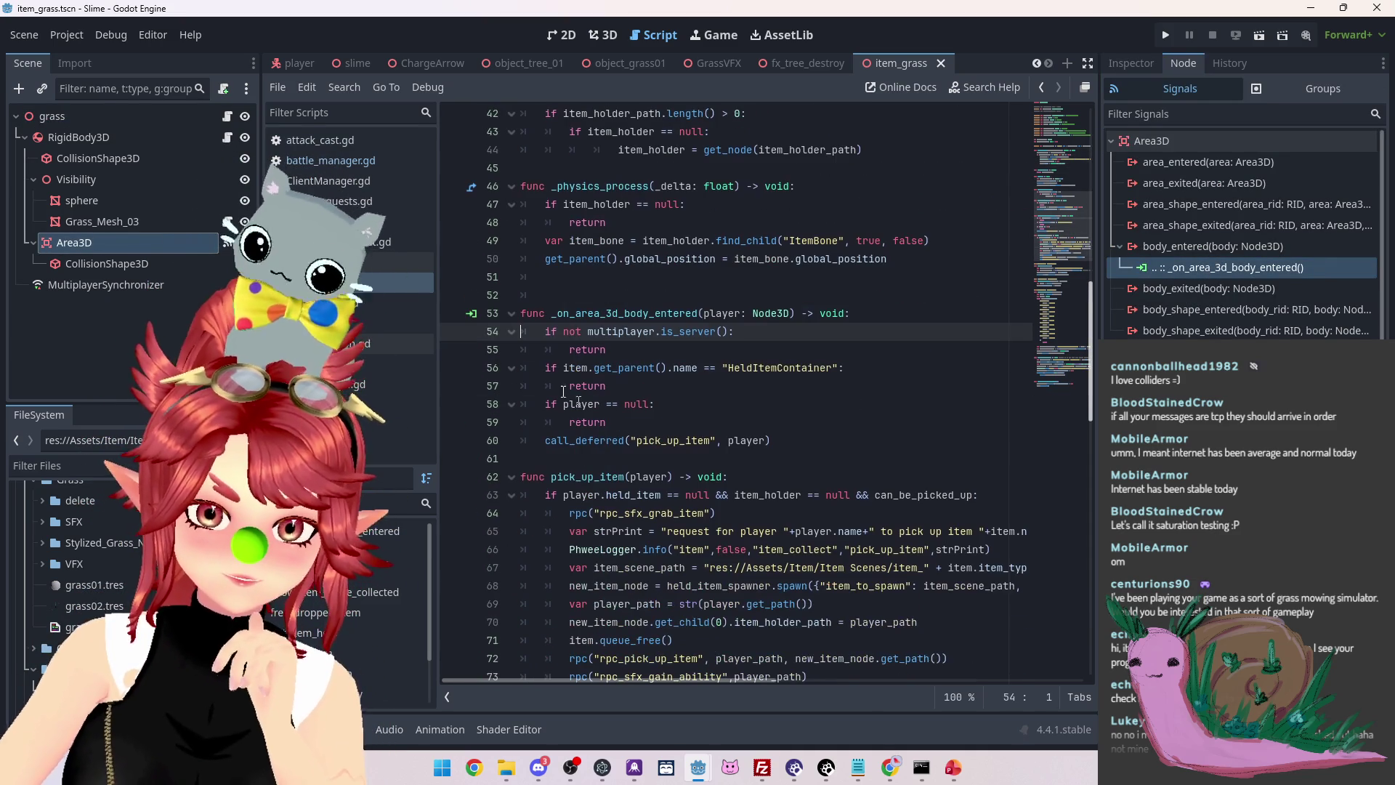
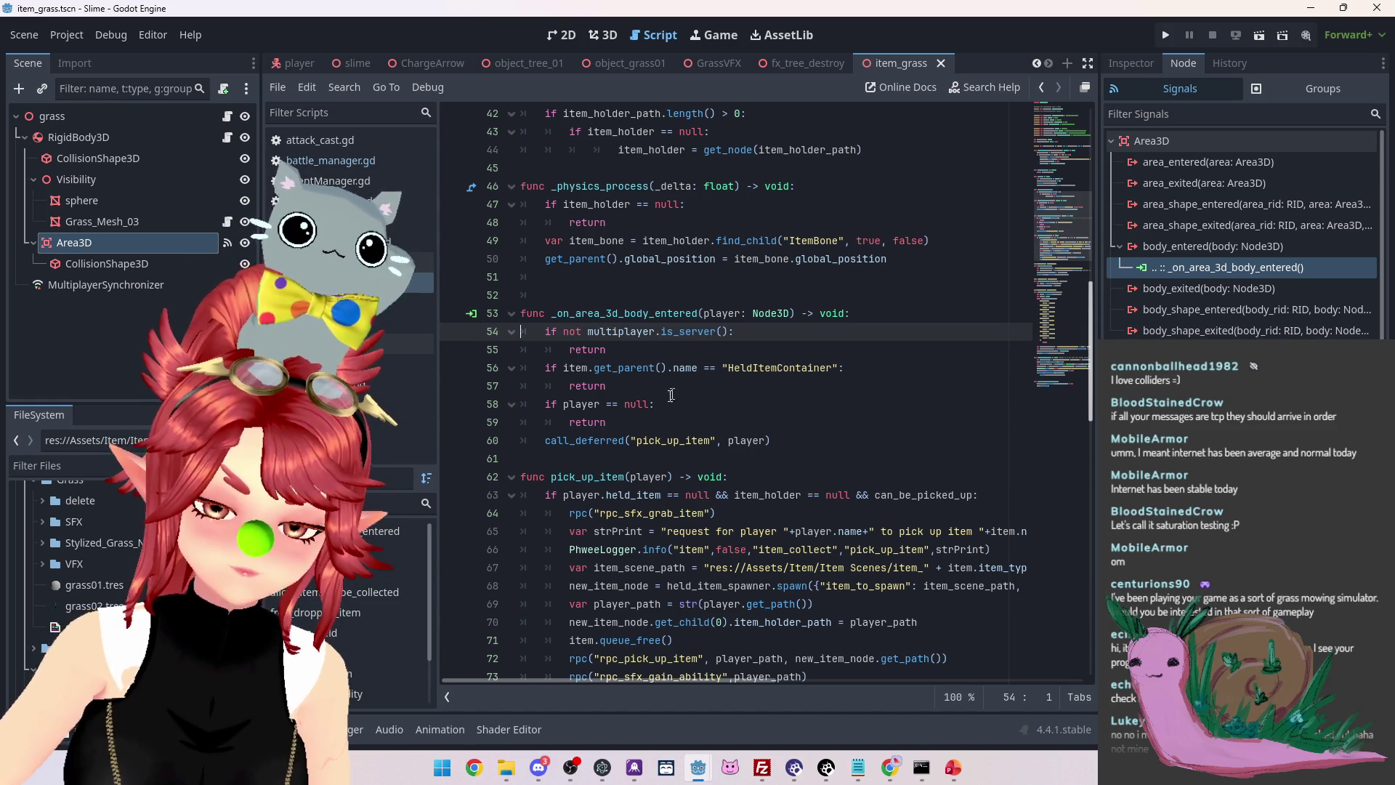
Review the Slime project's item_grass.gd pickup code, then bring the CrystalSkies_Client window forward
mouse_move(713, 441)
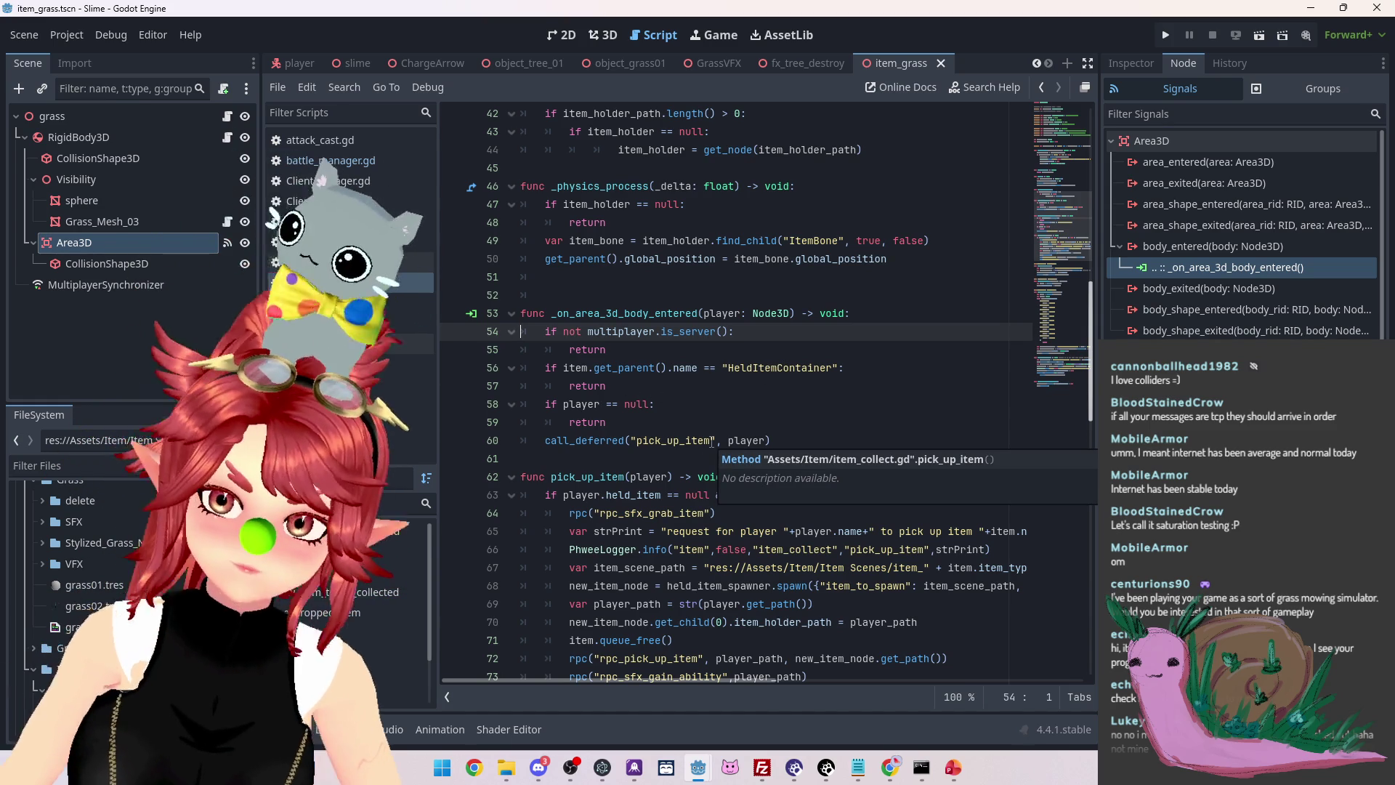
scroll(801, 421, down, 1)
scroll(686, 440, down, 2)
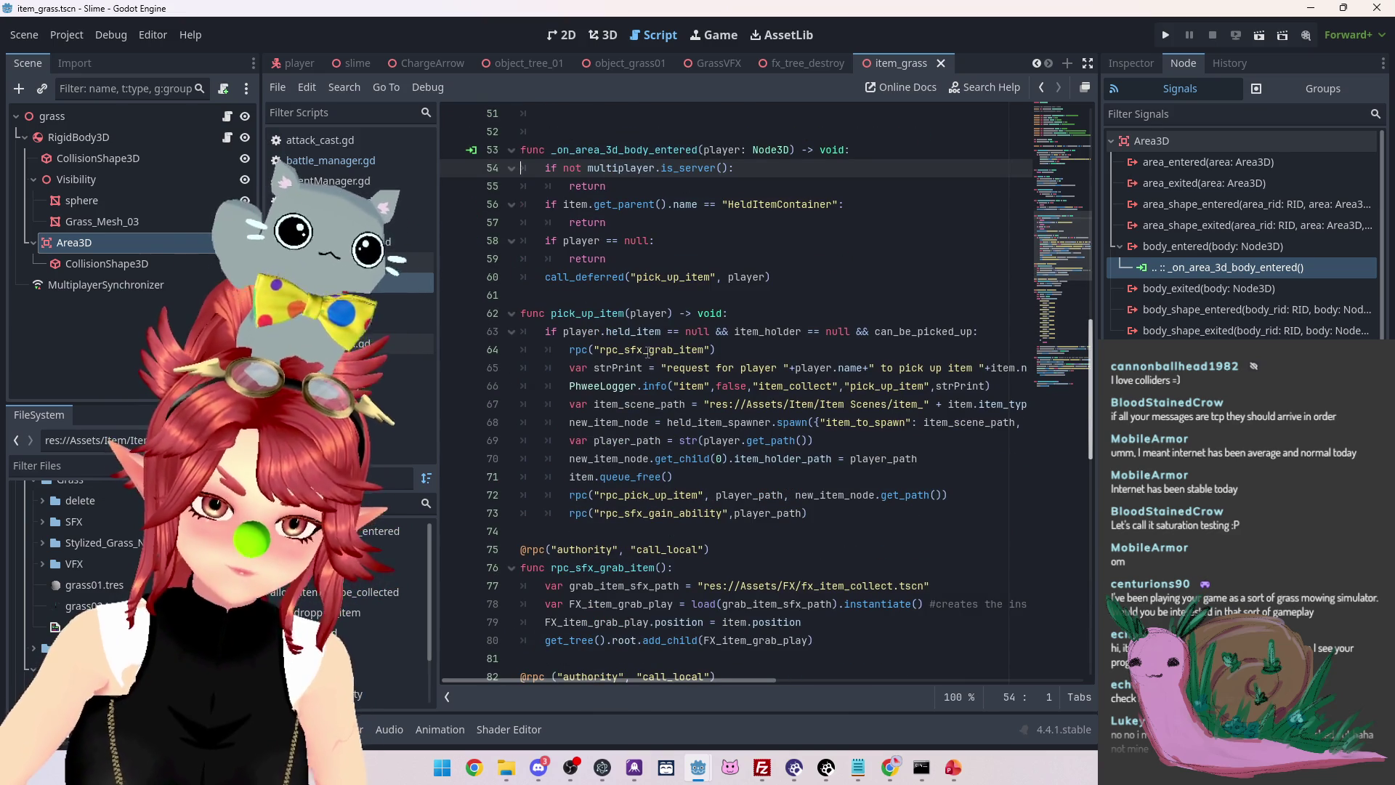
mouse_move(757, 338)
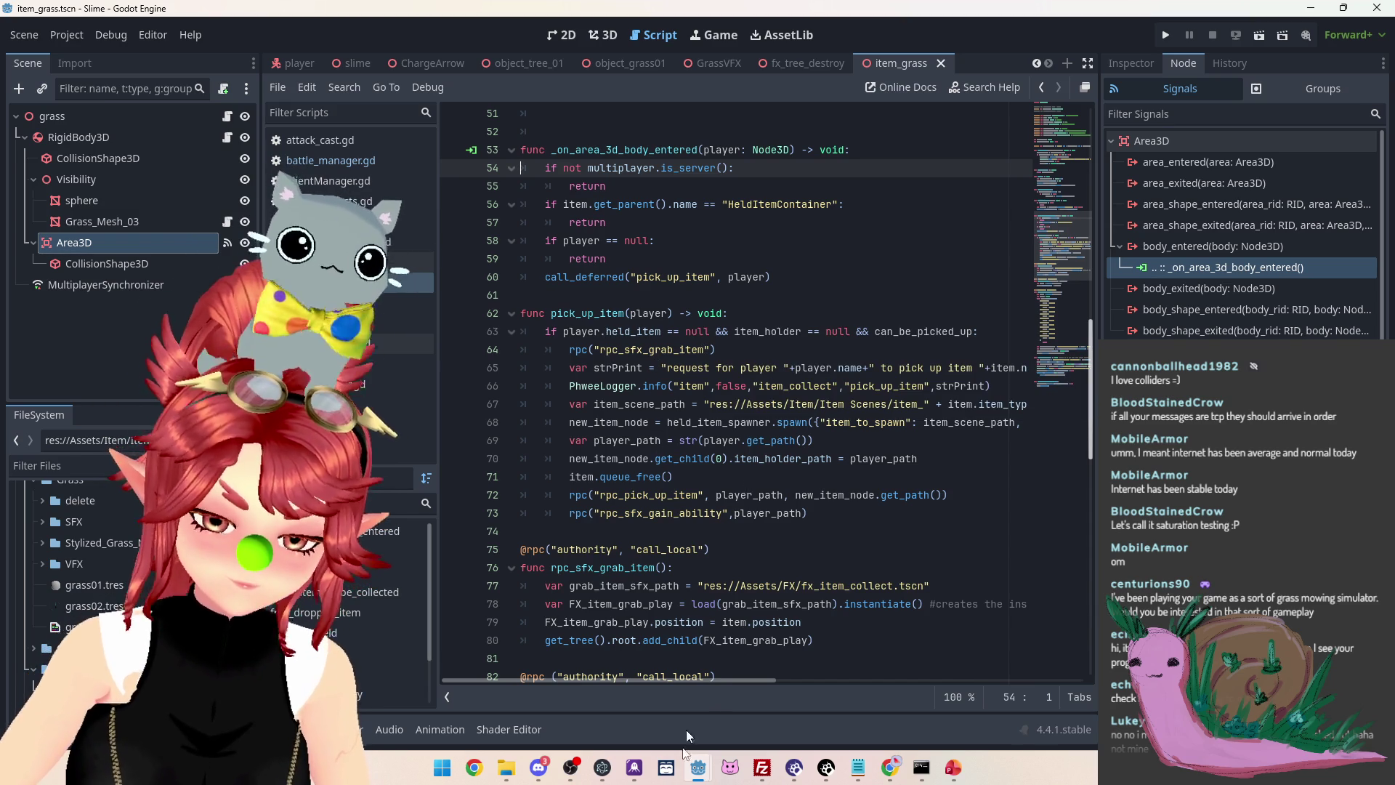
mouse_move(698, 767)
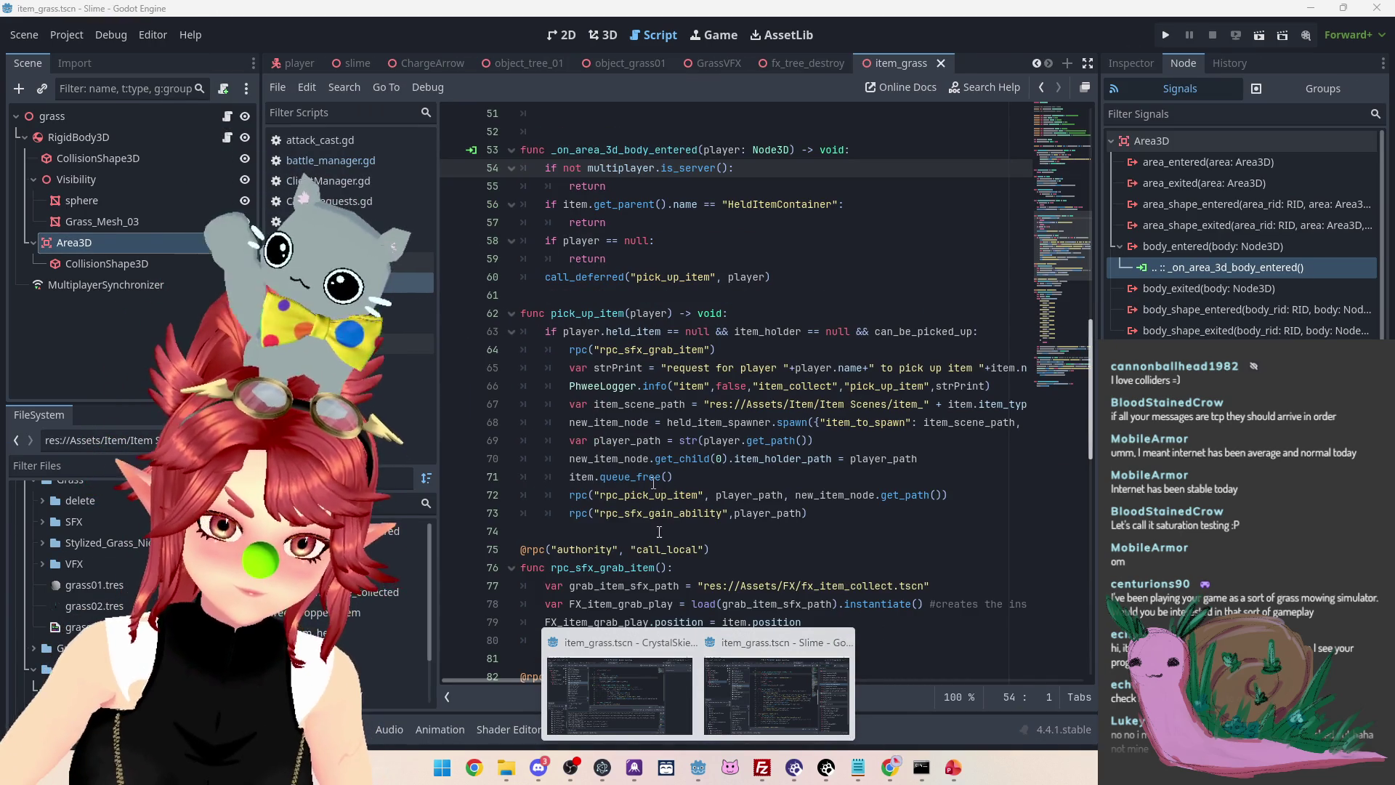
key(alt+Tab)
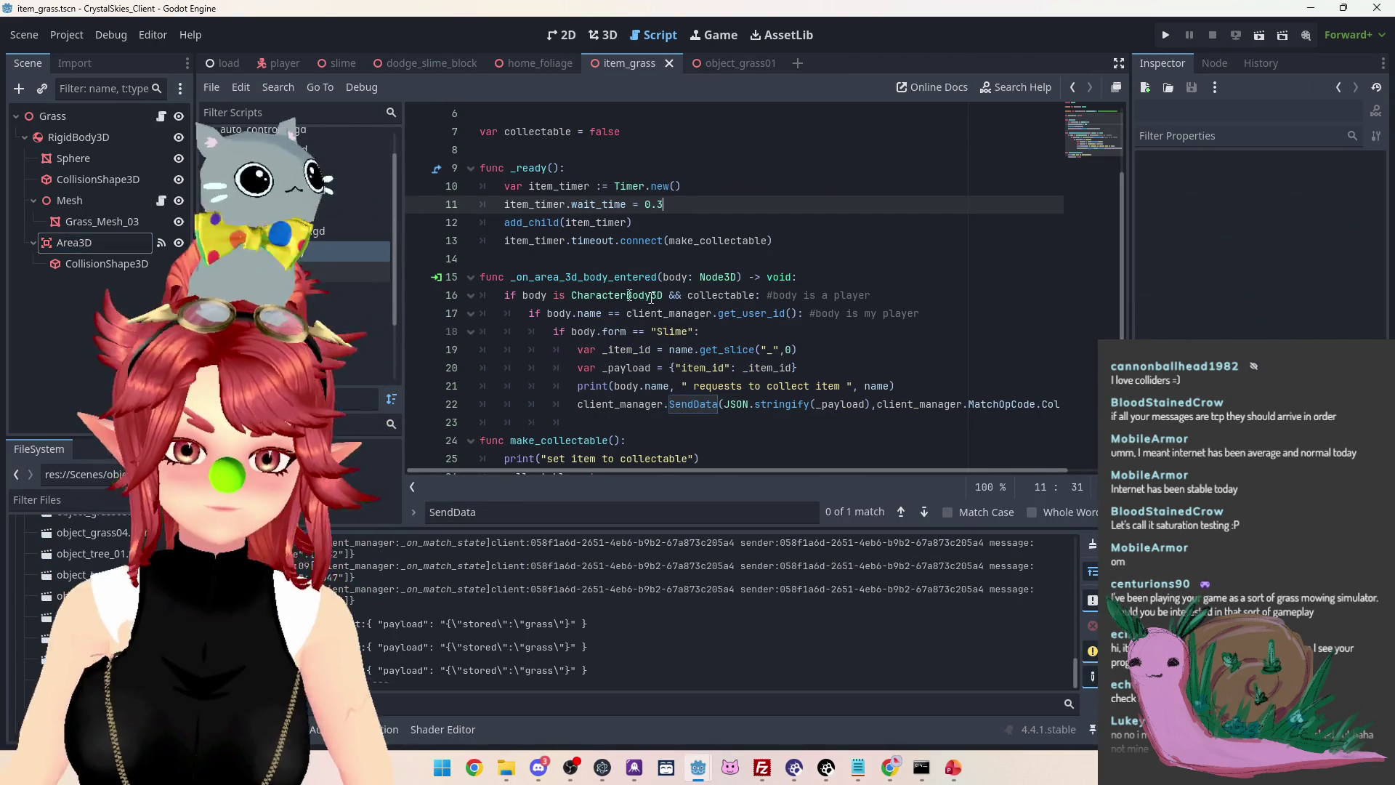
Compare the client's item_grass timer code against the Slime project by switching between both windows
scroll(618, 293, up, 3)
scroll(726, 327, down, 1)
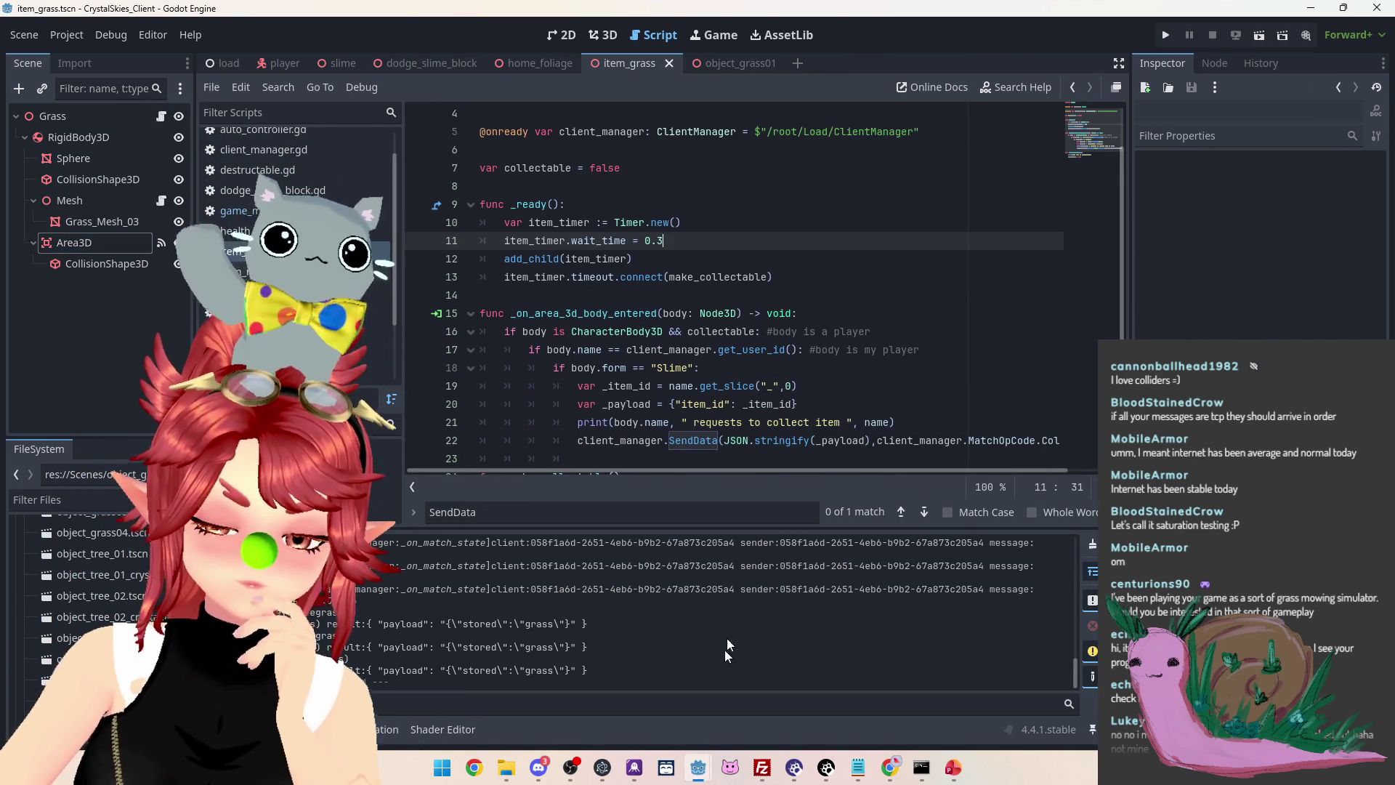
click(756, 712)
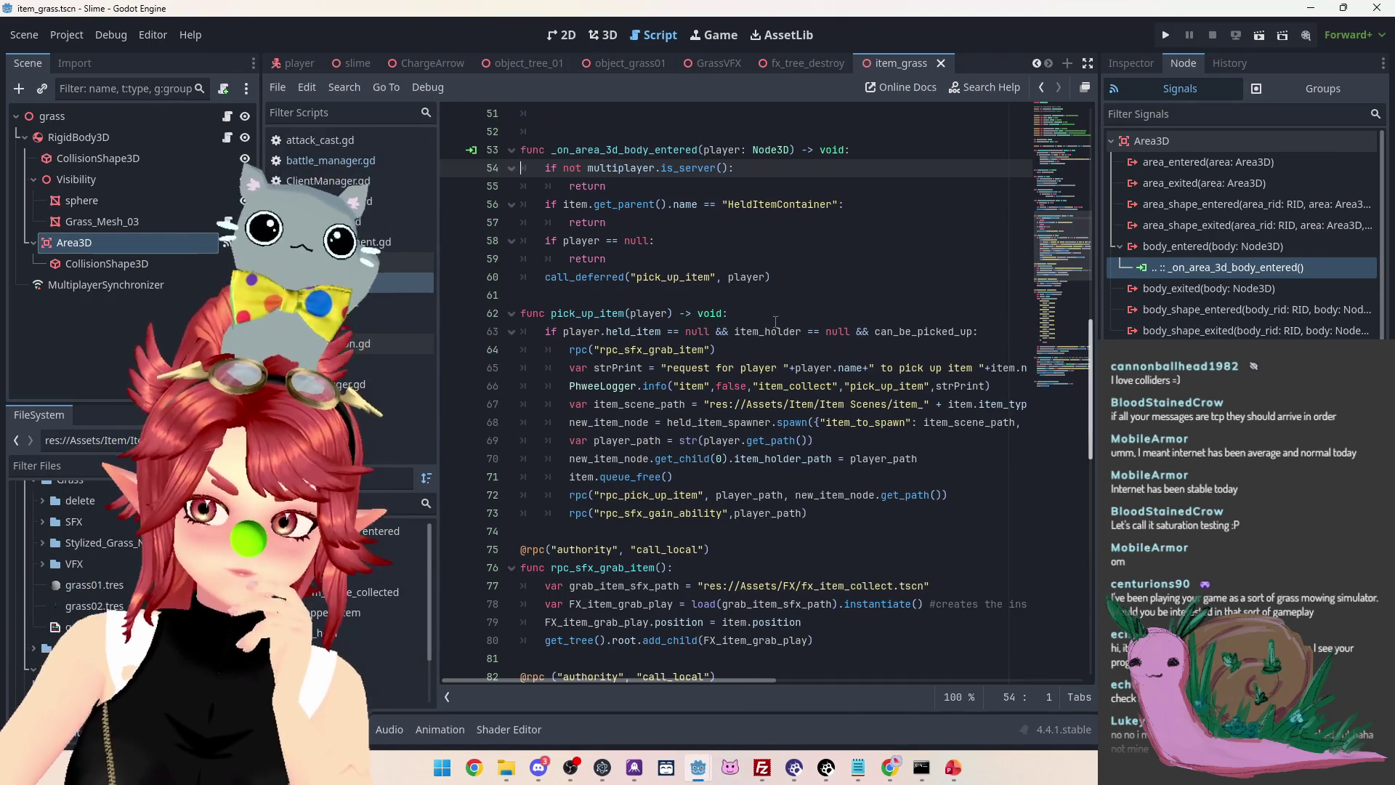
click(619, 686)
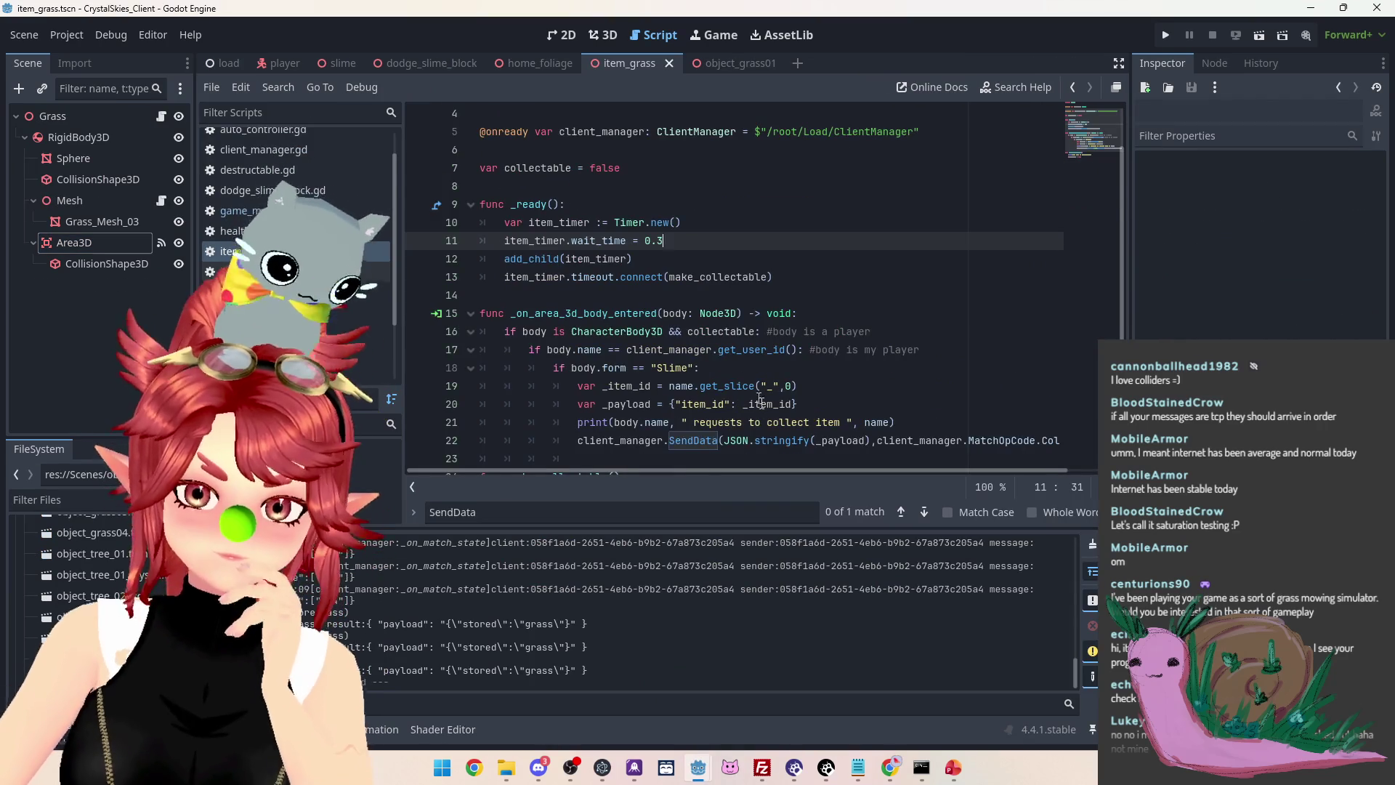
scroll(744, 379, down, 2)
scroll(568, 208, up, 4)
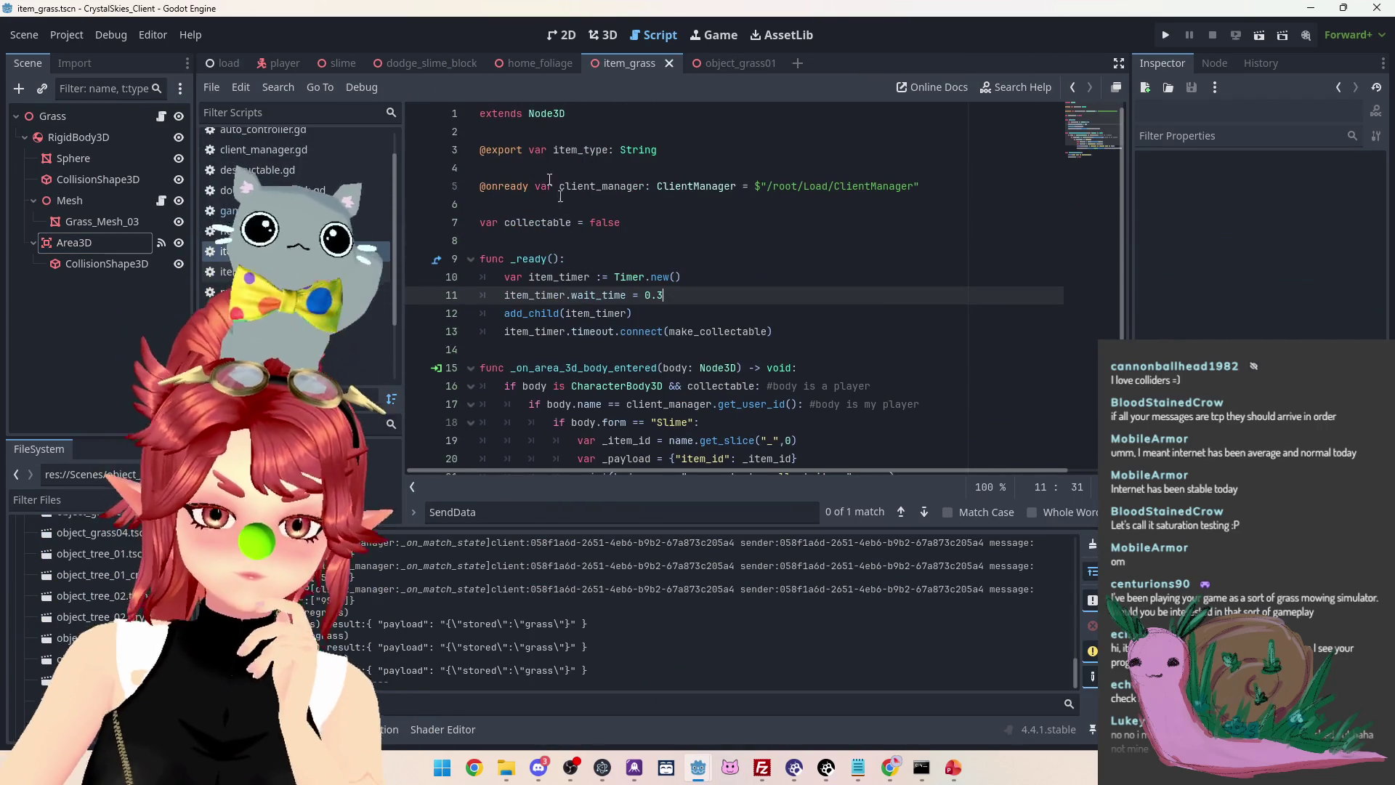
scroll(568, 208, down, 2)
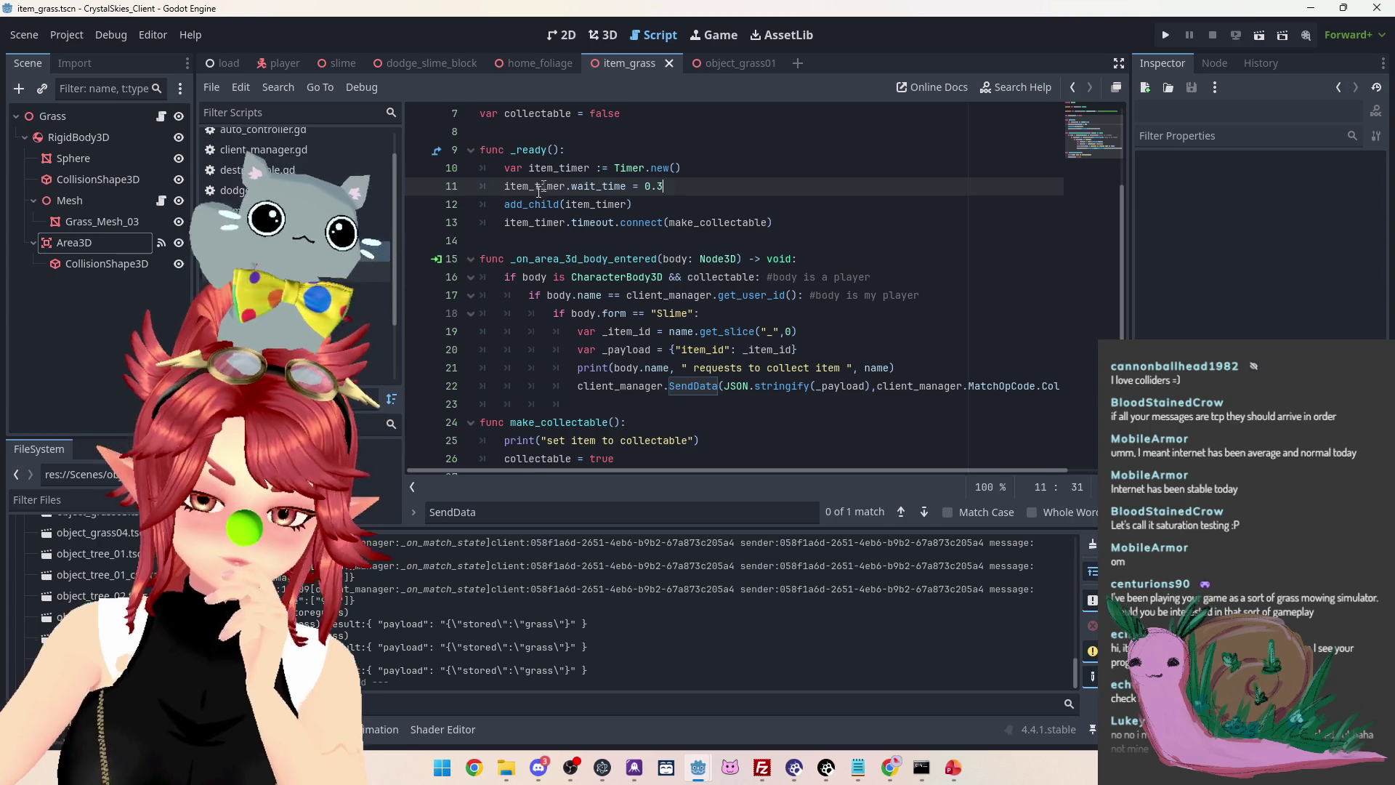
Check the add_child and item_timer documentation popups, then return to the Slime project window
mouse_move(529, 198)
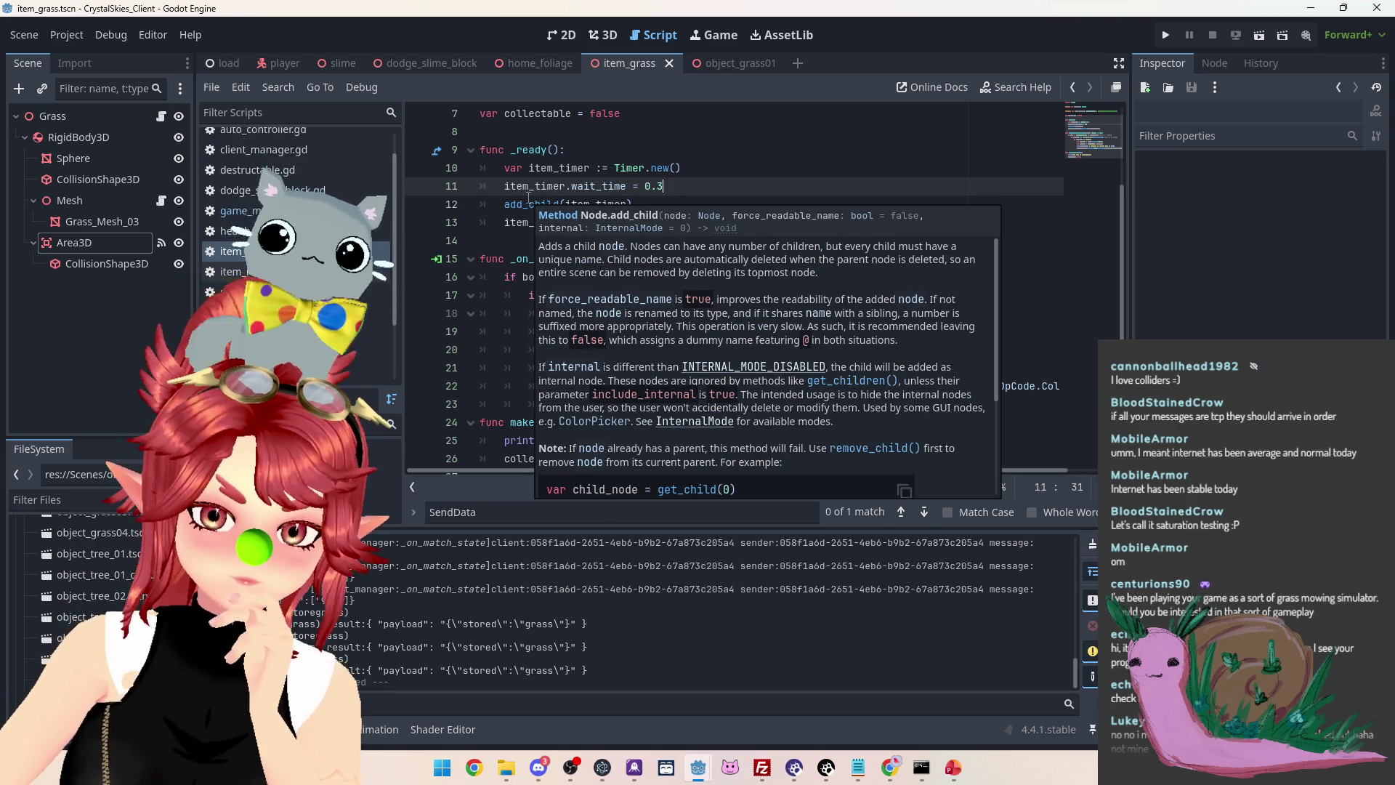
mouse_move(597, 203)
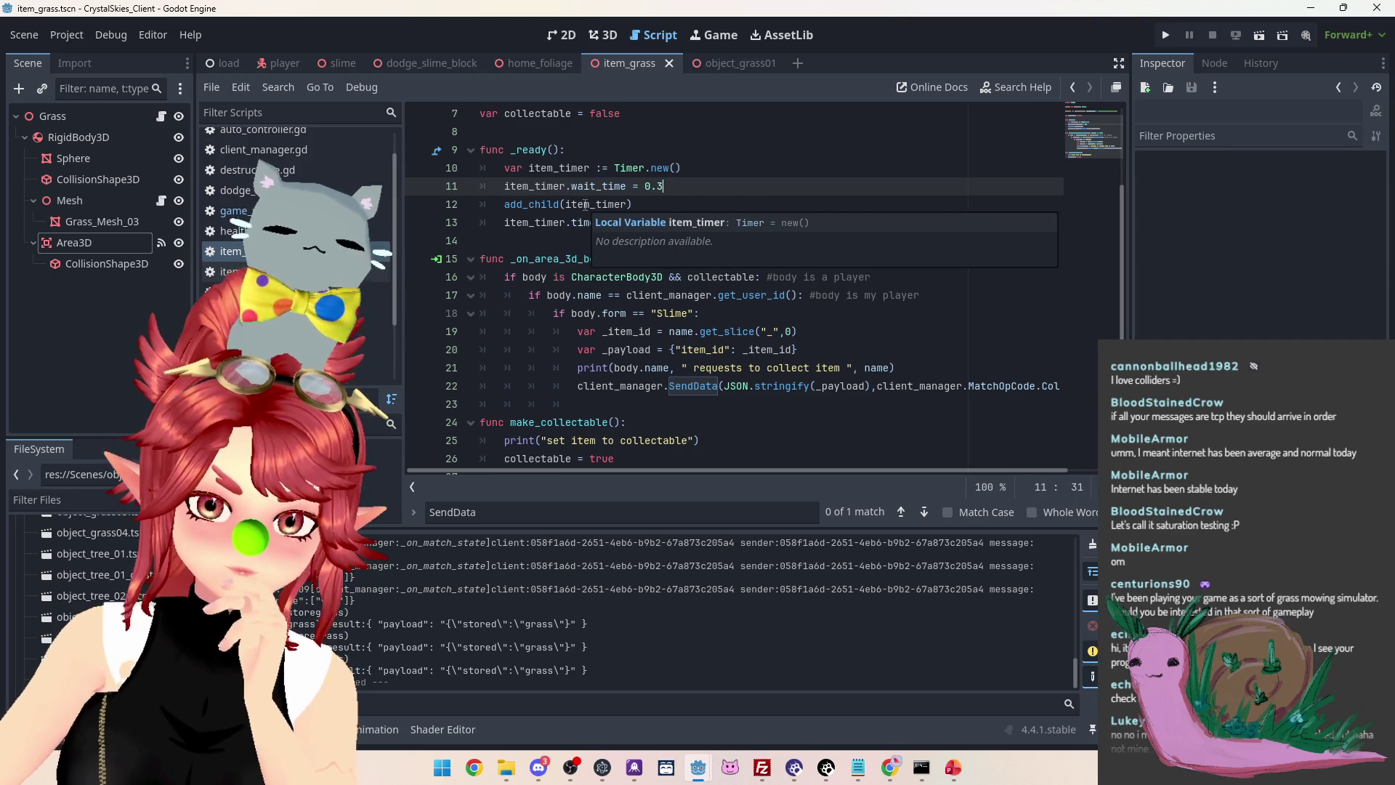
mouse_move(698, 767)
mouse_move(756, 714)
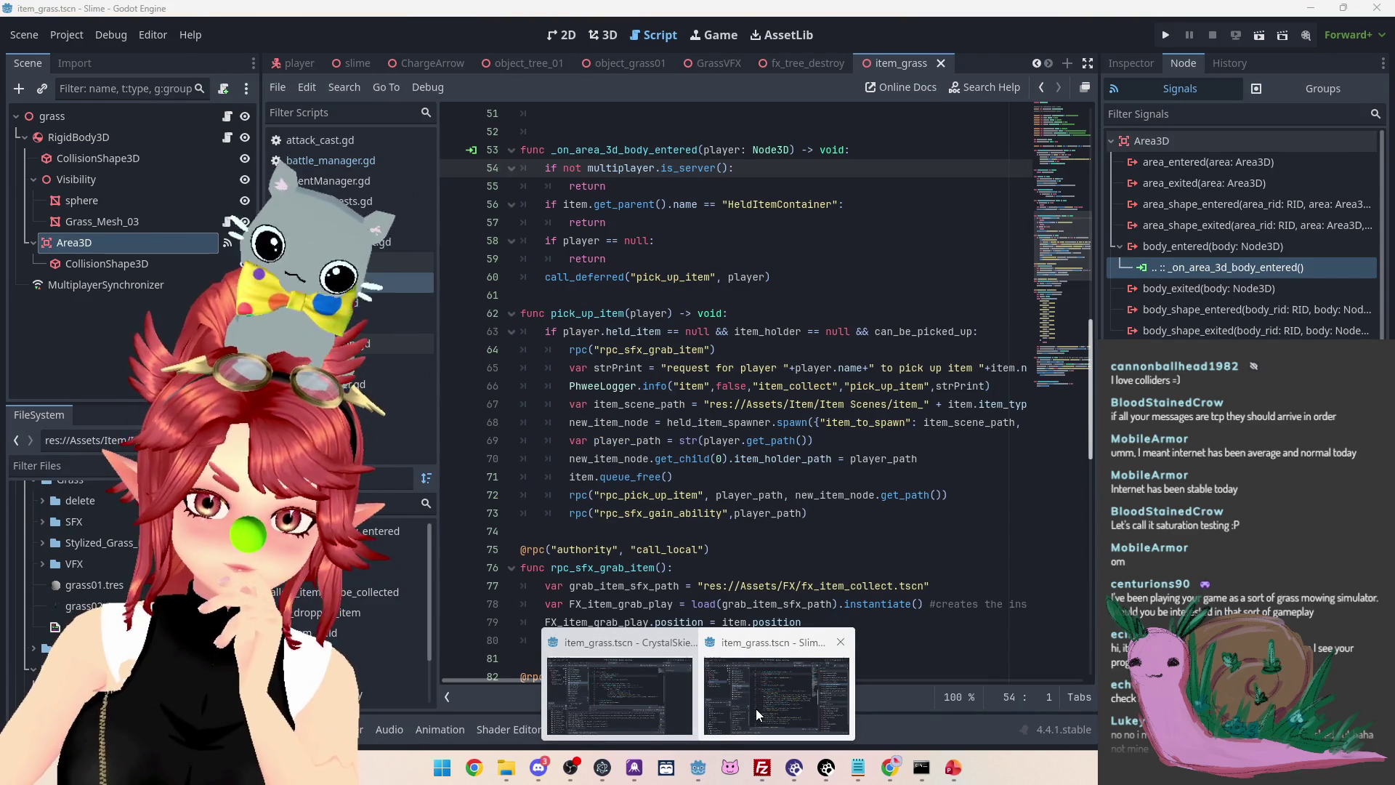
click(756, 713)
scroll(753, 551, up, 8)
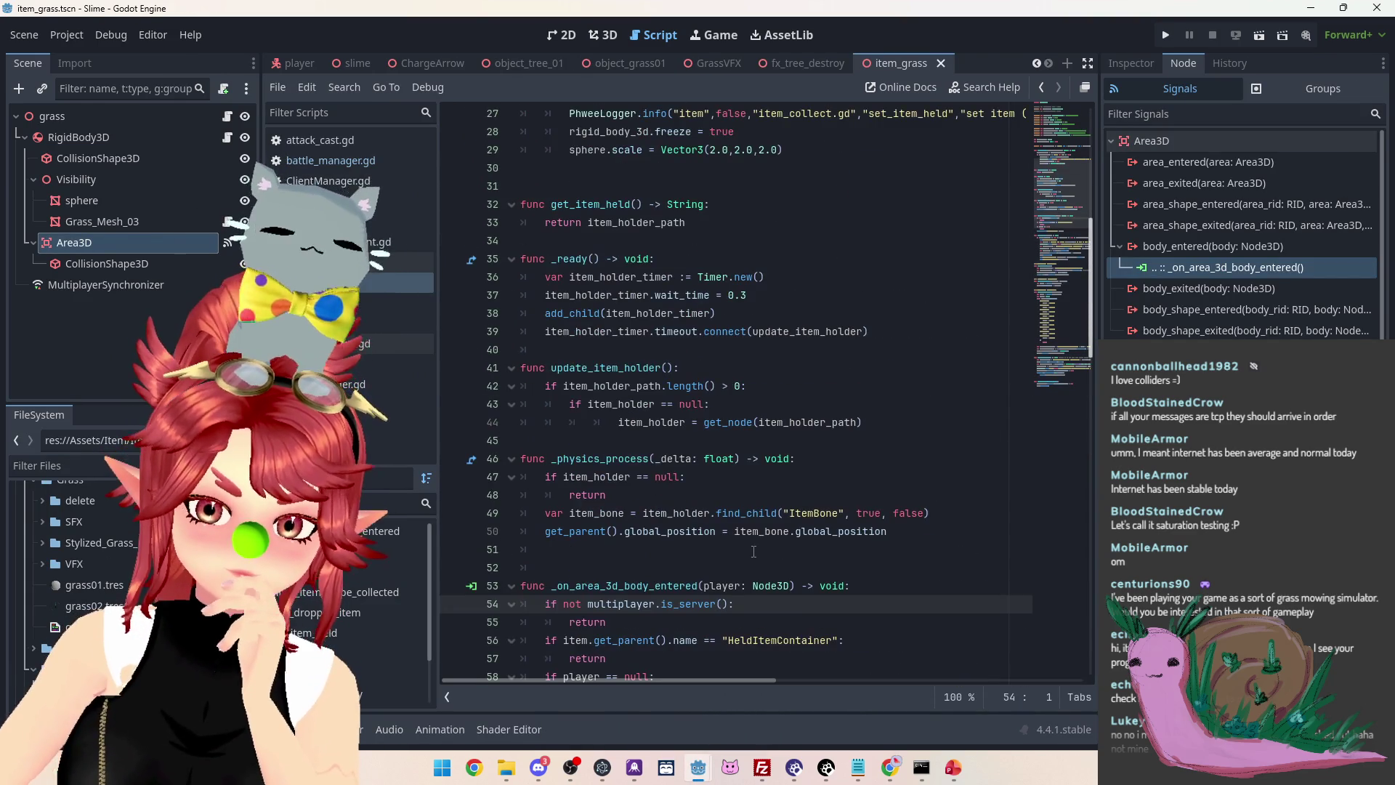
scroll(753, 551, up, 7)
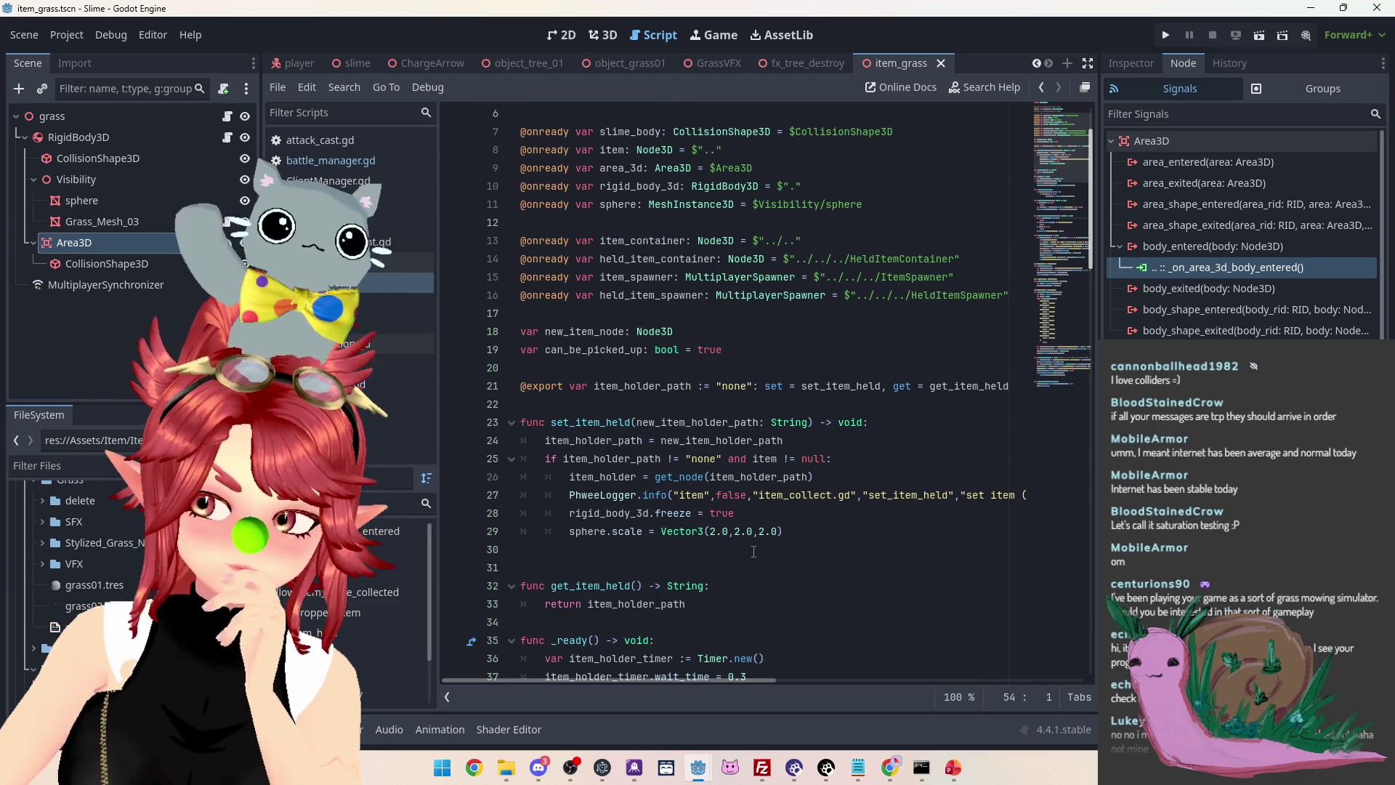
scroll(753, 551, down, 4)
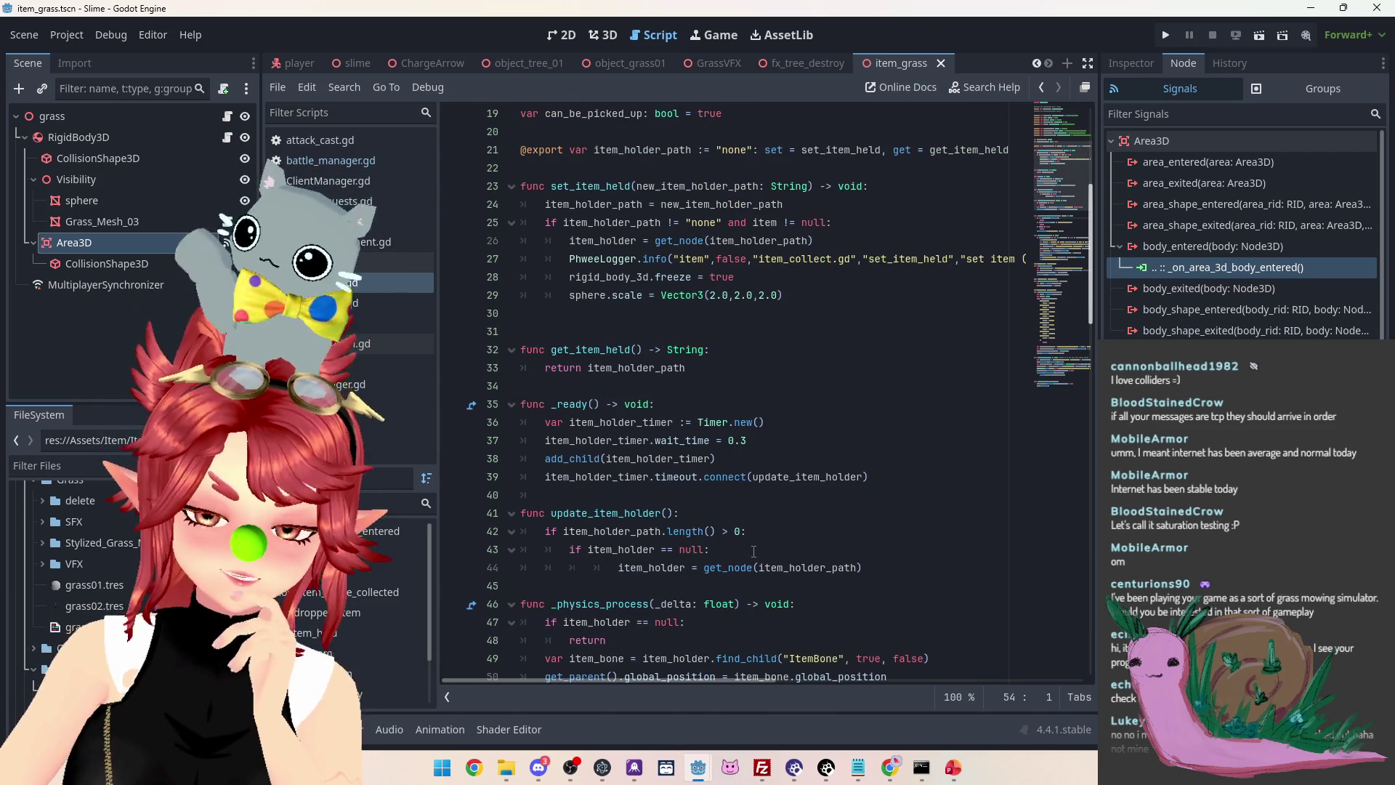
scroll(753, 551, down, 1)
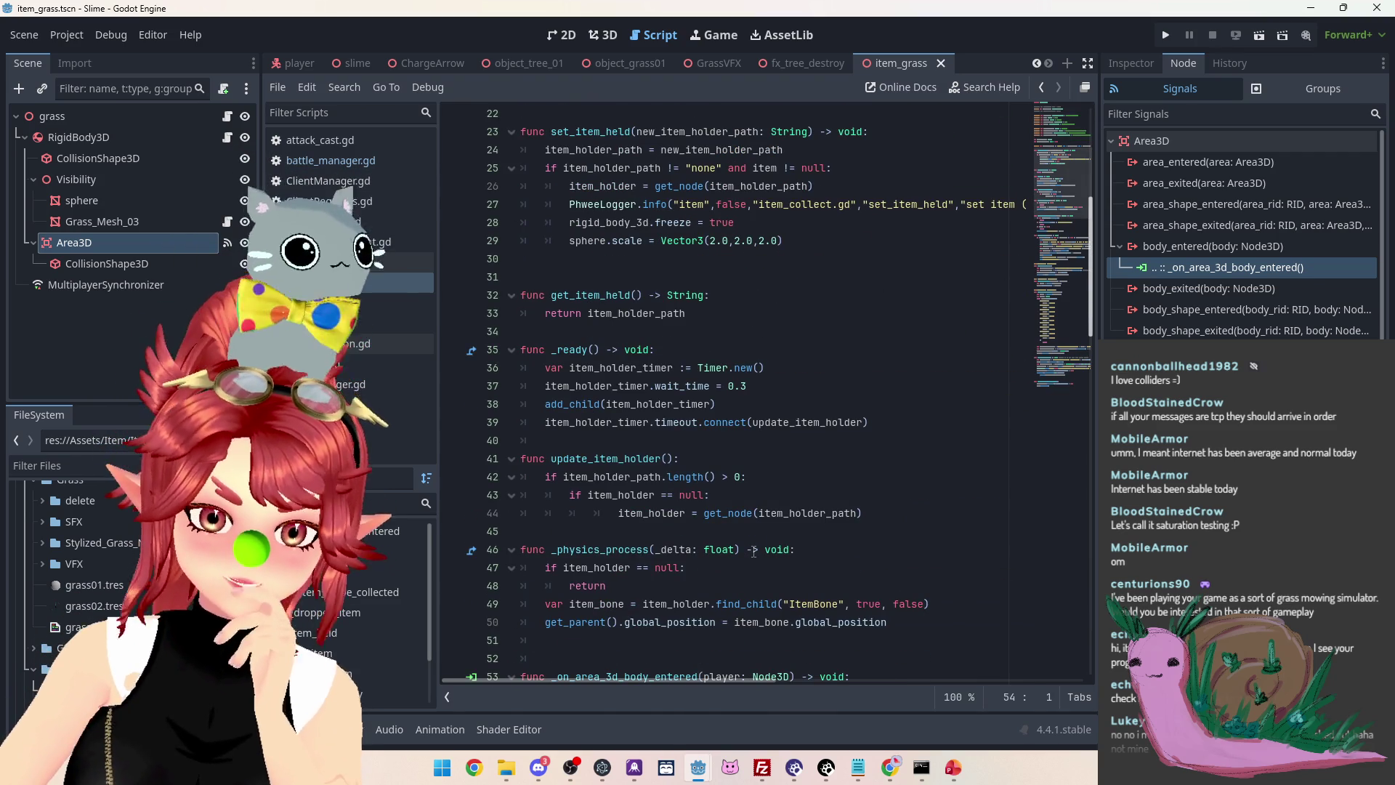
scroll(753, 551, down, 2)
click(675, 282)
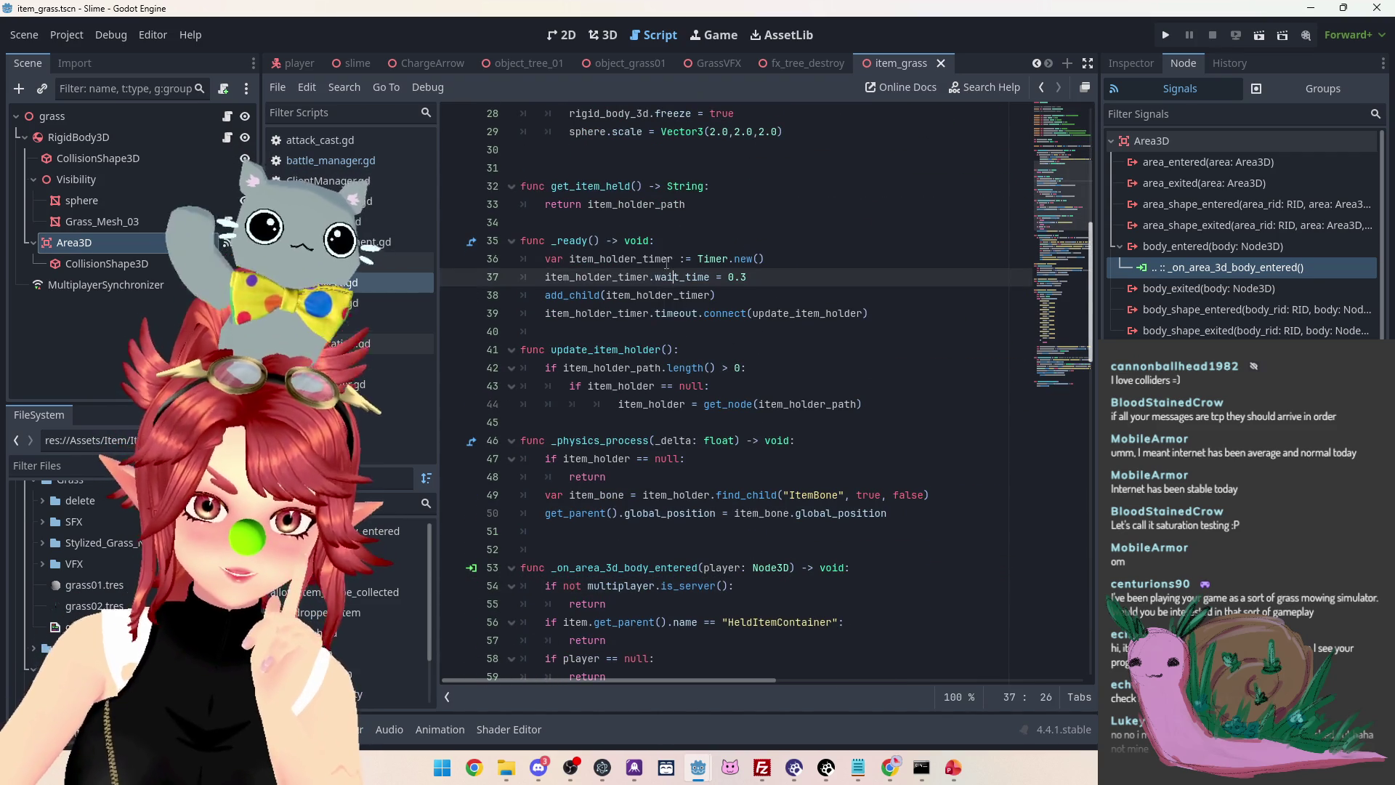
click(667, 258)
click(669, 279)
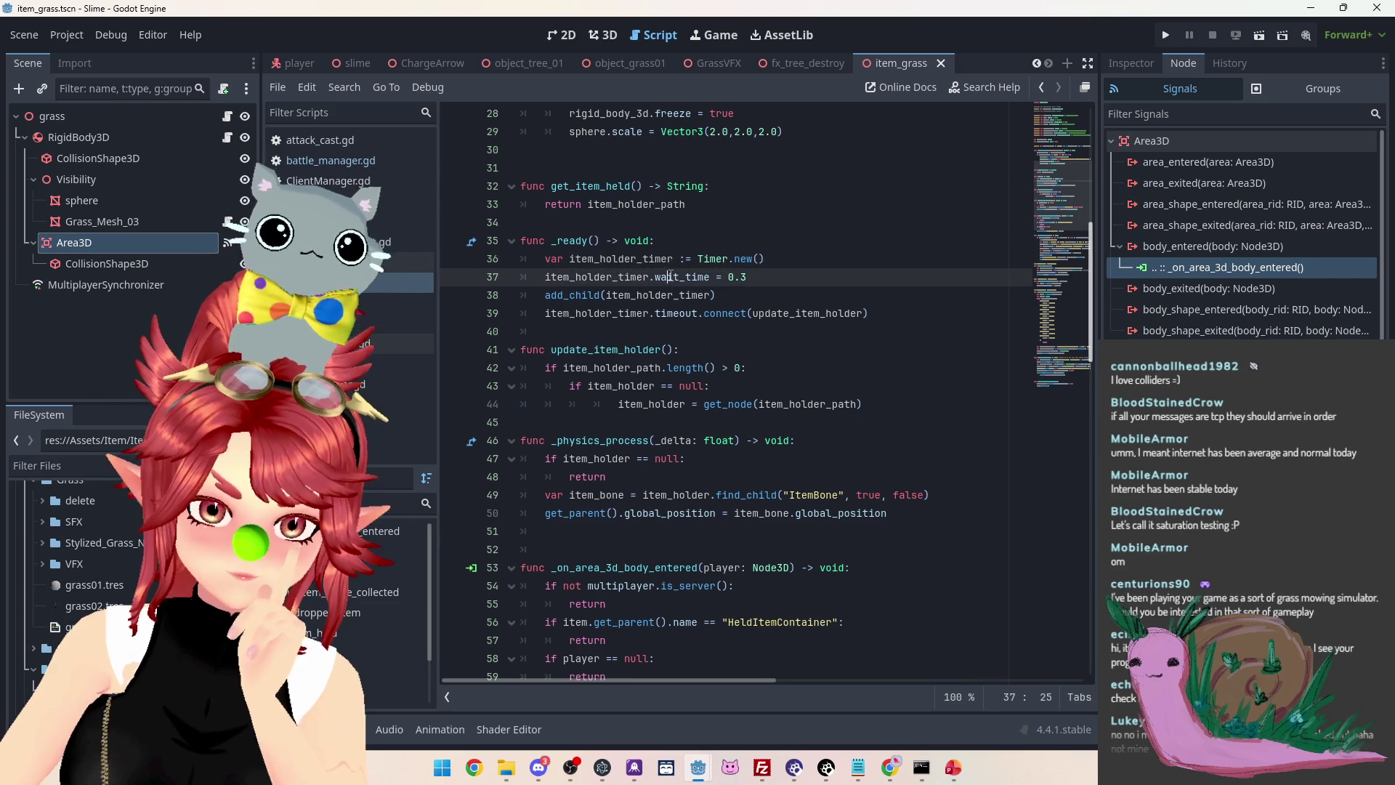
click(667, 296)
click(656, 313)
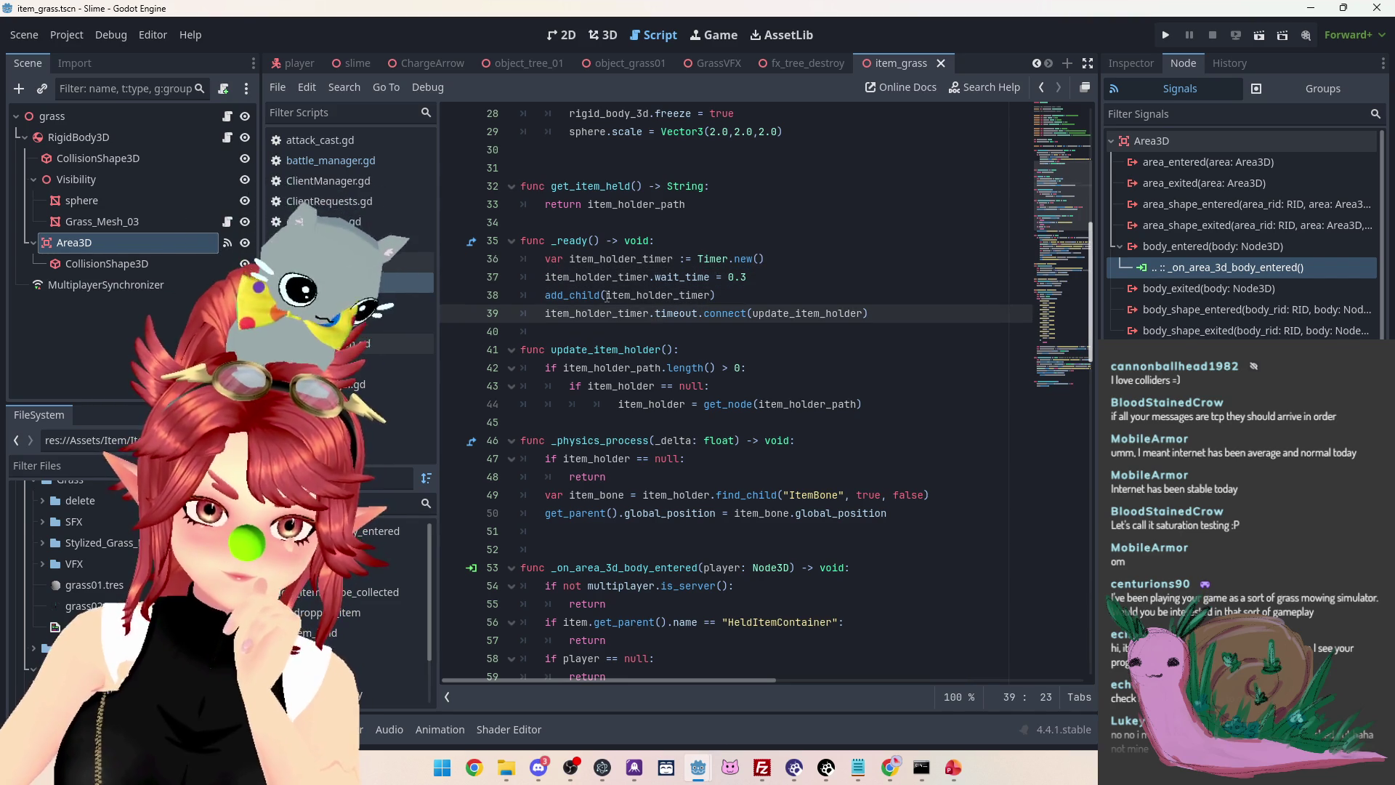
double_click(614, 295)
click(587, 296)
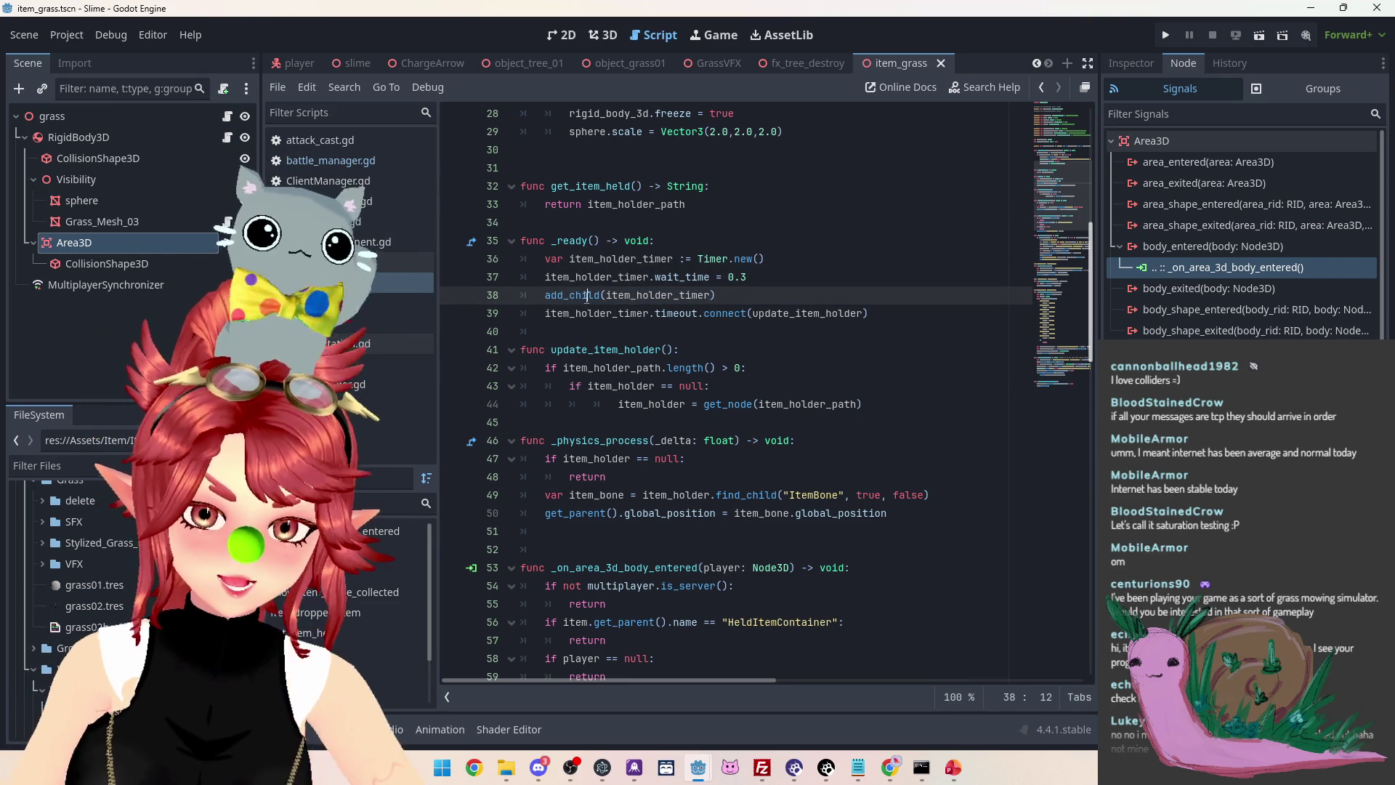
mouse_move(576, 298)
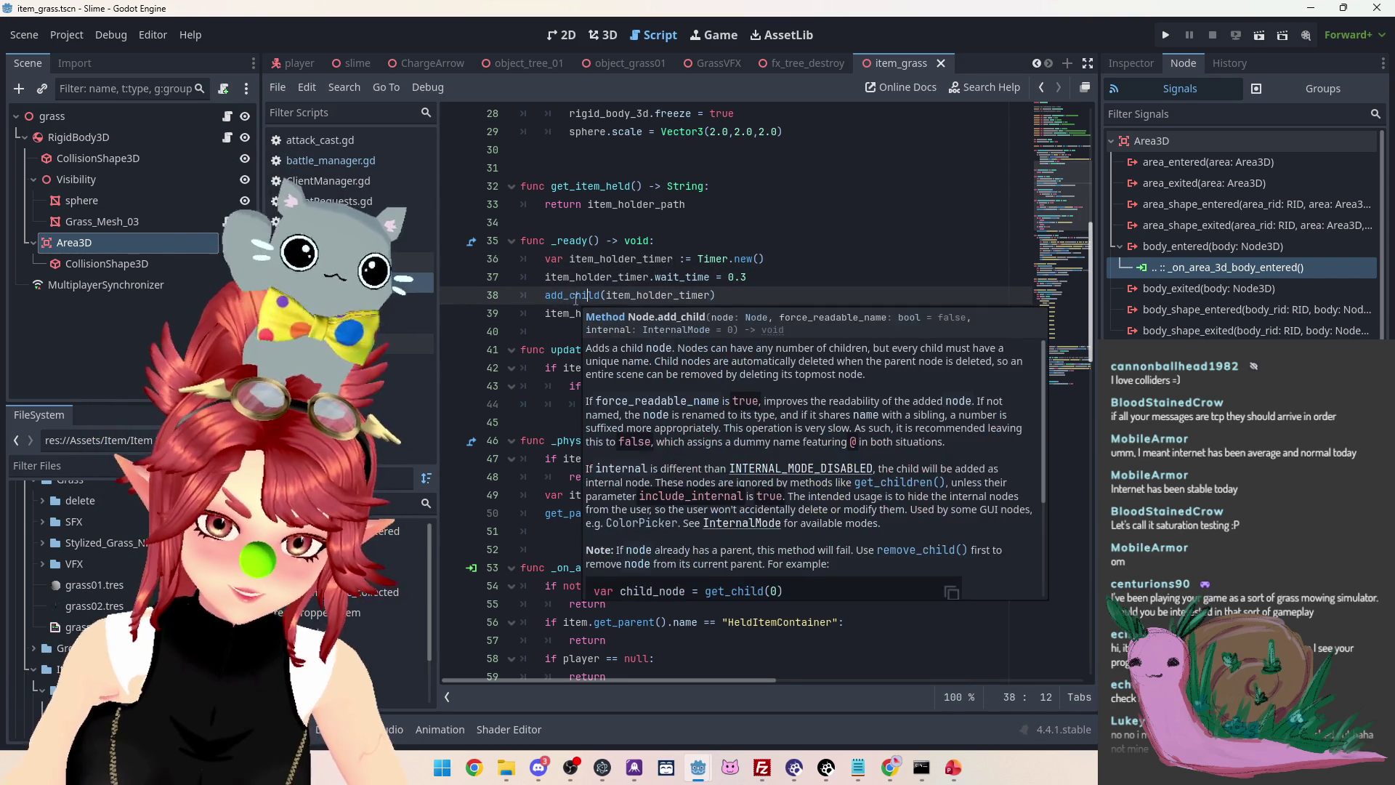
mouse_move(645, 275)
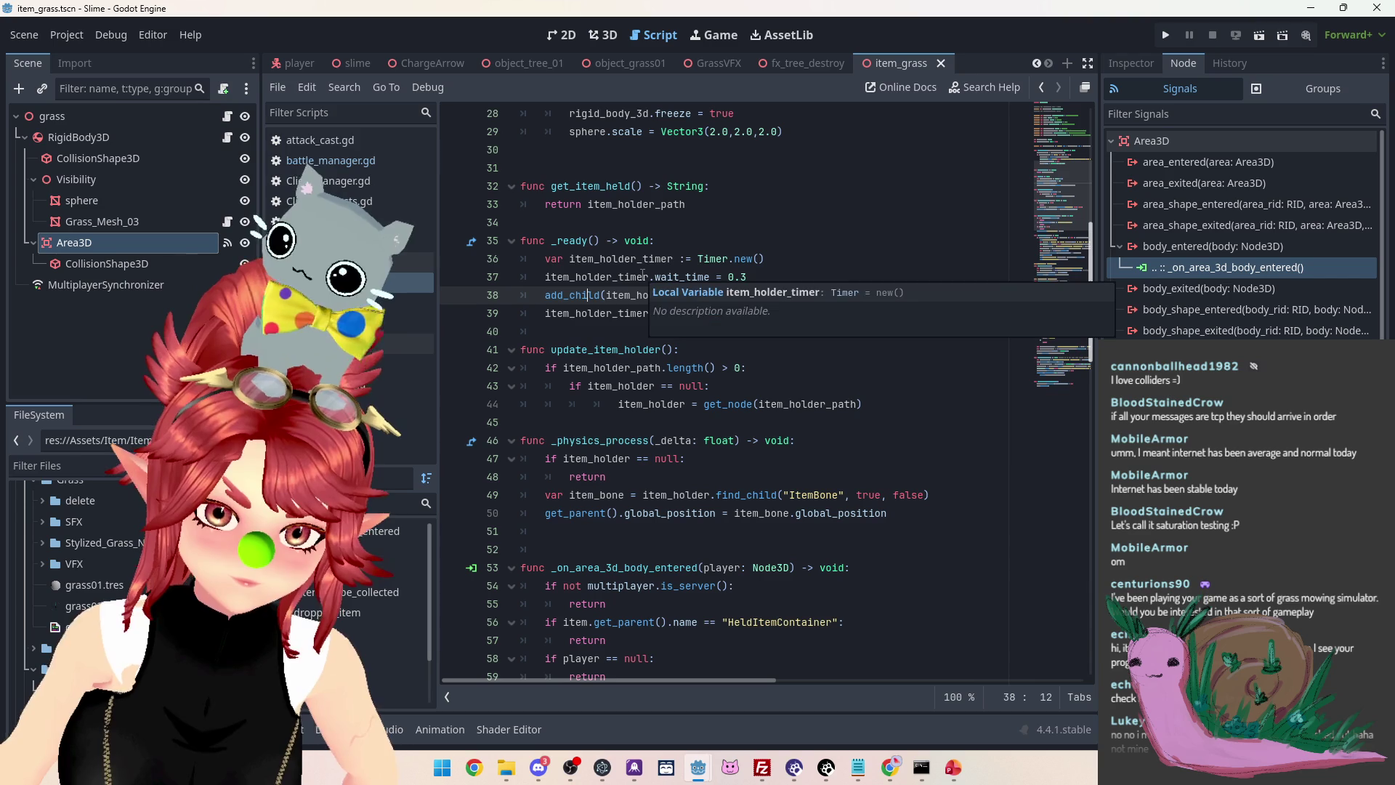
ctrl+click(715, 258)
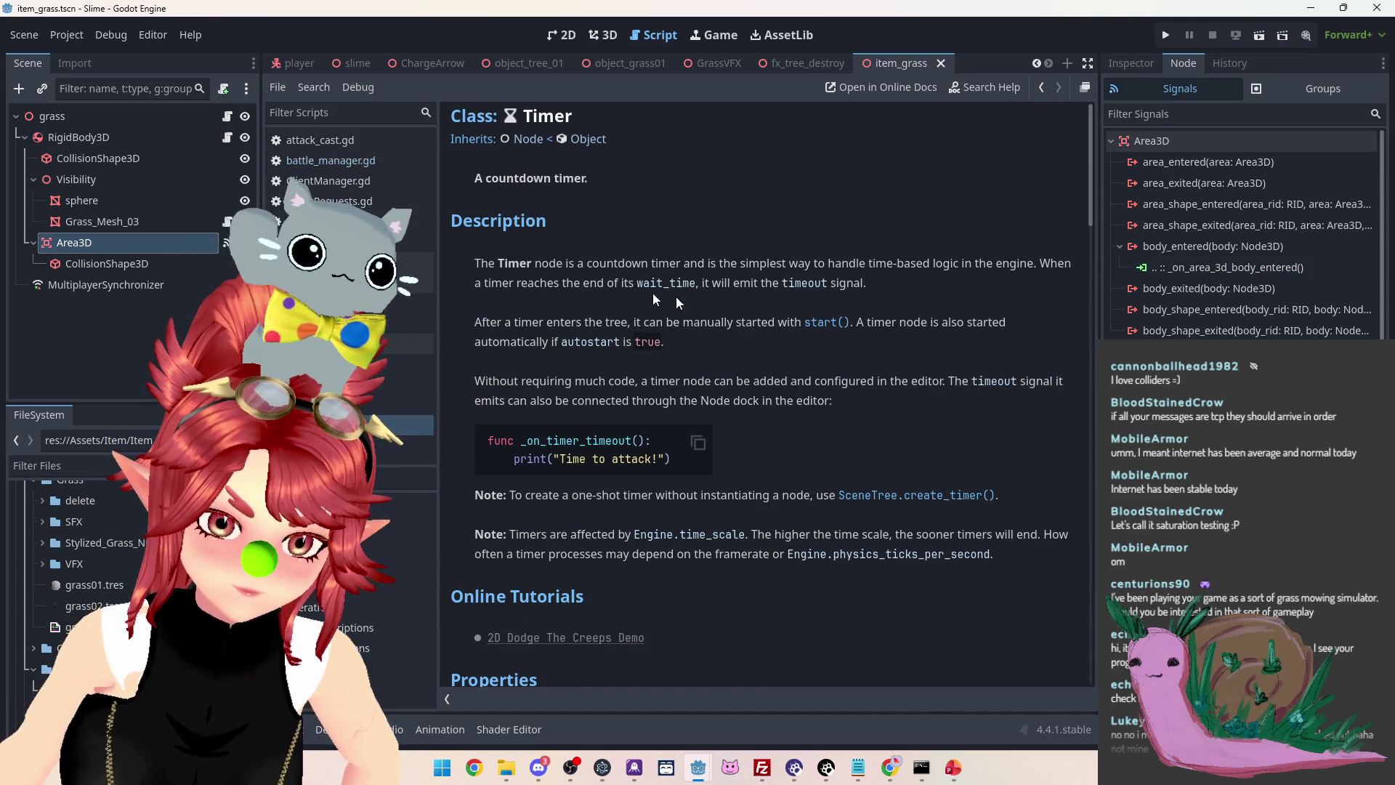
Highlight the Timer docs passages on entering the tree, autostart, manual start and editor setup
mouse_move(581, 268)
mouse_down()
mouse_move(783, 265)
mouse_move(522, 290)
mouse_move(564, 281)
mouse_up()
drag(488, 322, 761, 322)
scroll(725, 342, down, 2)
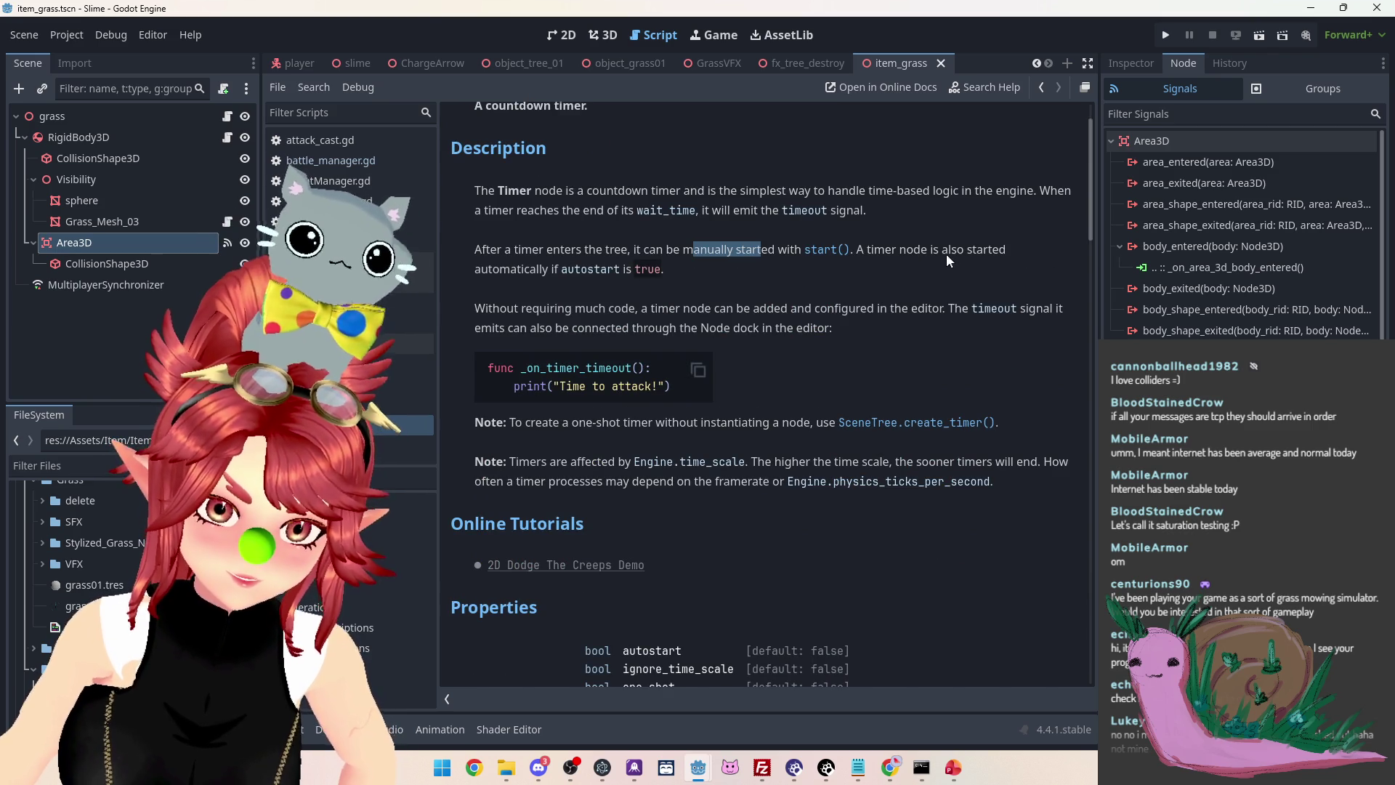
drag(864, 251, 939, 251)
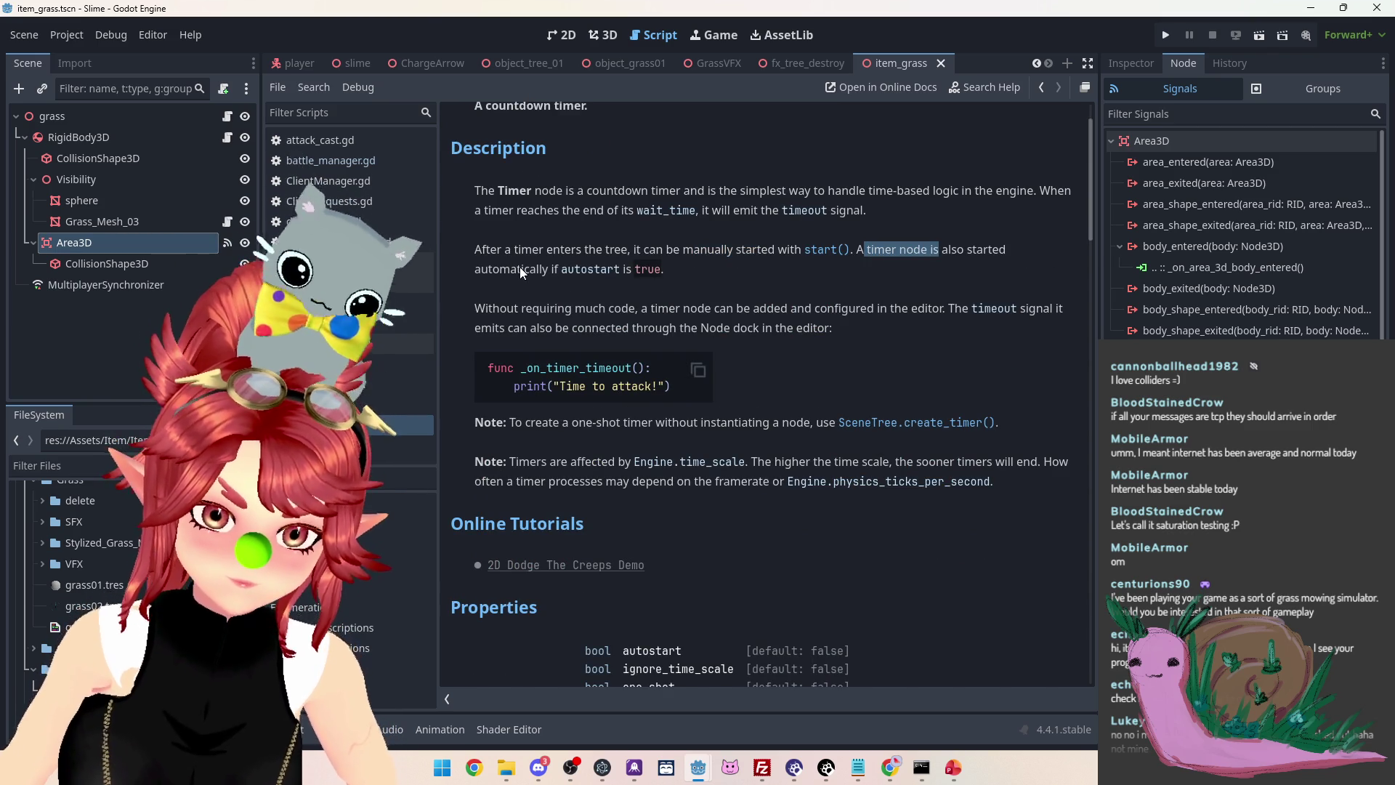
drag(477, 249, 789, 251)
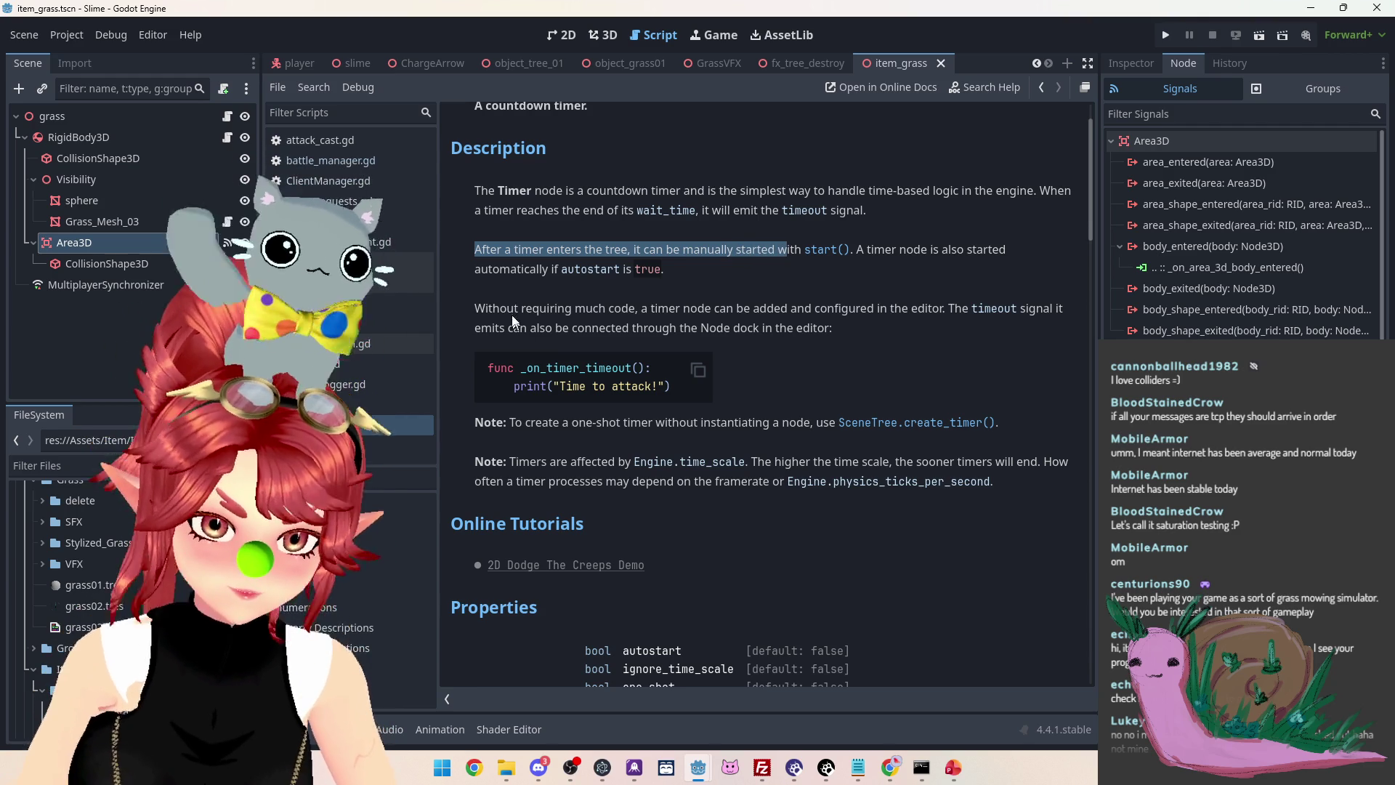
click(502, 307)
drag(501, 307, 946, 320)
scroll(531, 331, down, 2)
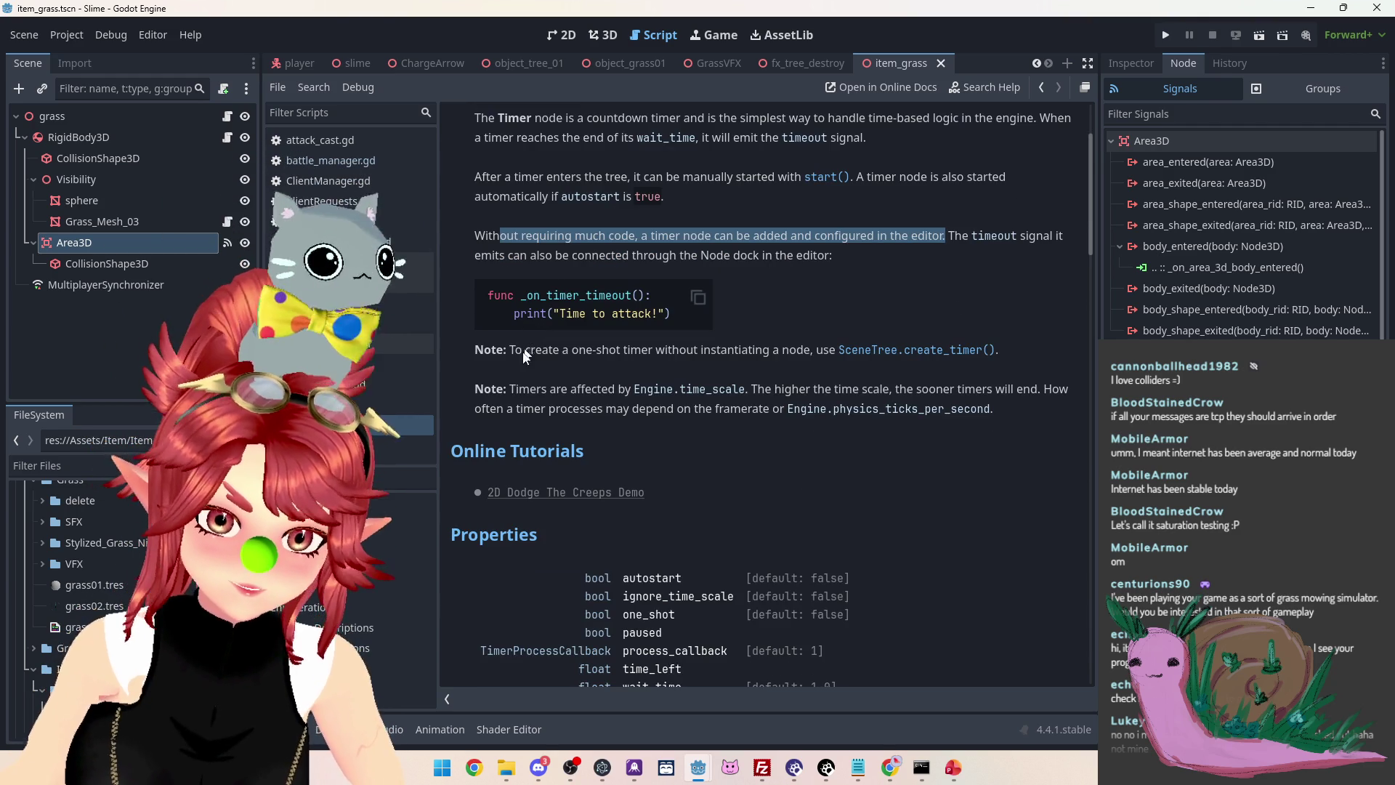
Read the one-shot timer note, then bring the CrystalSkies_Client window back to the front
drag(518, 349, 795, 354)
drag(636, 354, 779, 352)
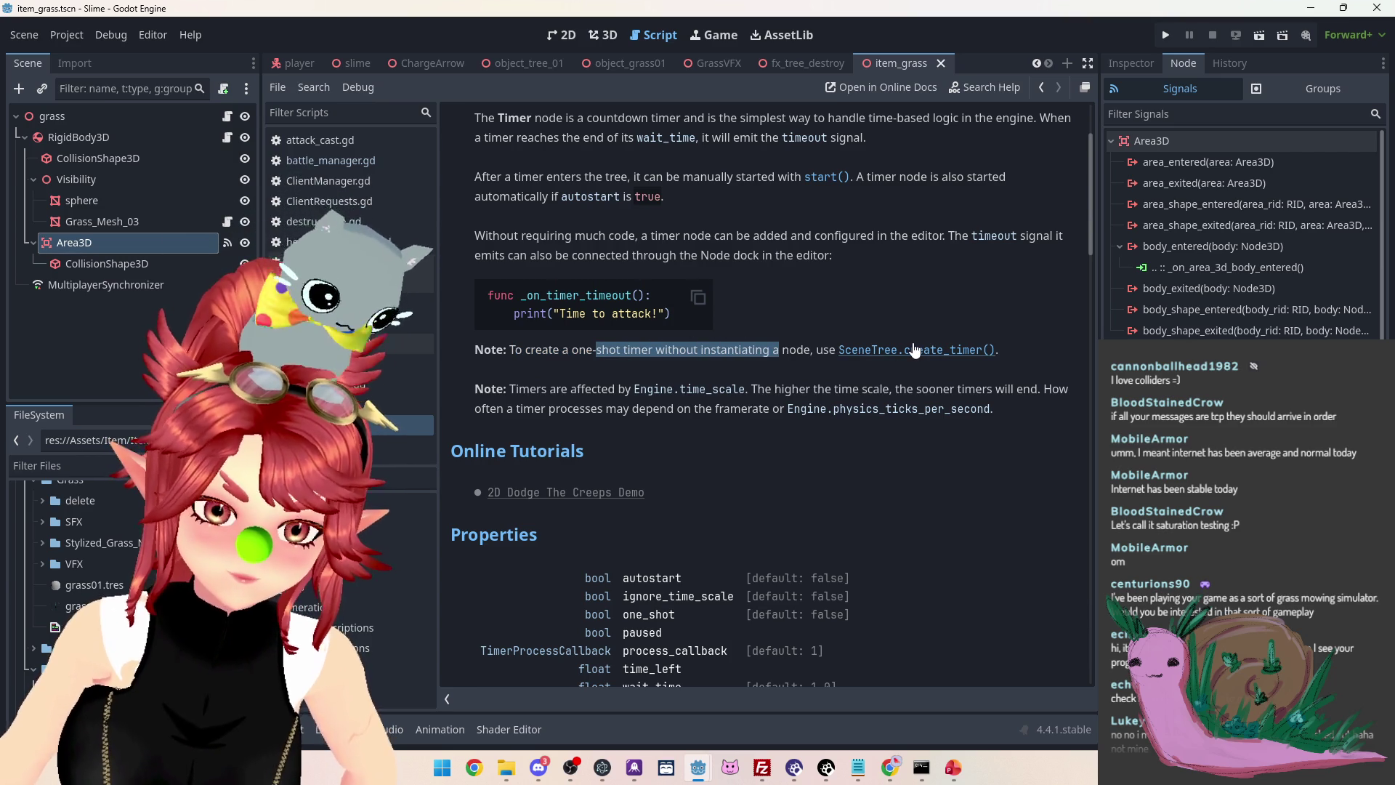
scroll(859, 417, down, 5)
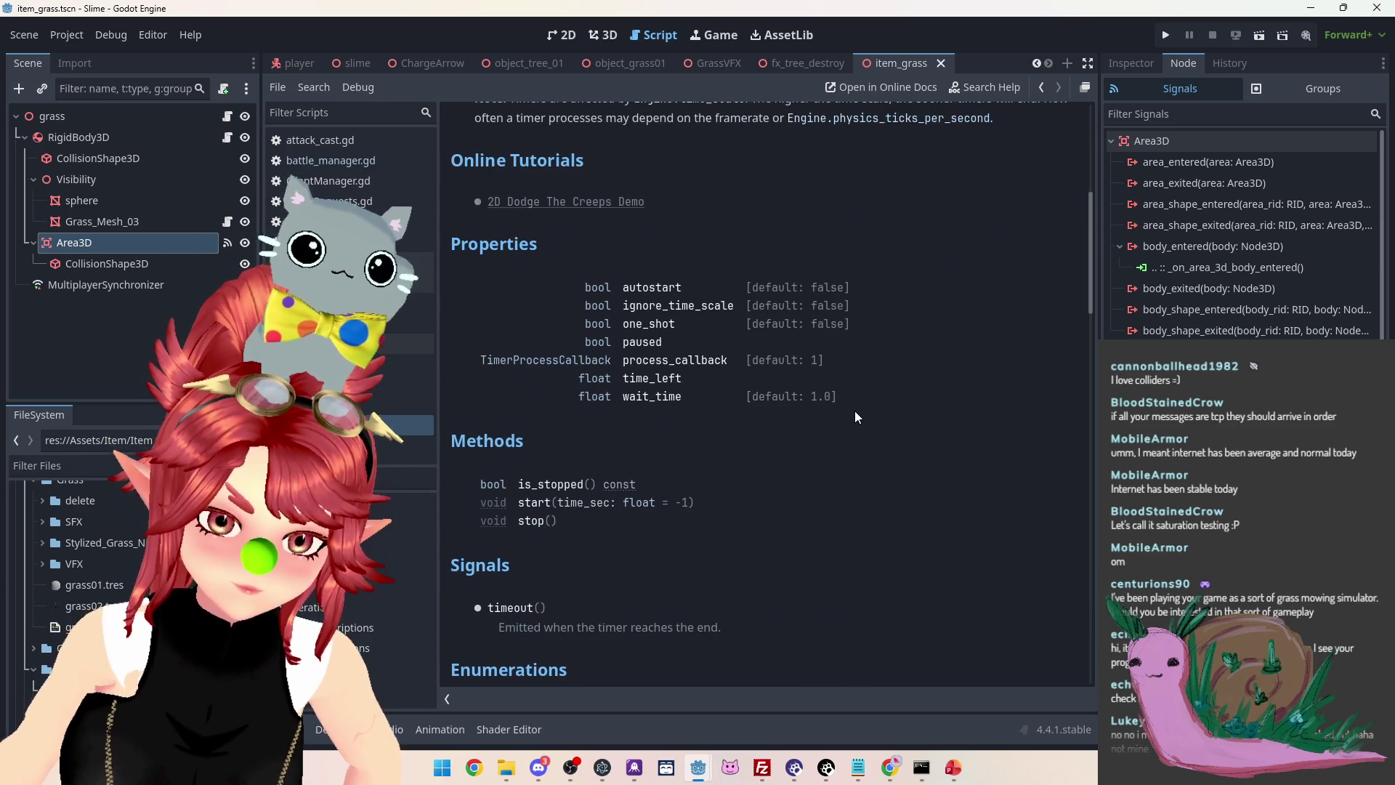
scroll(855, 416, down, 6)
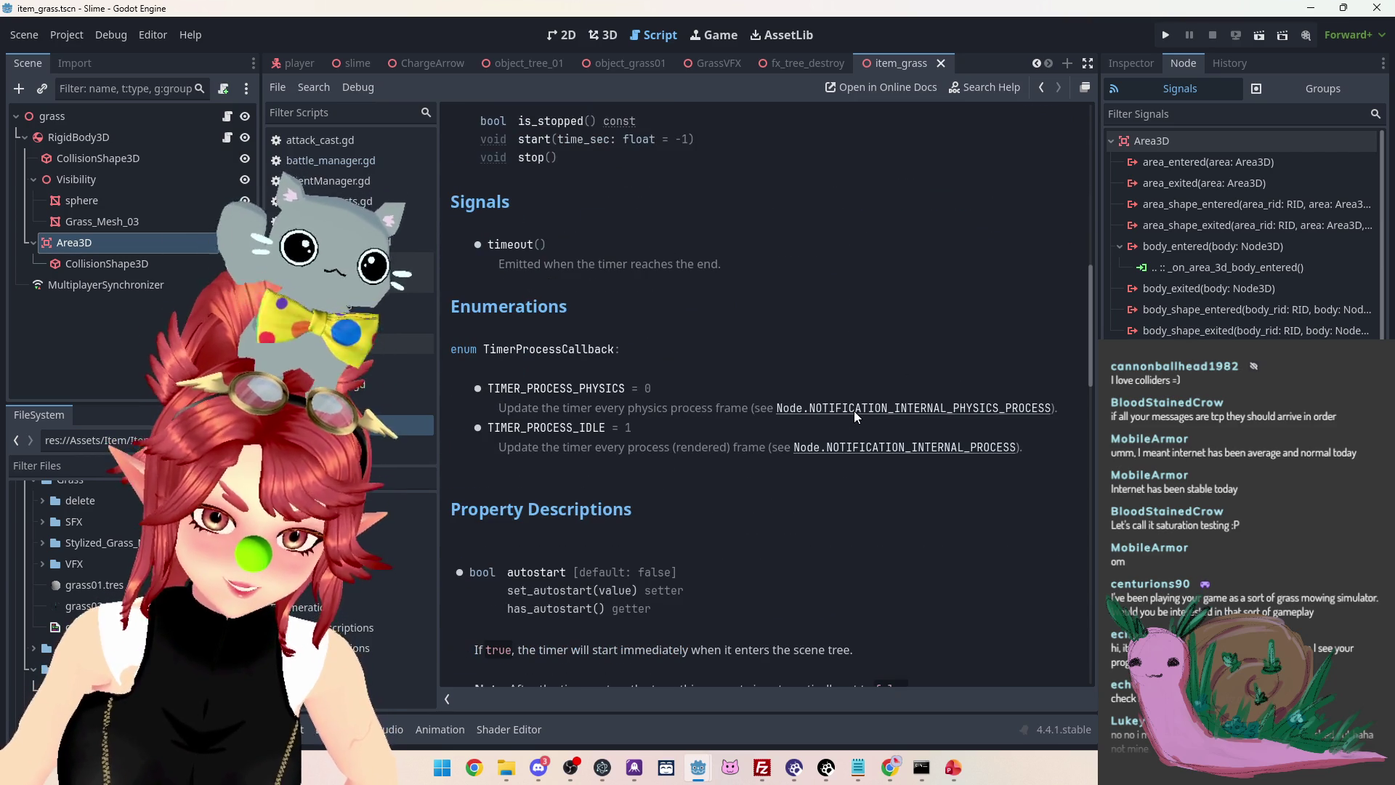
scroll(854, 415, up, 7)
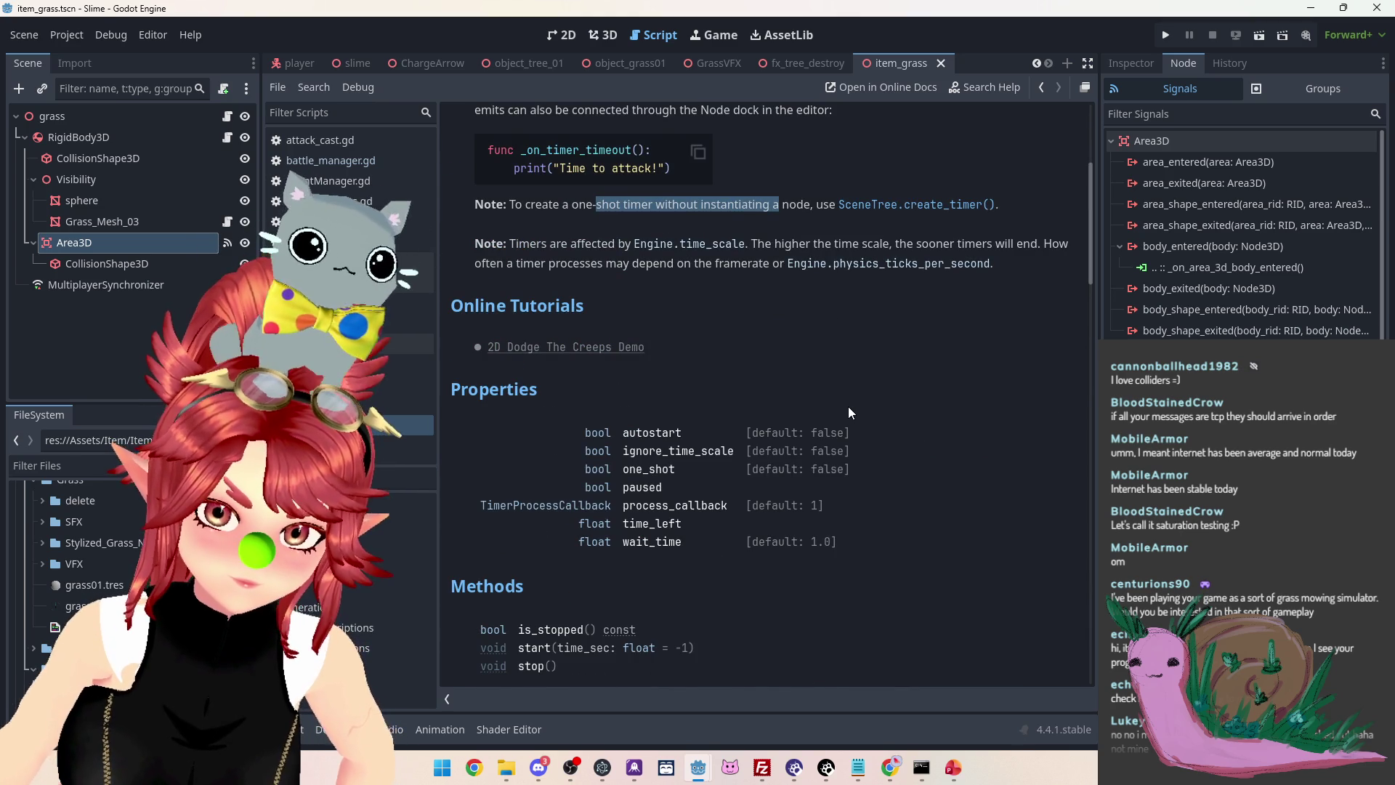
scroll(848, 413, up, 1)
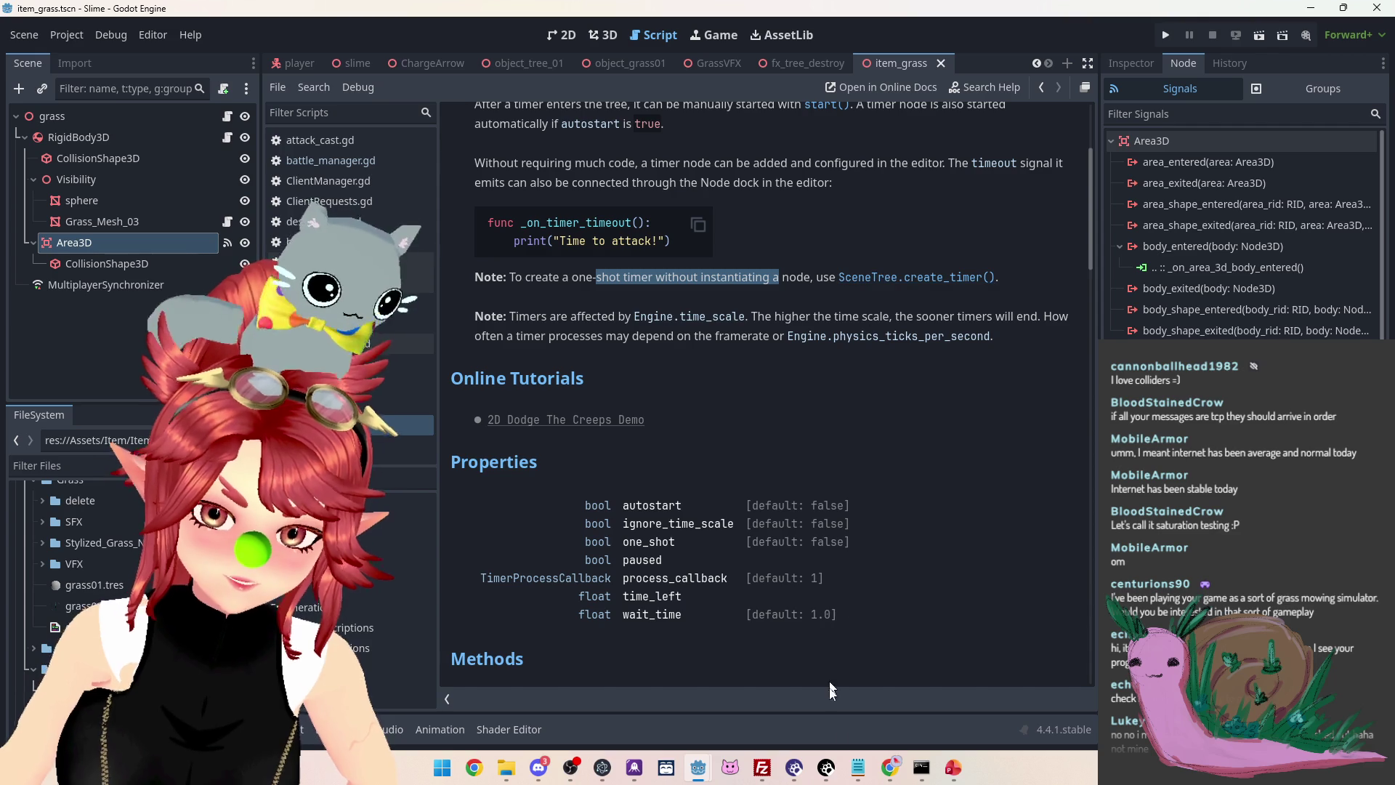
mouse_move(698, 768)
click(652, 727)
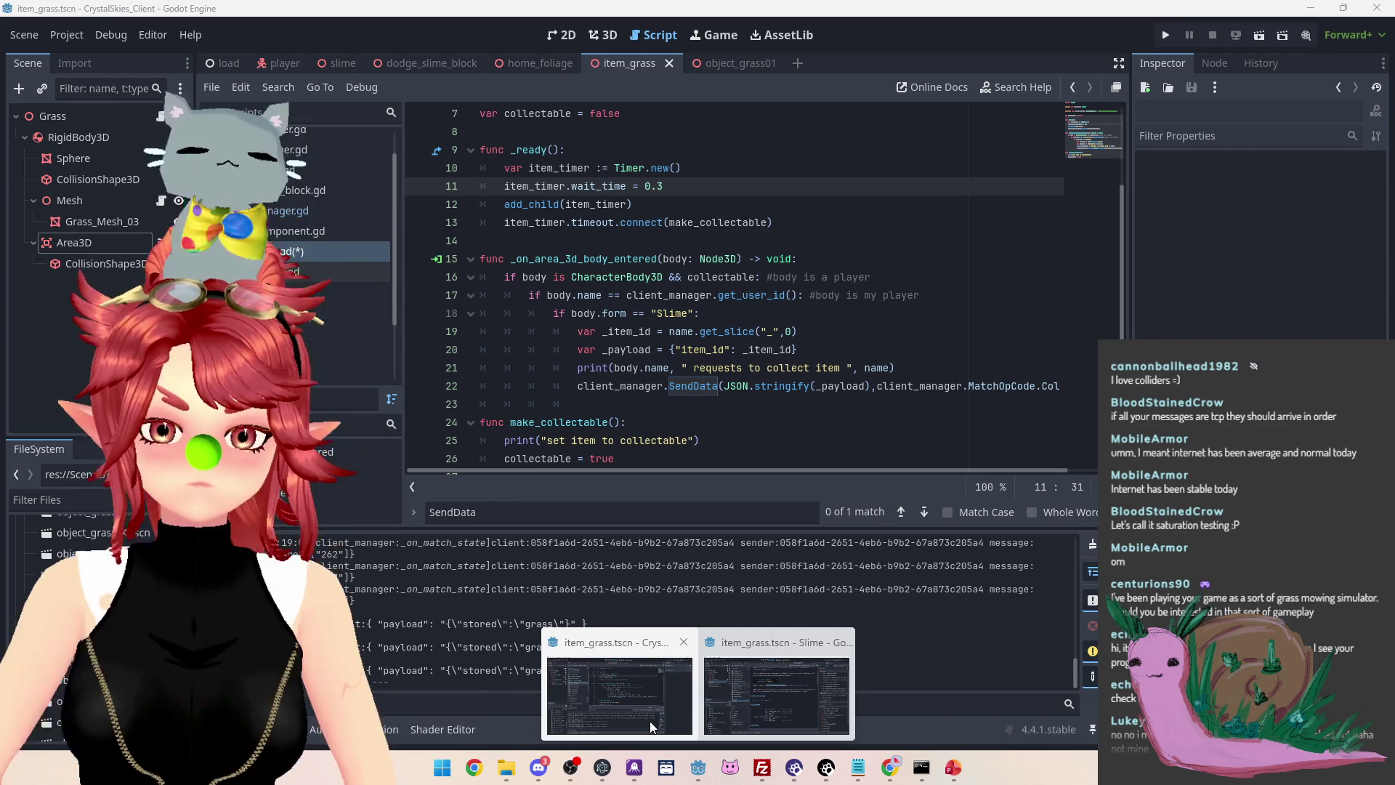
Switch back to the Slime project window and scroll through the Timer help page
click(650, 723)
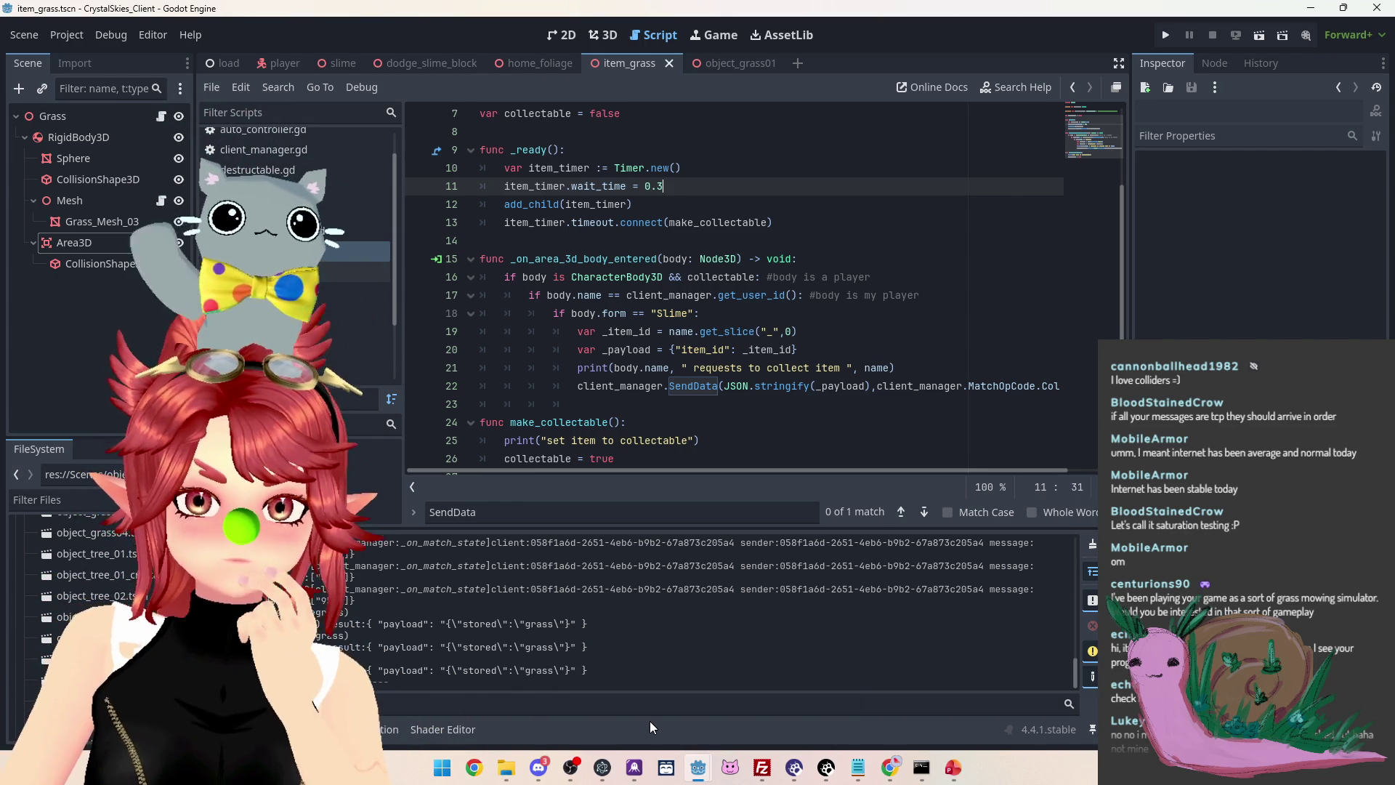
mouse_move(698, 767)
click(781, 698)
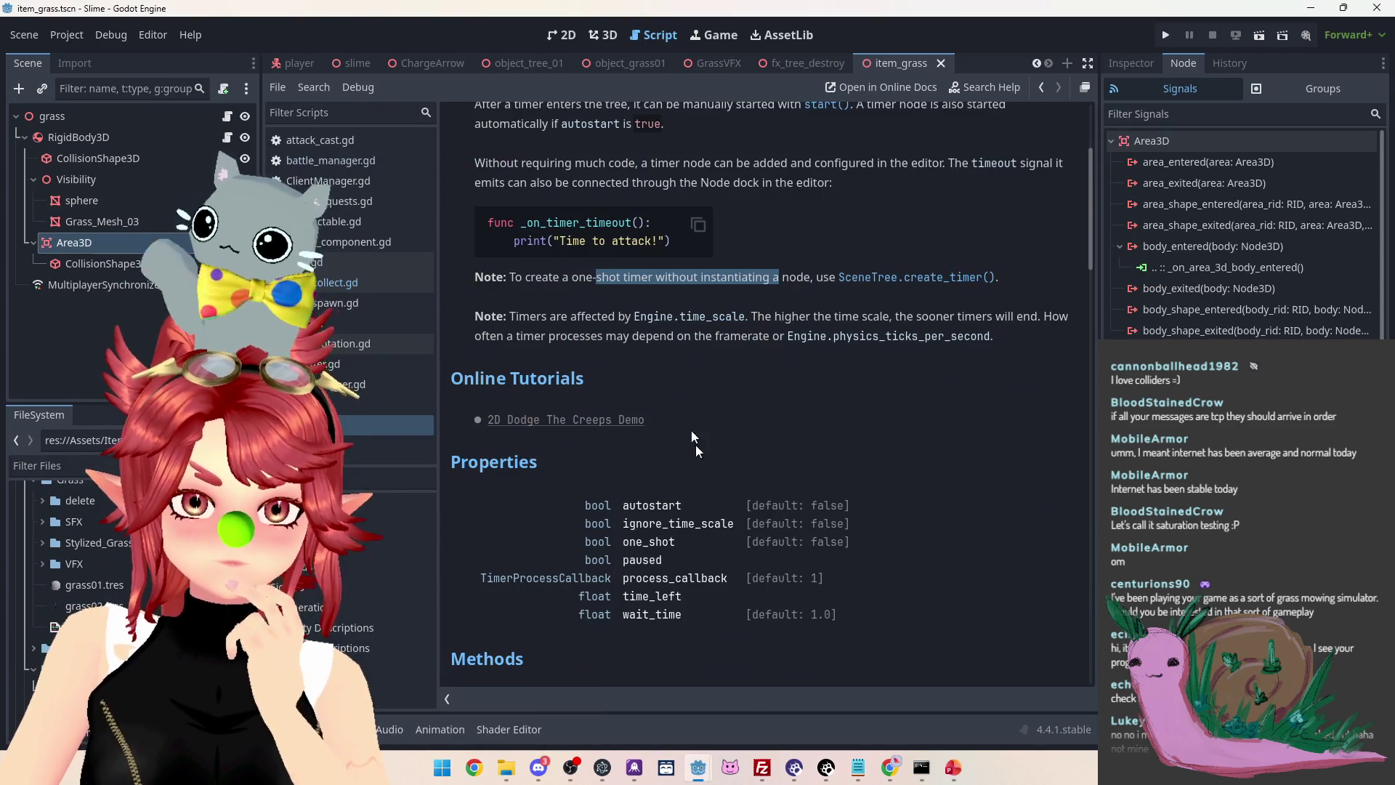
scroll(707, 403, down, 10)
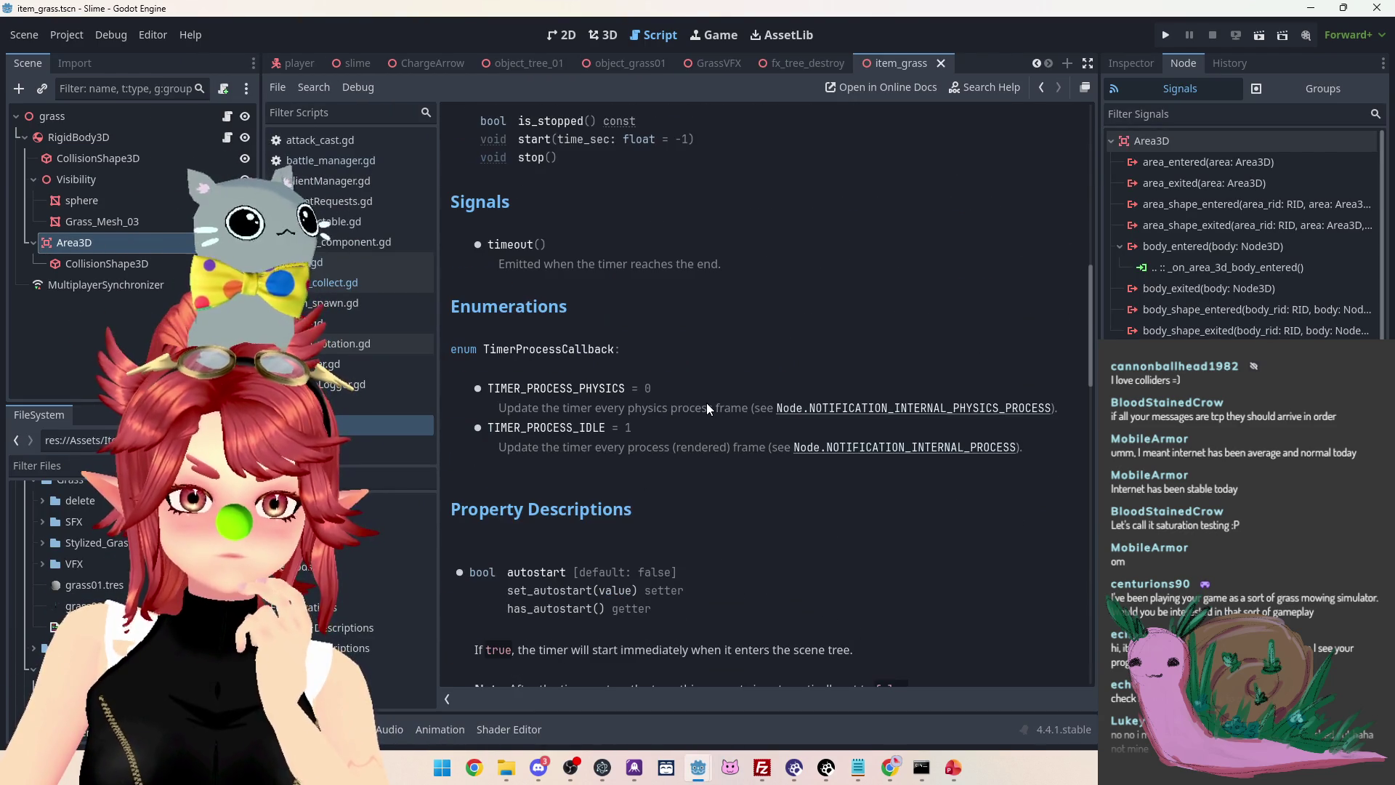
scroll(707, 403, down, 5)
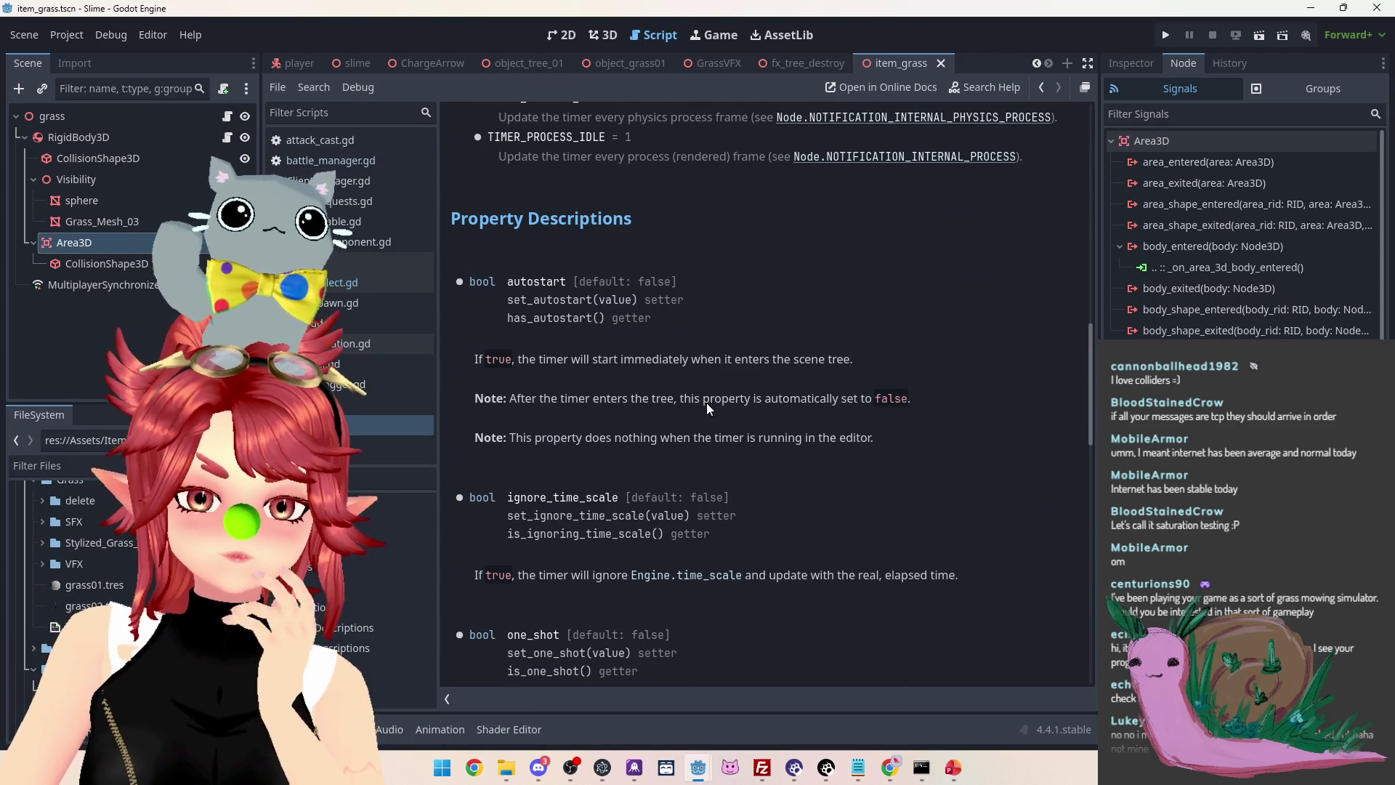
scroll(707, 403, down, 4)
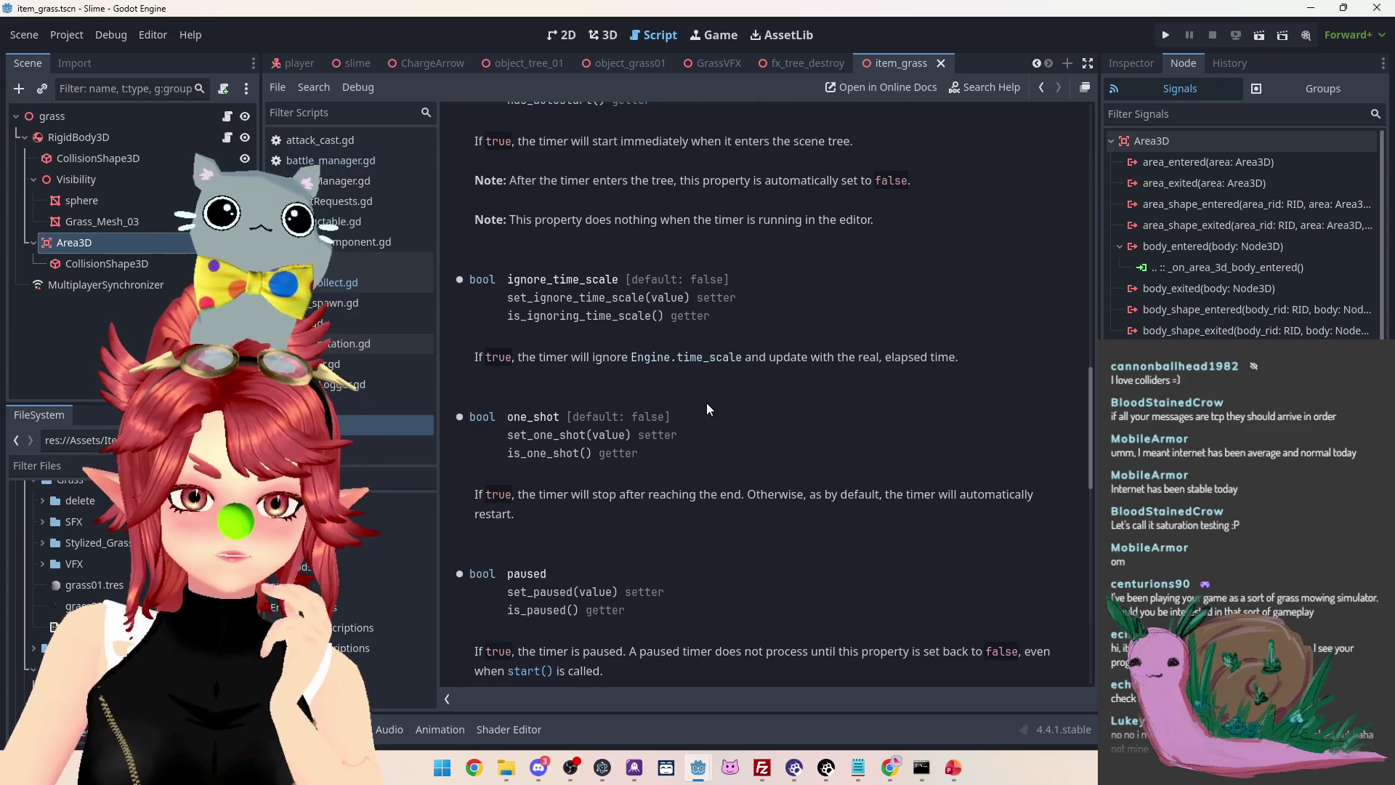
scroll(706, 403, down, 4)
scroll(706, 402, up, 3)
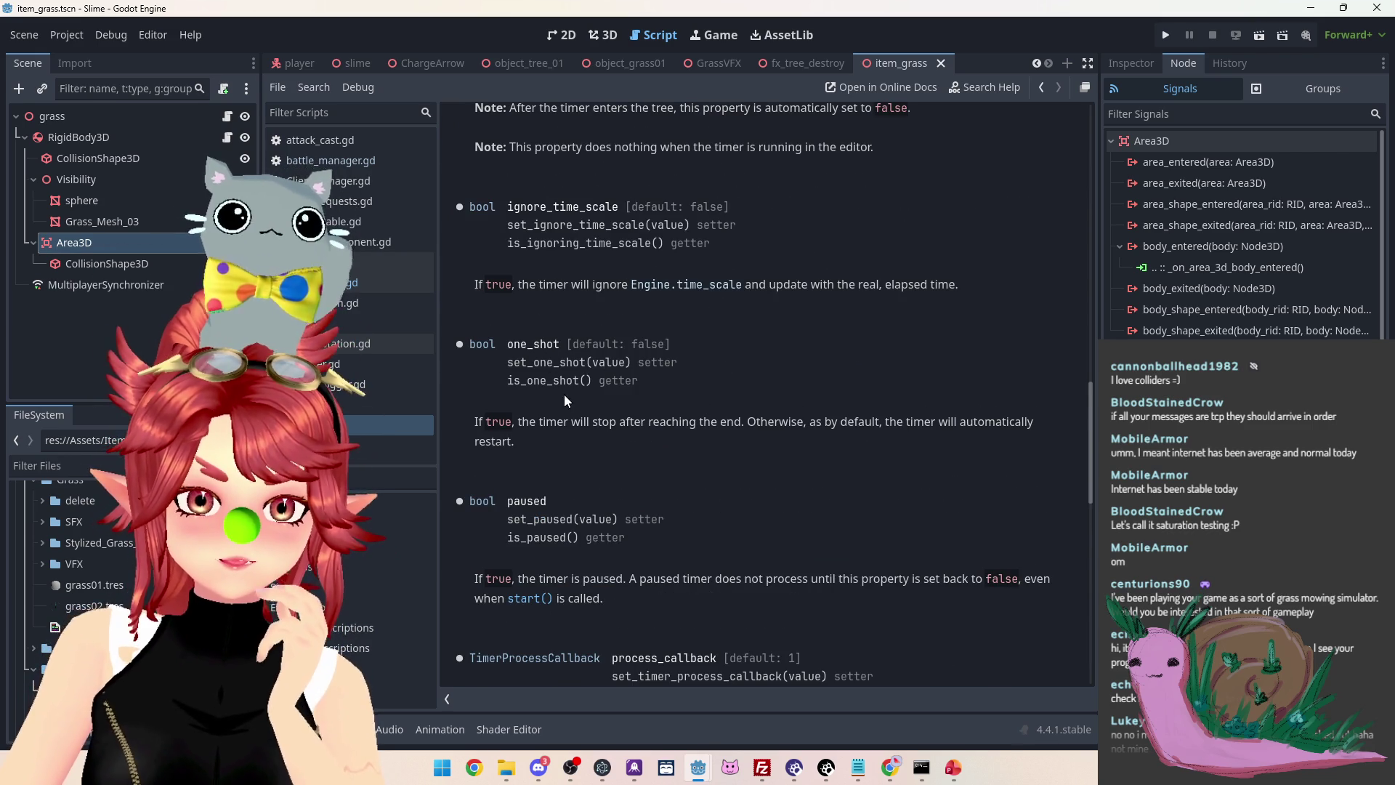
Study the Timer help's one_shot property and start() method descriptions
drag(600, 421, 896, 422)
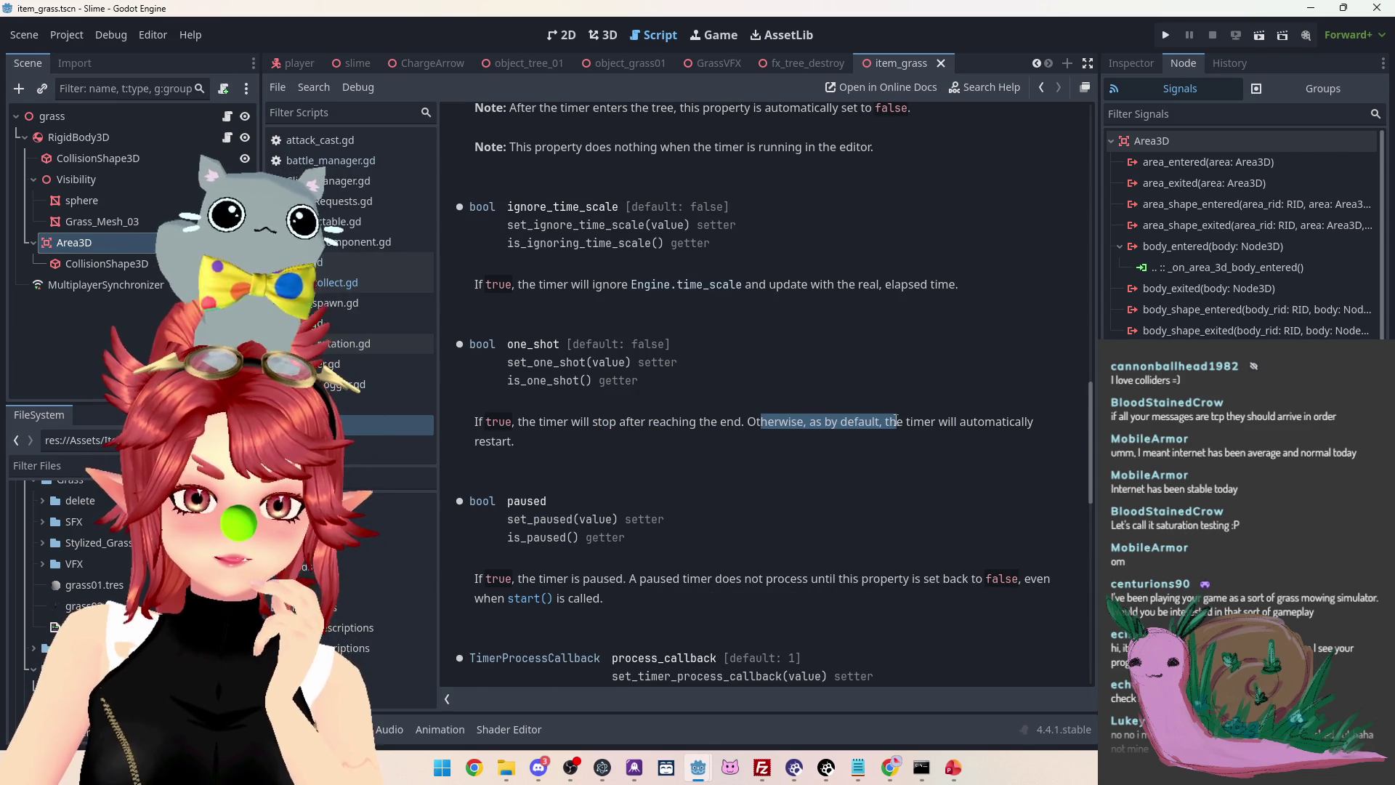
mouse_move(555, 420)
mouse_down()
mouse_move(589, 421)
mouse_move(528, 421)
mouse_up()
drag(518, 343, 561, 343)
scroll(574, 422, up, 2)
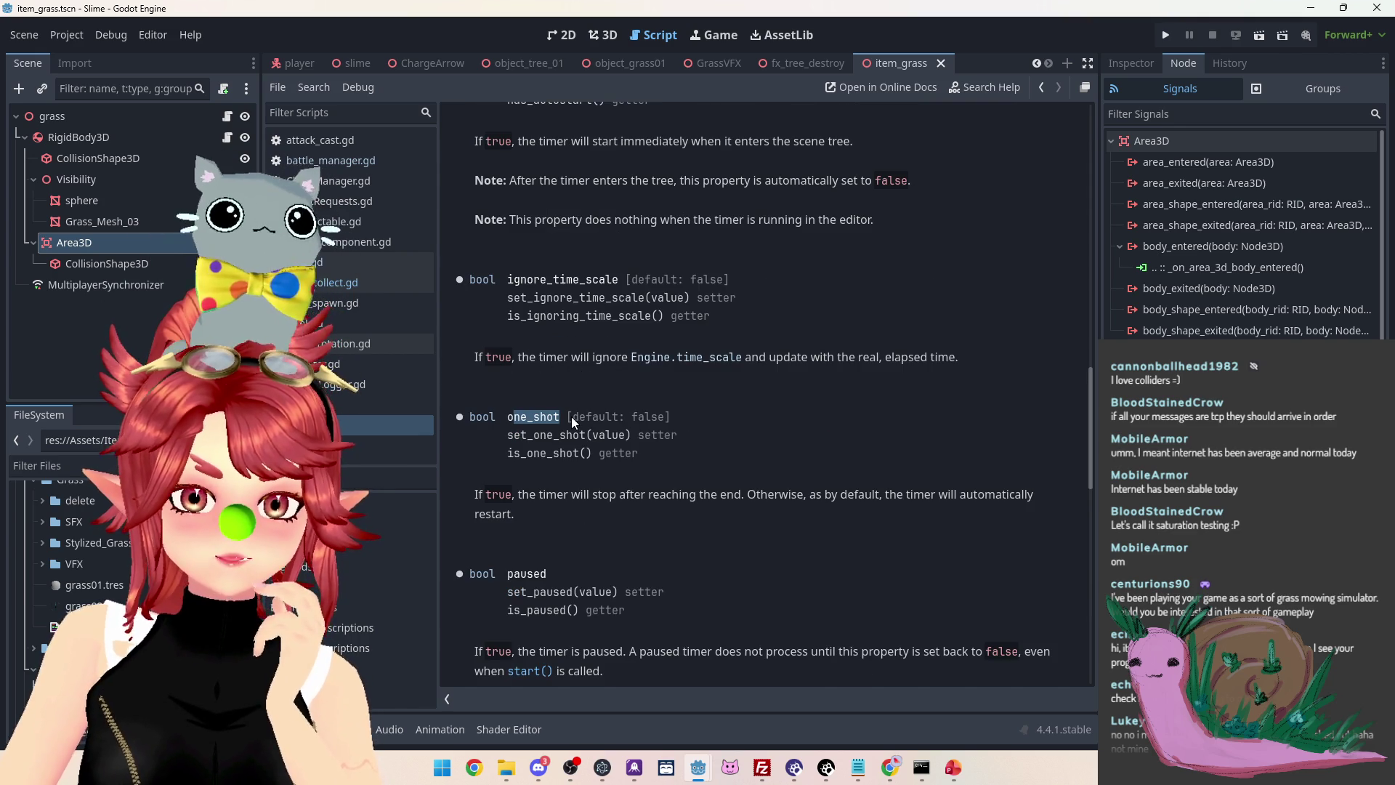
scroll(691, 445, down, 4)
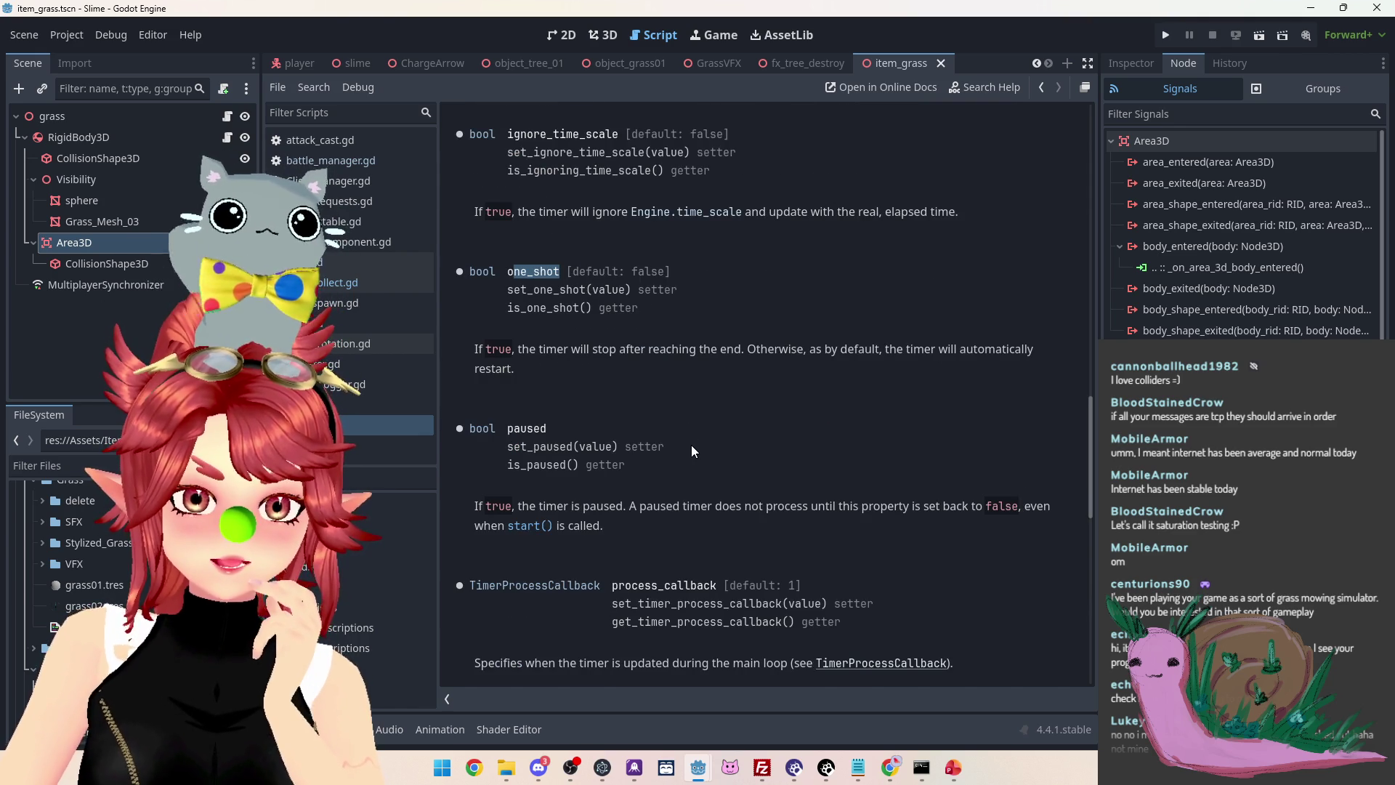
scroll(691, 445, down, 15)
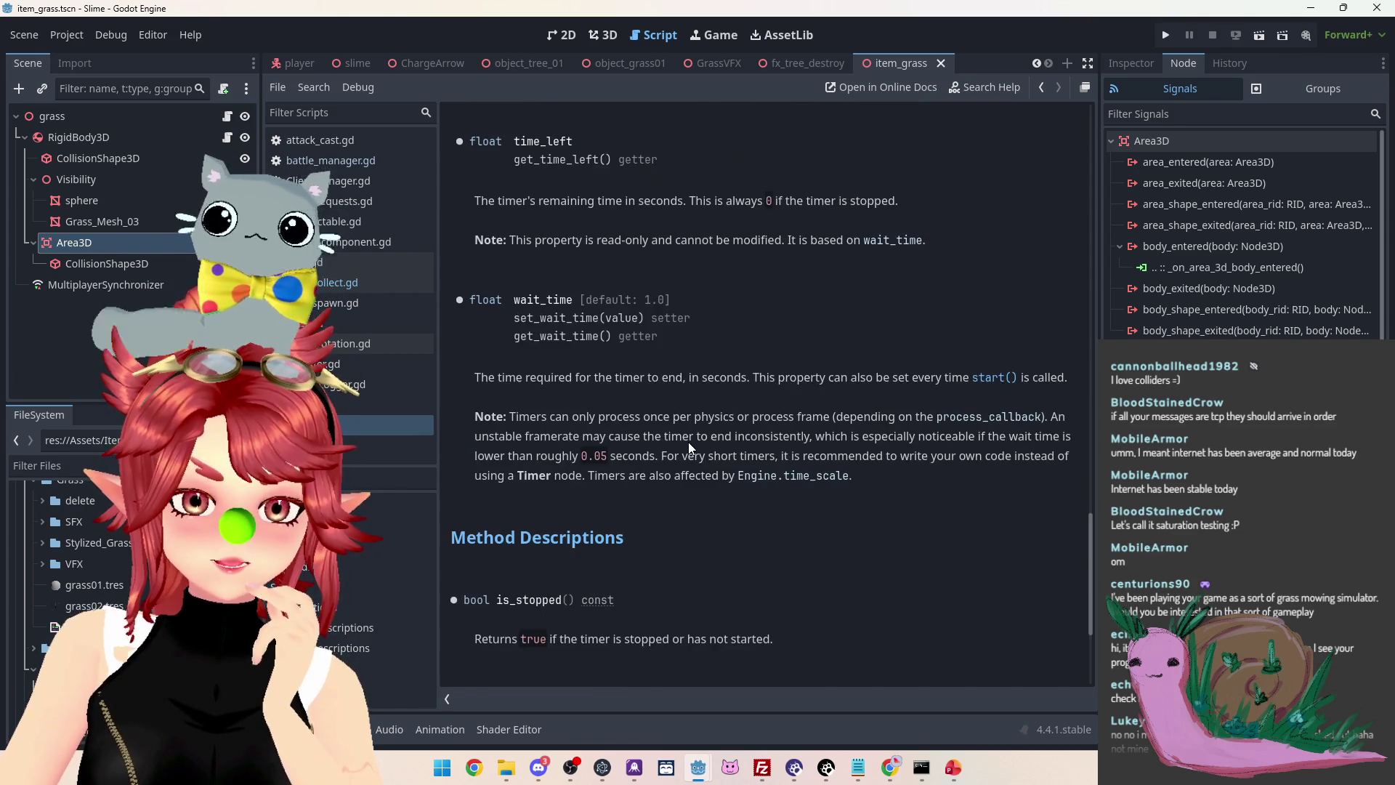
scroll(687, 443, down, 6)
scroll(690, 447, down, 1)
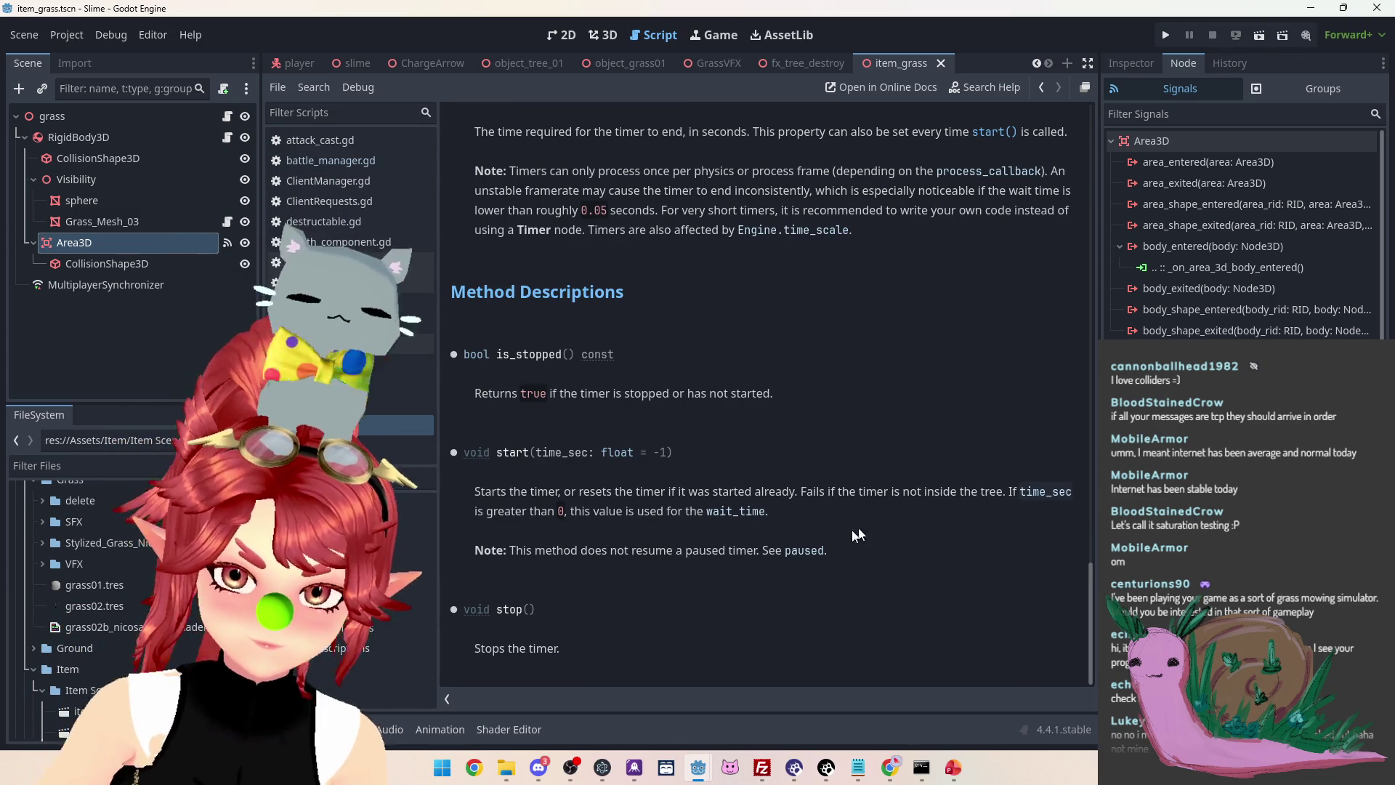
scroll(629, 619, up, 2)
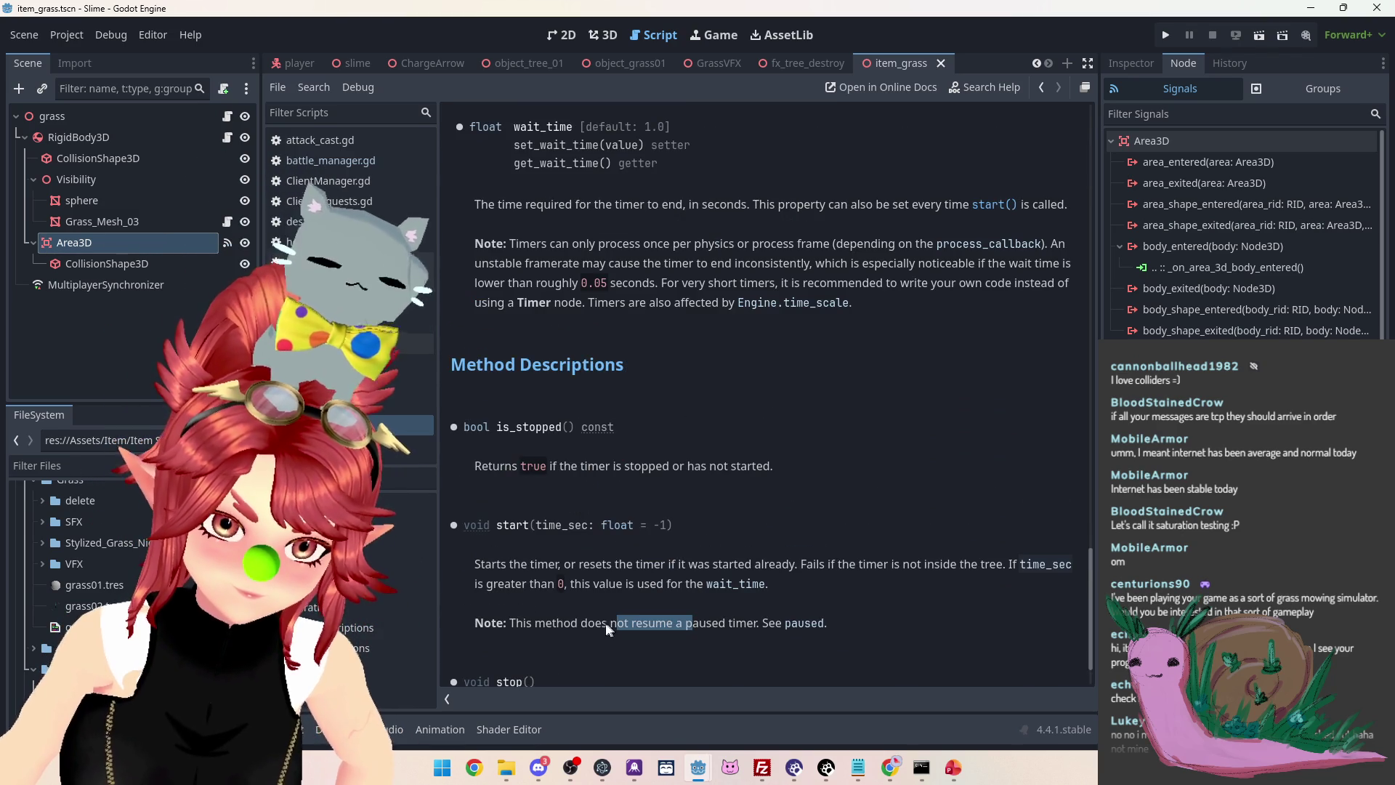
drag(530, 565, 618, 565)
double_click(657, 565)
Return to the top of the help page and open the item collection script
scroll(700, 555, up, 8)
scroll(586, 478, up, 14)
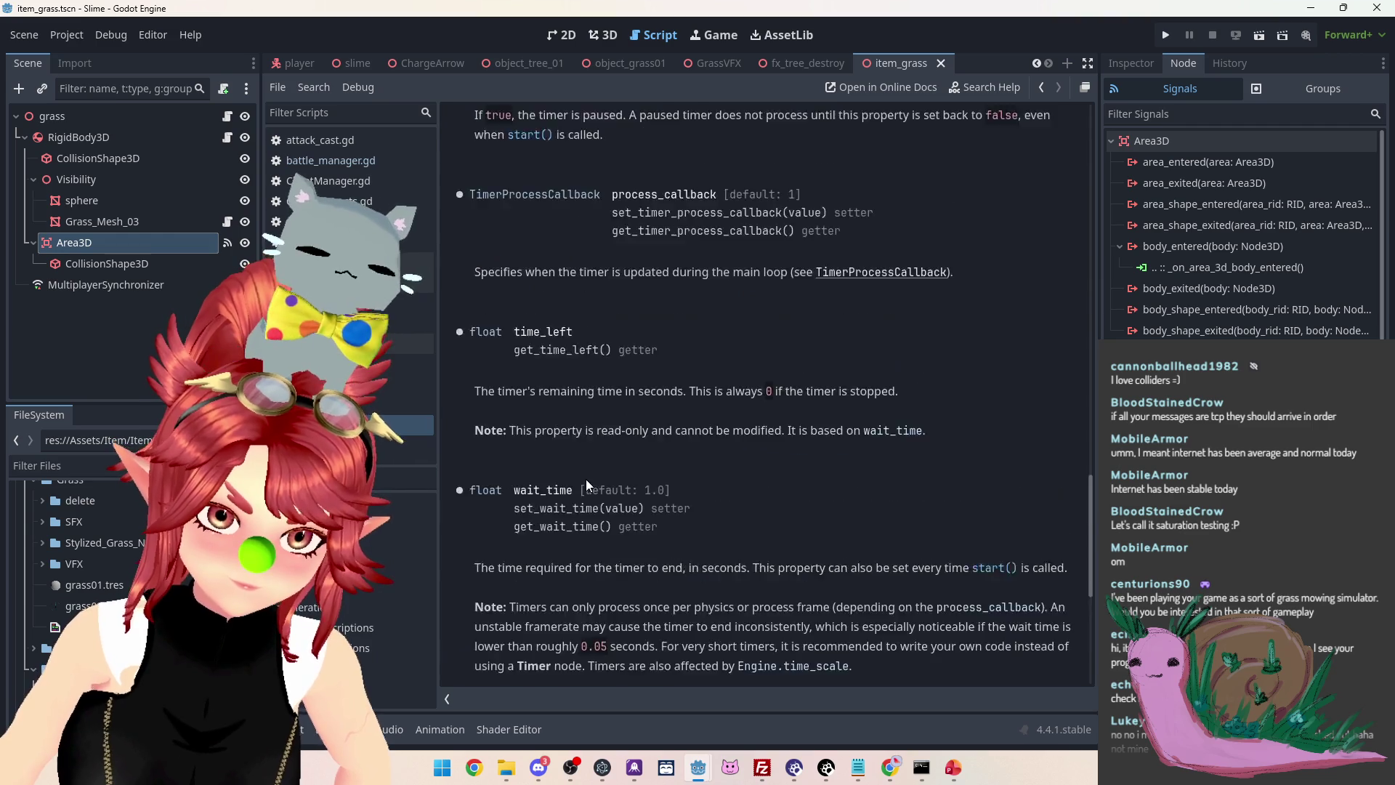
scroll(584, 477, up, 4)
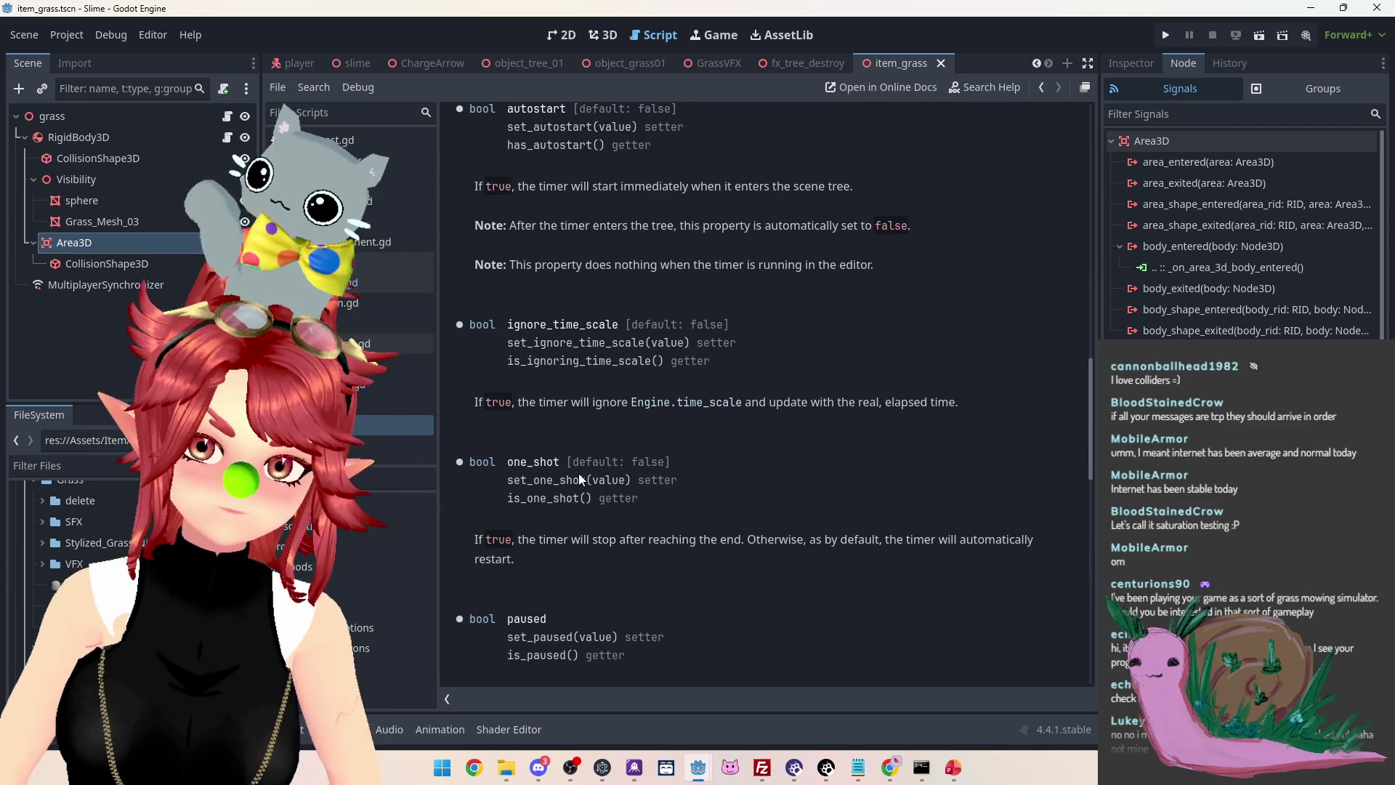
scroll(579, 473, up, 2)
scroll(638, 557, up, 4)
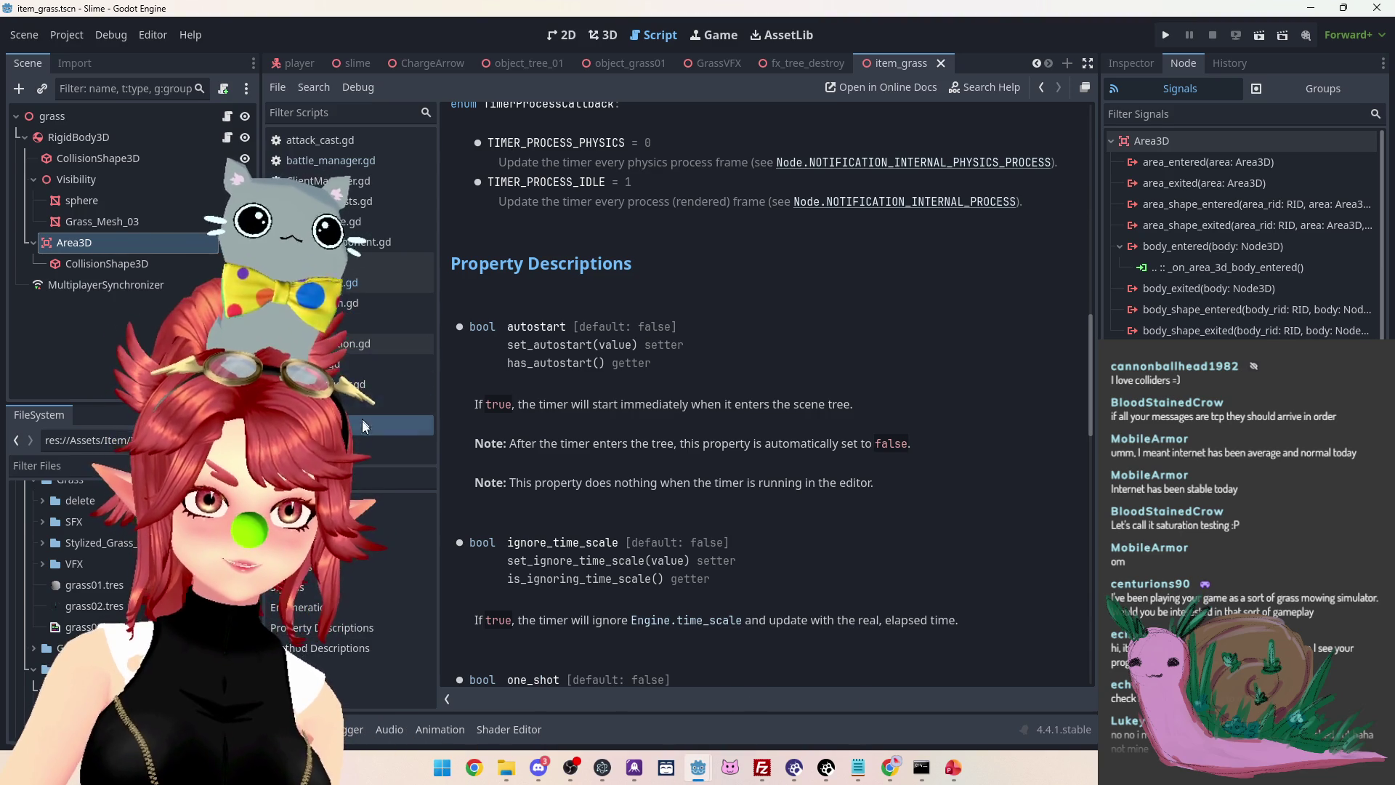
click(370, 283)
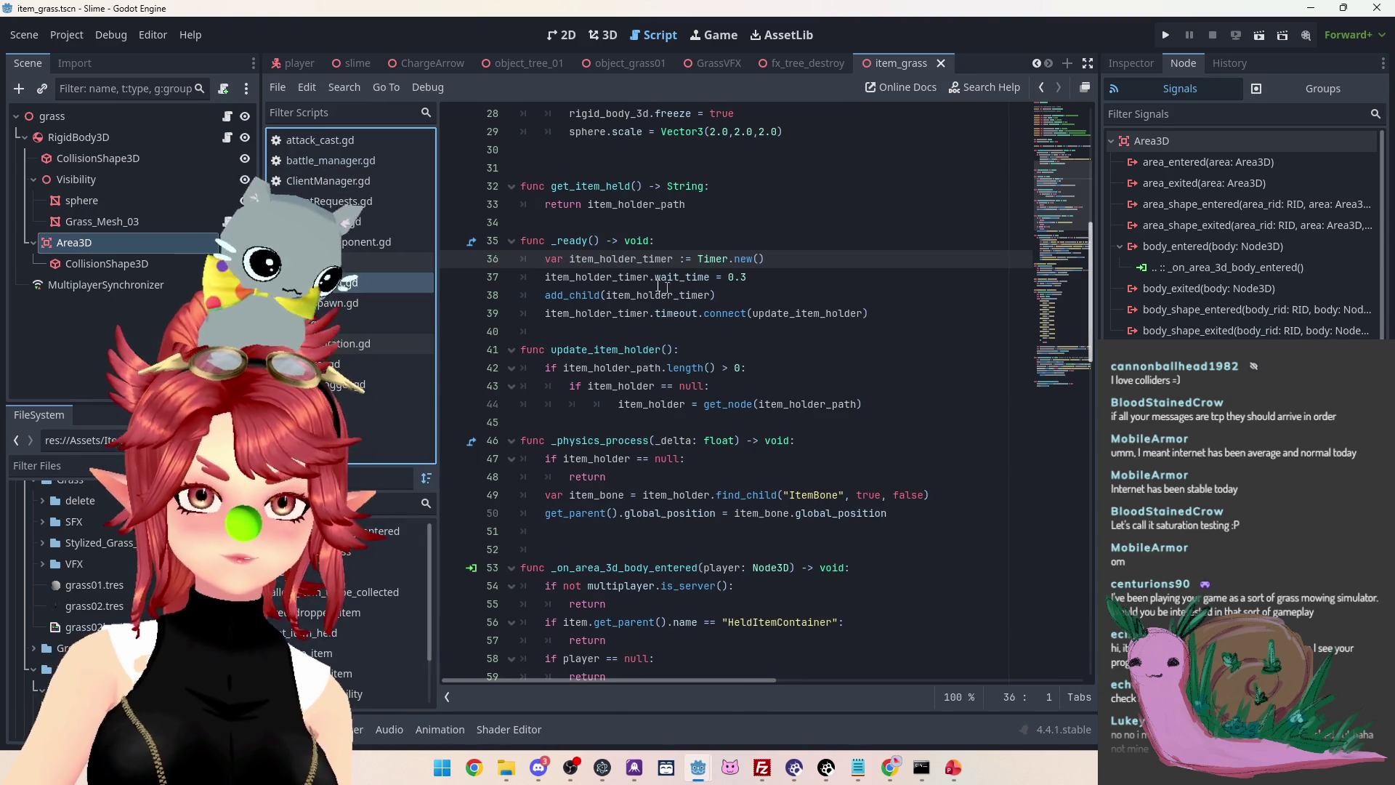
Search the script for 'timer' and select the create_timer(0.6) timeout connection on lines 125–126
drag(569, 259, 843, 313)
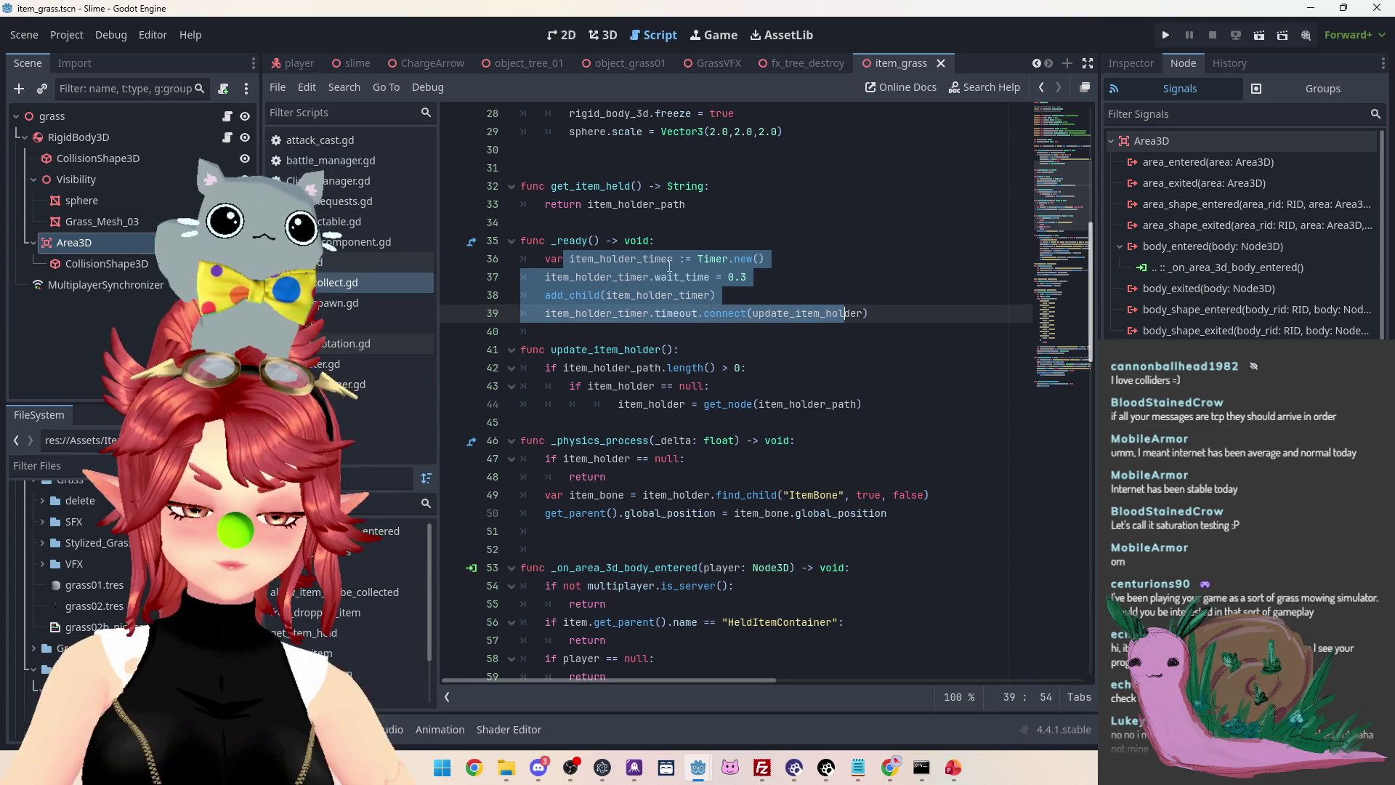
key(ctrl+f)
text(timer)
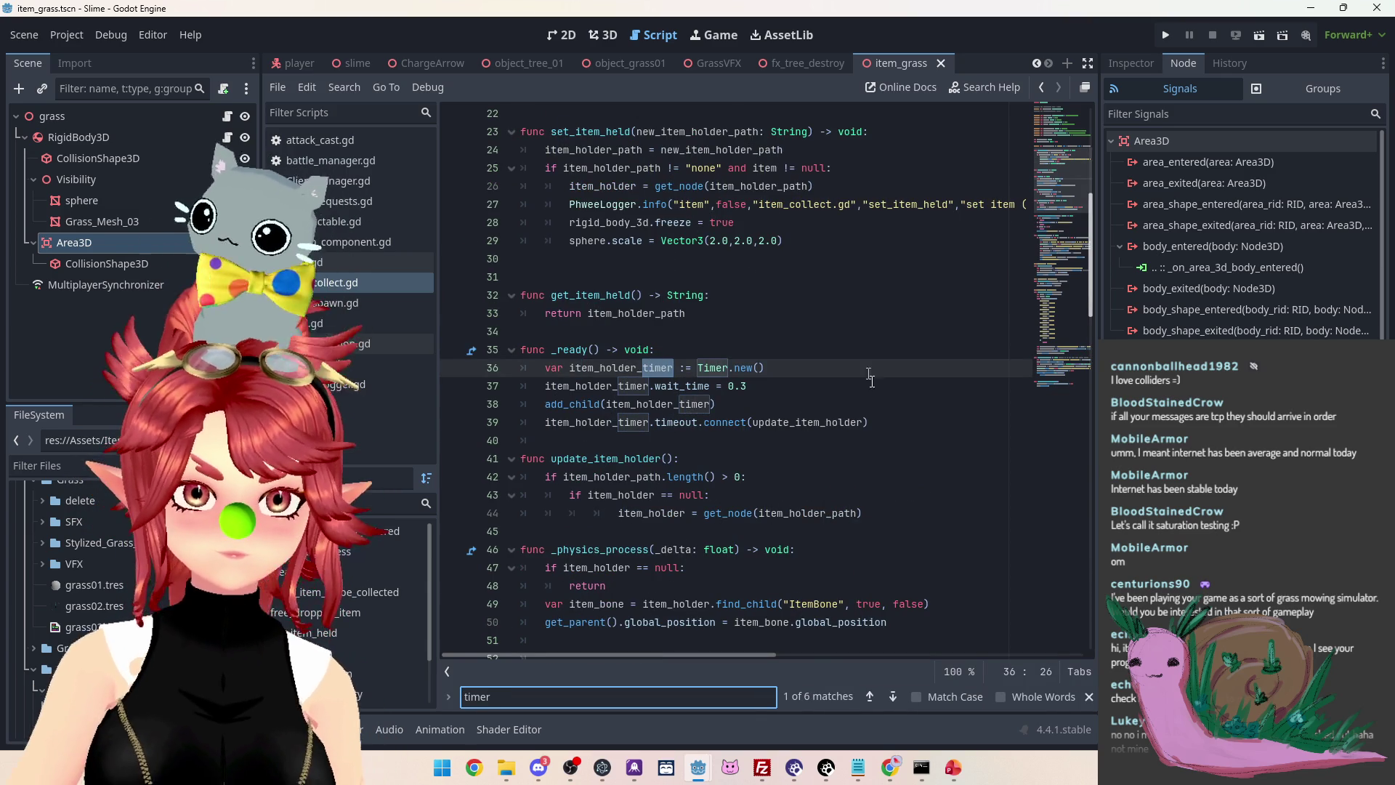
click(897, 696)
click(900, 695)
click(900, 696)
click(899, 695)
click(900, 696)
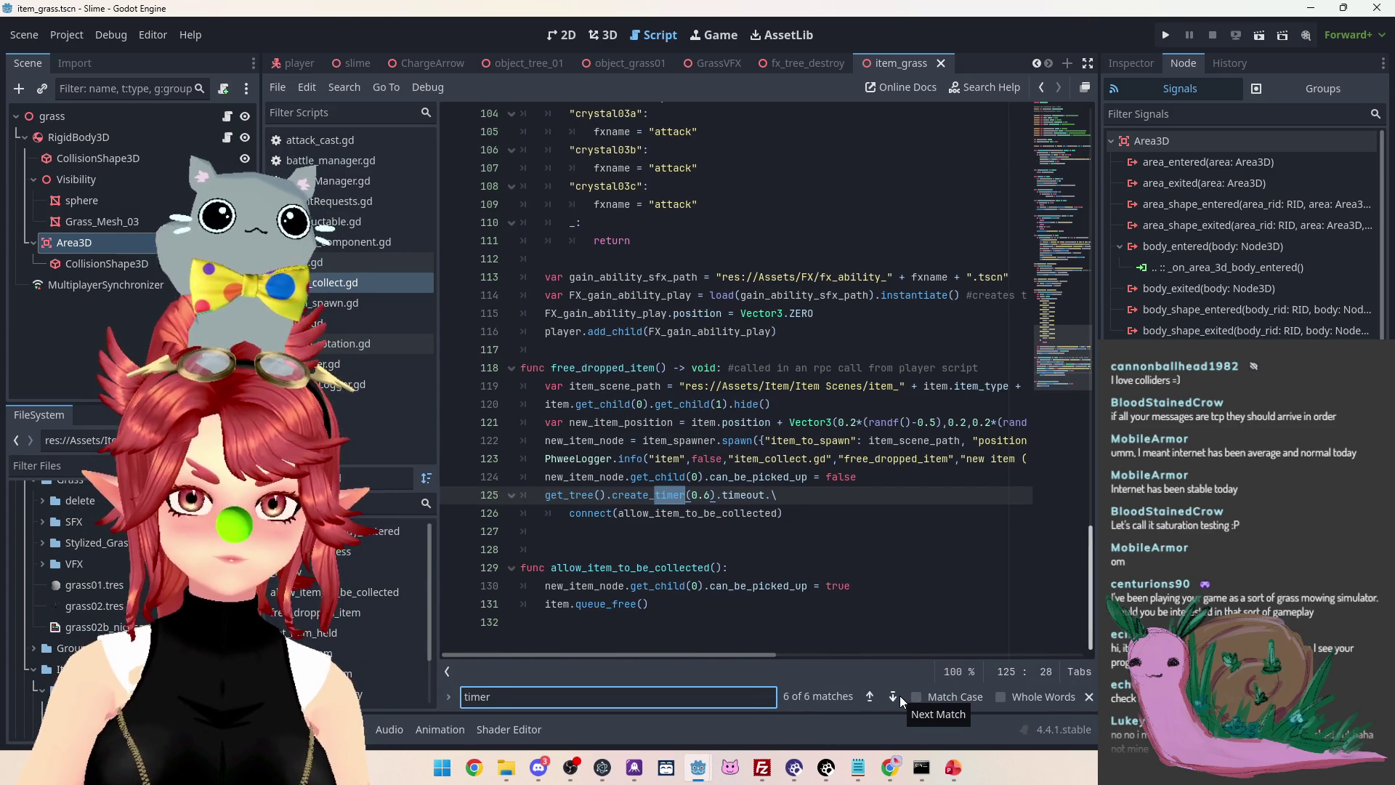
click(769, 514)
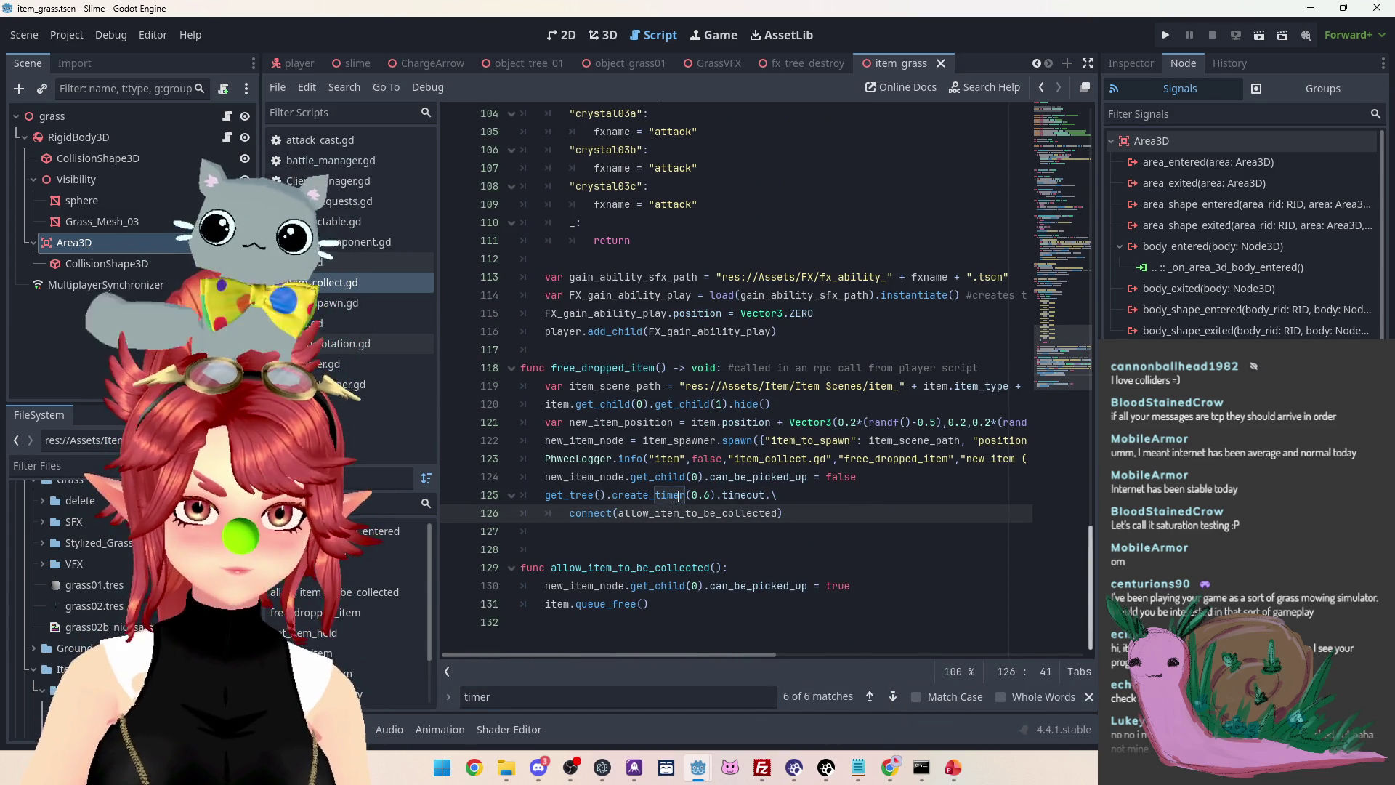
click(805, 496)
mouse_move(563, 496)
mouse_down()
mouse_move(804, 498)
mouse_move(824, 516)
mouse_up()
key(ctrl+c)
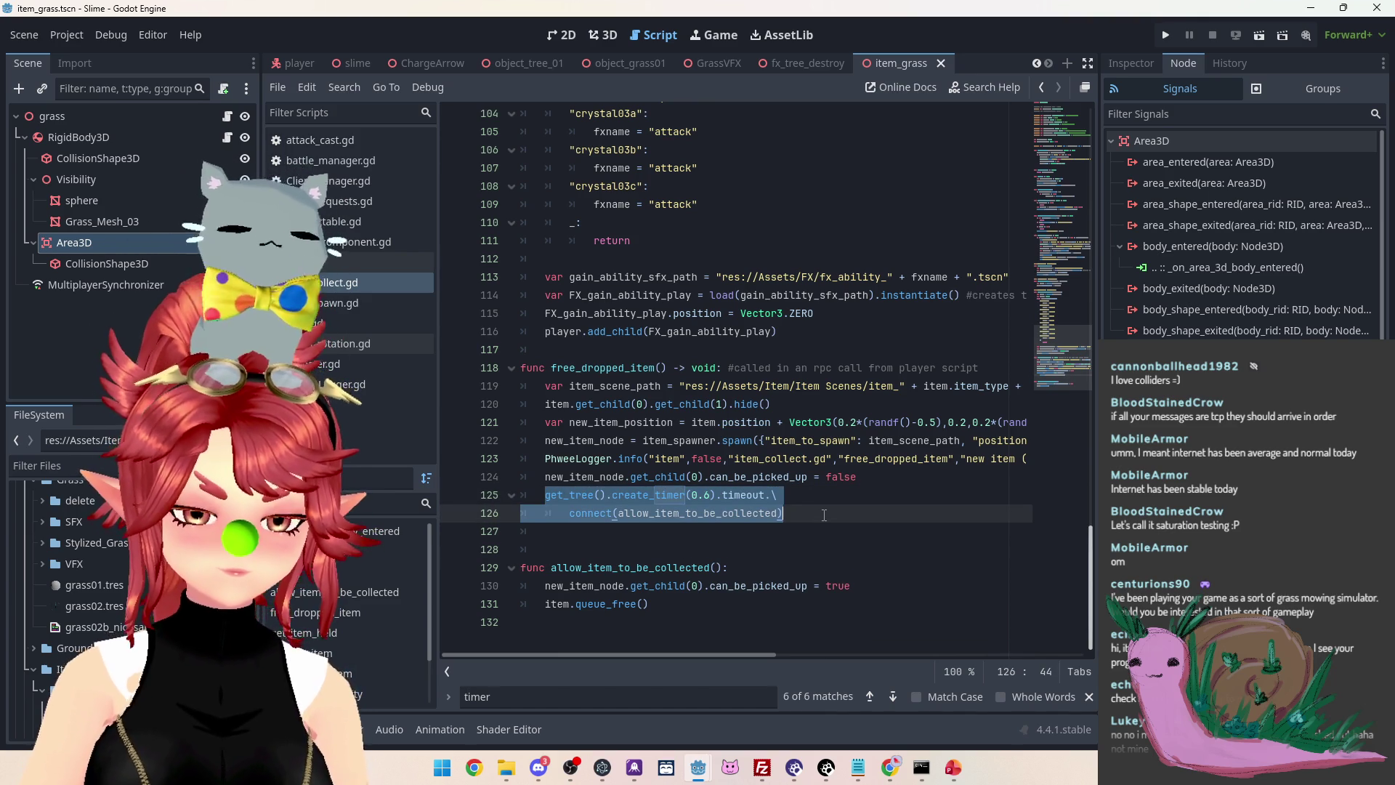
Switch to the CrystalSkies_Client window showing item_grass
click(697, 768)
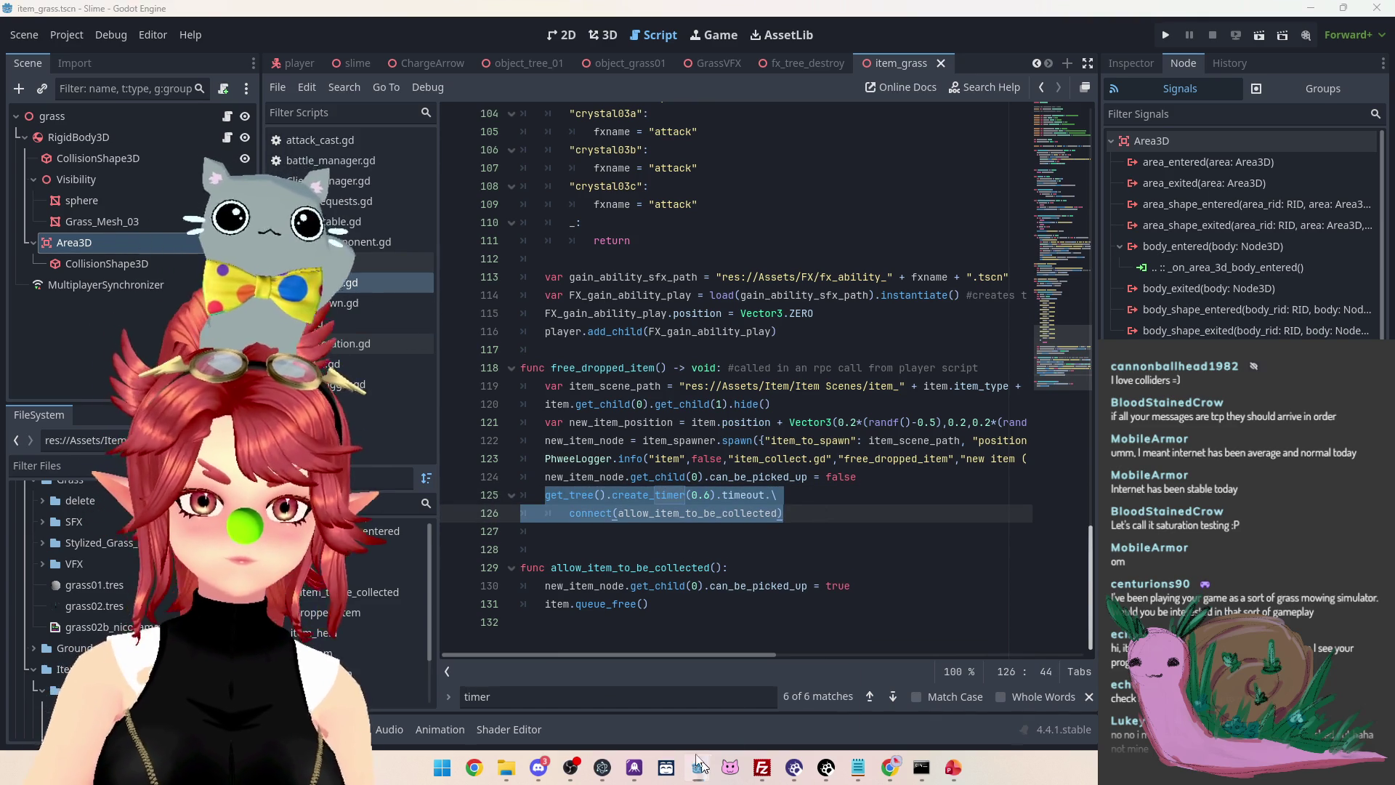
click(618, 683)
scroll(598, 203, down, 1)
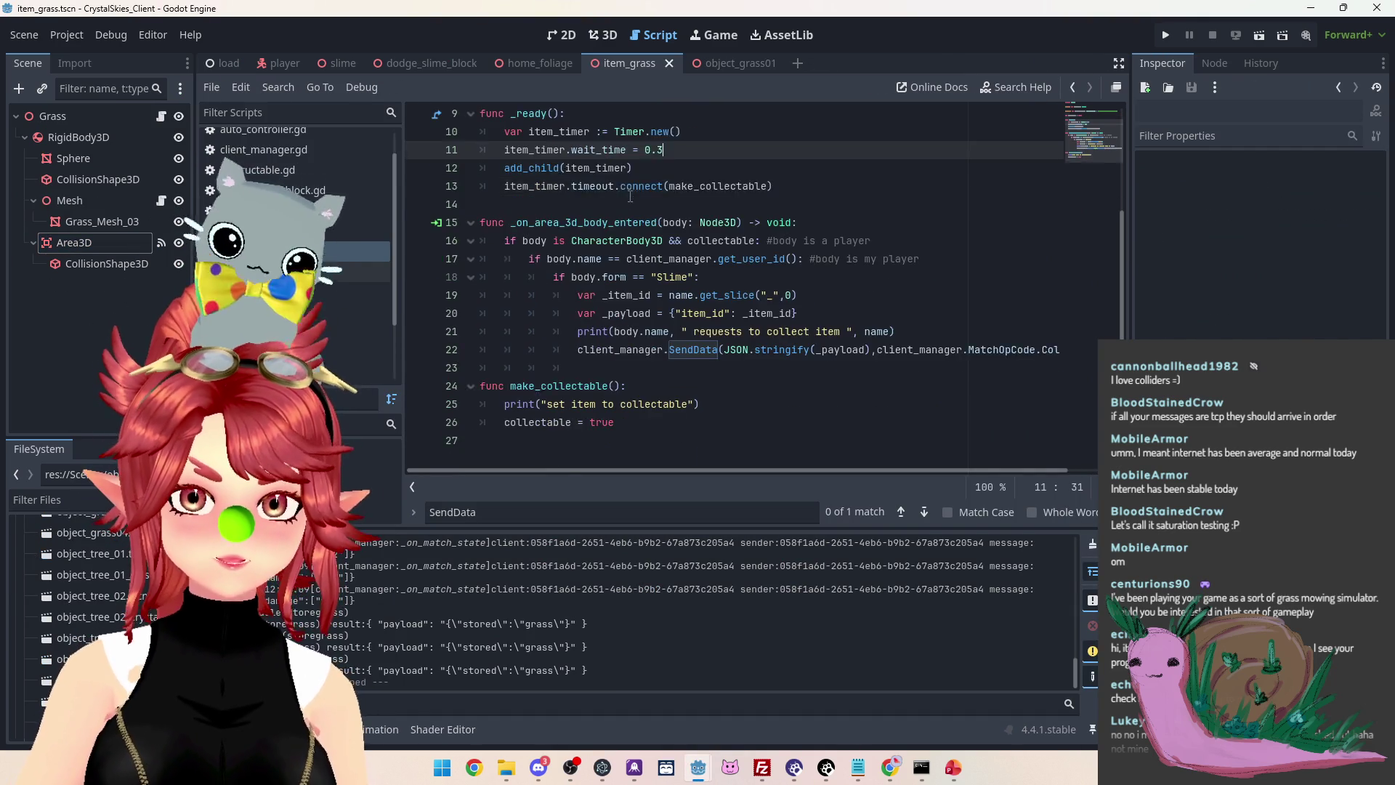
Delete the old _ready timer function and paste the create_timer timeout lines into the spawn script
scroll(720, 233, up, 2)
drag(792, 241, 481, 168)
key(BackSpace)
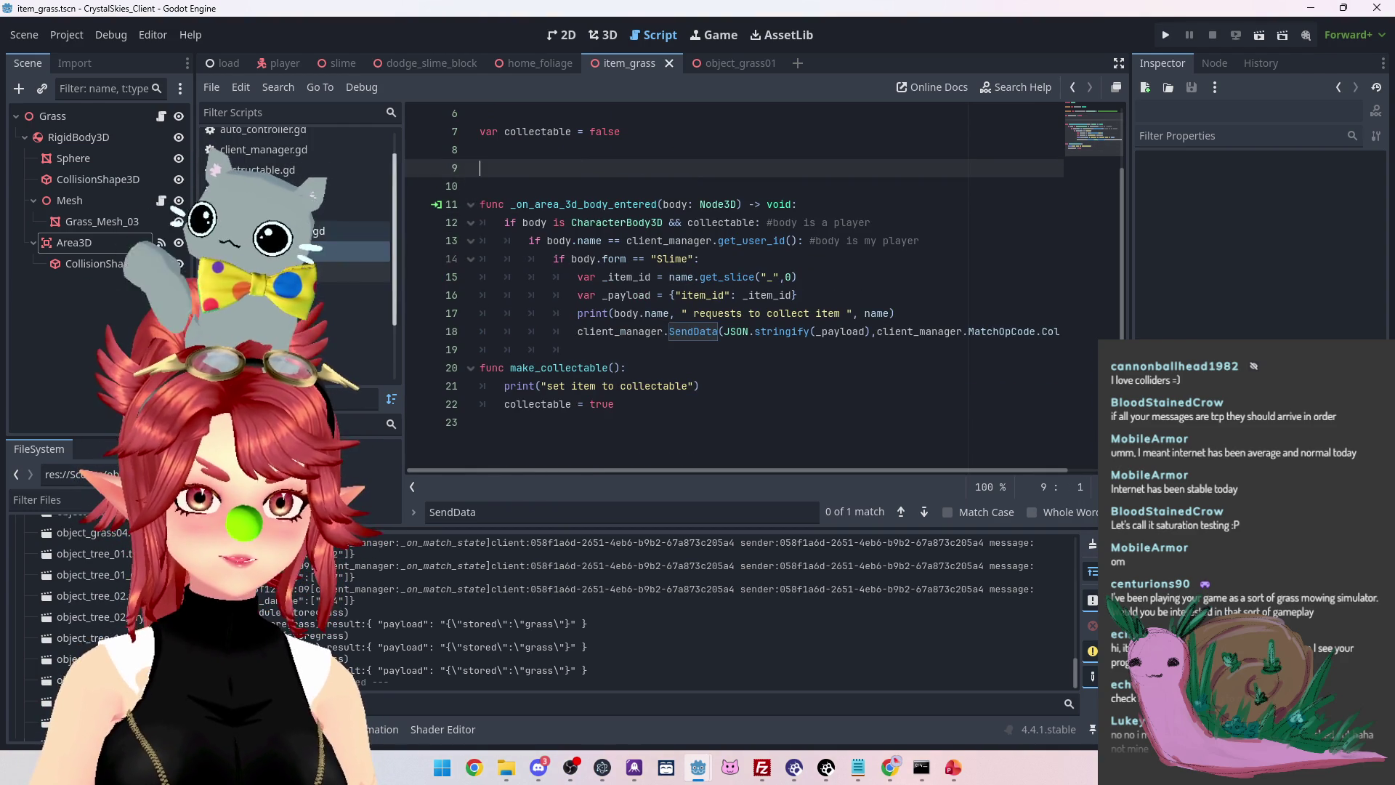
click(233, 211)
key(ctrl+v)
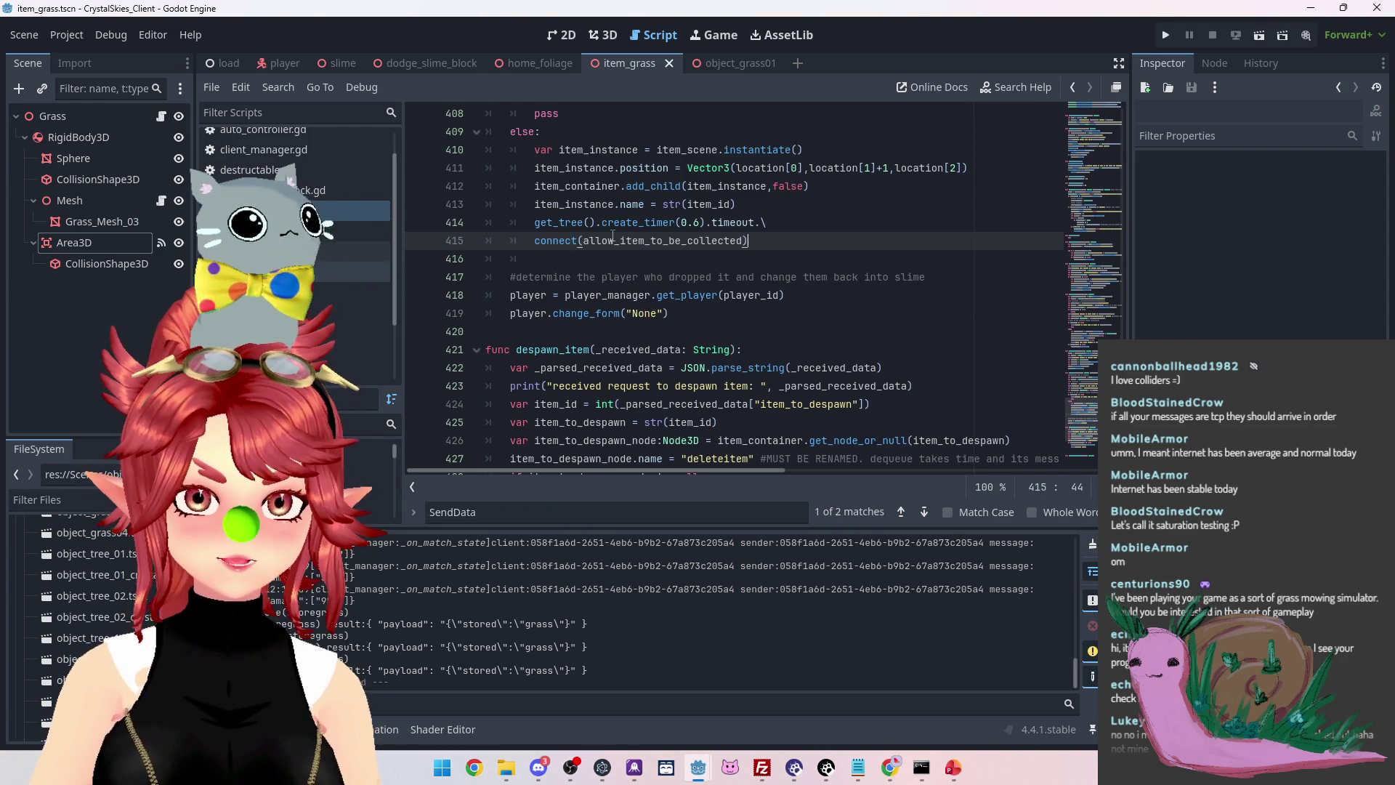
Change the timer to 0.3 seconds, replace the callback with make_collectable, and remove the blank line
click(696, 224)
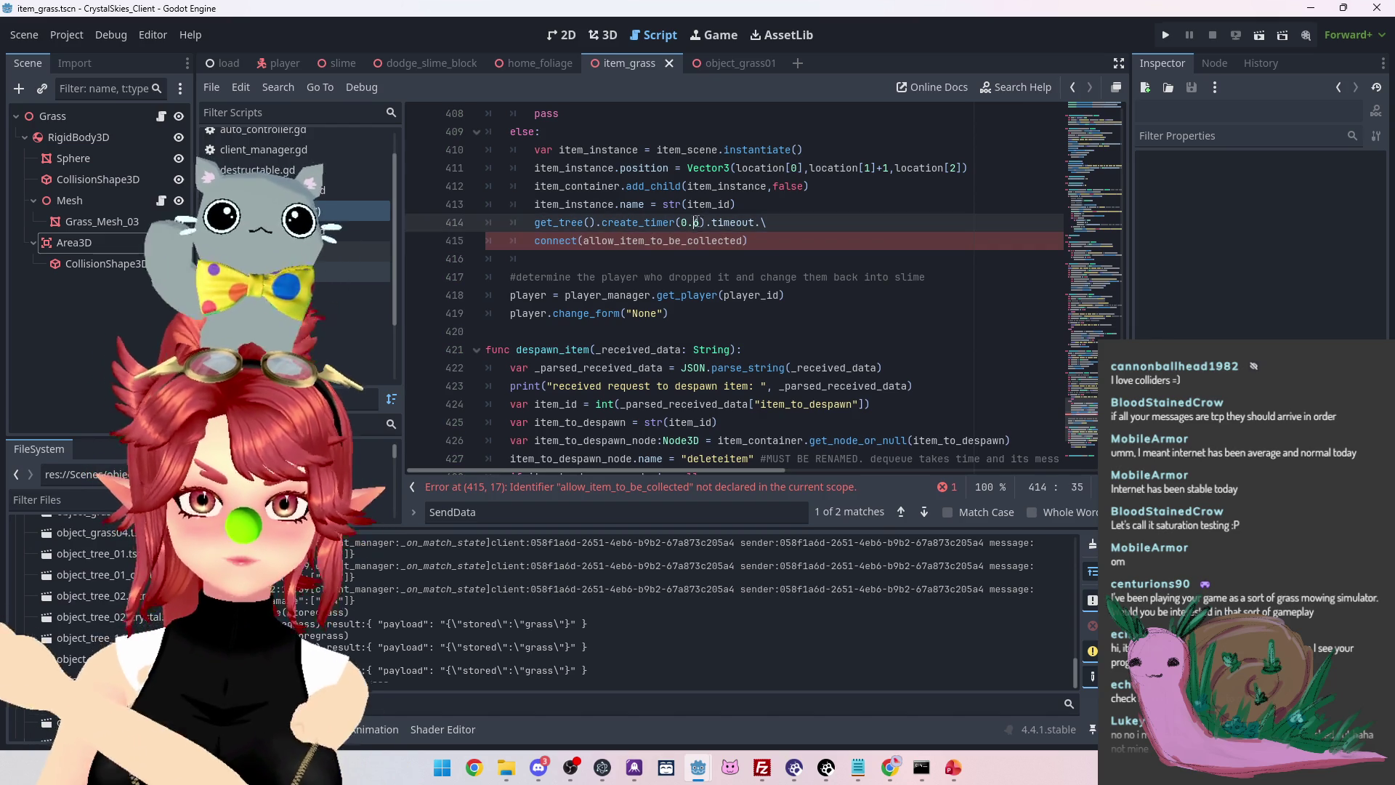
key(BackSpace)
text(3)
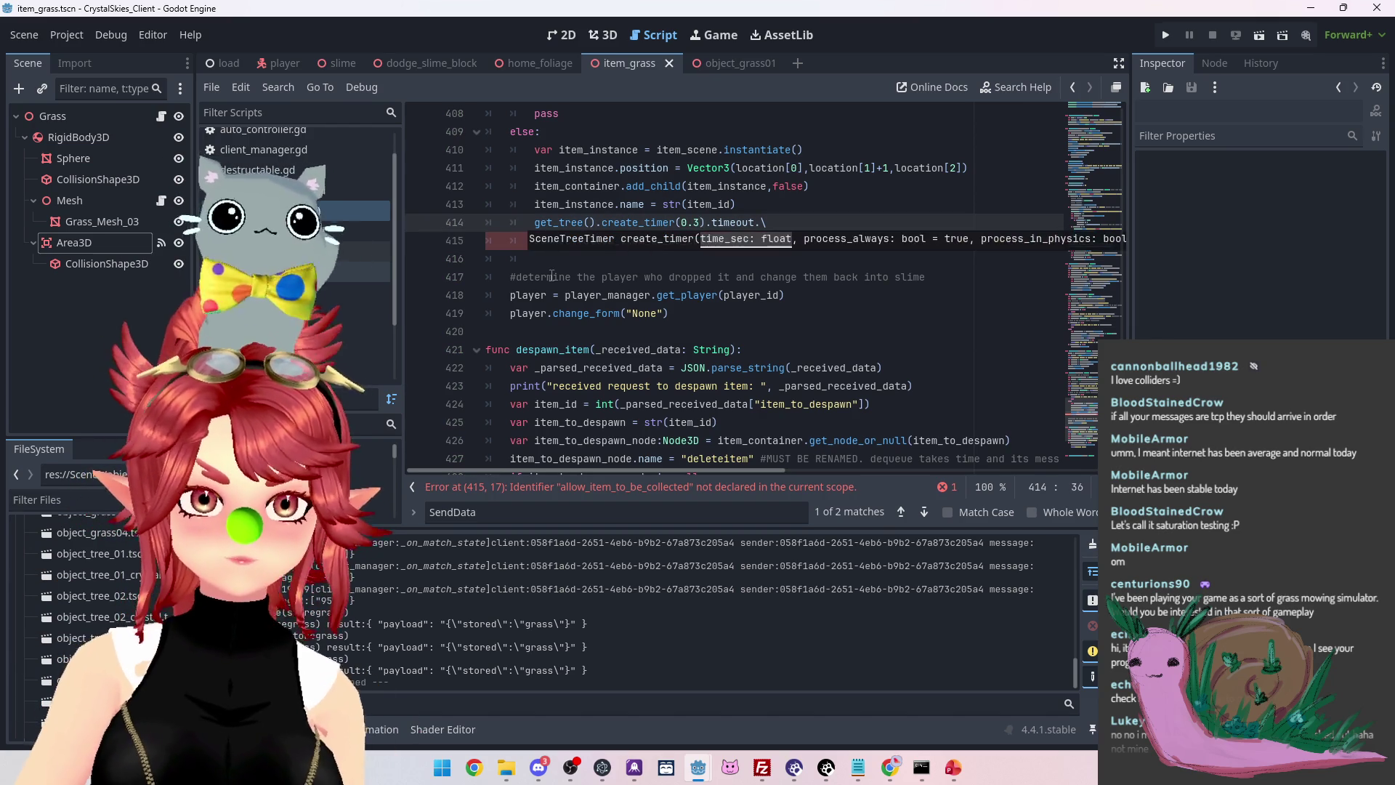
click(552, 276)
drag(585, 241, 744, 241)
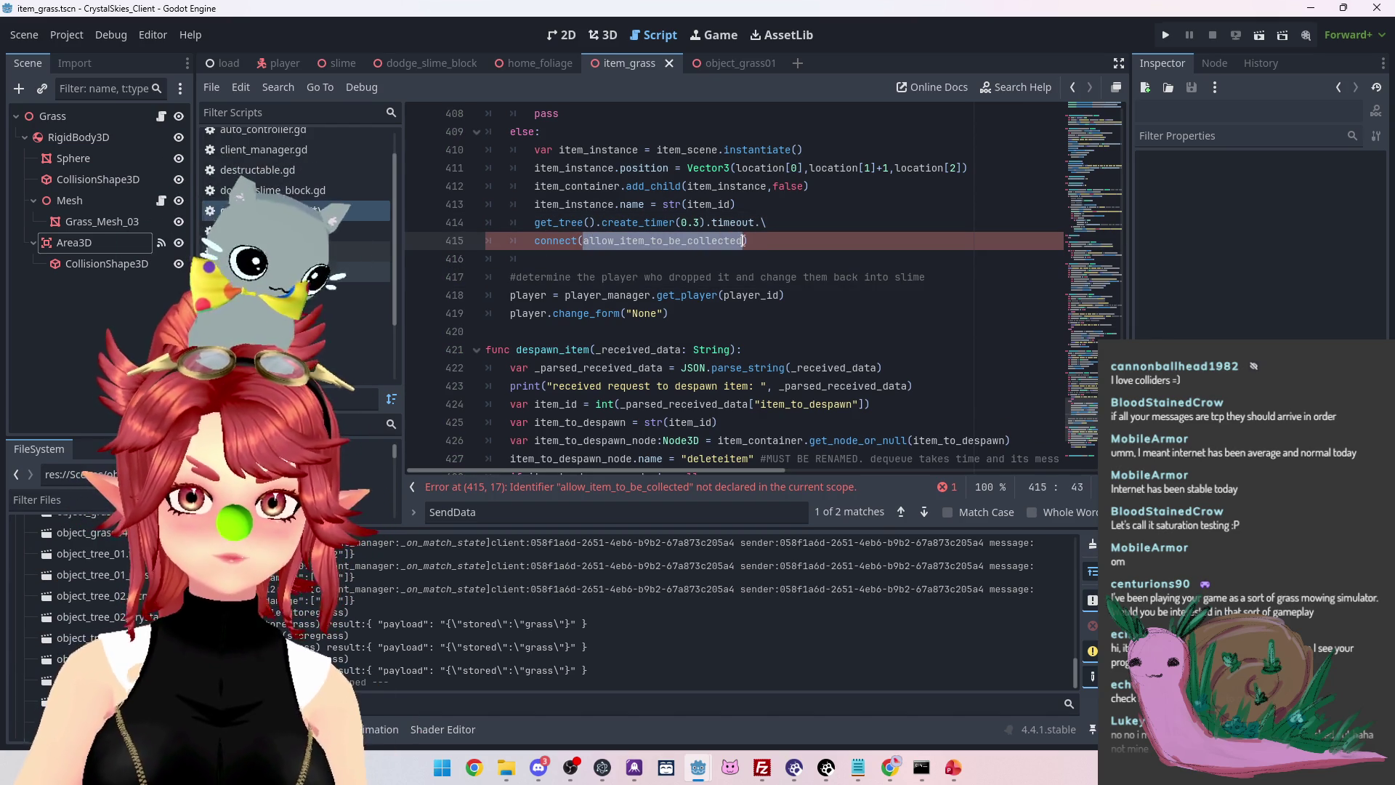
text(item_collec)
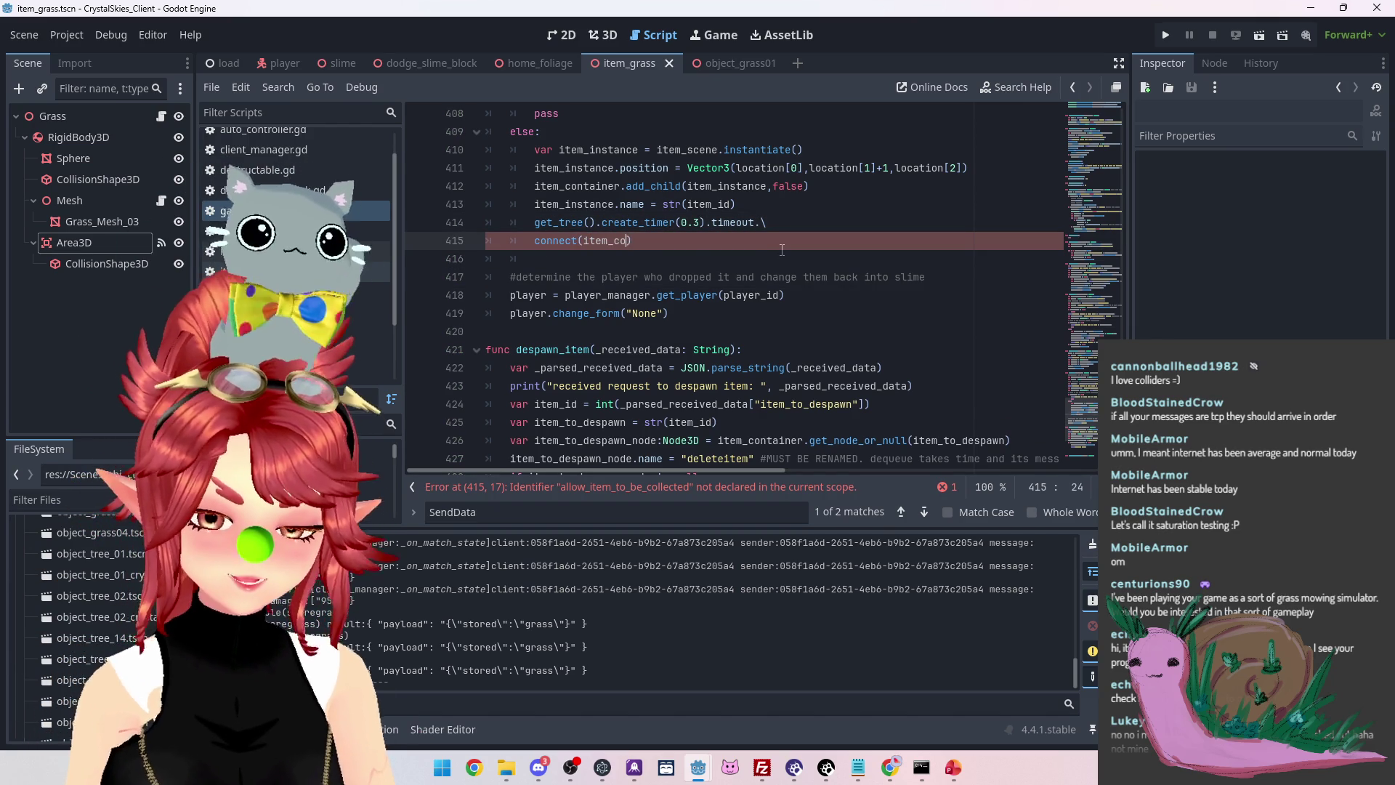
text(t.make)
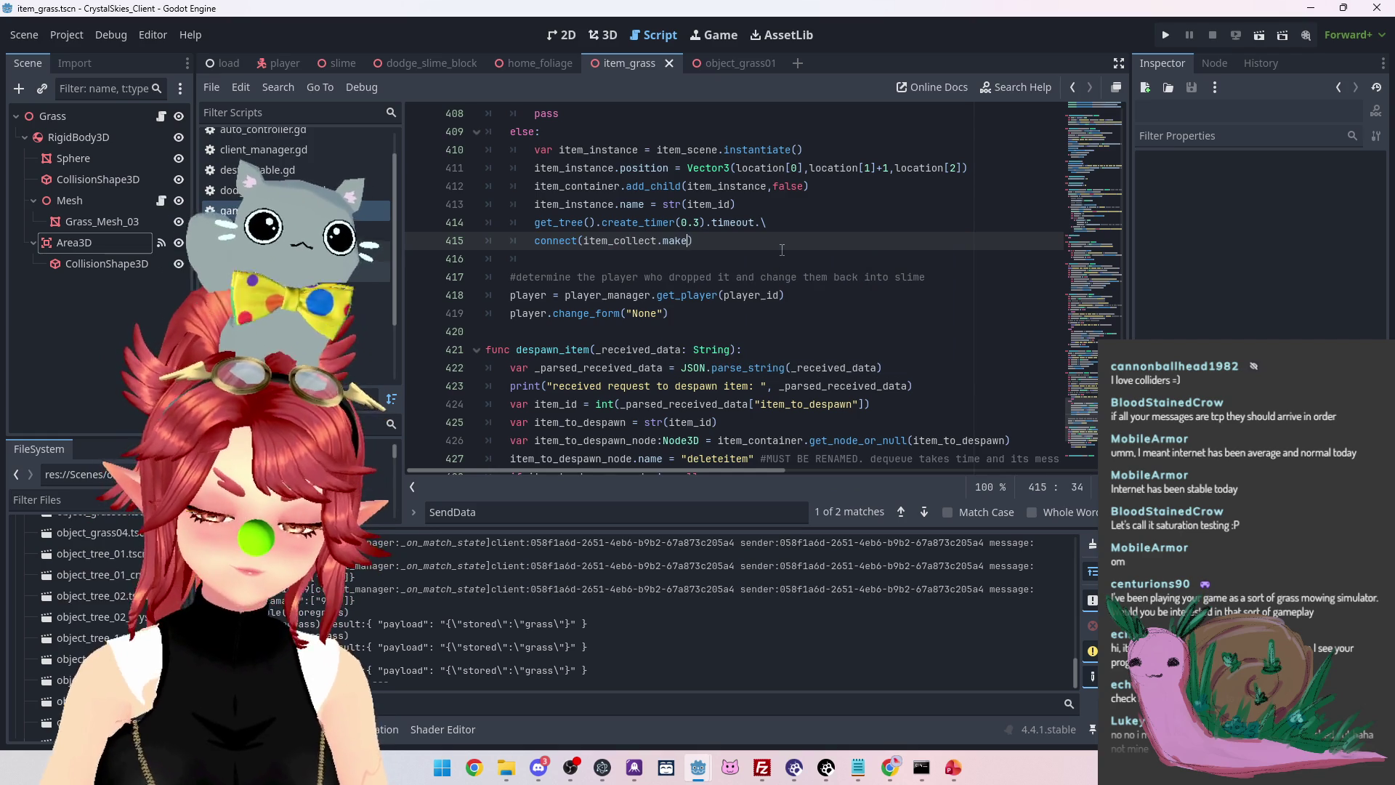
text(_collect)
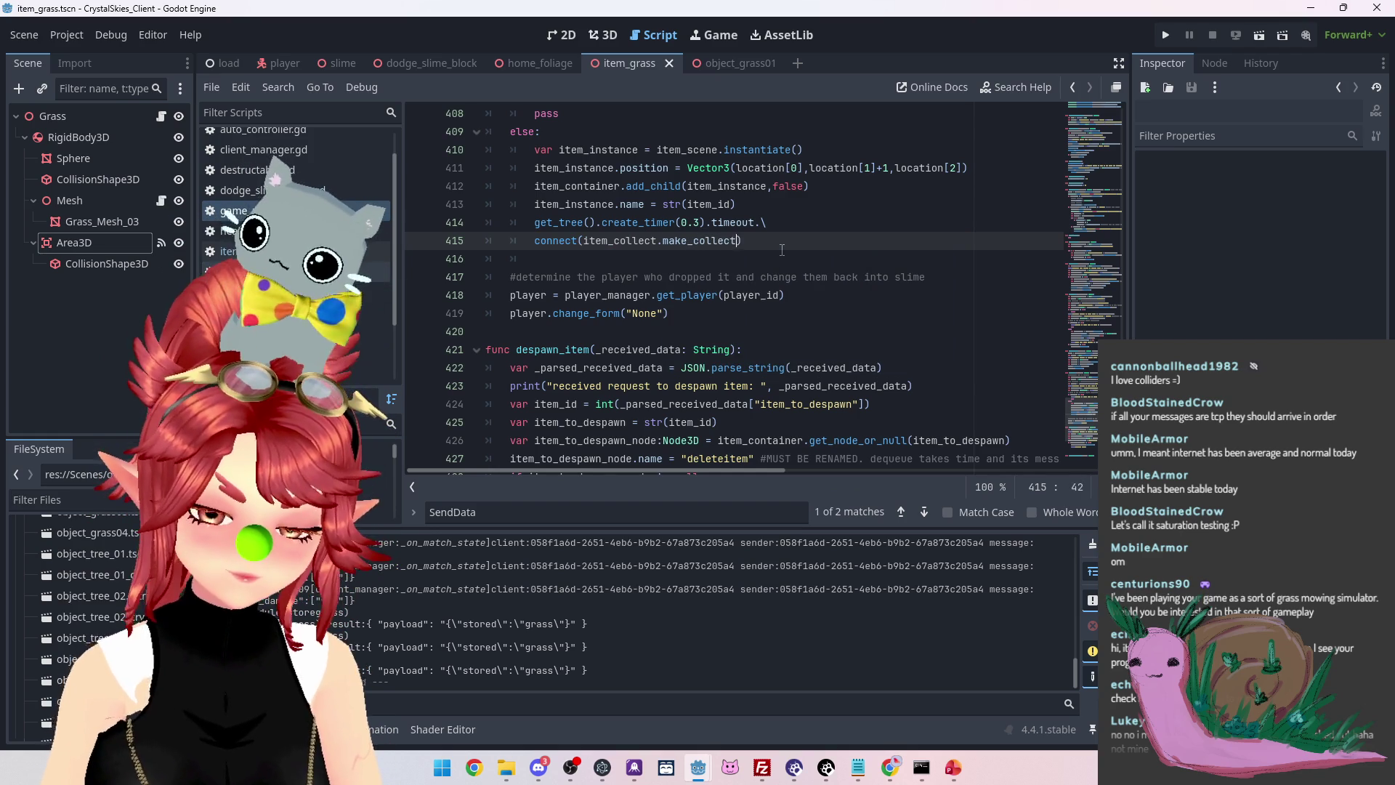
key(Down)
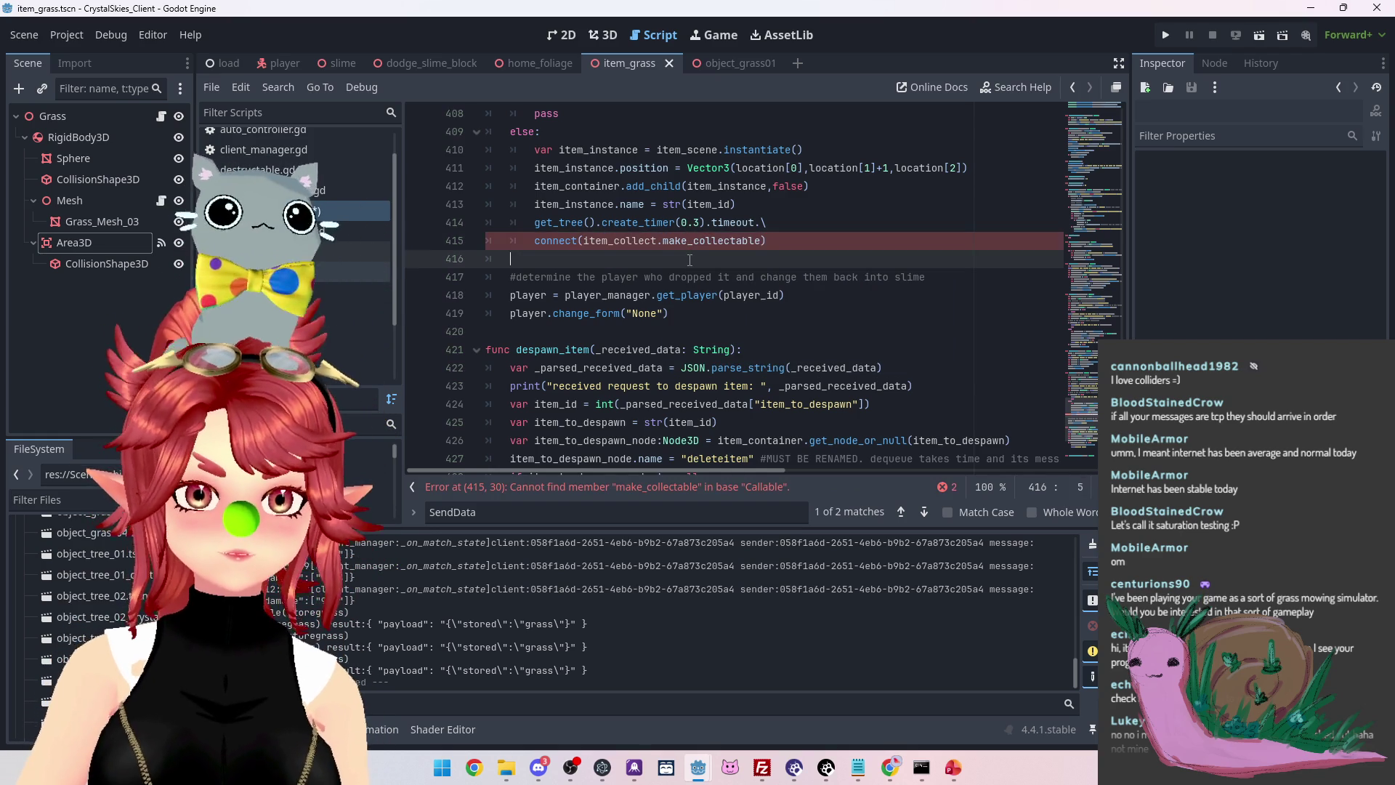
key(BackSpace)
key(BackSpace)
key(BackSpace)
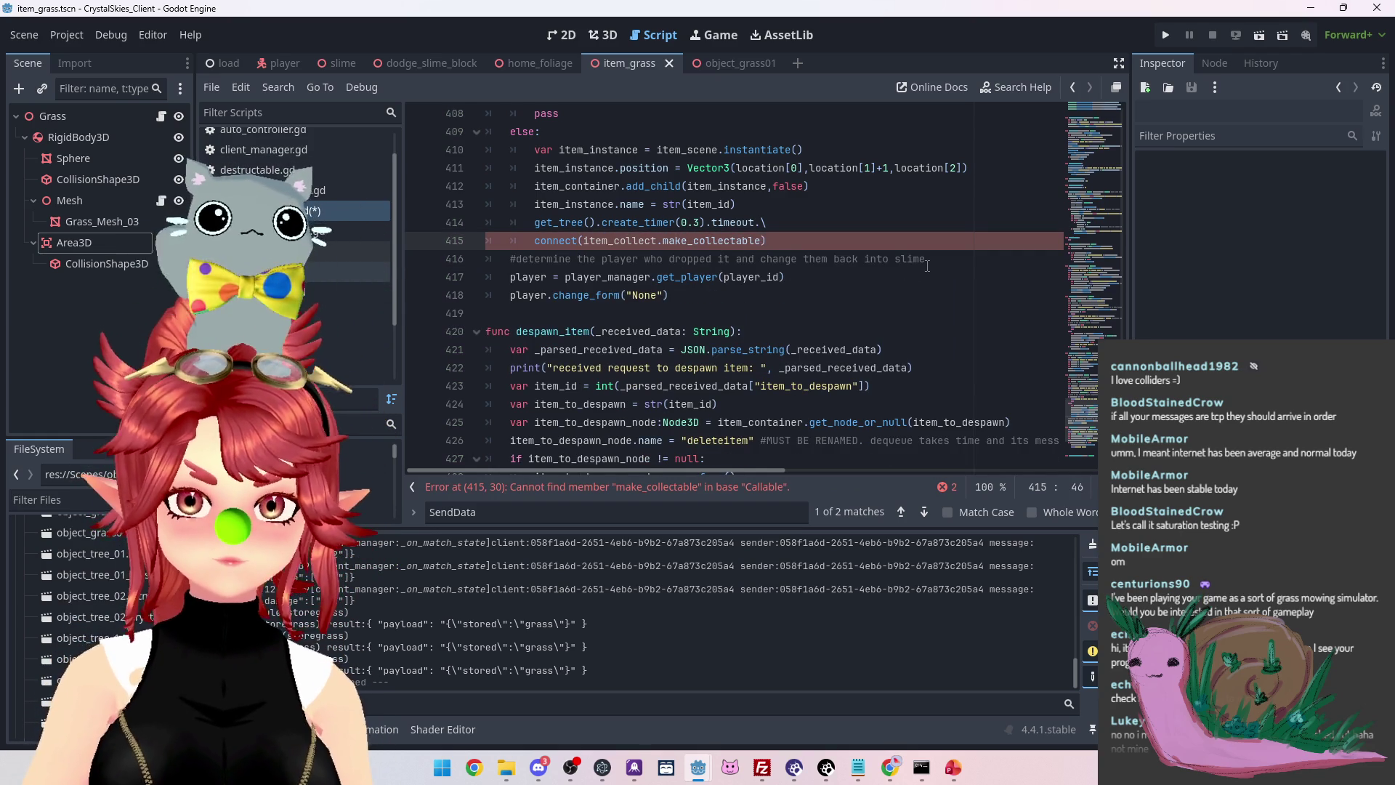
click(809, 229)
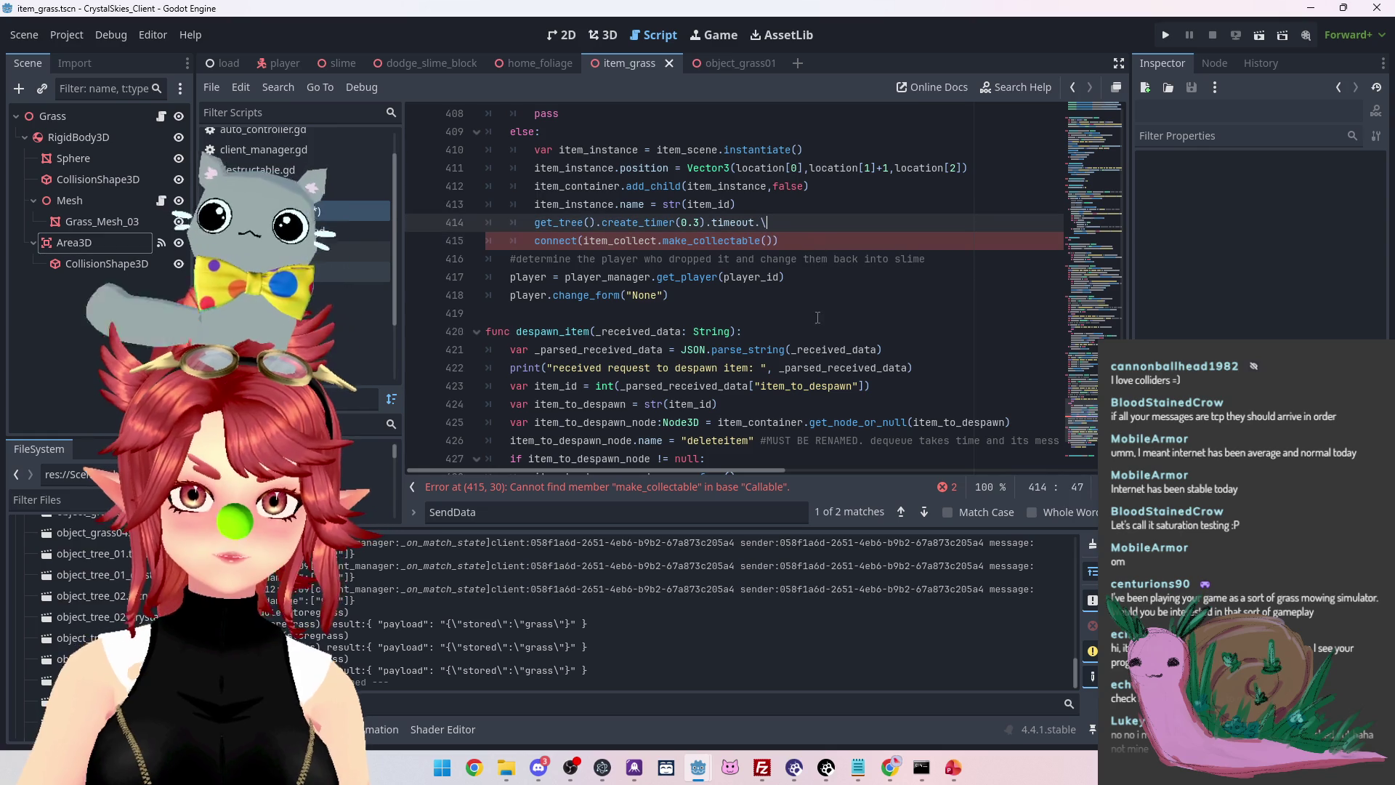
click(815, 314)
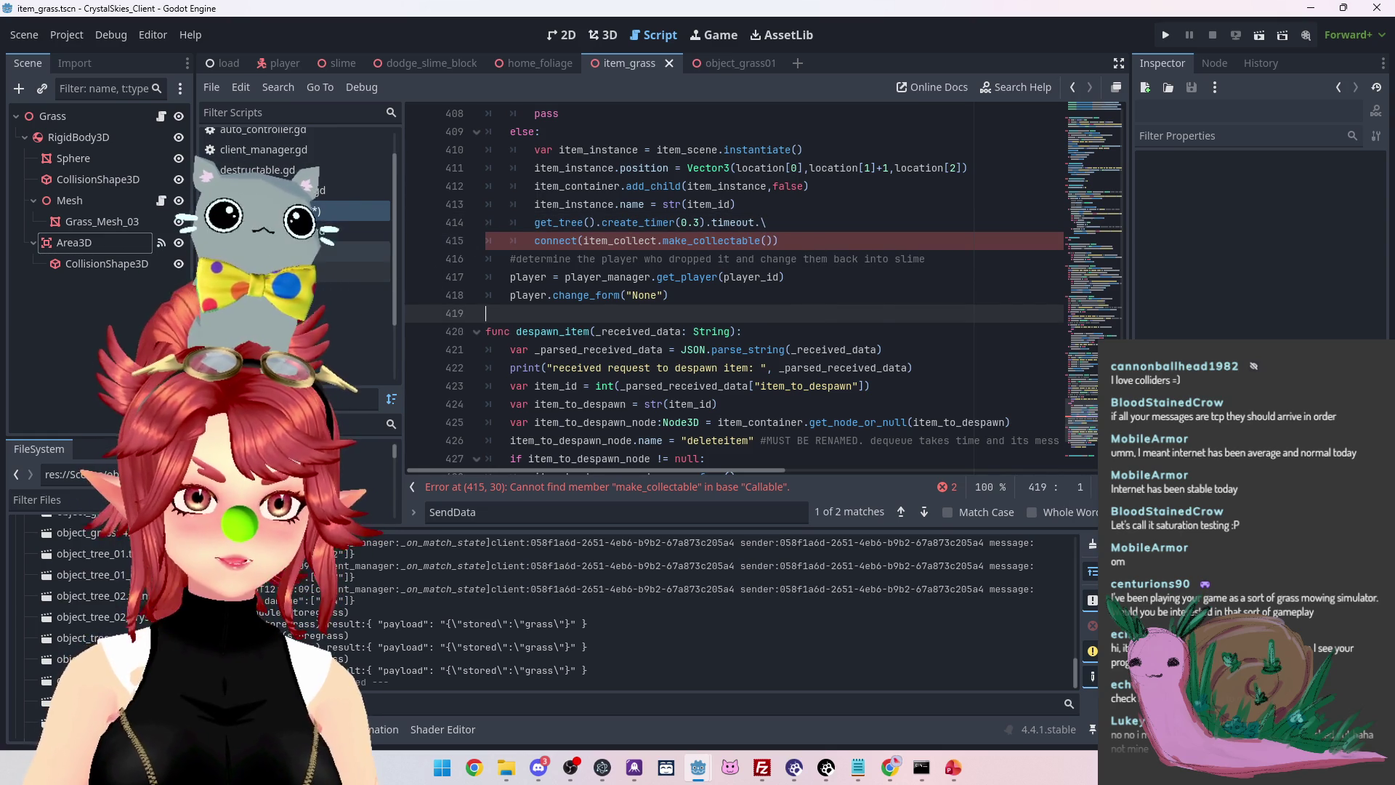
Confirm make_collectable exists, replace item_collect with item_instance on line 415, save and run
click(305, 190)
click(312, 210)
click(595, 241)
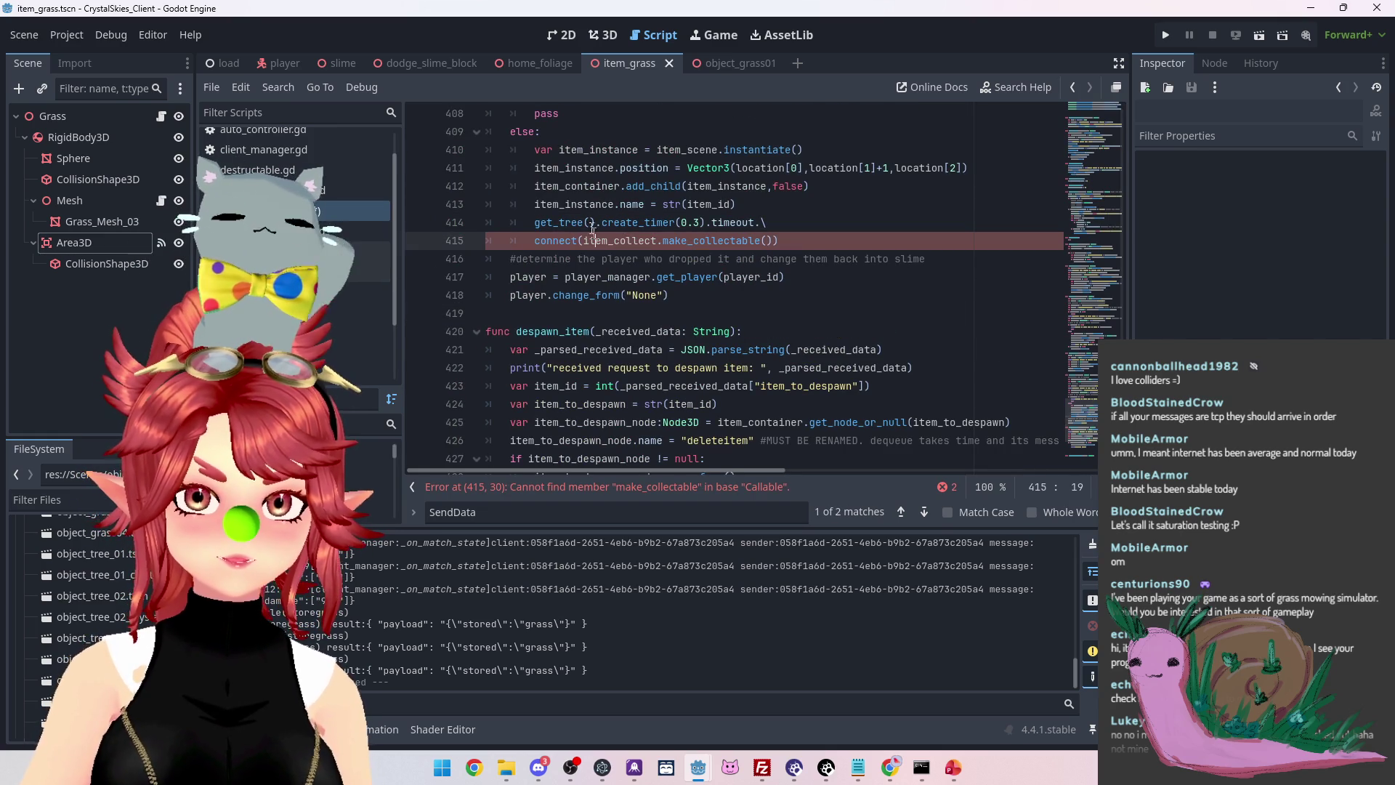
drag(536, 204, 615, 205)
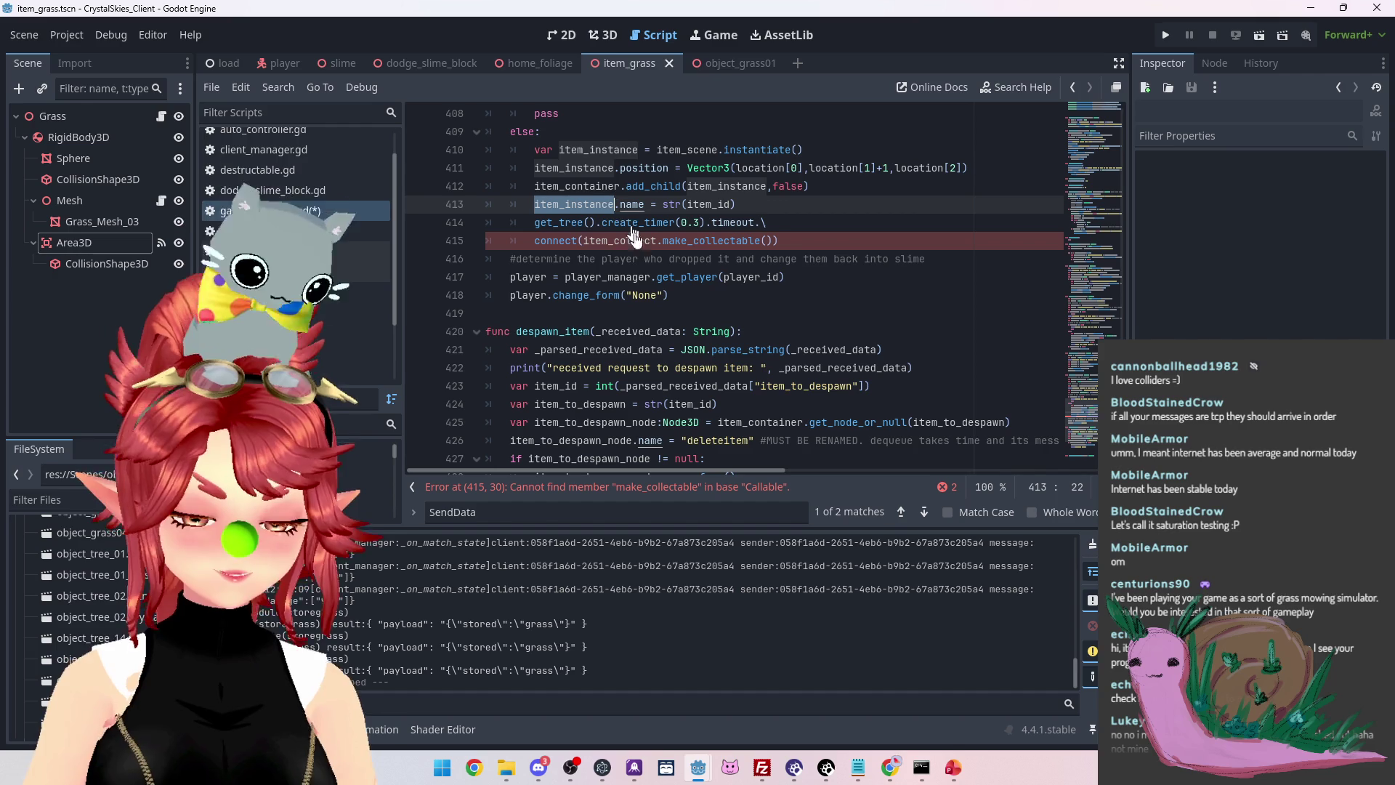
key(ctrl+c)
double_click(588, 240)
key(ctrl+v)
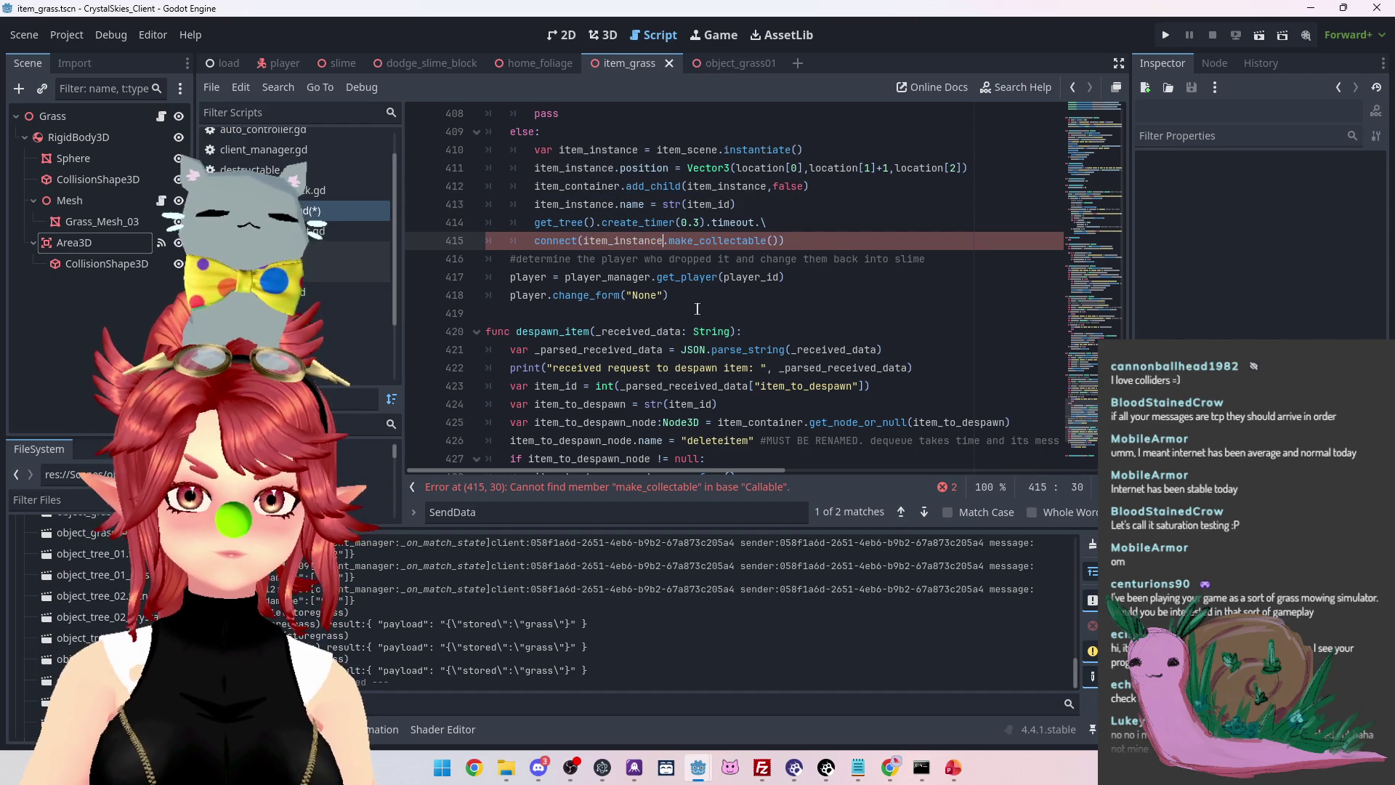
click(696, 297)
key(ctrl+s)
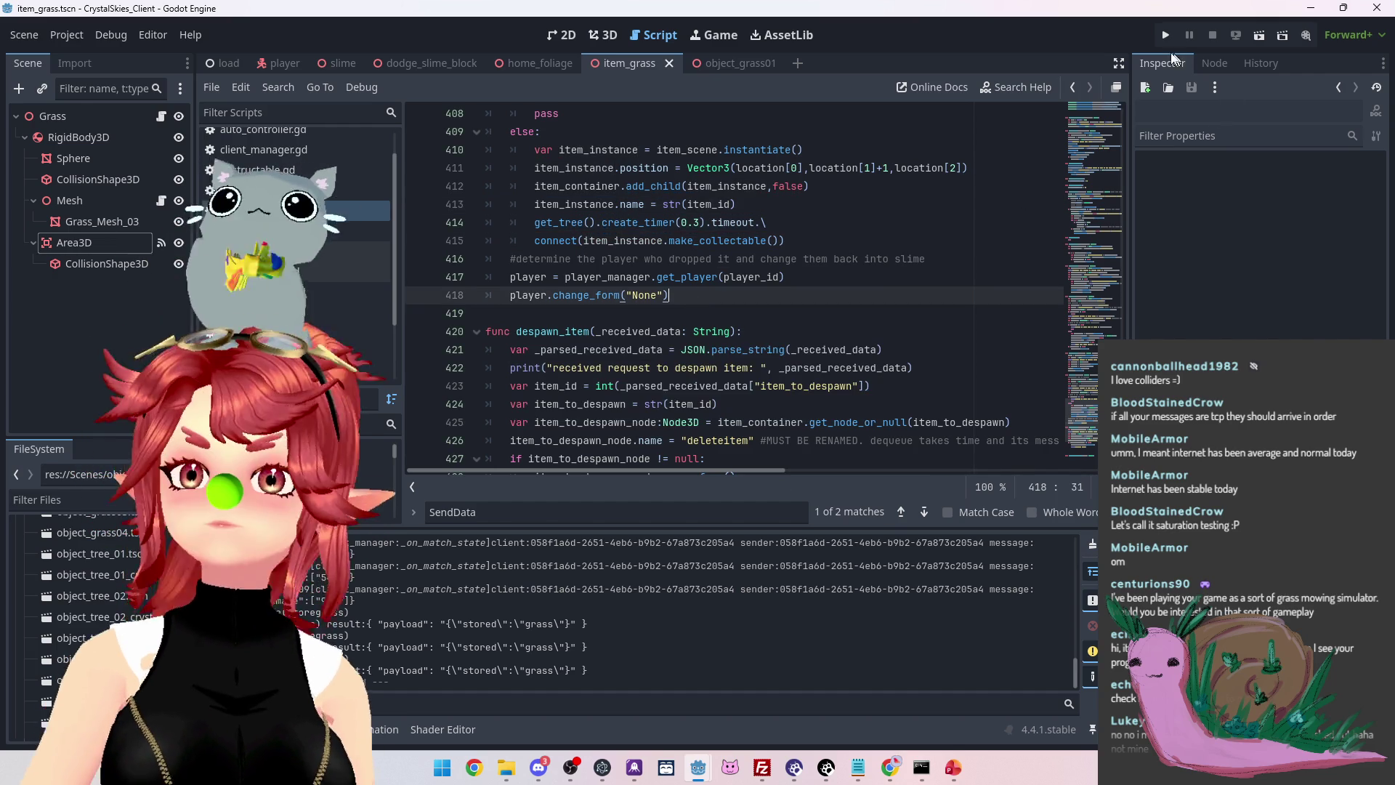
key(F5)
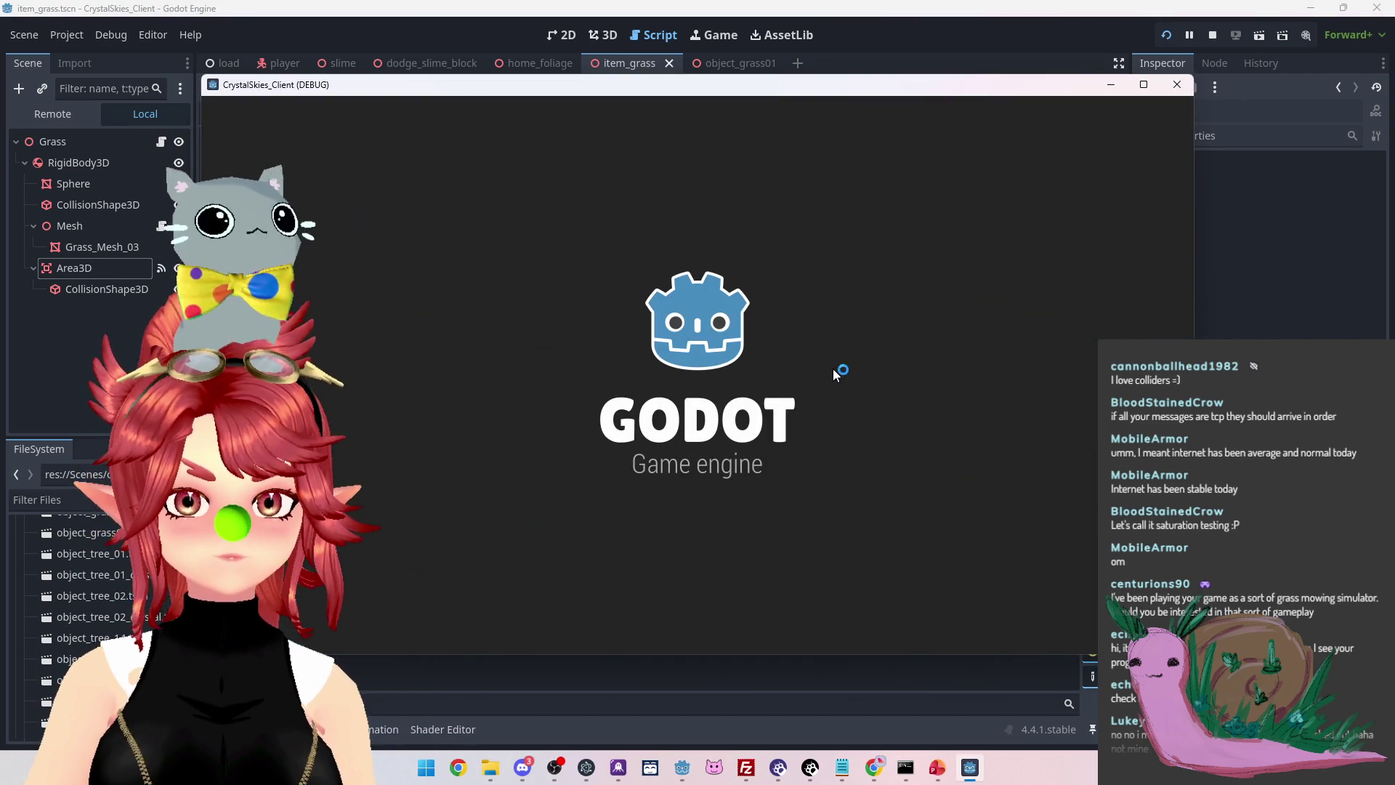
Create a lobby named 'asdd' and walk the slime through grass until the debugger breaks
click(659, 491)
text(asdd)
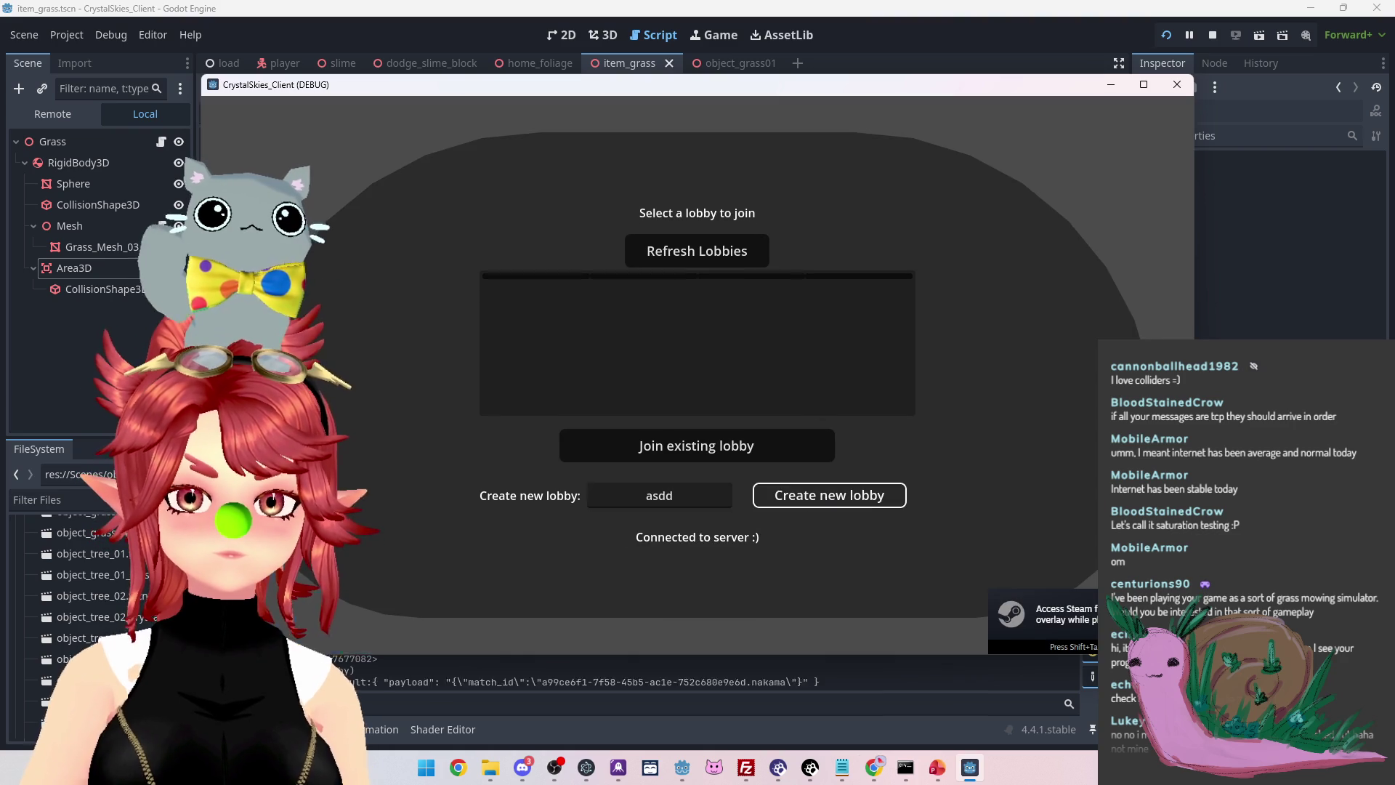
click(826, 498)
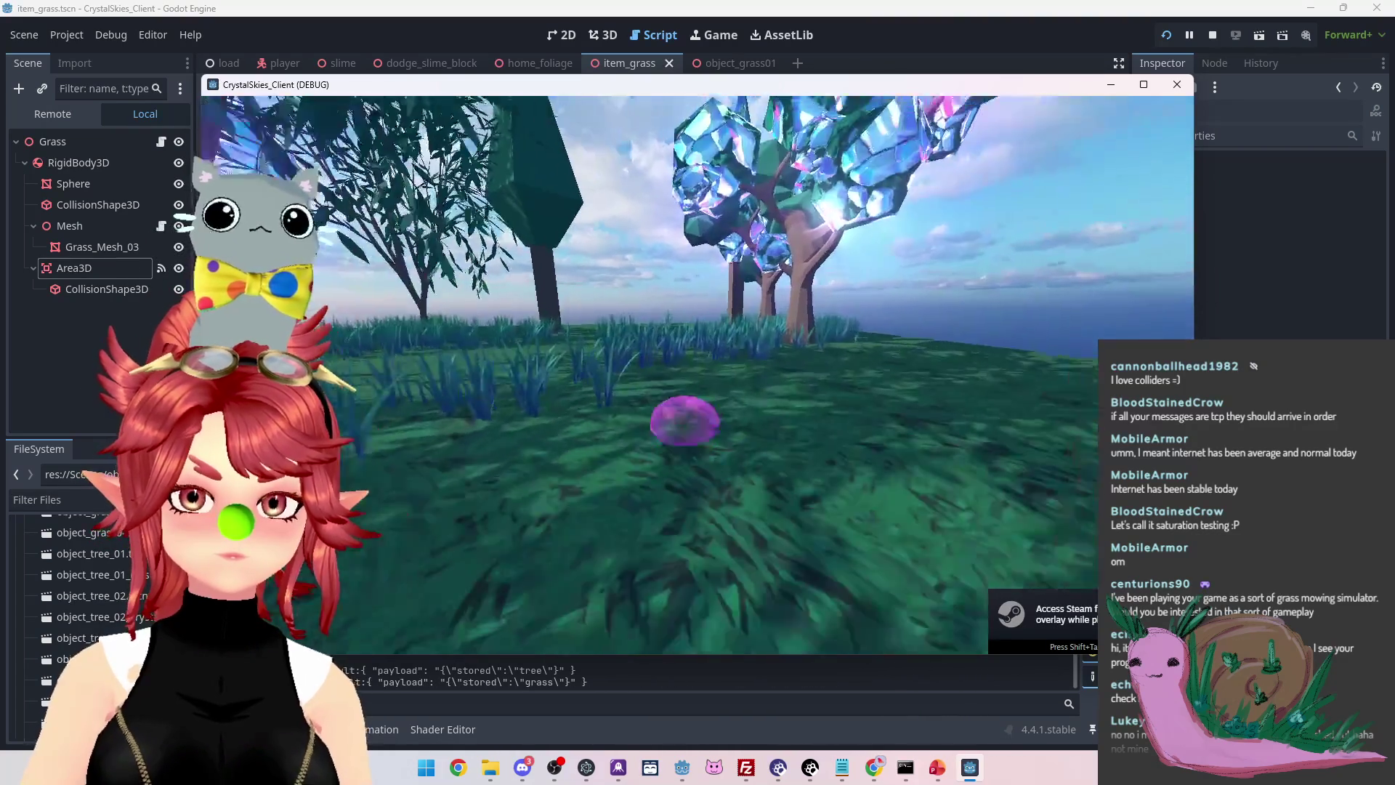
key(w)
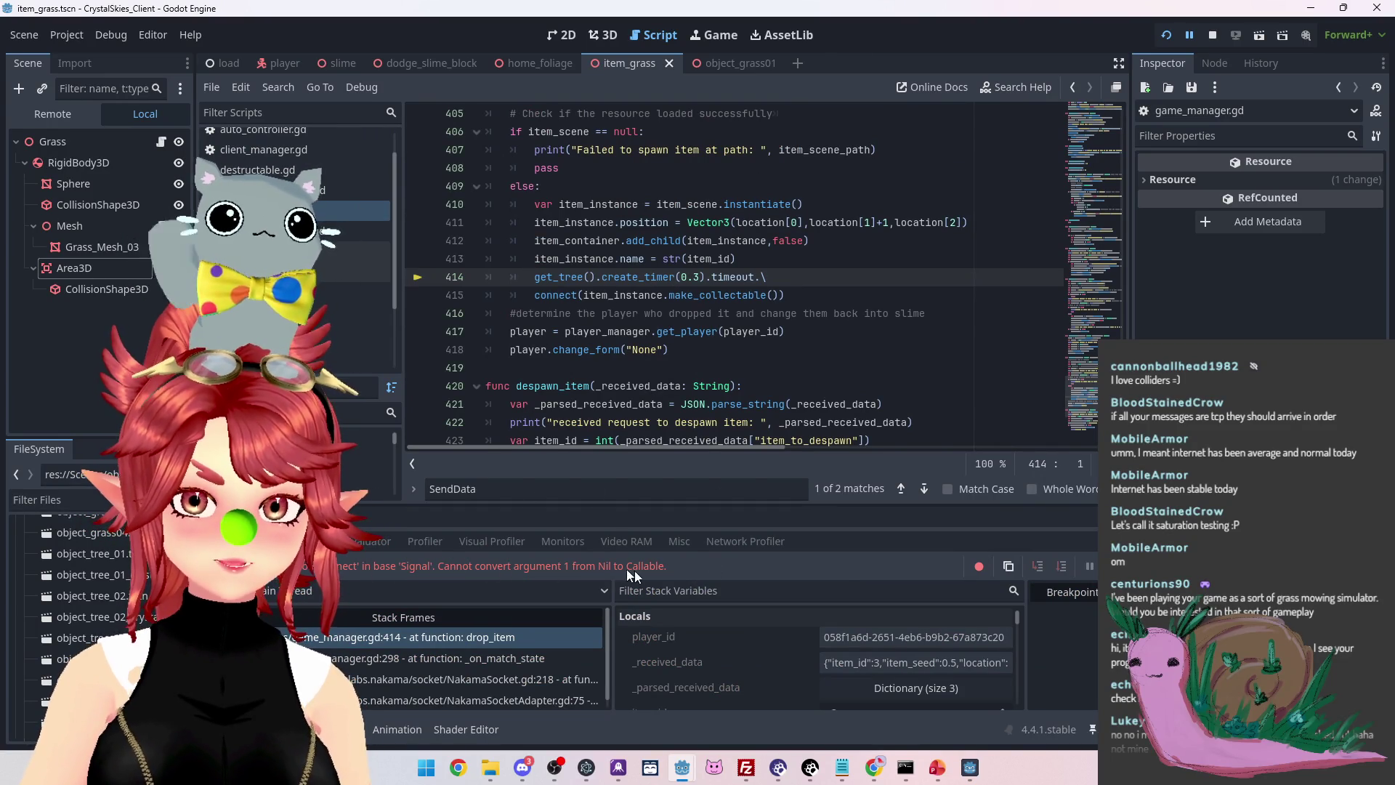
Inspect item_instance's value and remote properties in the debugger, then stop the game
mouse_move(630, 298)
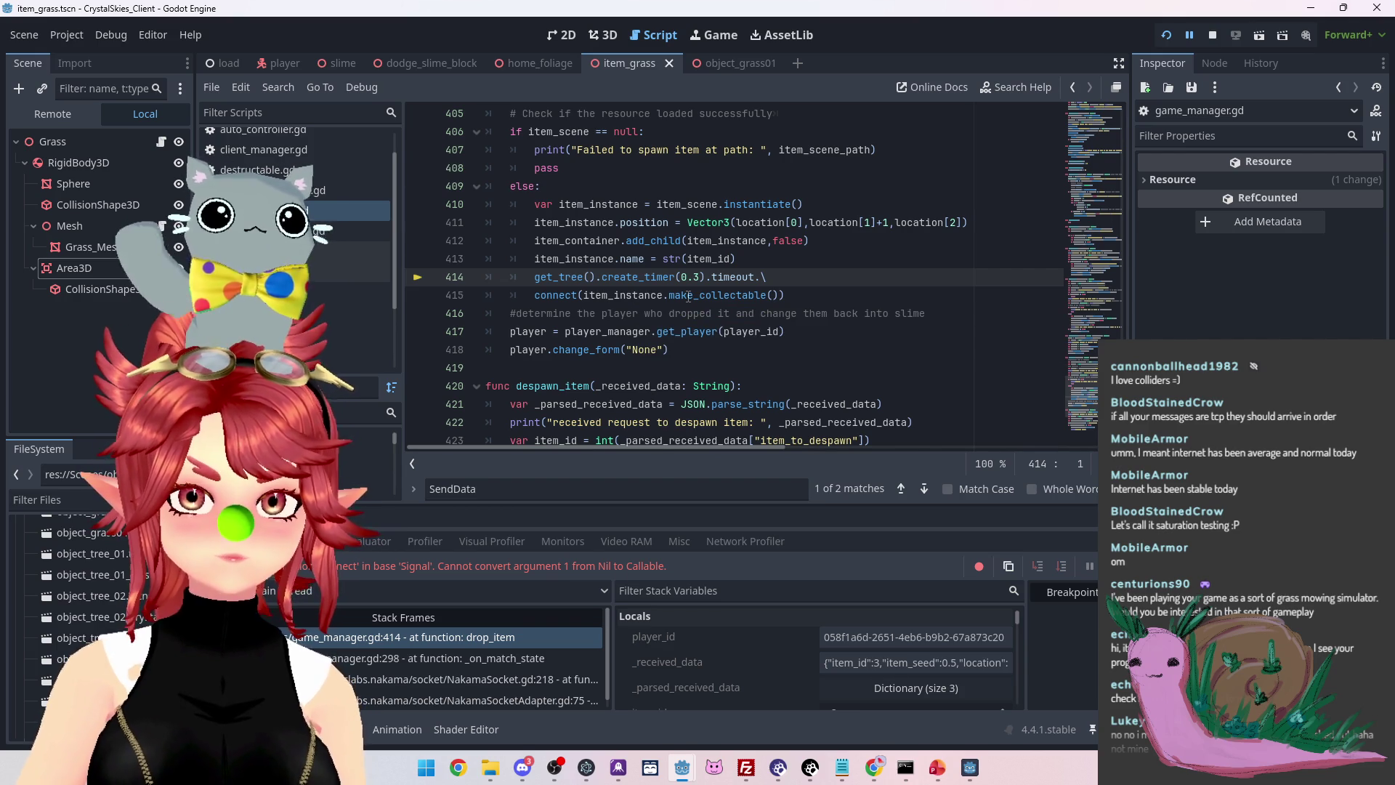
click(644, 296)
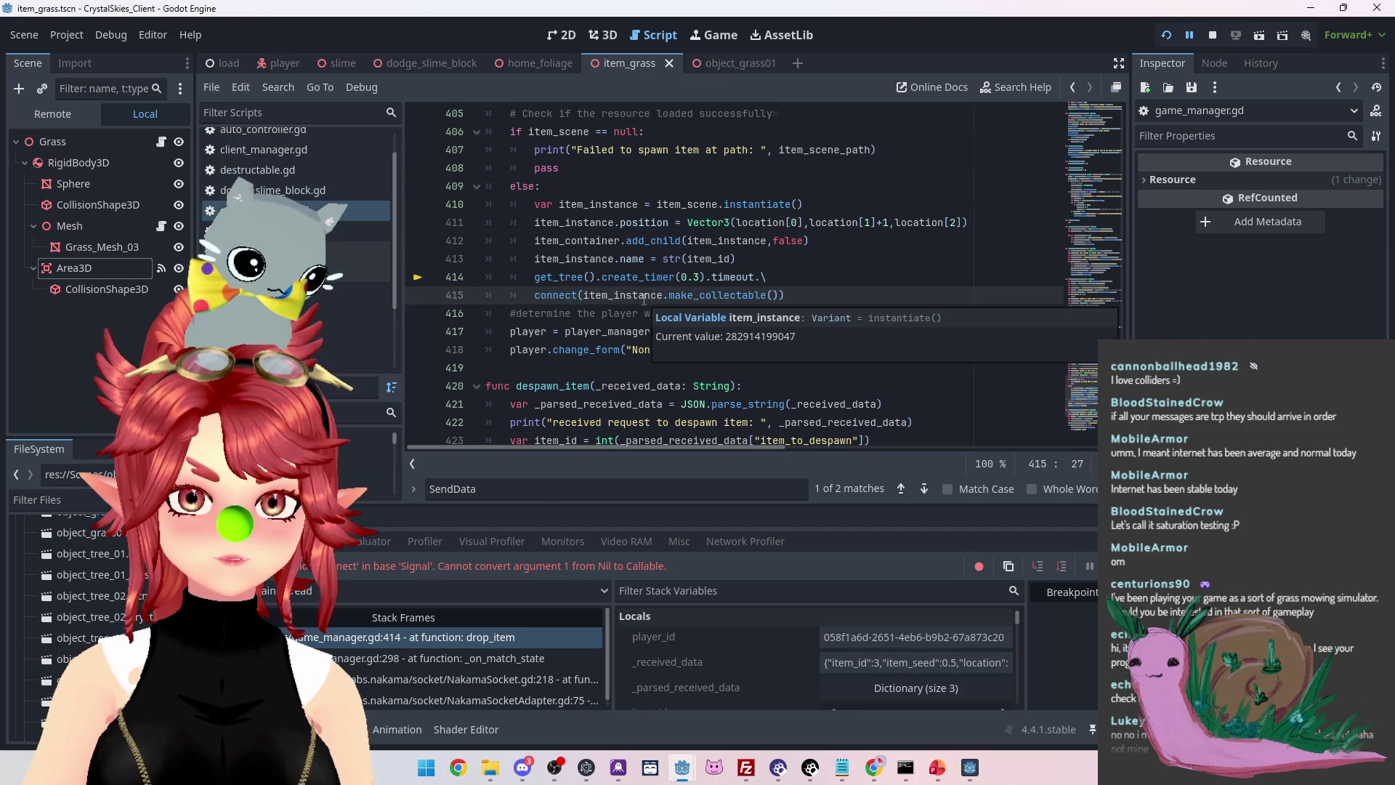
scroll(747, 659, down, 5)
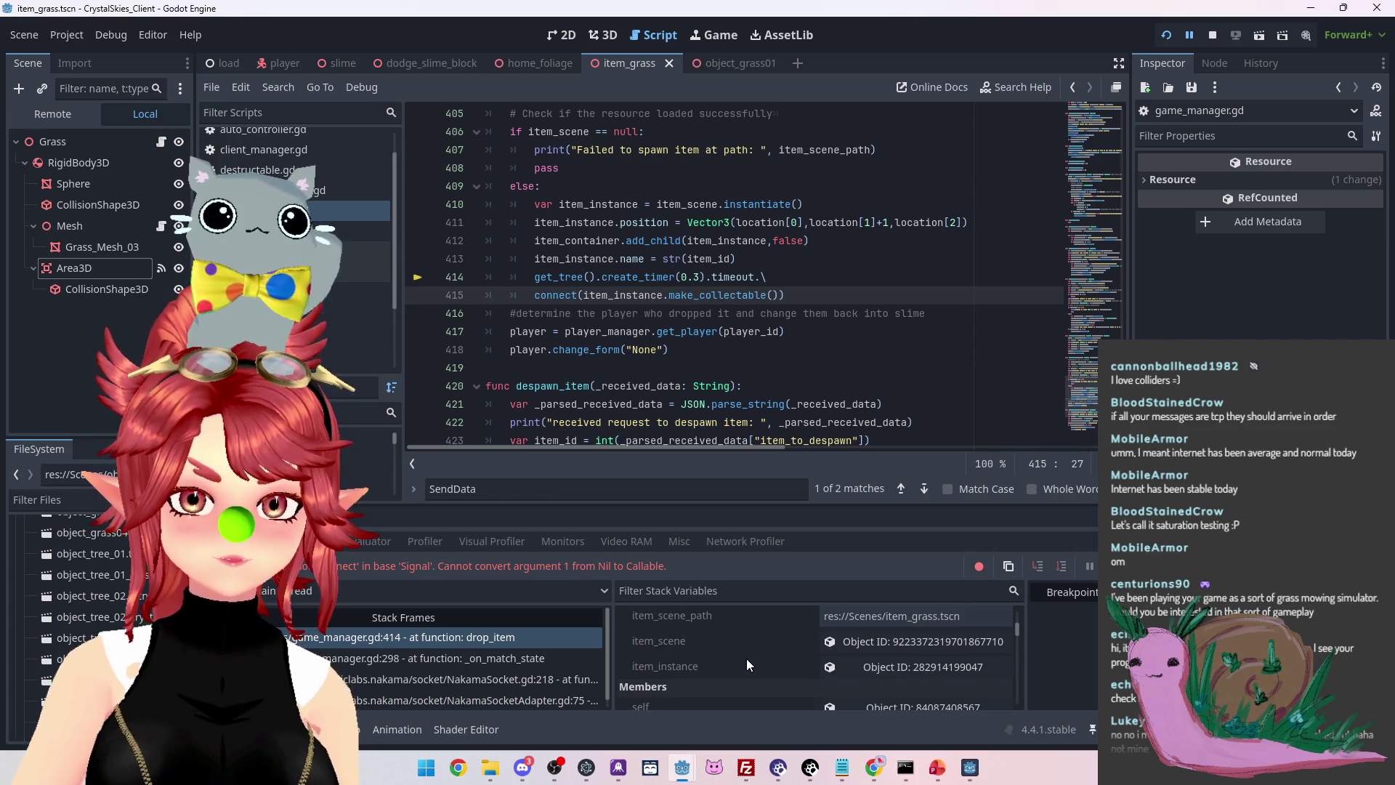
click(909, 667)
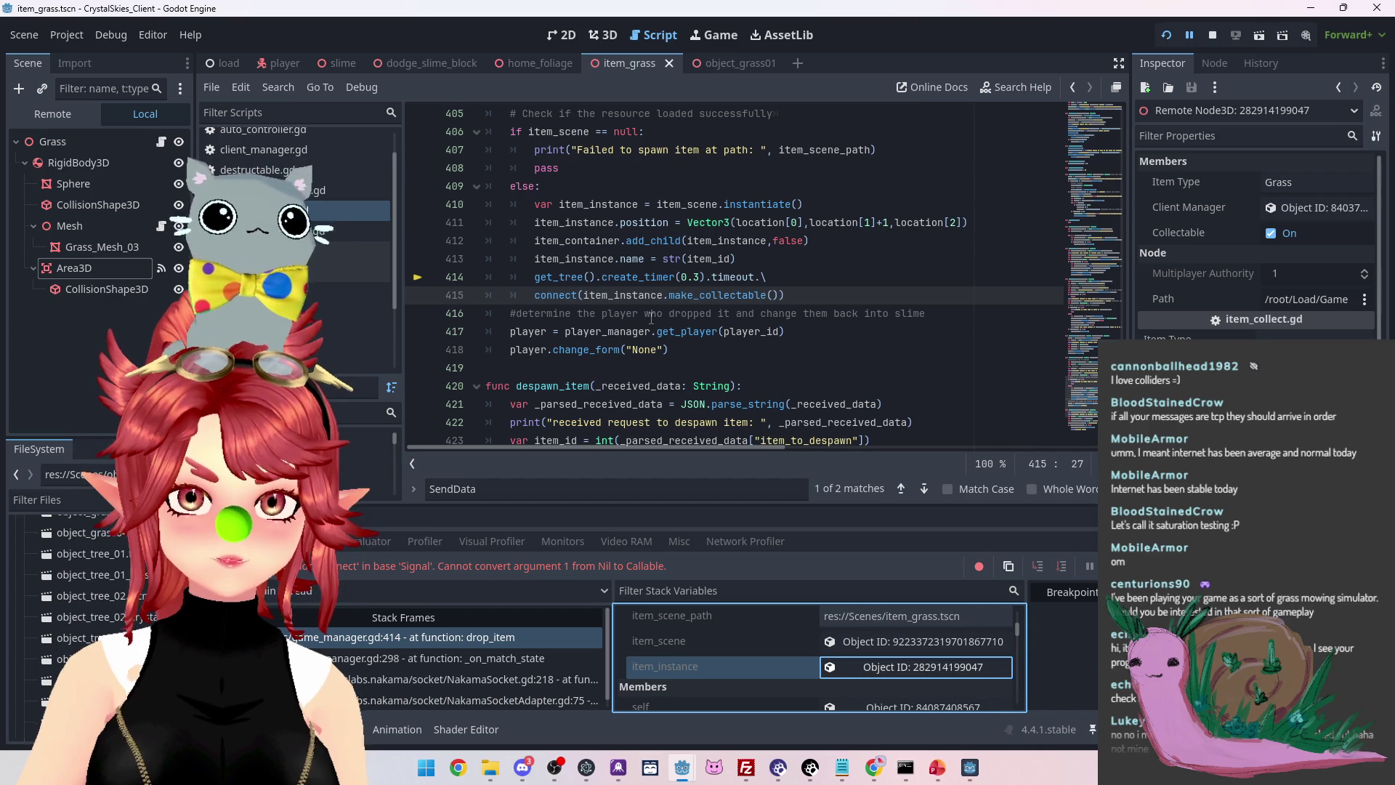
click(1212, 35)
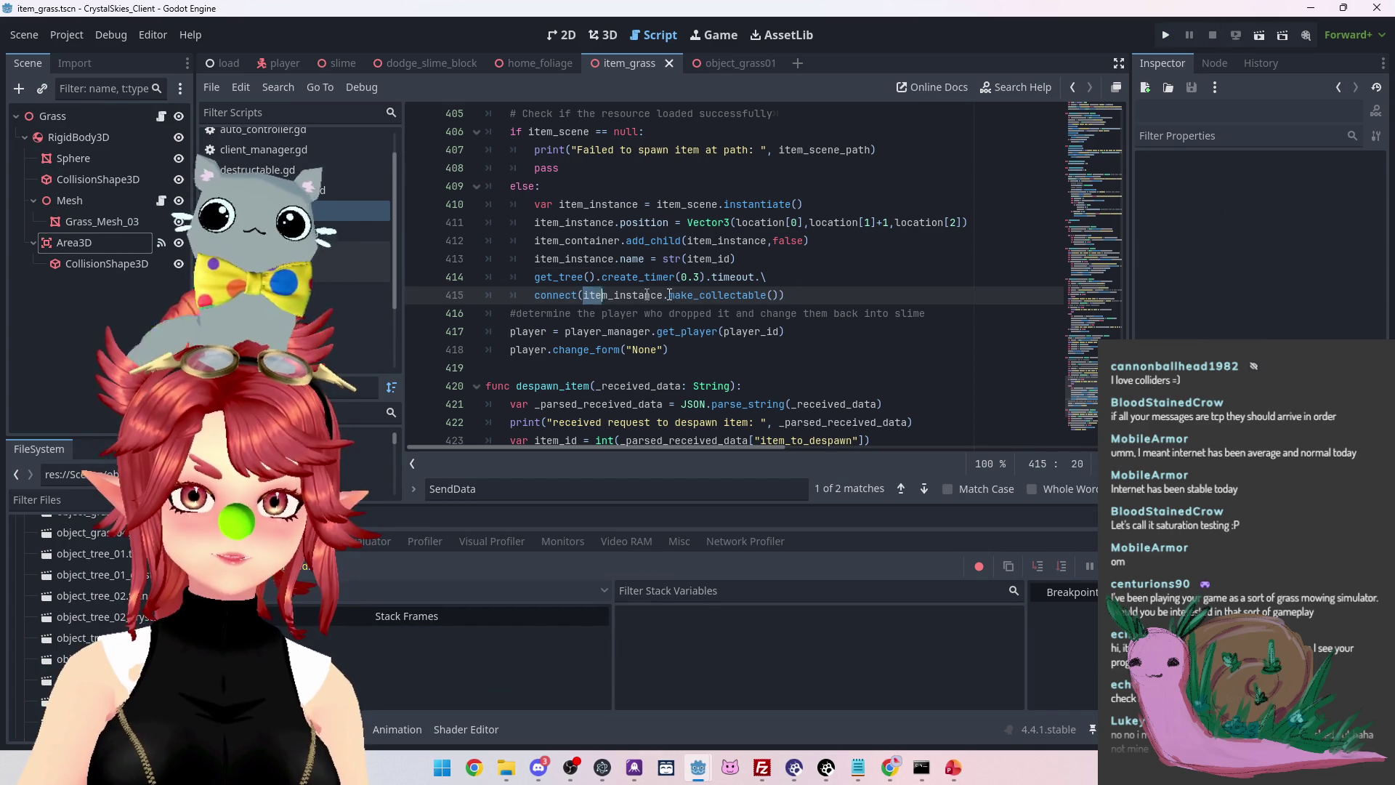
Rewrite line 415's connect argument as item_instance.collectable = true
drag(633, 294, 784, 297)
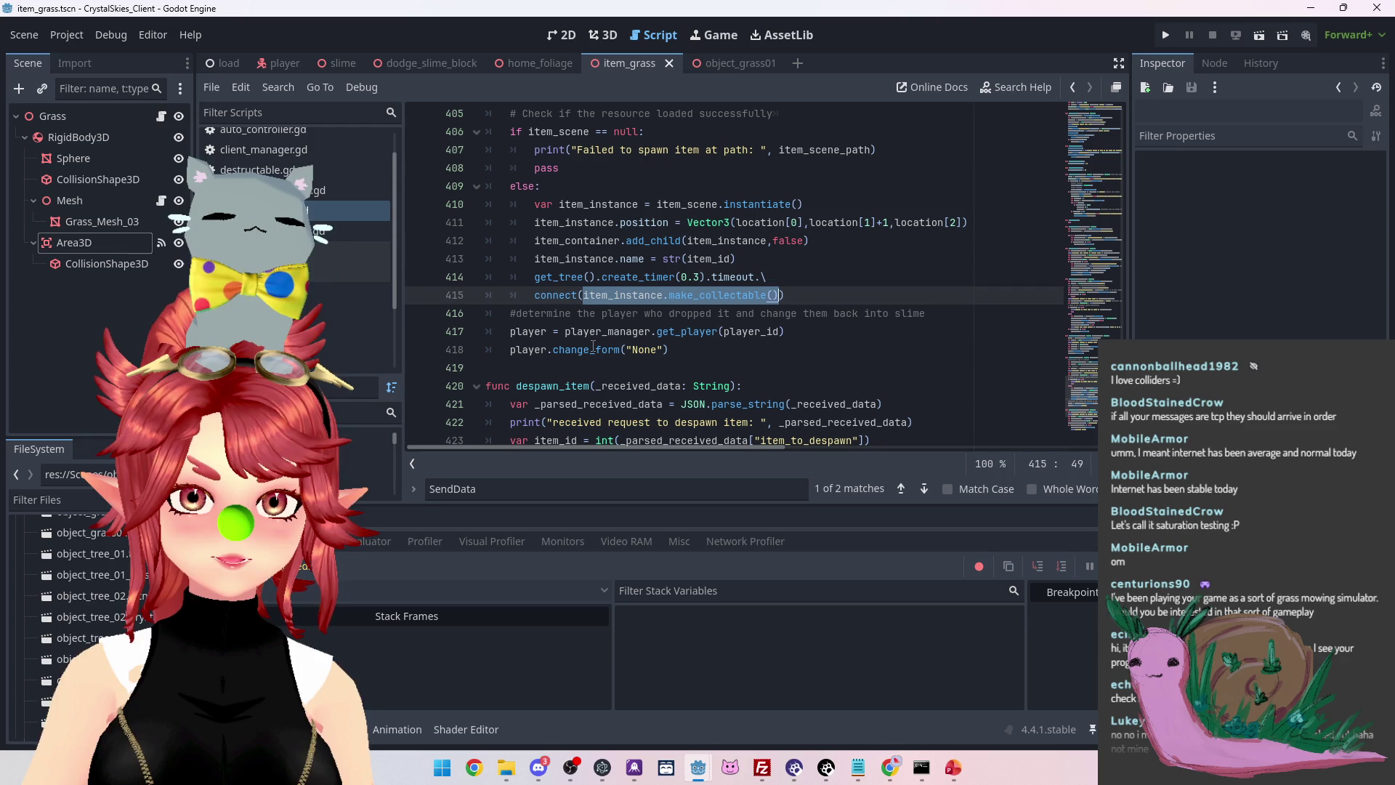
scroll(592, 346, up, 1)
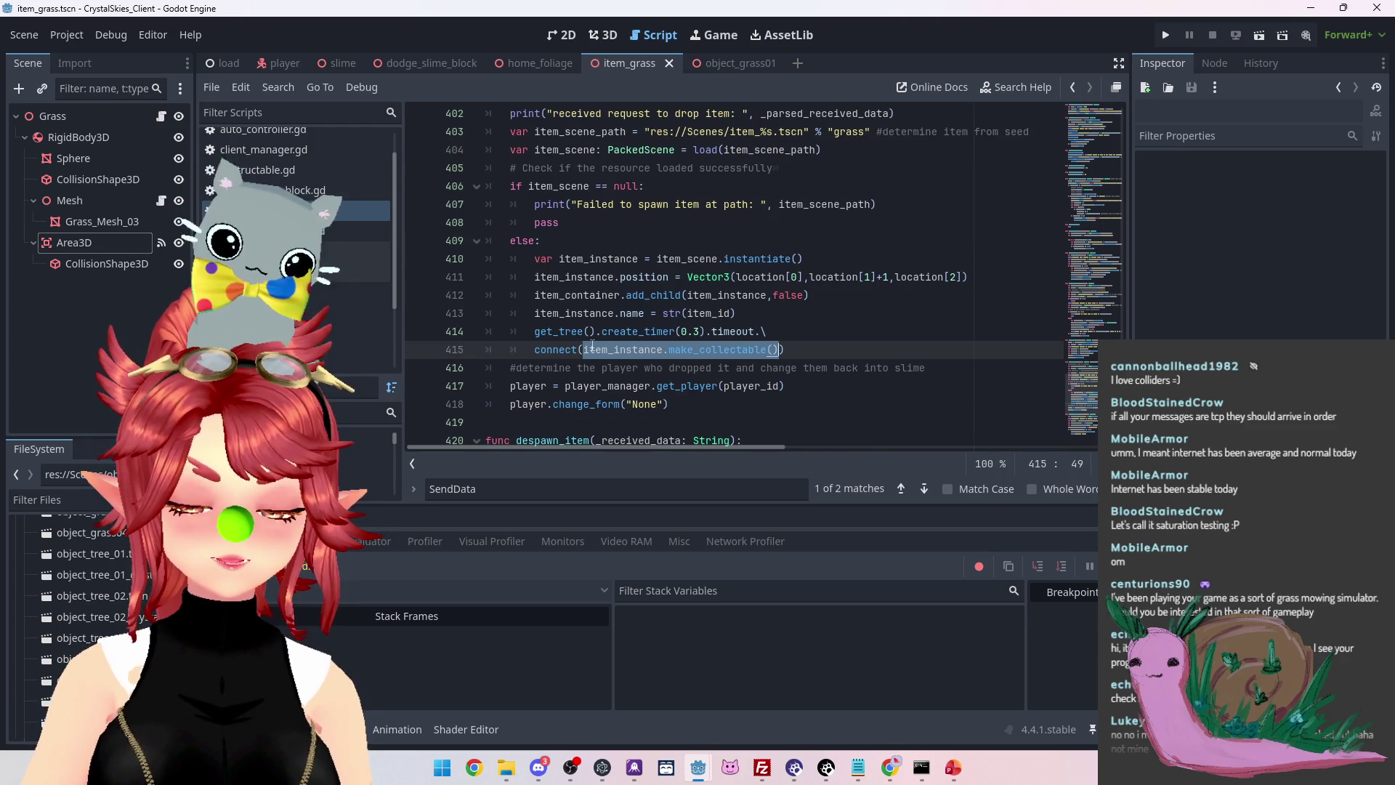
key(Escape)
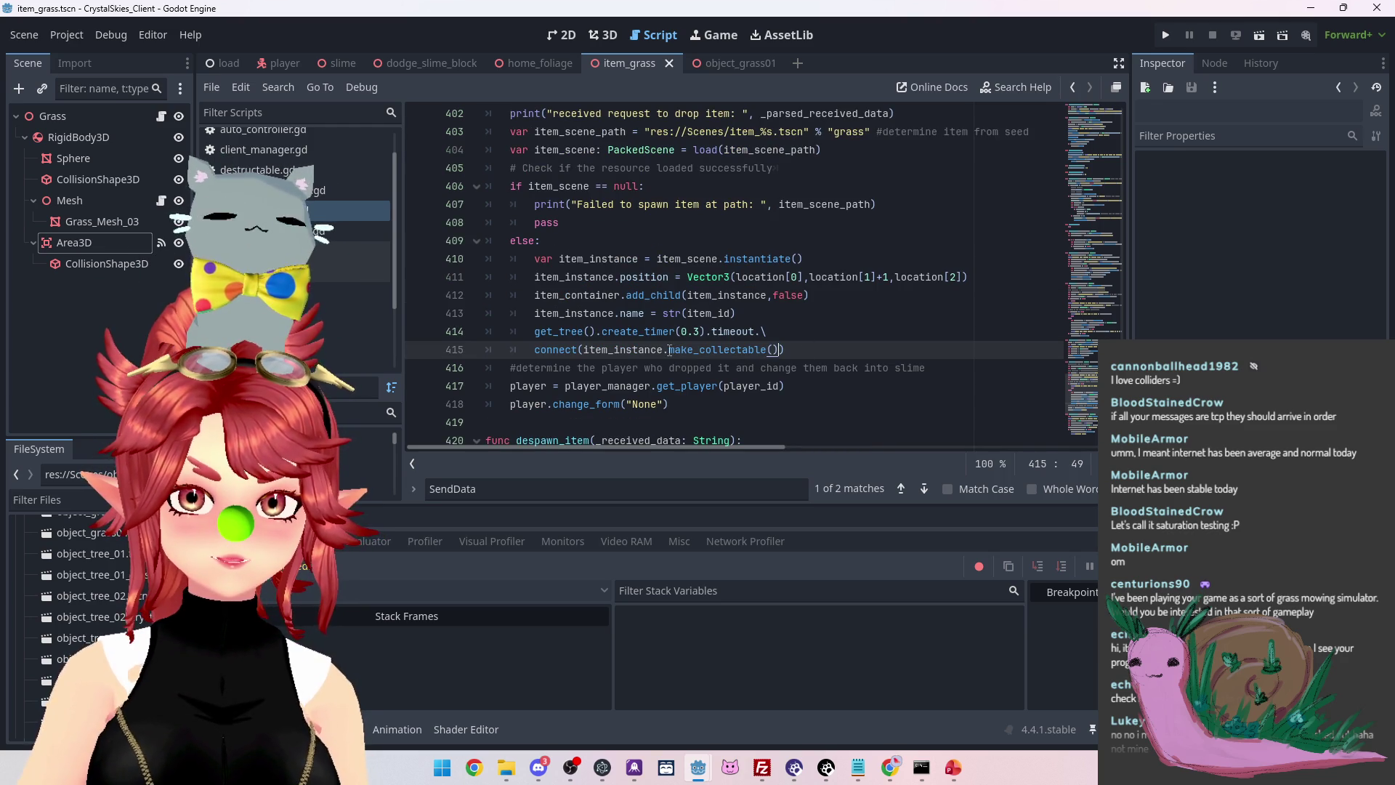
key(BackSpace)
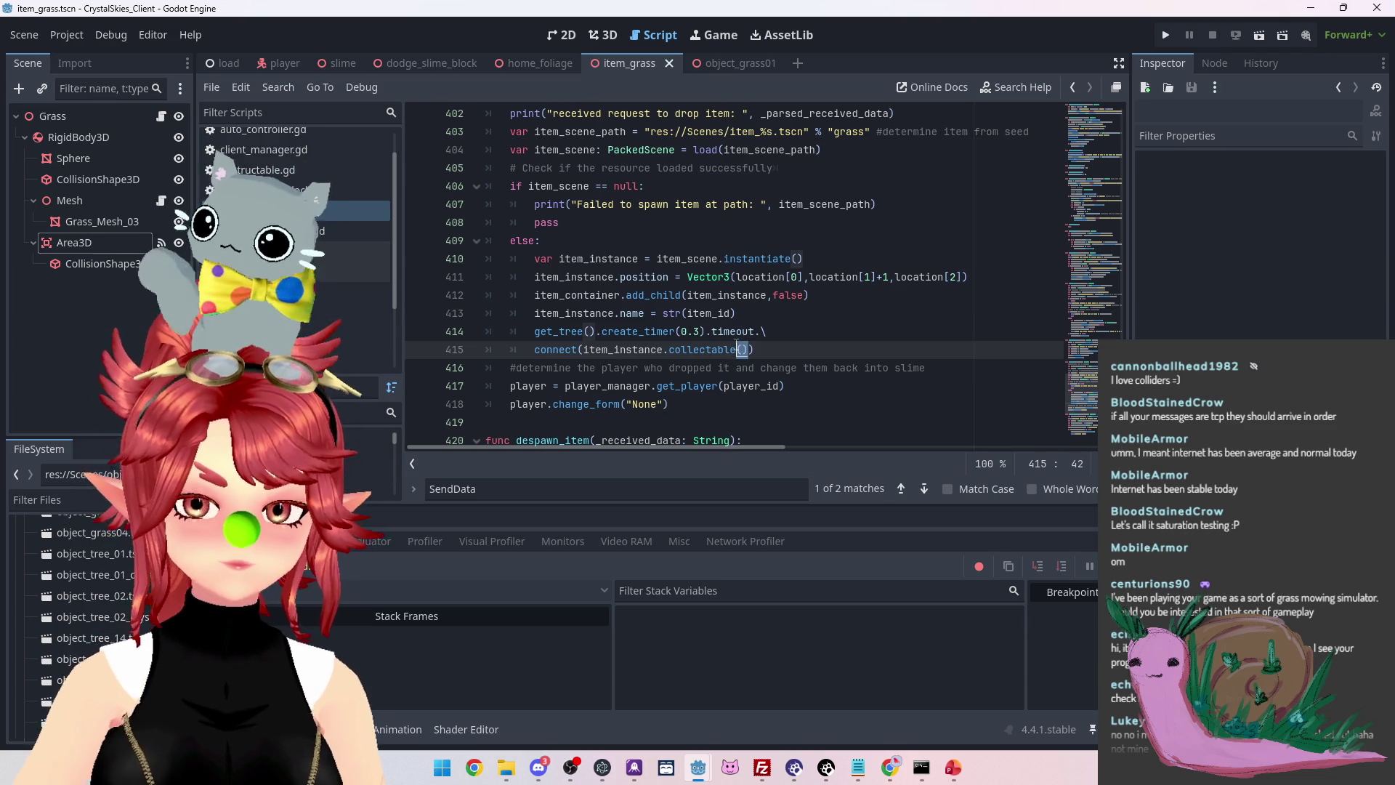
key(Delete)
key(Right)
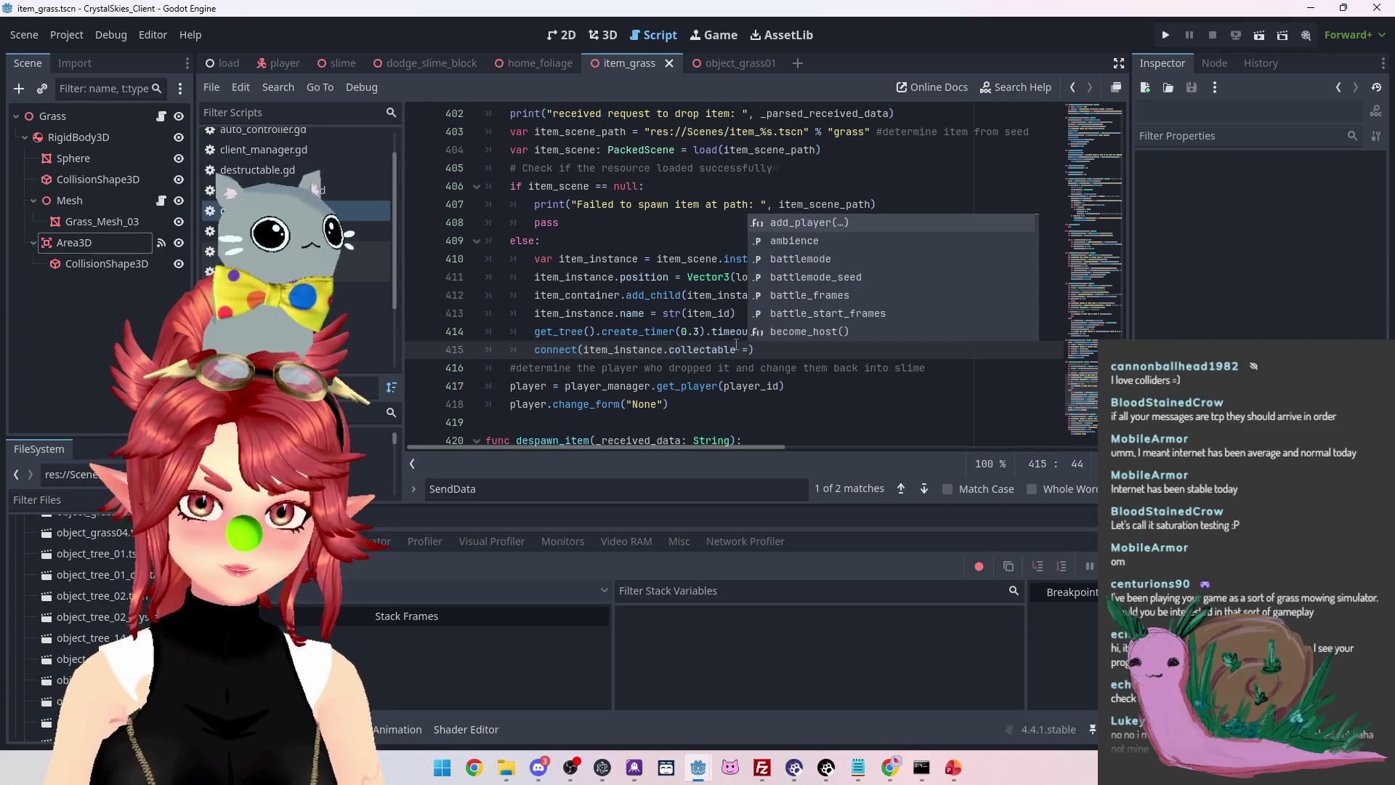
text(true)
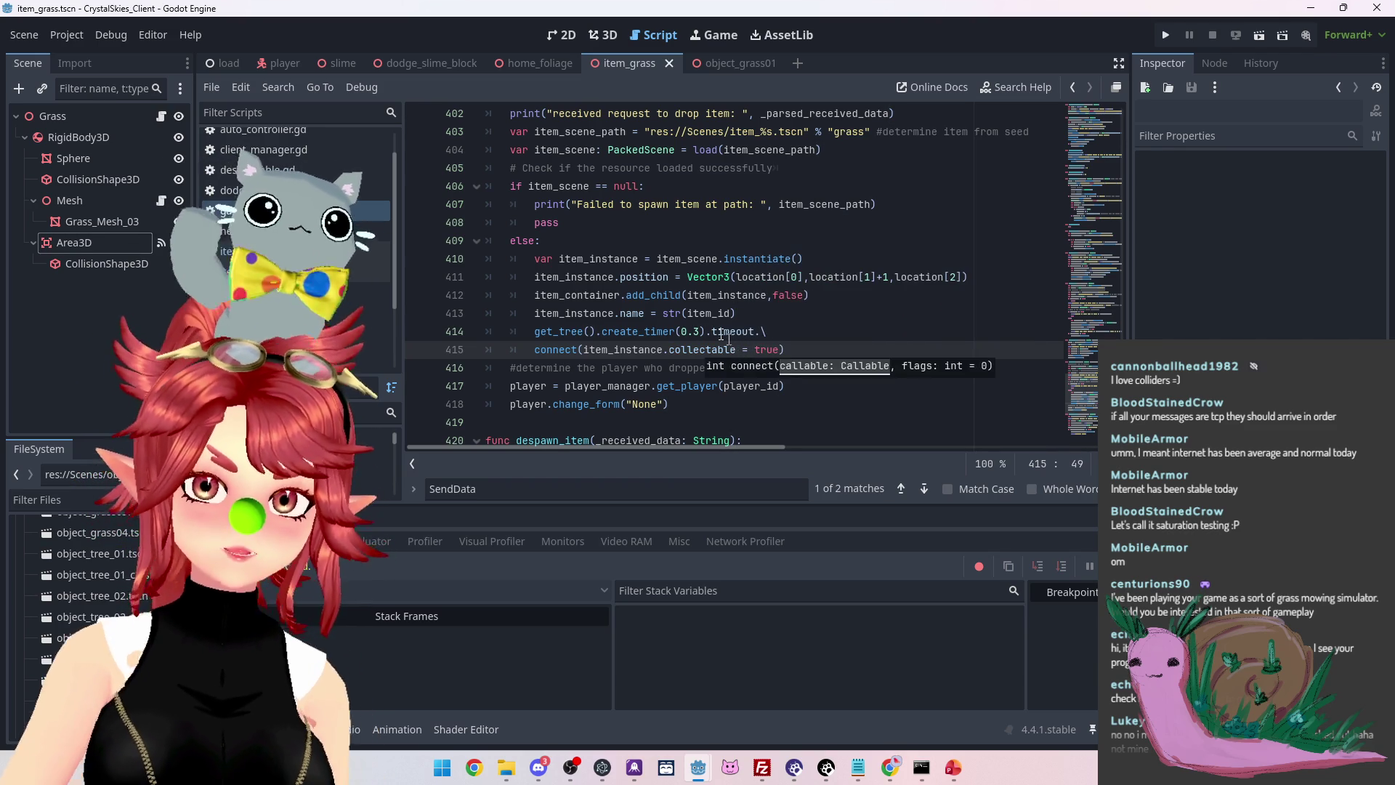
click(691, 313)
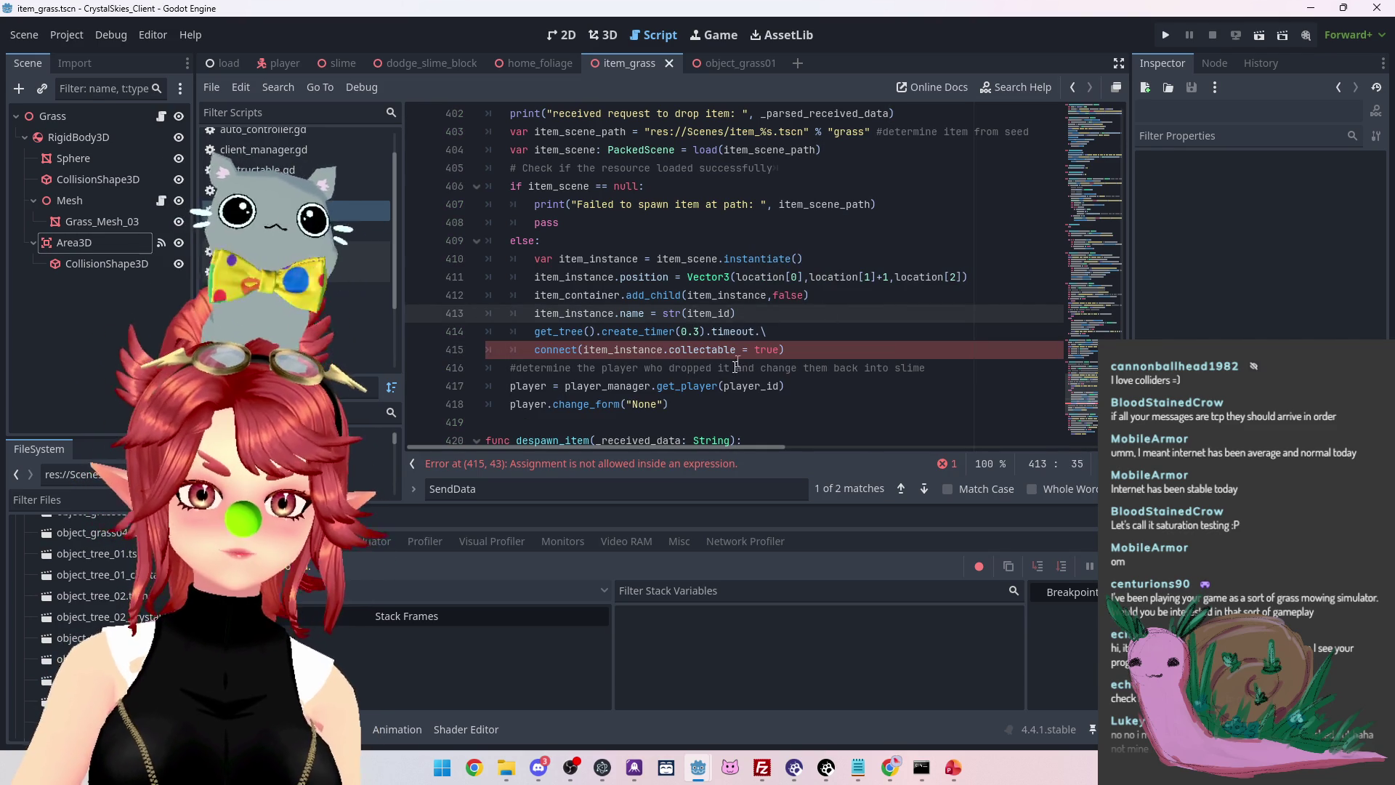
Remove the collectable assignment from connect() and open connect()'s documentation
drag(778, 351, 583, 351)
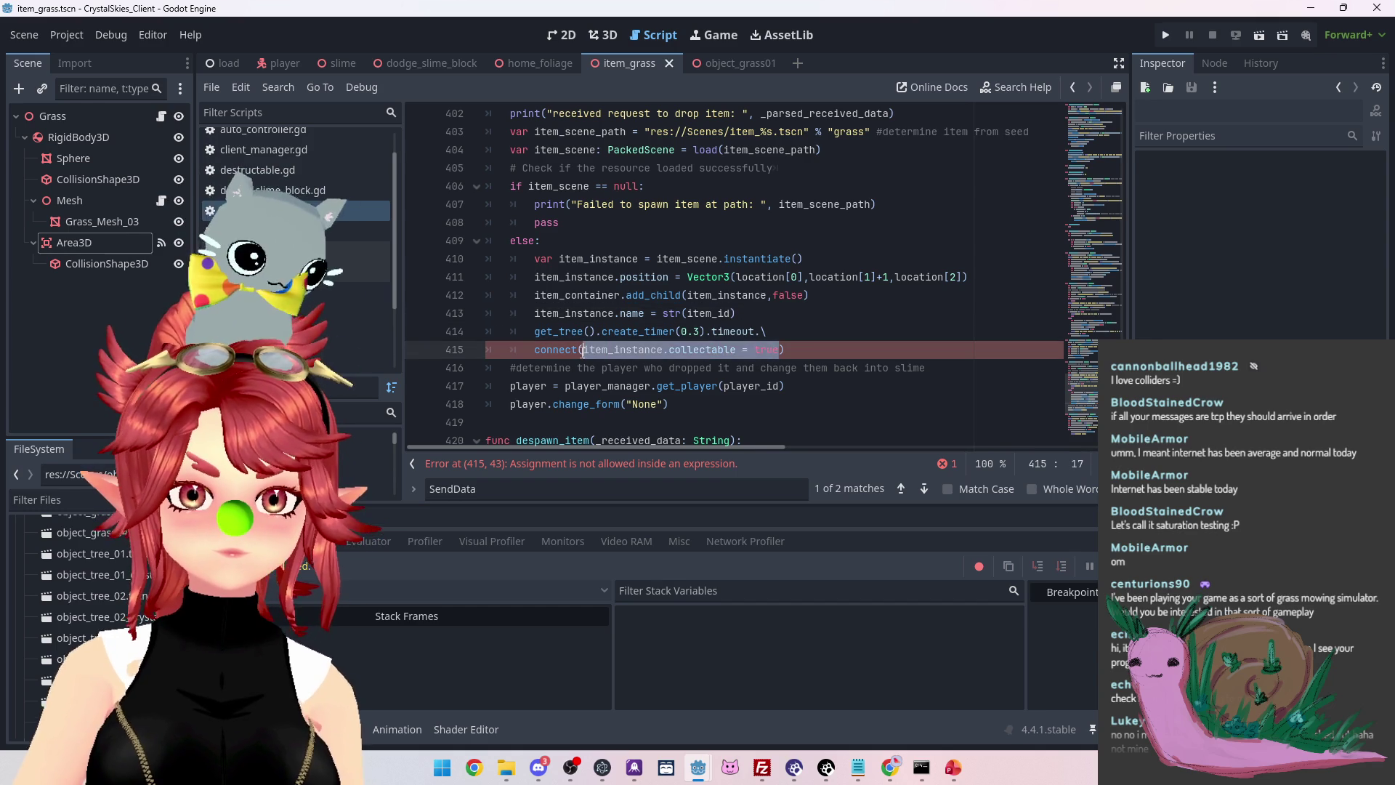
key(BackSpace)
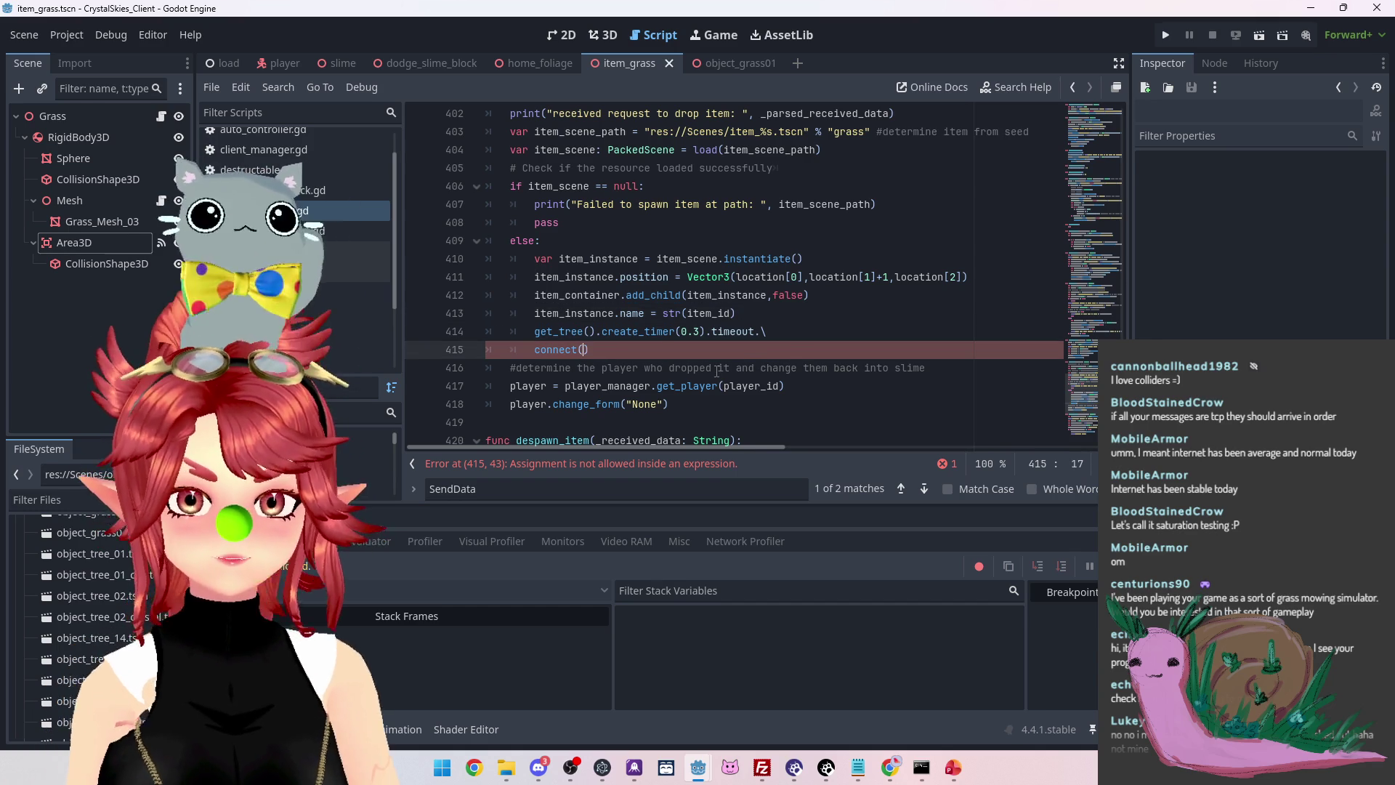
ctrl+click(554, 351)
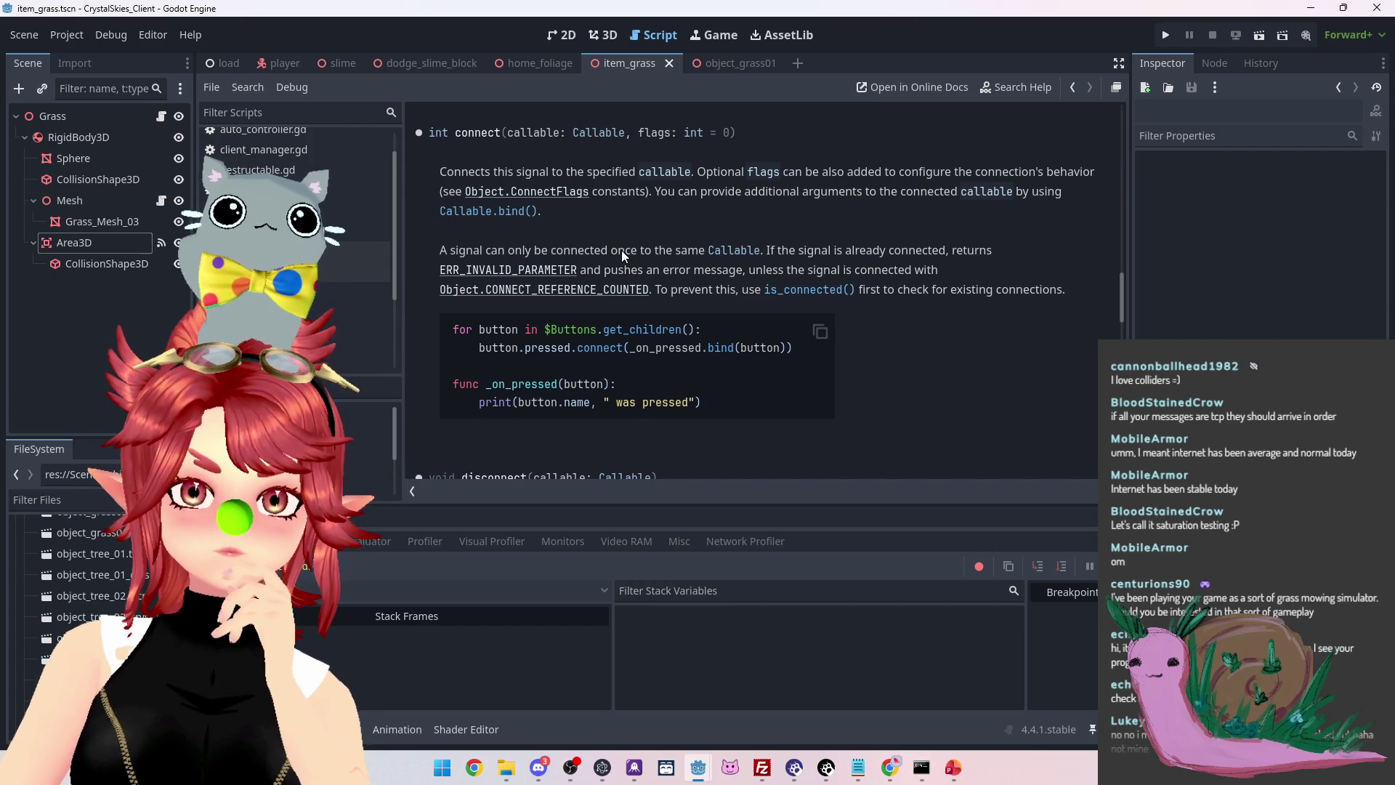
Read the connect() docs notes on already-connected signals and checking existing connections
mouse_move(621, 250)
mouse_down()
mouse_move(760, 254)
mouse_move(666, 251)
mouse_up()
drag(526, 251, 687, 254)
drag(805, 250, 945, 250)
drag(638, 270, 745, 269)
scroll(745, 268, down, 1)
drag(907, 245, 993, 246)
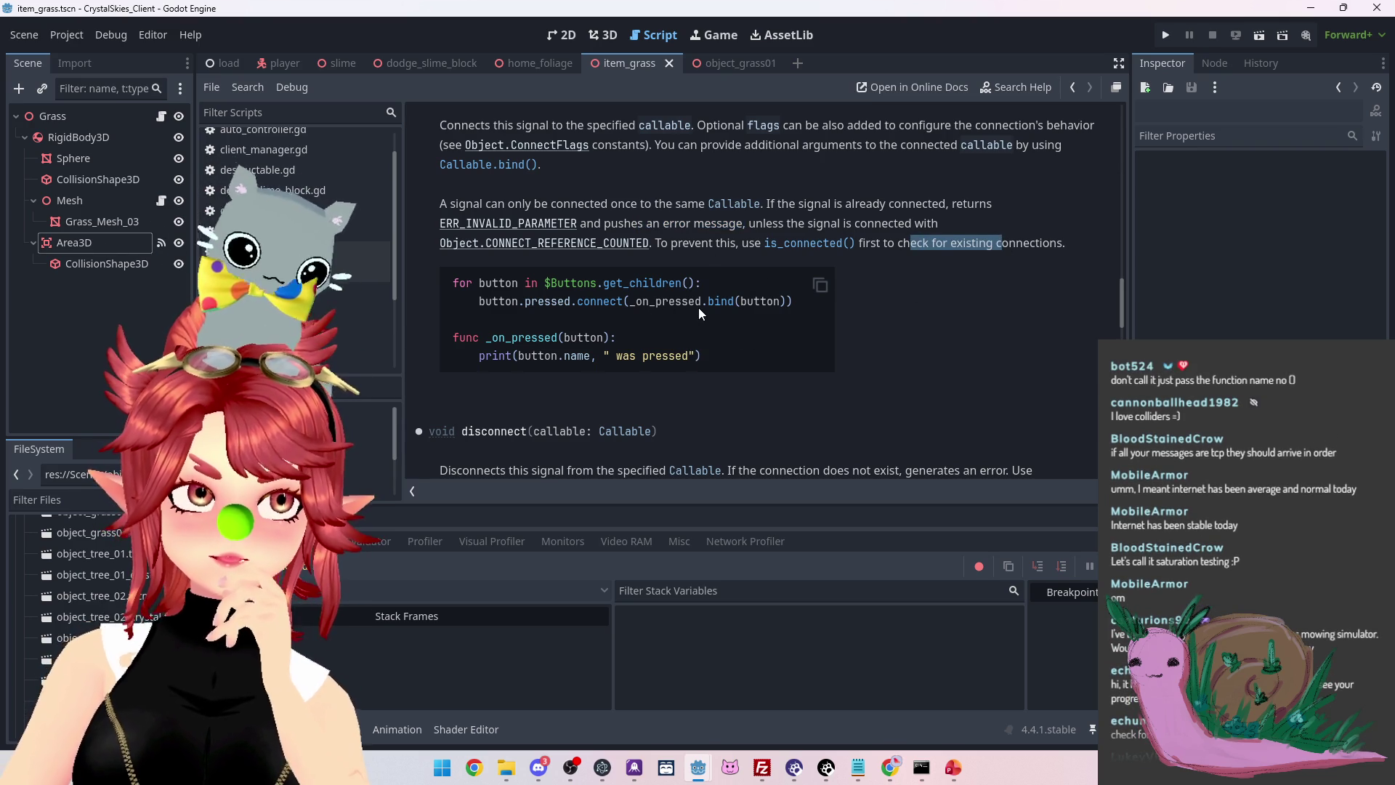
Change line 415 to connect(item_instance.make_collectable), save and run the game
click(314, 216)
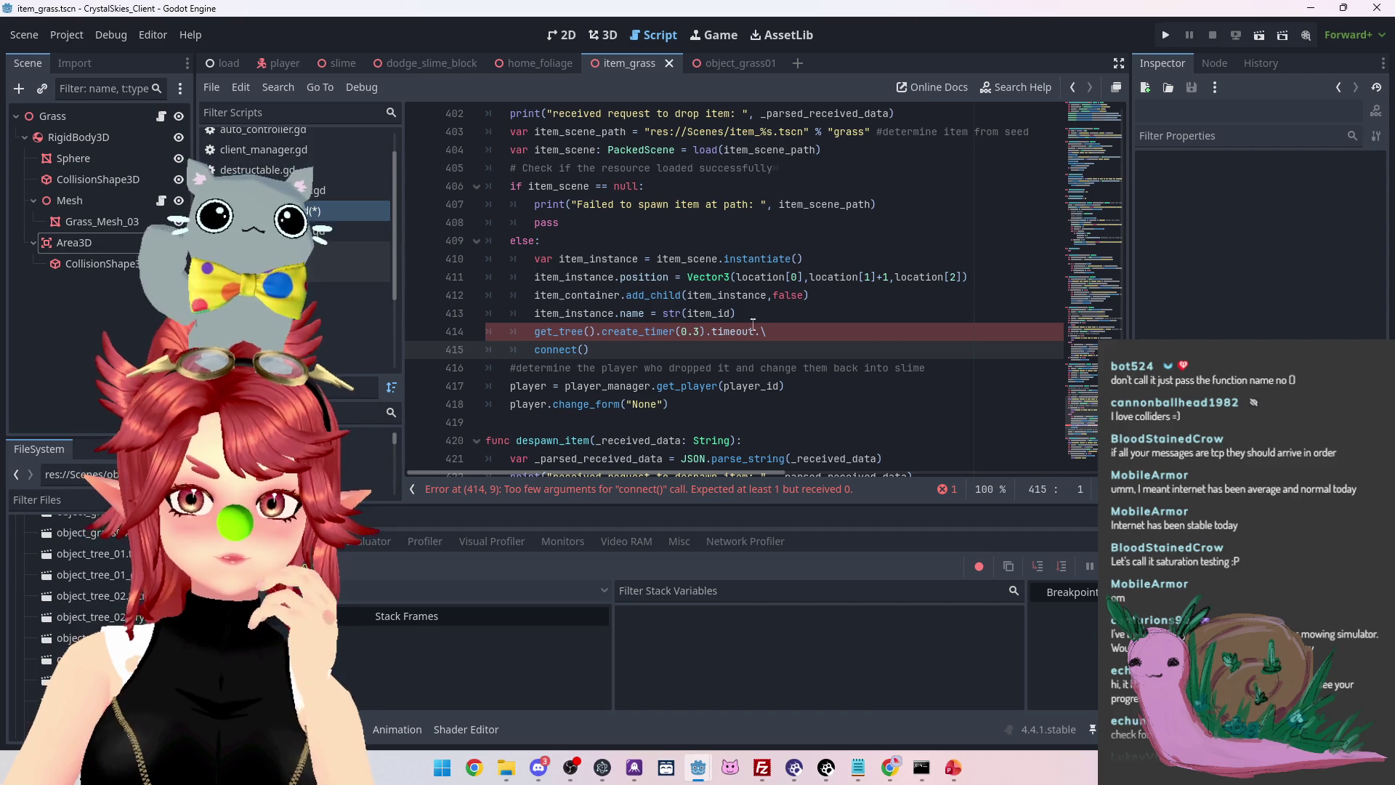
click(659, 332)
key(ctrl+z)
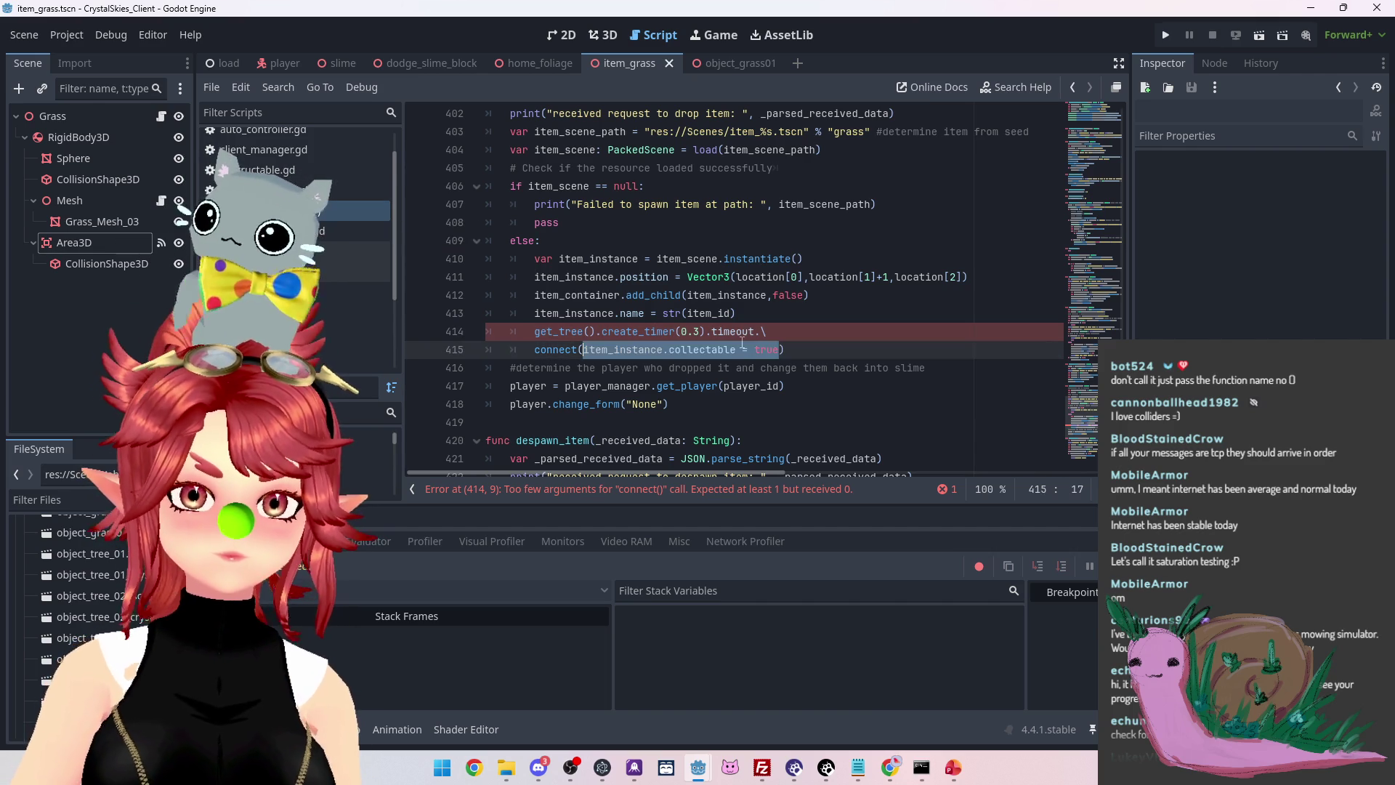
key(ctrl+z)
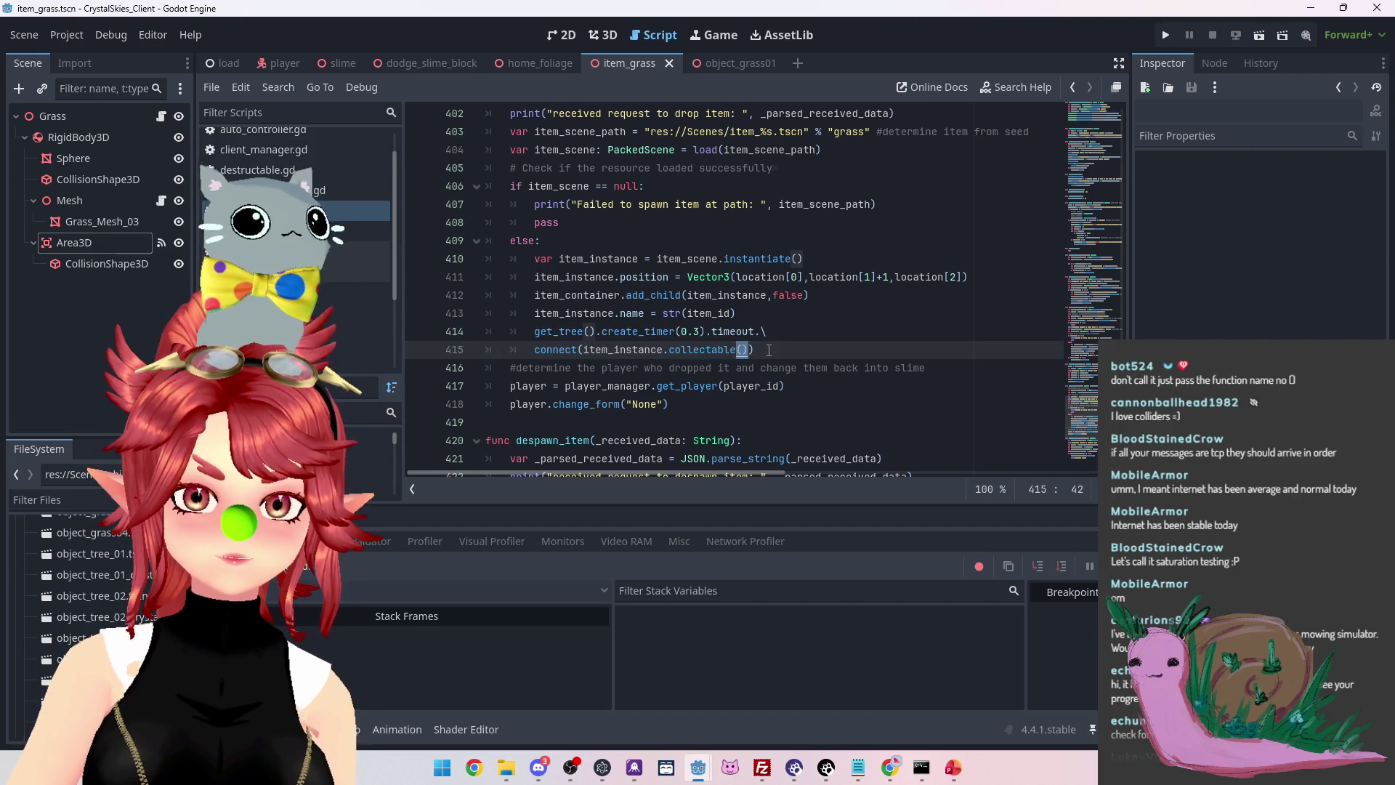
key(BackSpace)
click(831, 301)
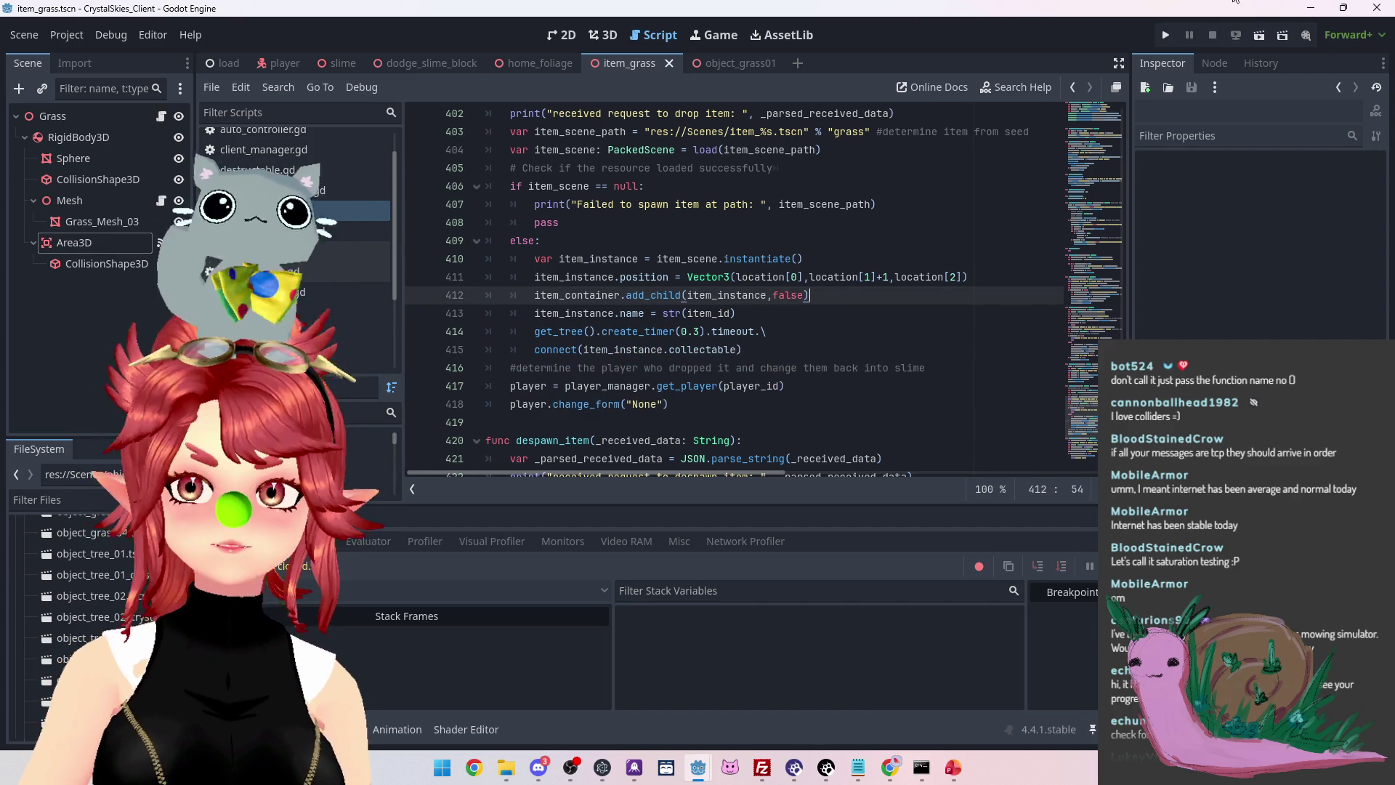
click(1165, 34)
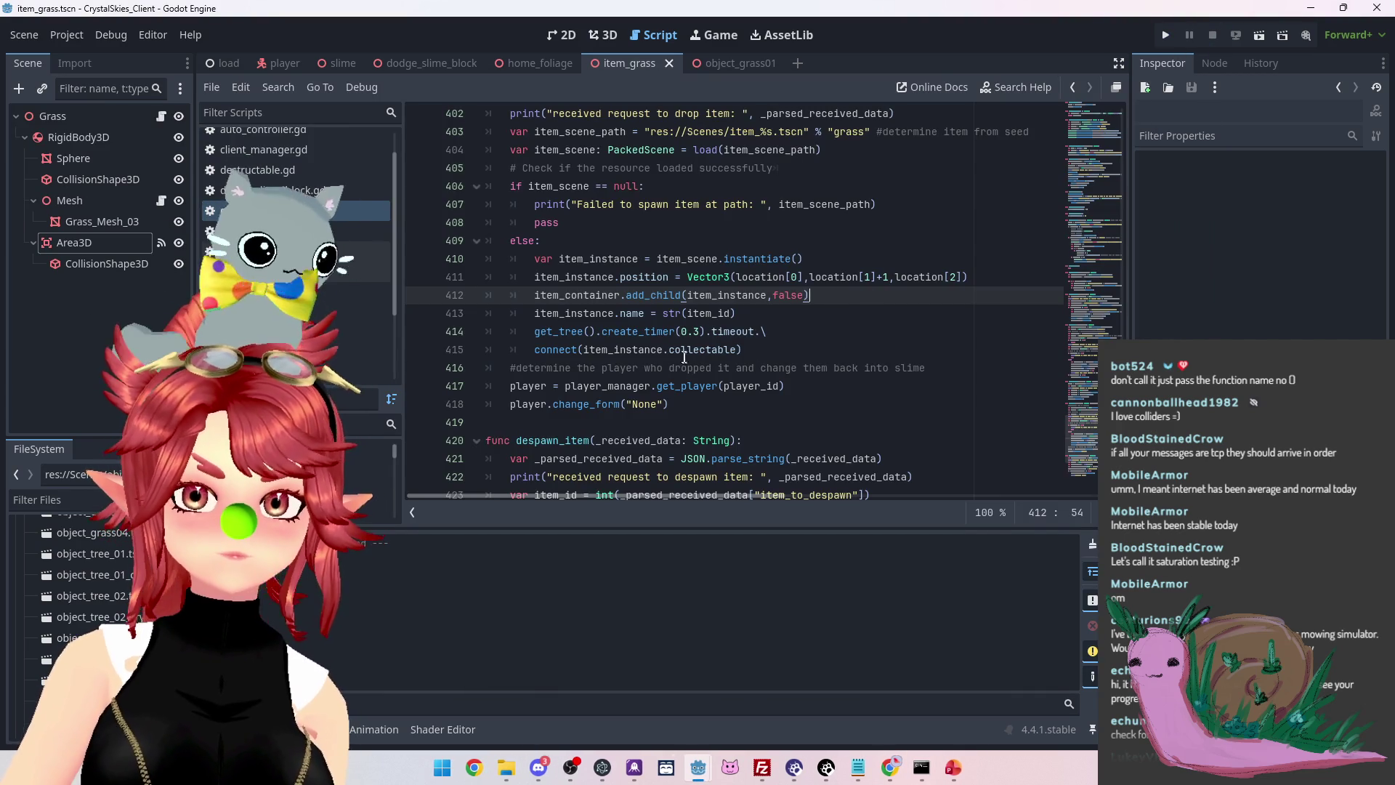
click(671, 352)
text(make_)
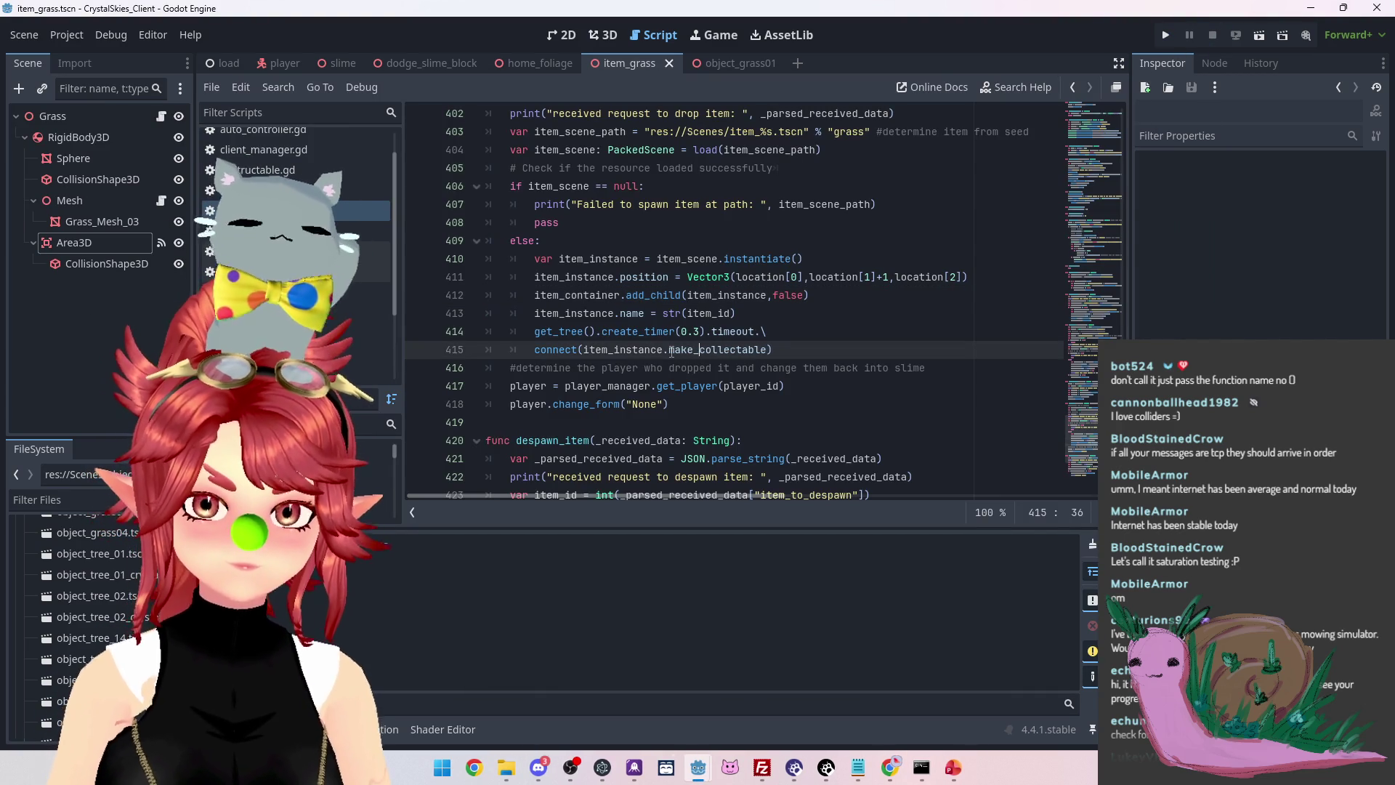
click(777, 314)
key(ctrl+s)
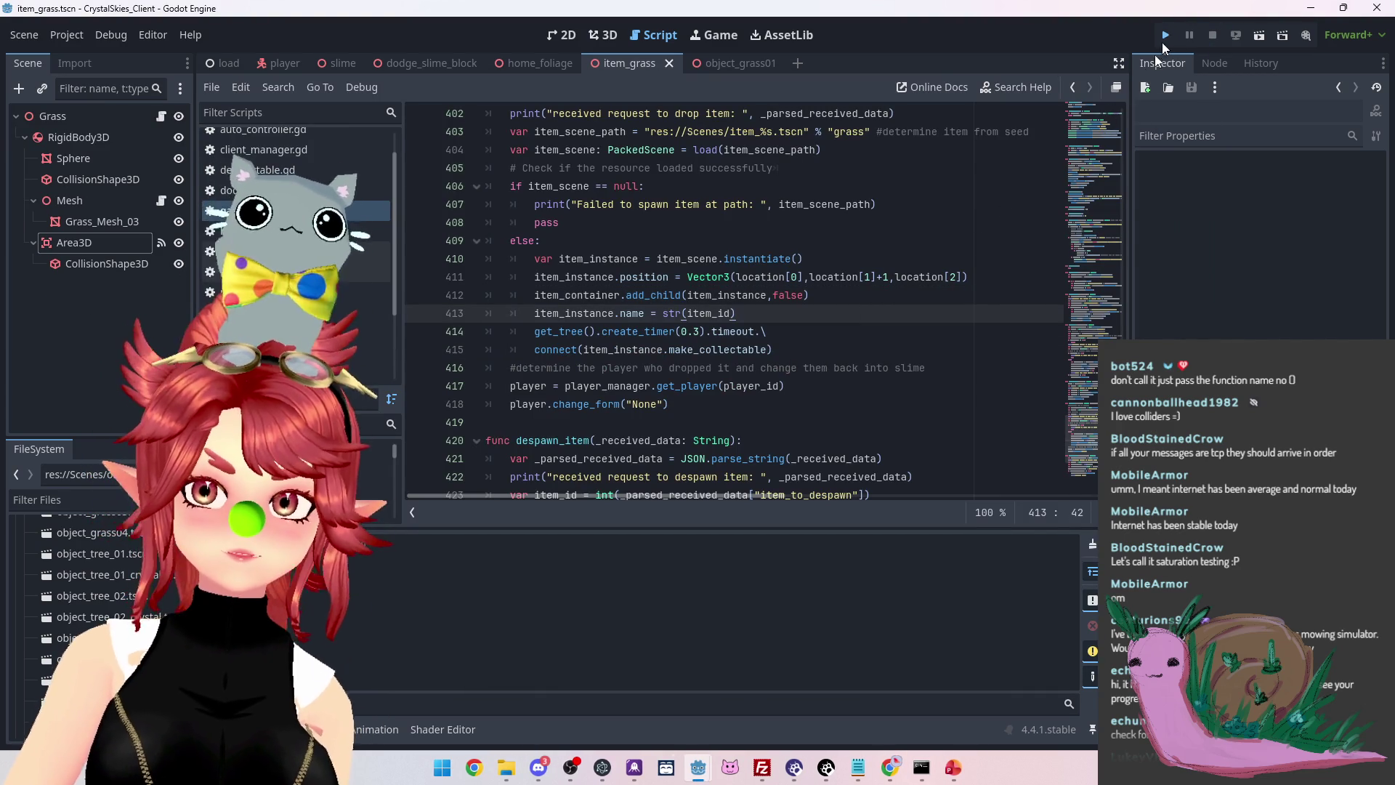
click(1167, 36)
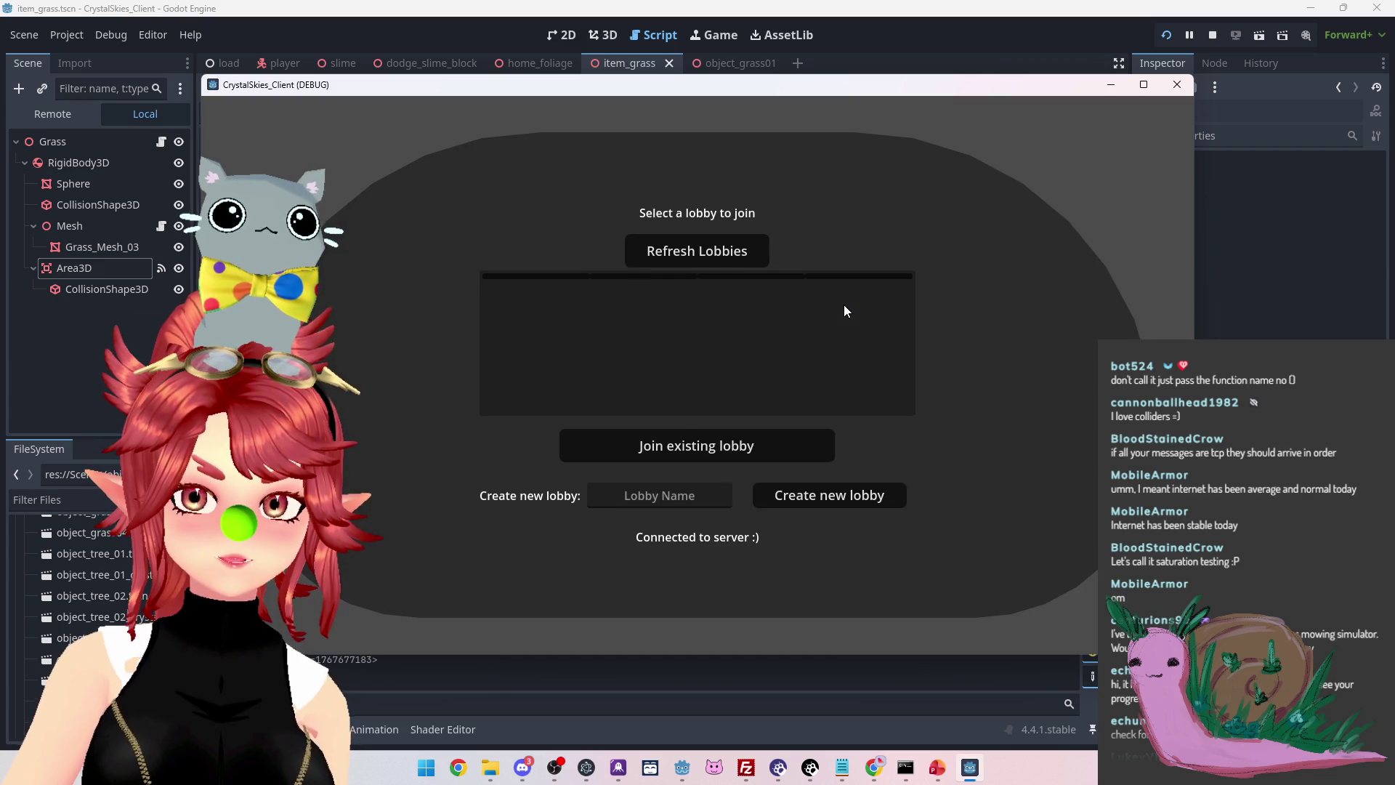
Create a lobby named 'asdd', then pick up and drop a grass item twice
click(670, 501)
text(asdd)
click(814, 496)
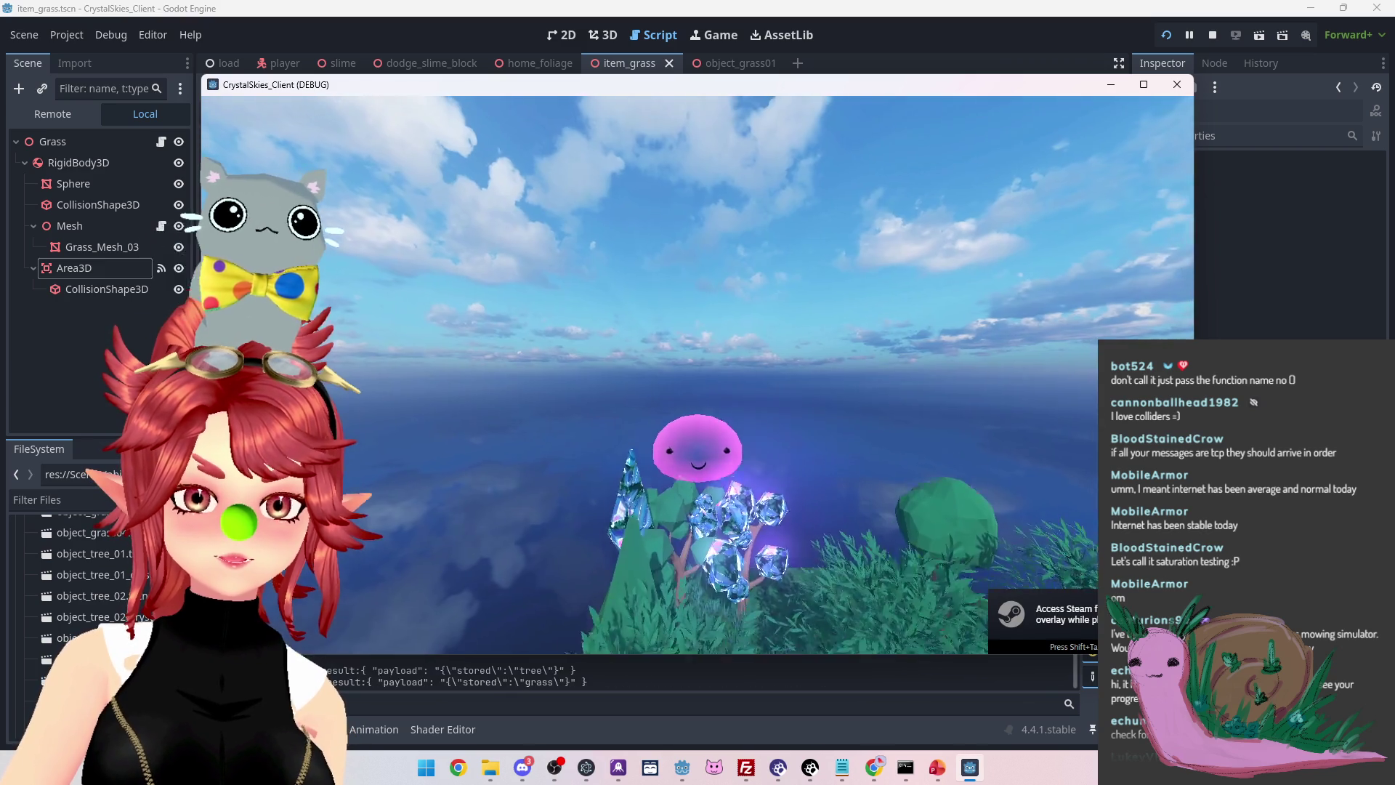
key(w)
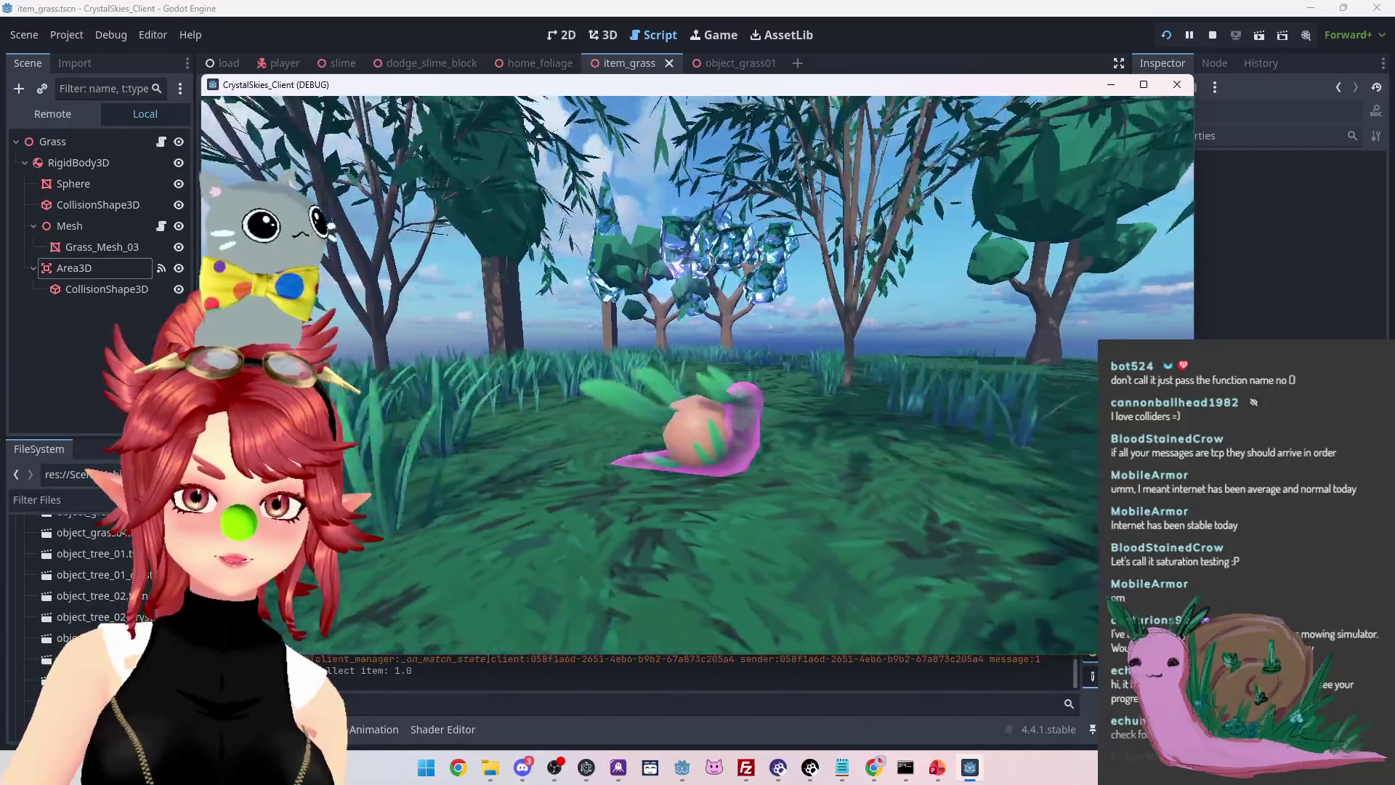
key(q)
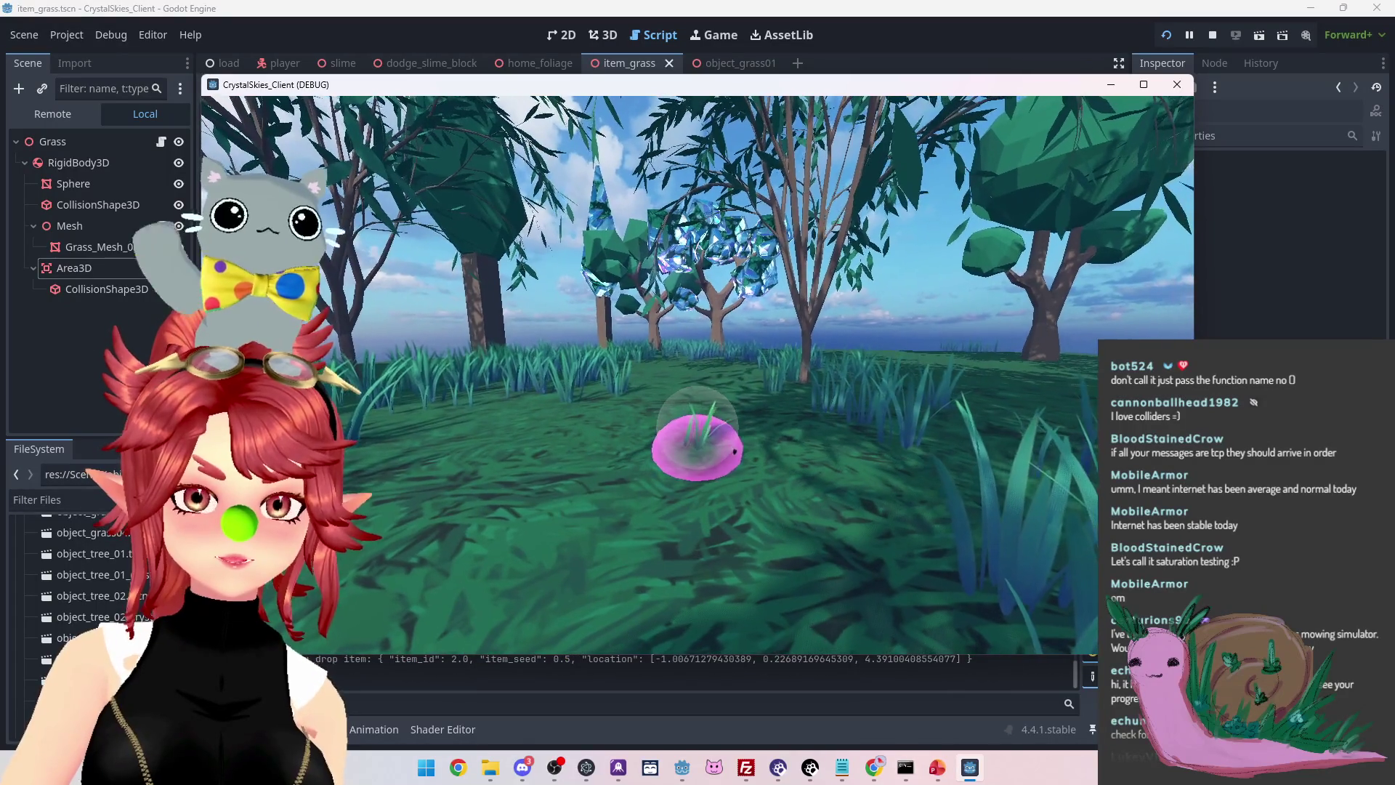
key(w)
key(w)
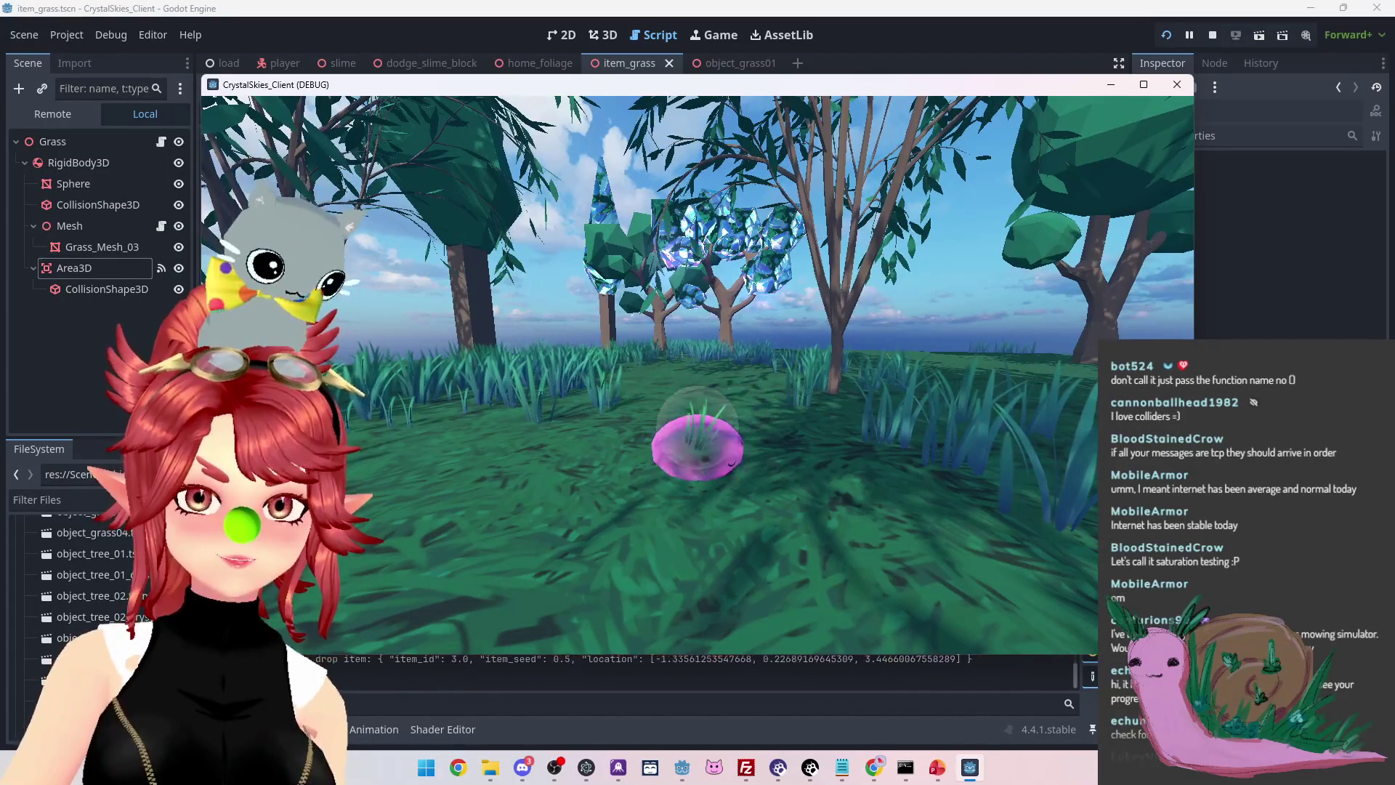
key(q)
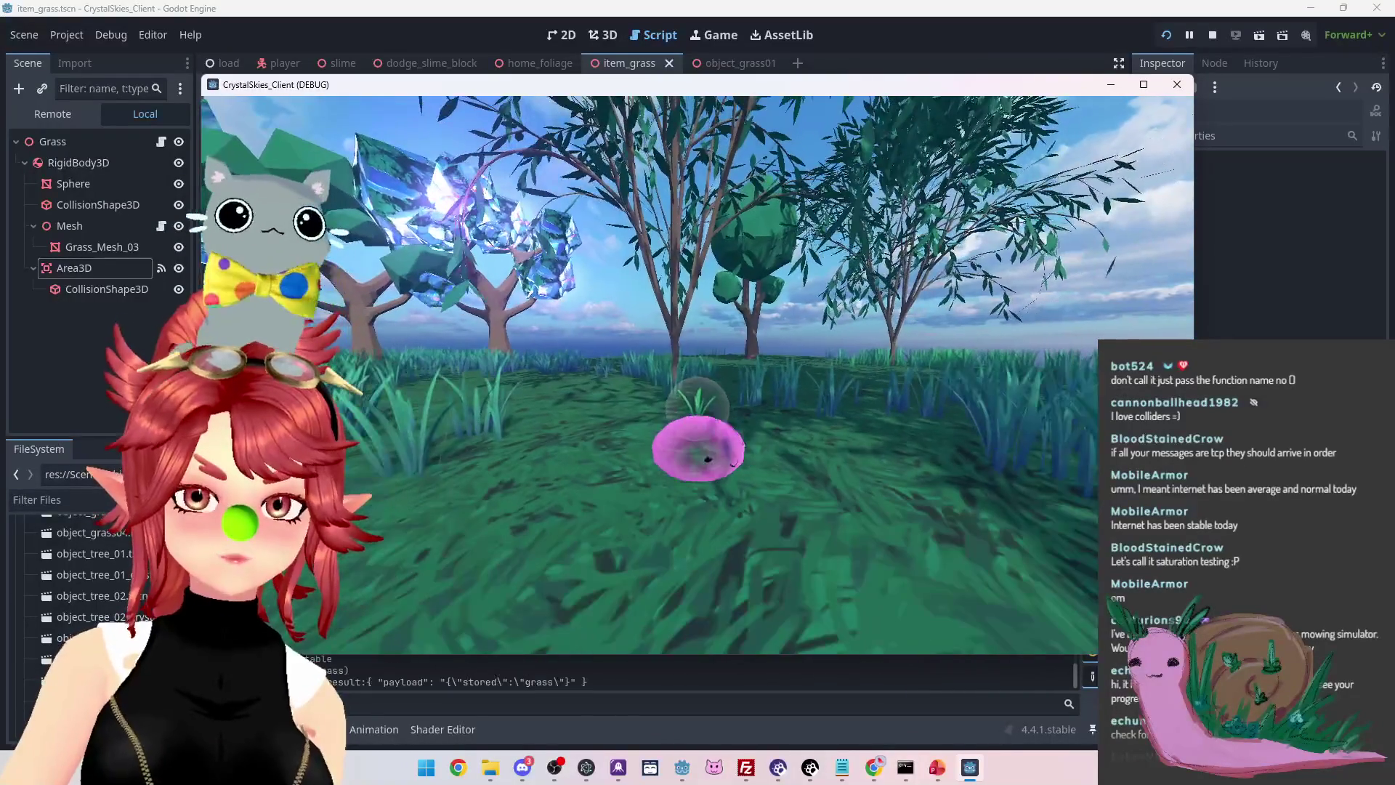
Collect and drop another grass item, then close the game and save the scene
key(w)
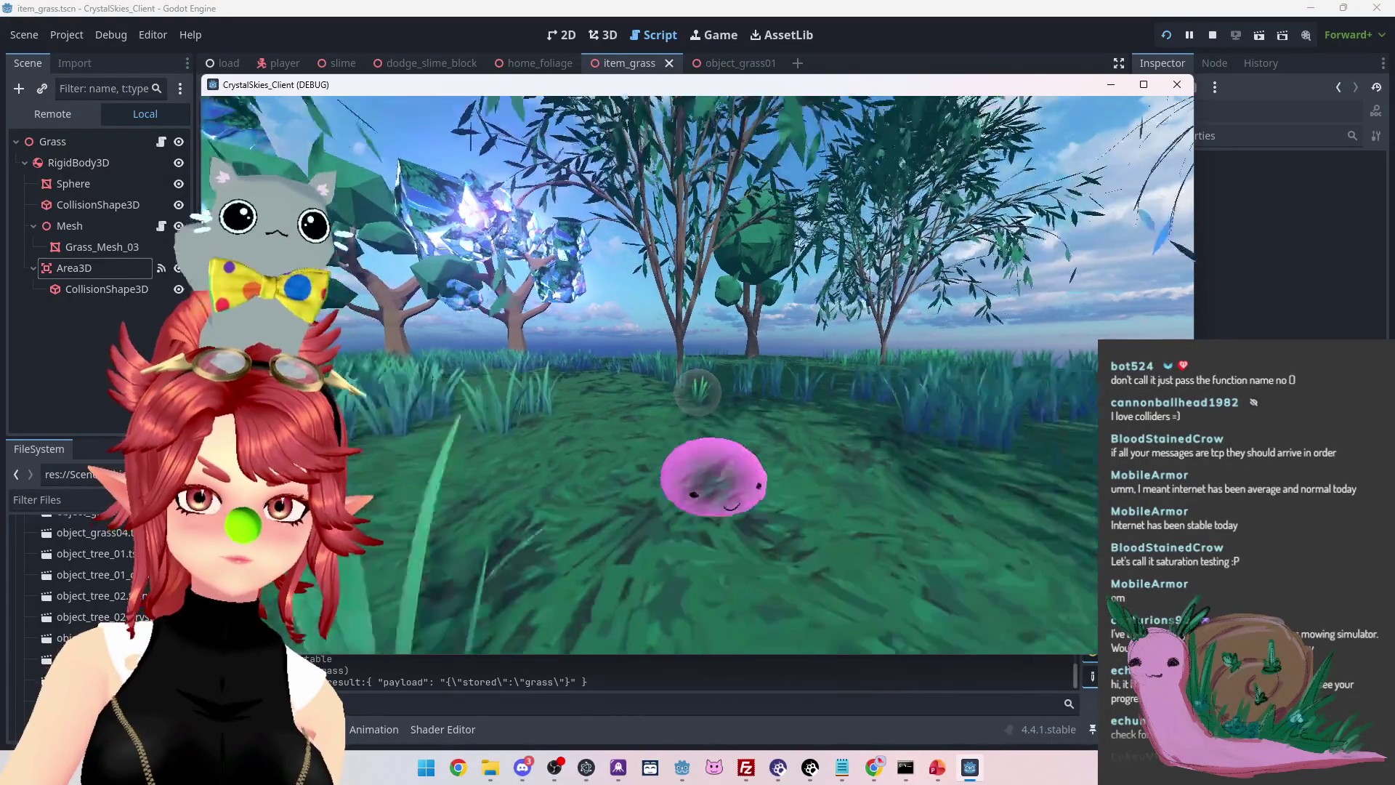
key(d)
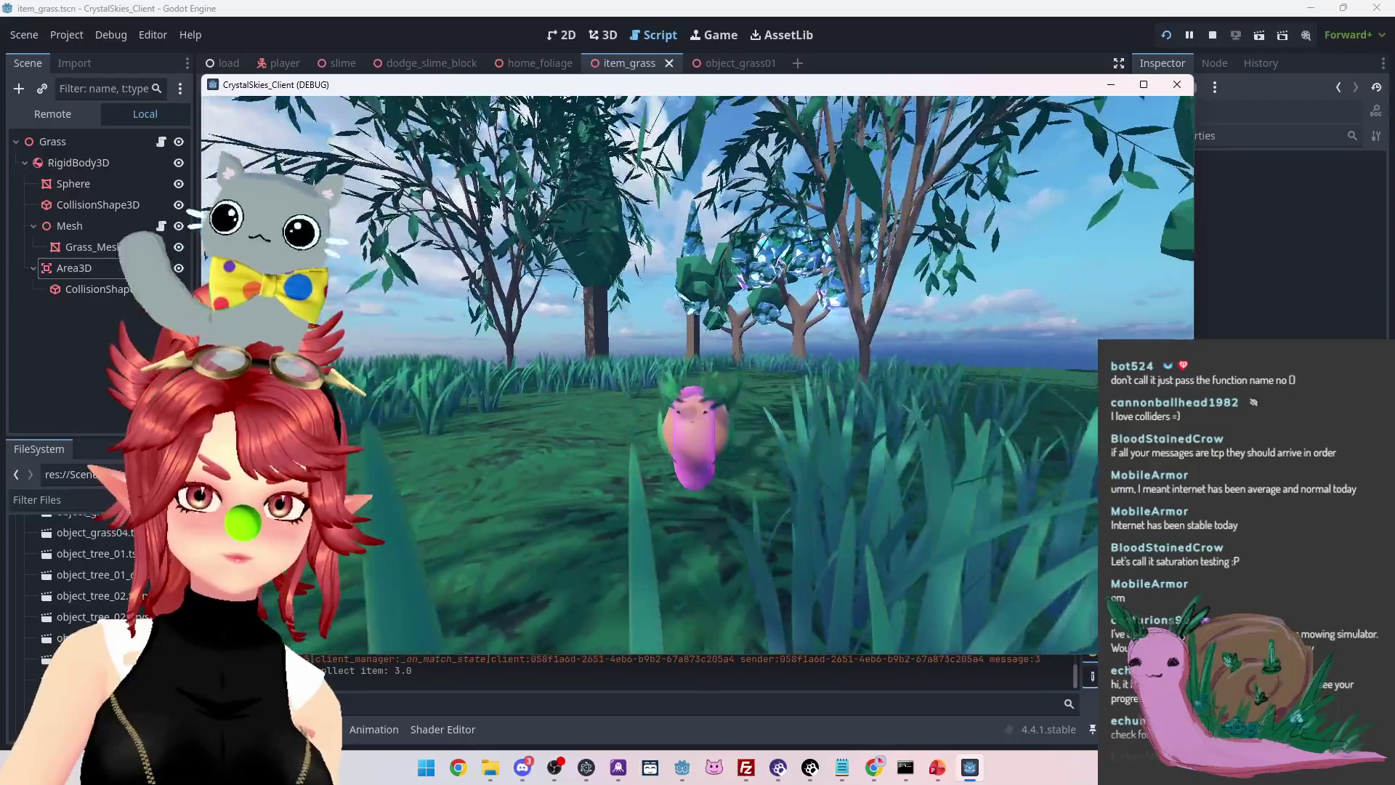
key(q)
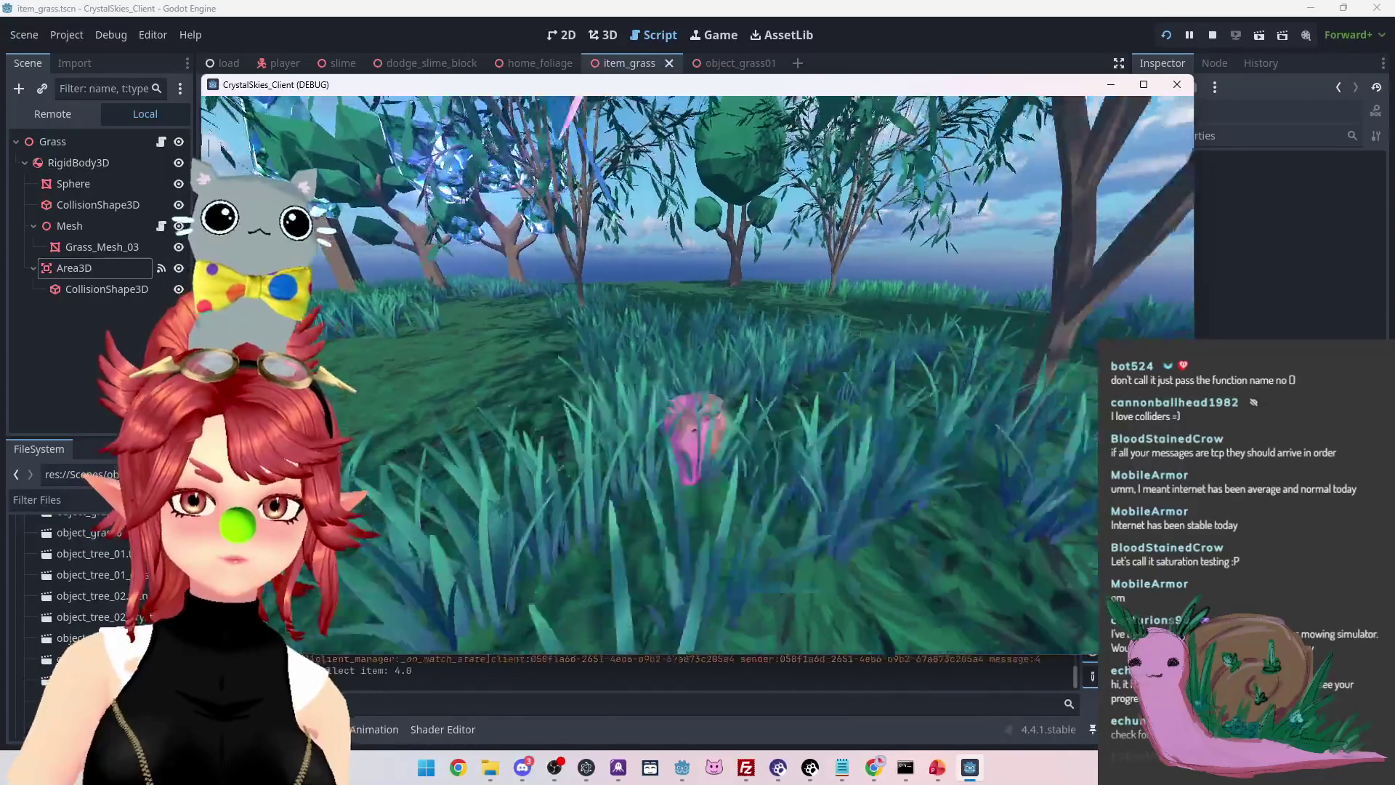
key(Escape)
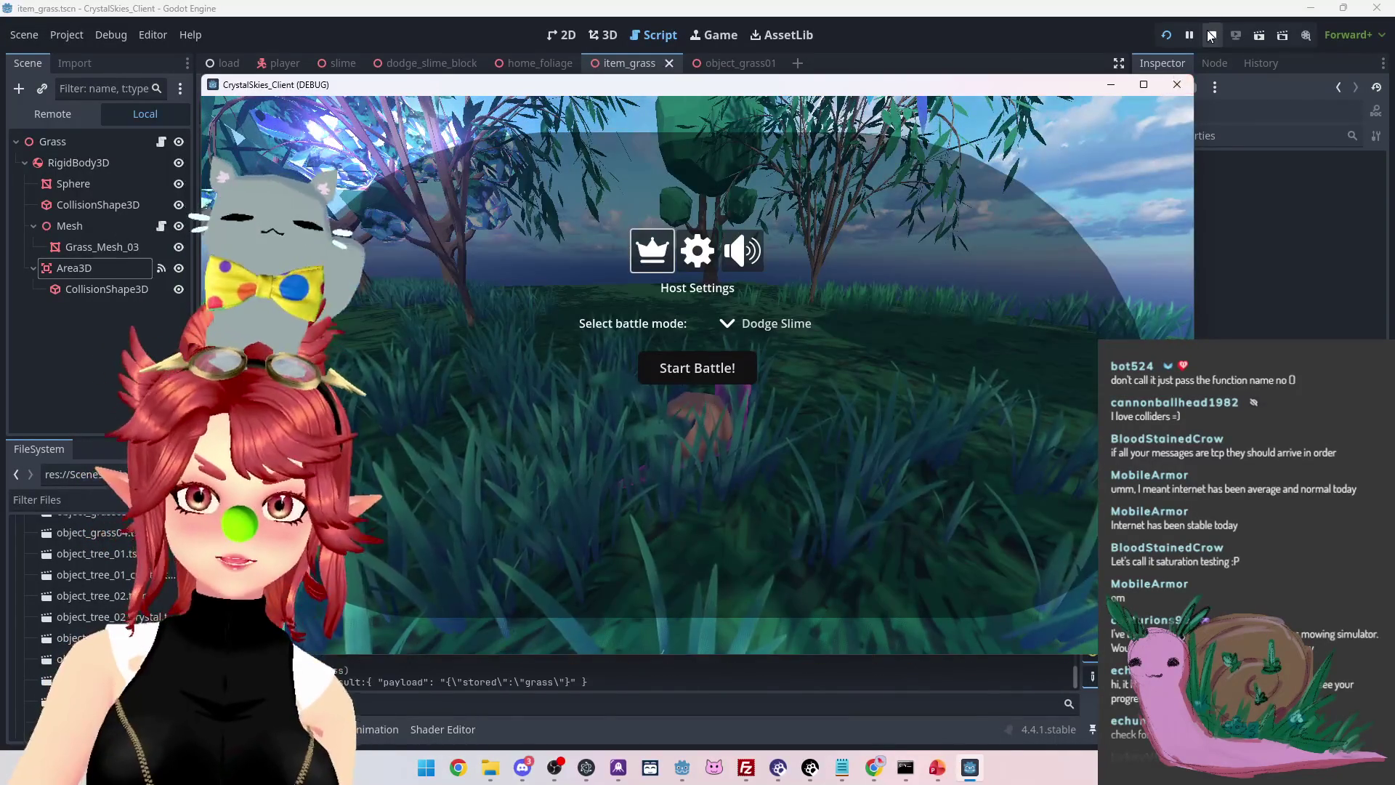
click(1187, 85)
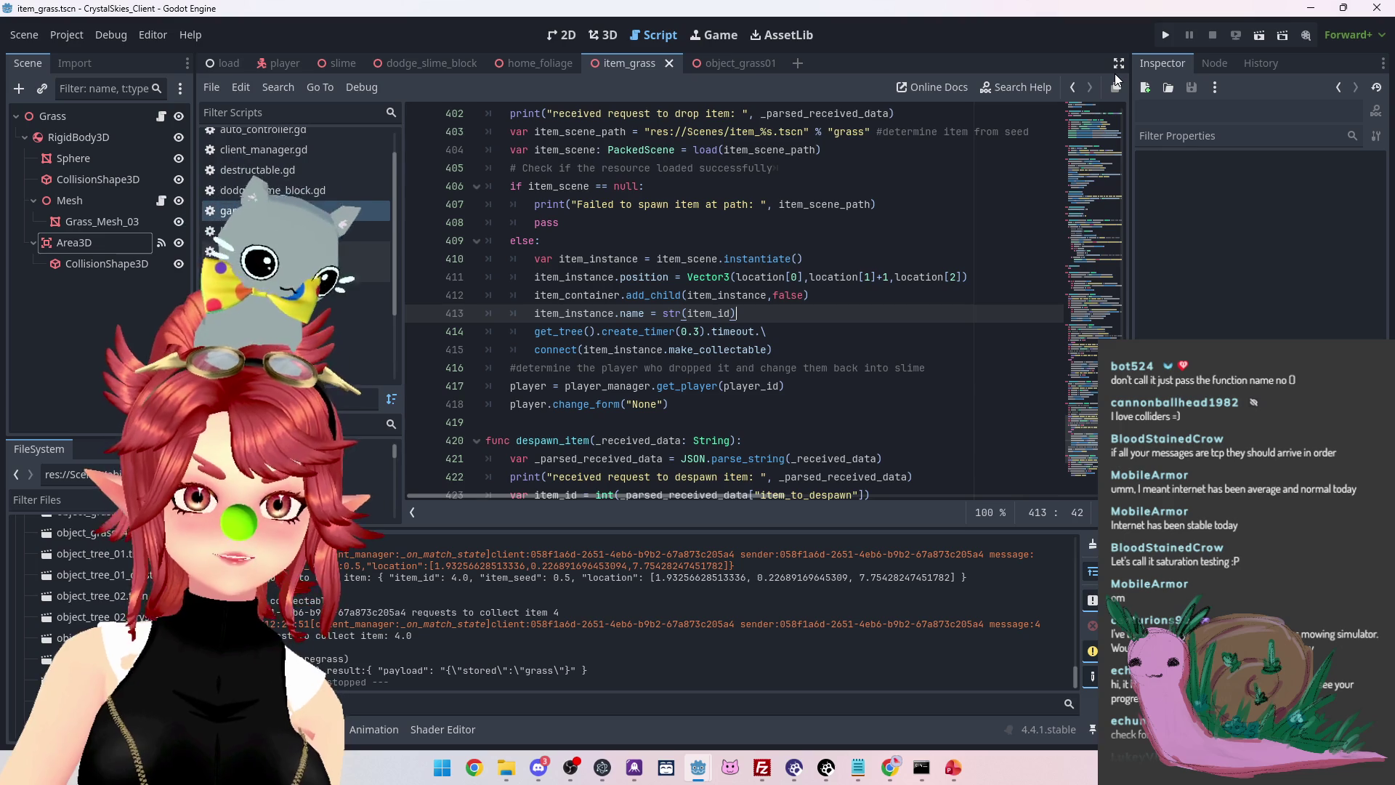
key(ctrl+s)
Set Customize Run Instances to 2 instances and launch the project
click(66, 35)
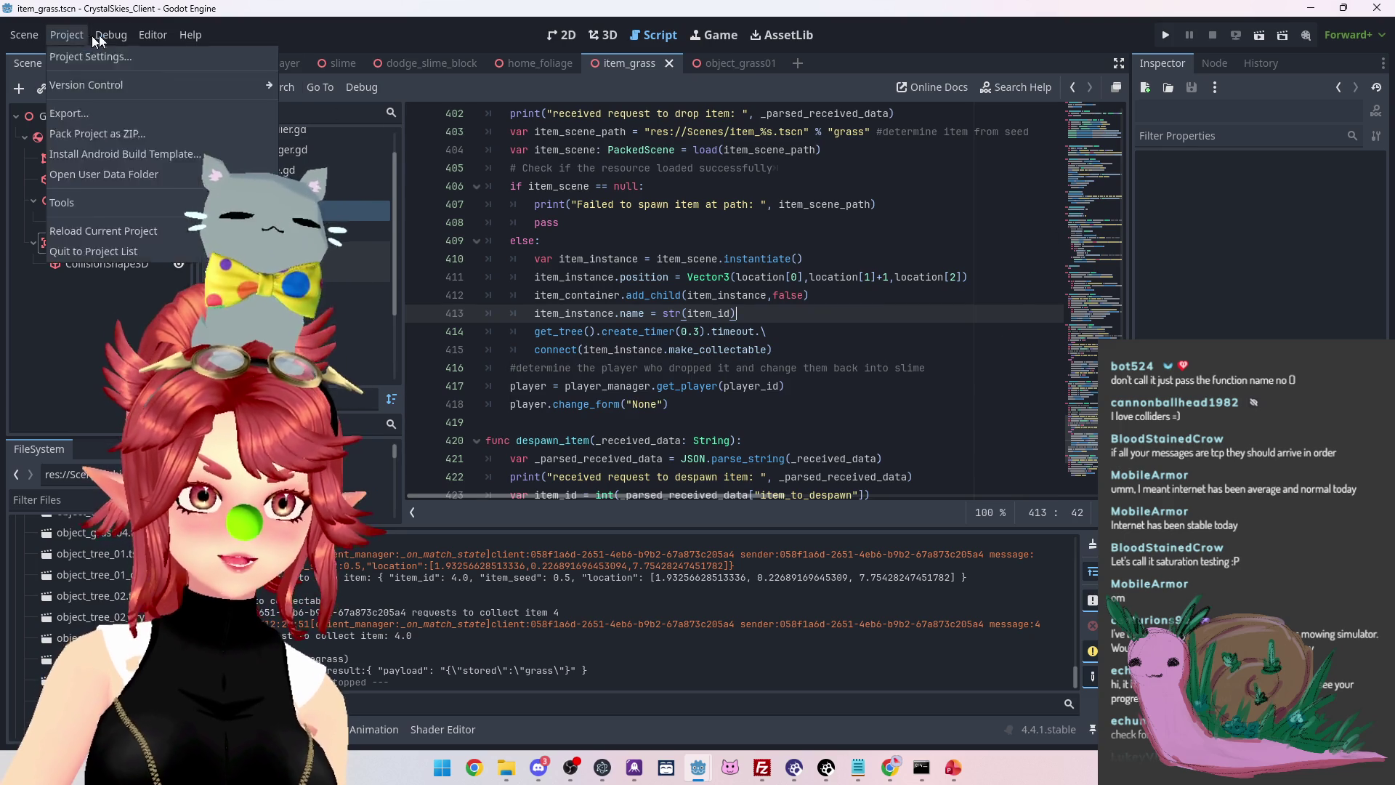
click(145, 352)
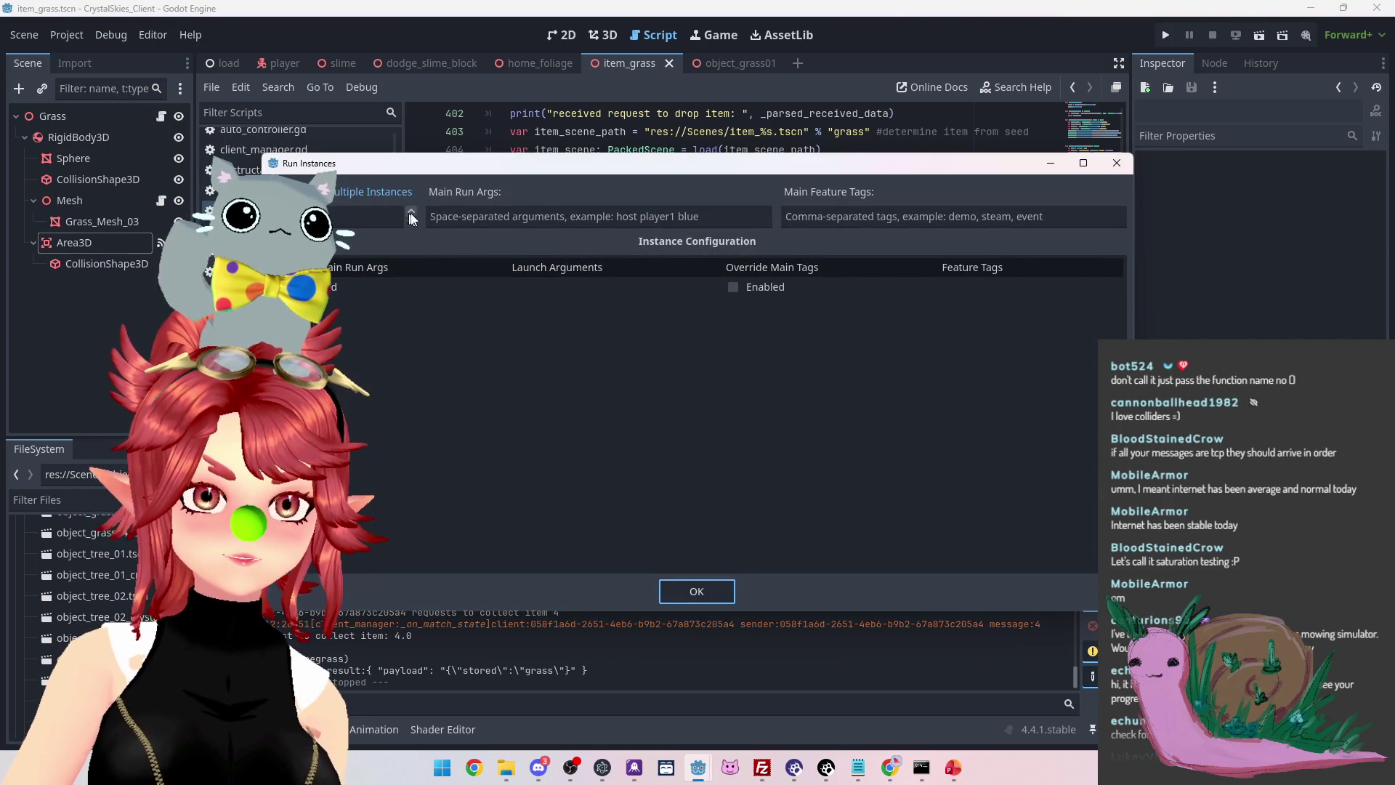
click(412, 211)
click(709, 596)
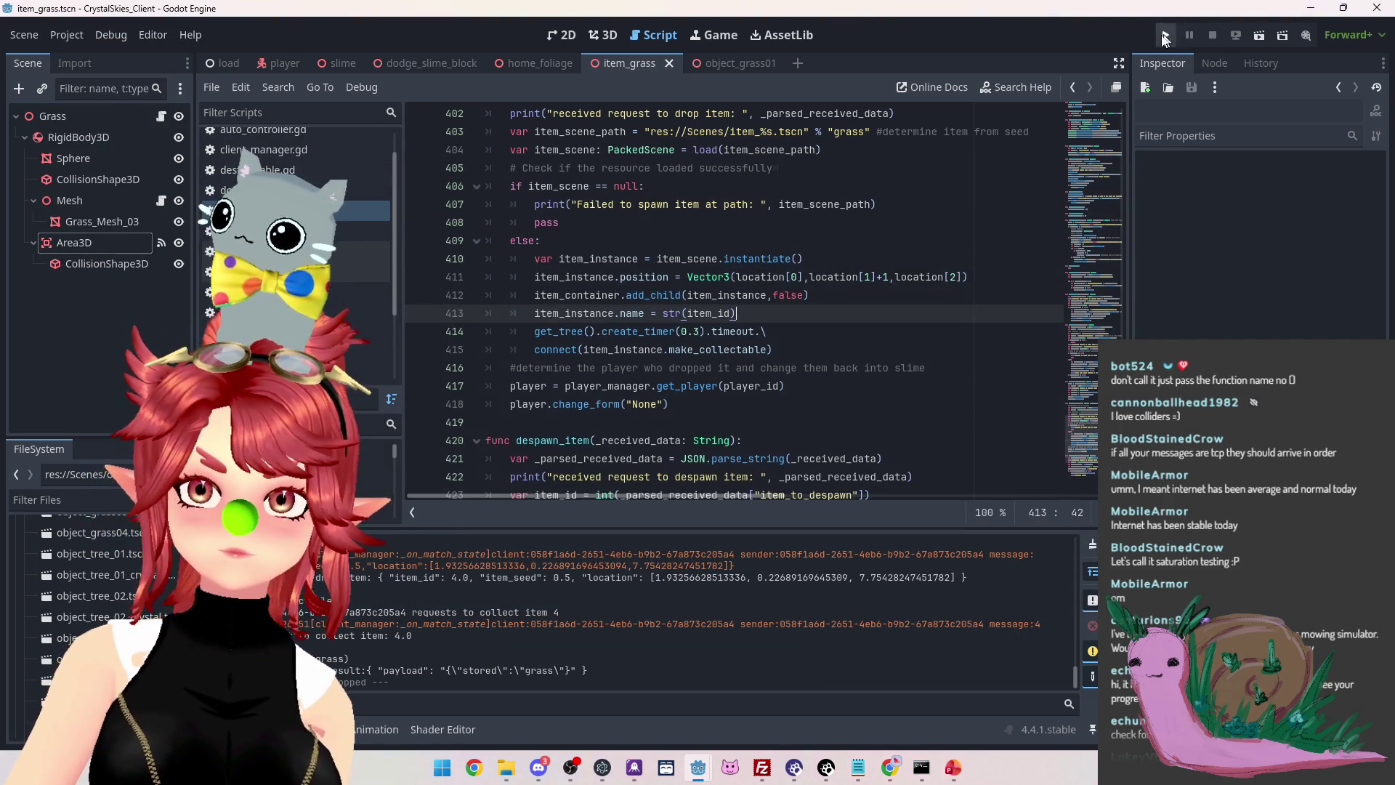
key(F5)
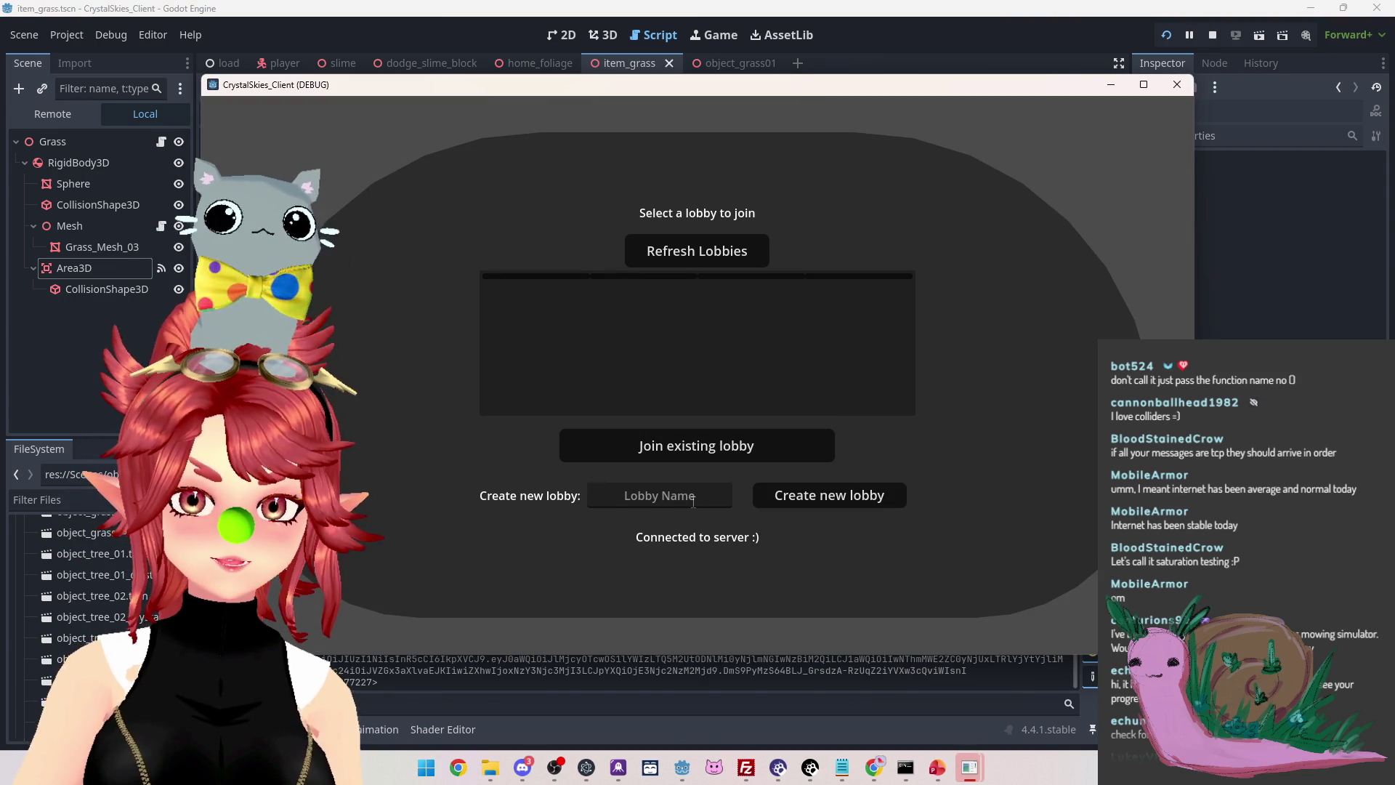
Create lobby 'asdf' in one instance, then refresh and join the listed lobby from the other
click(659, 495)
text(asdf)
click(813, 503)
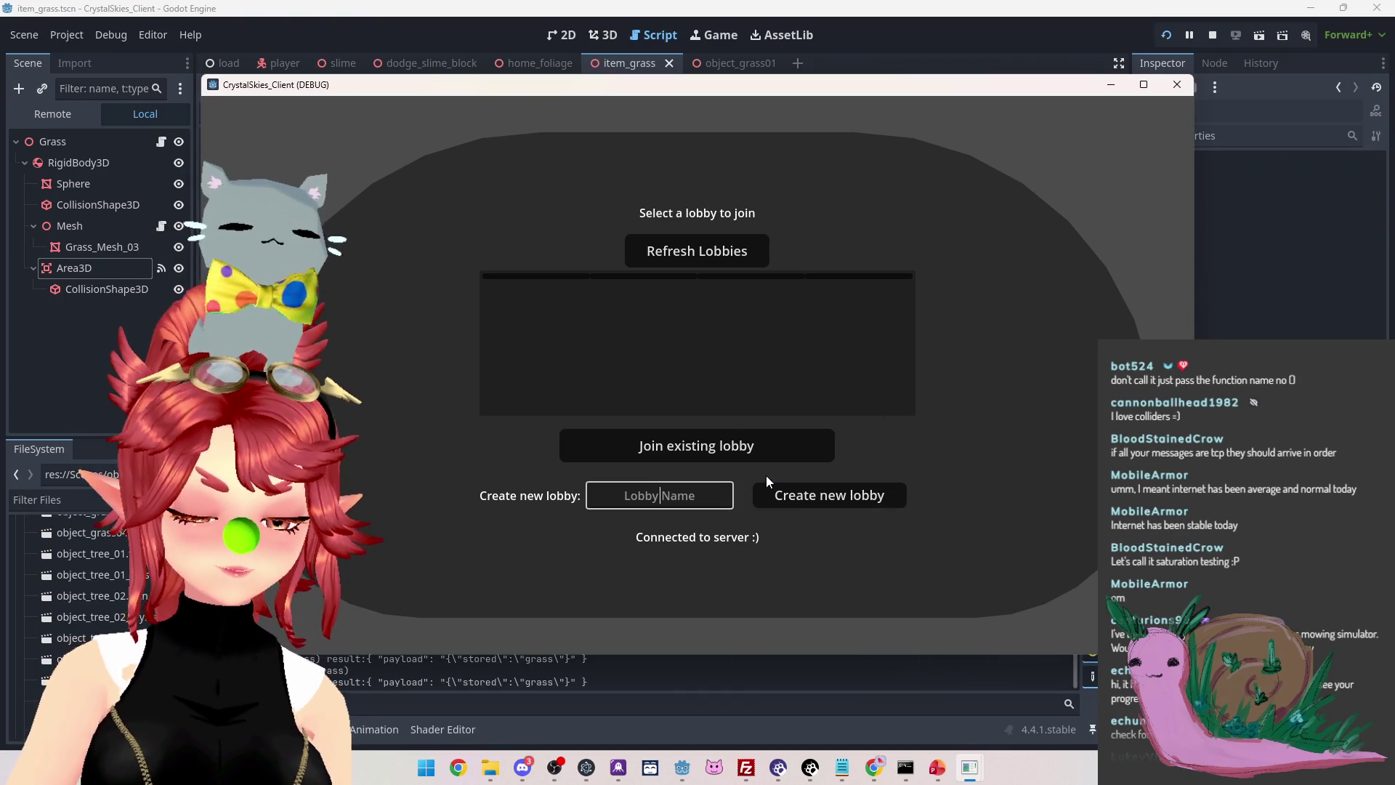
text(asdd)
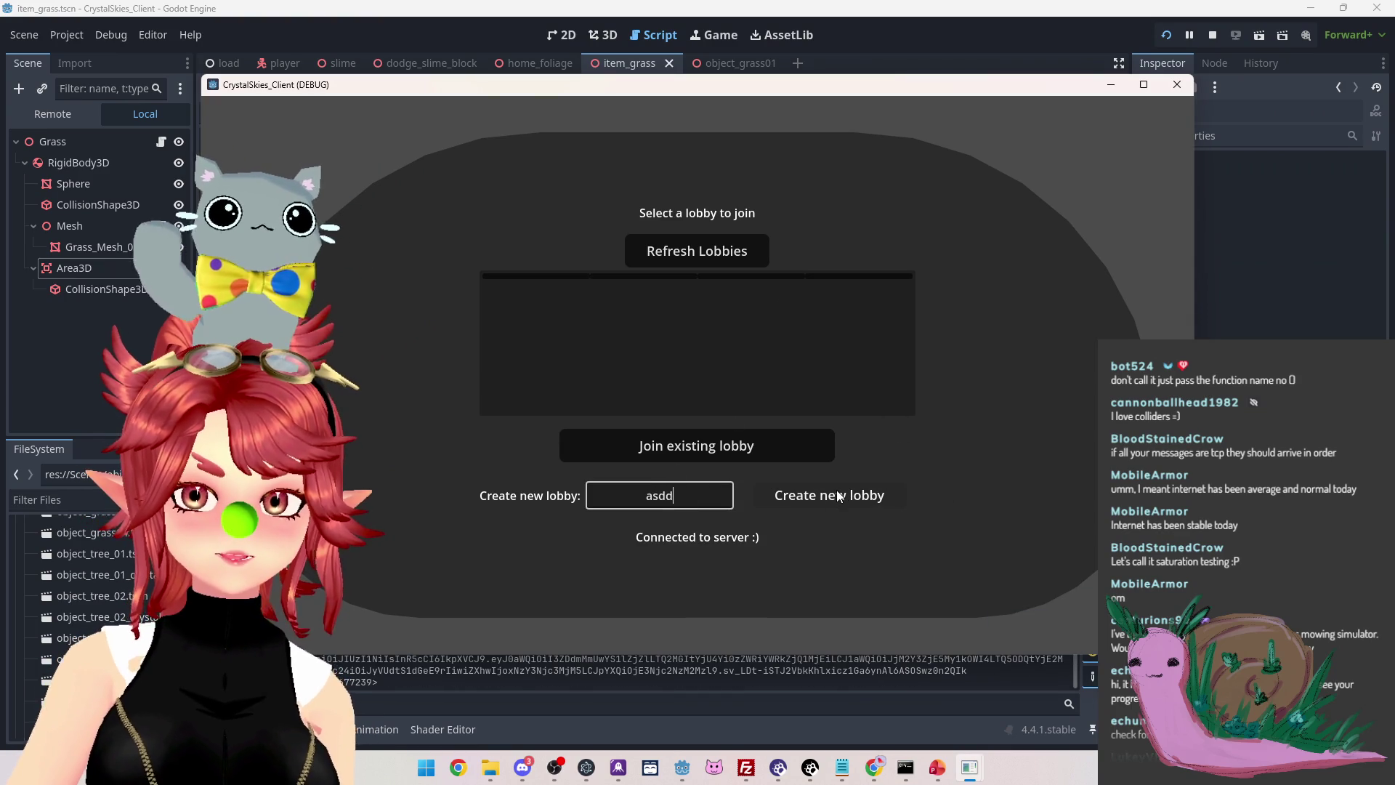
click(674, 251)
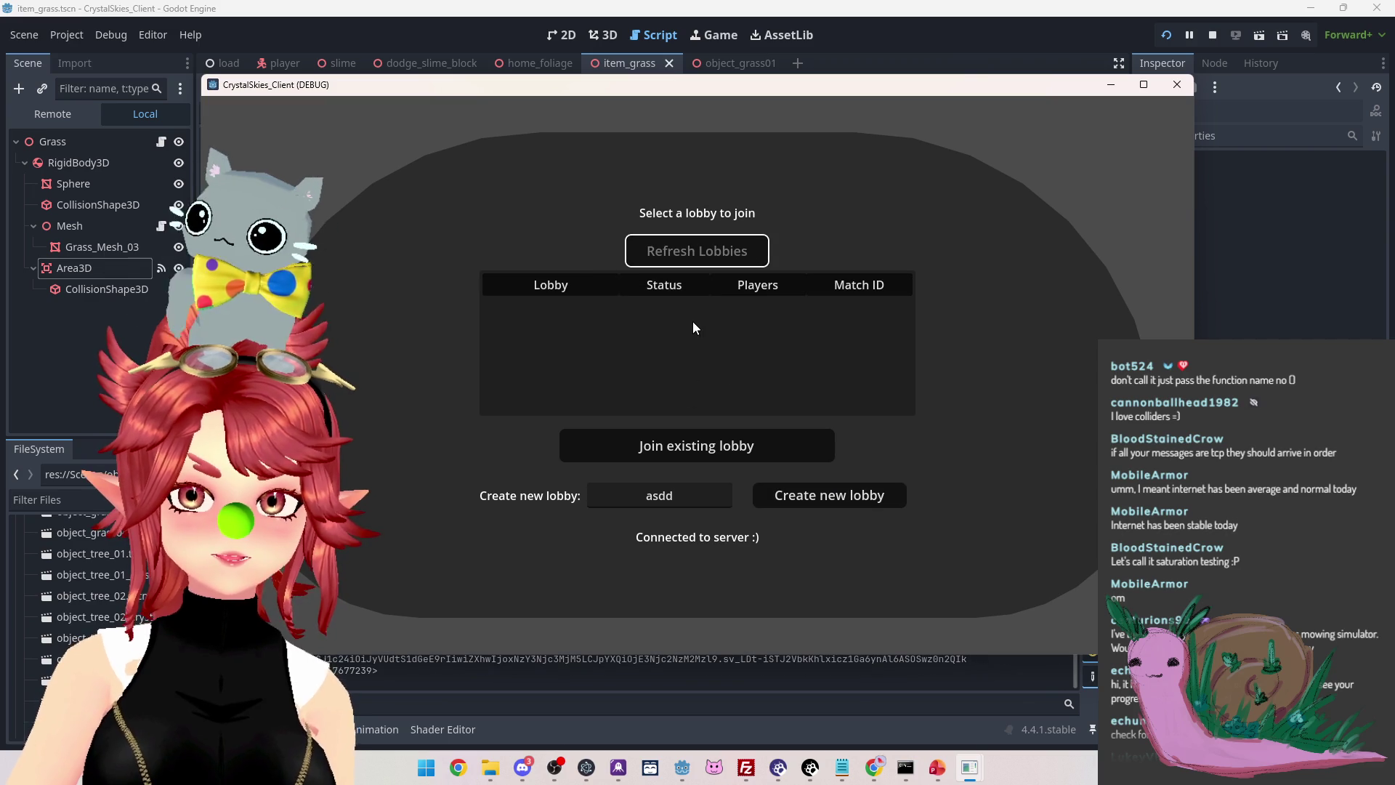
click(684, 308)
click(708, 447)
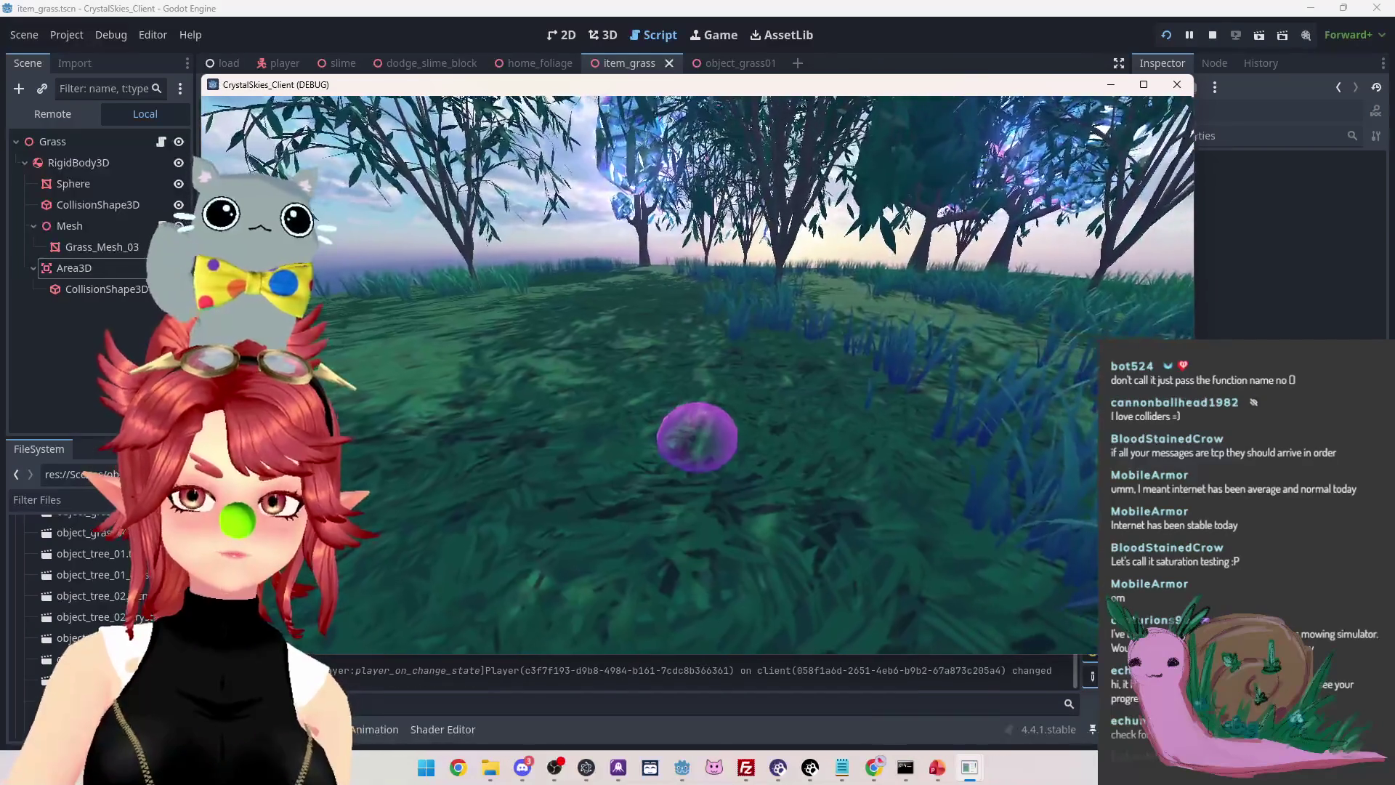
Walk the slime forward through the grass, open the settings menu, then stop the run
key(w)
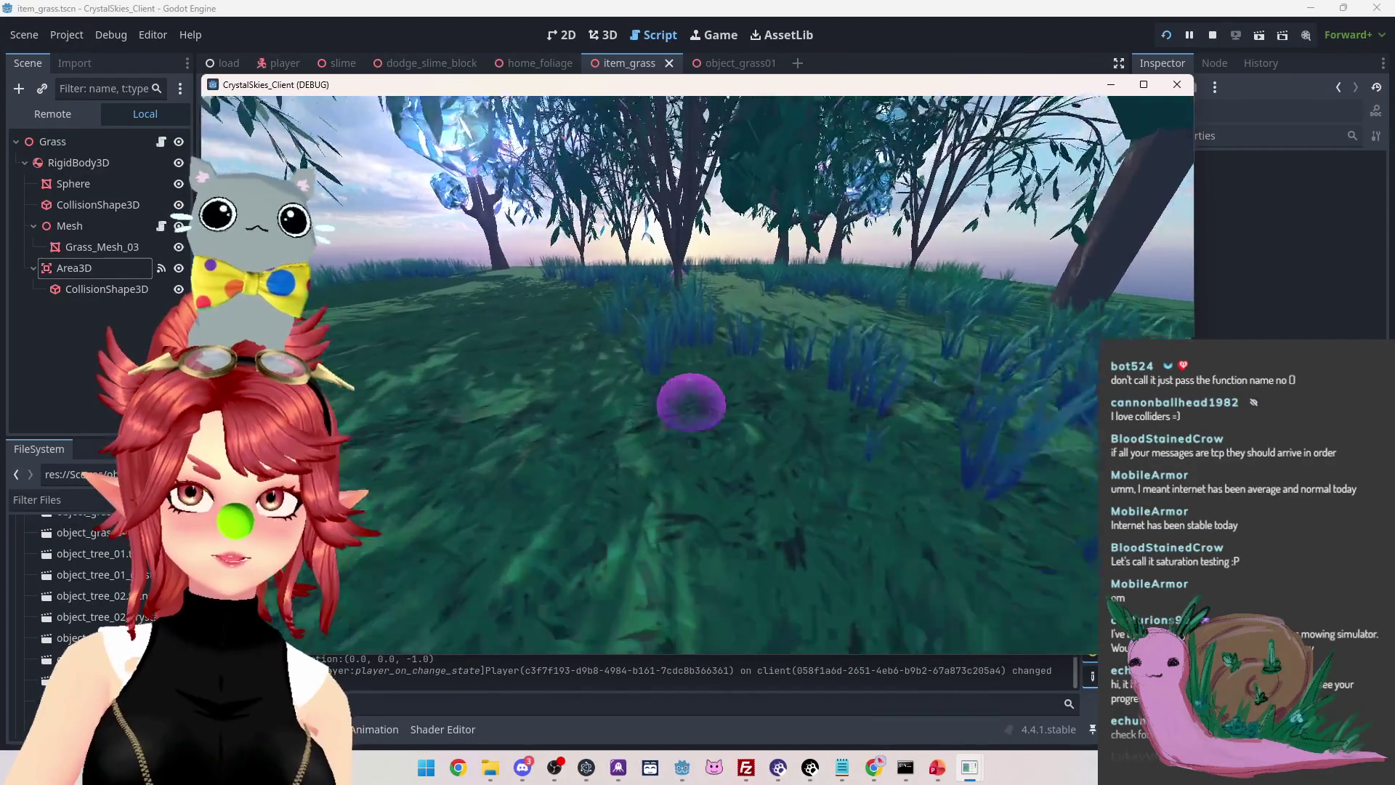
key(w)
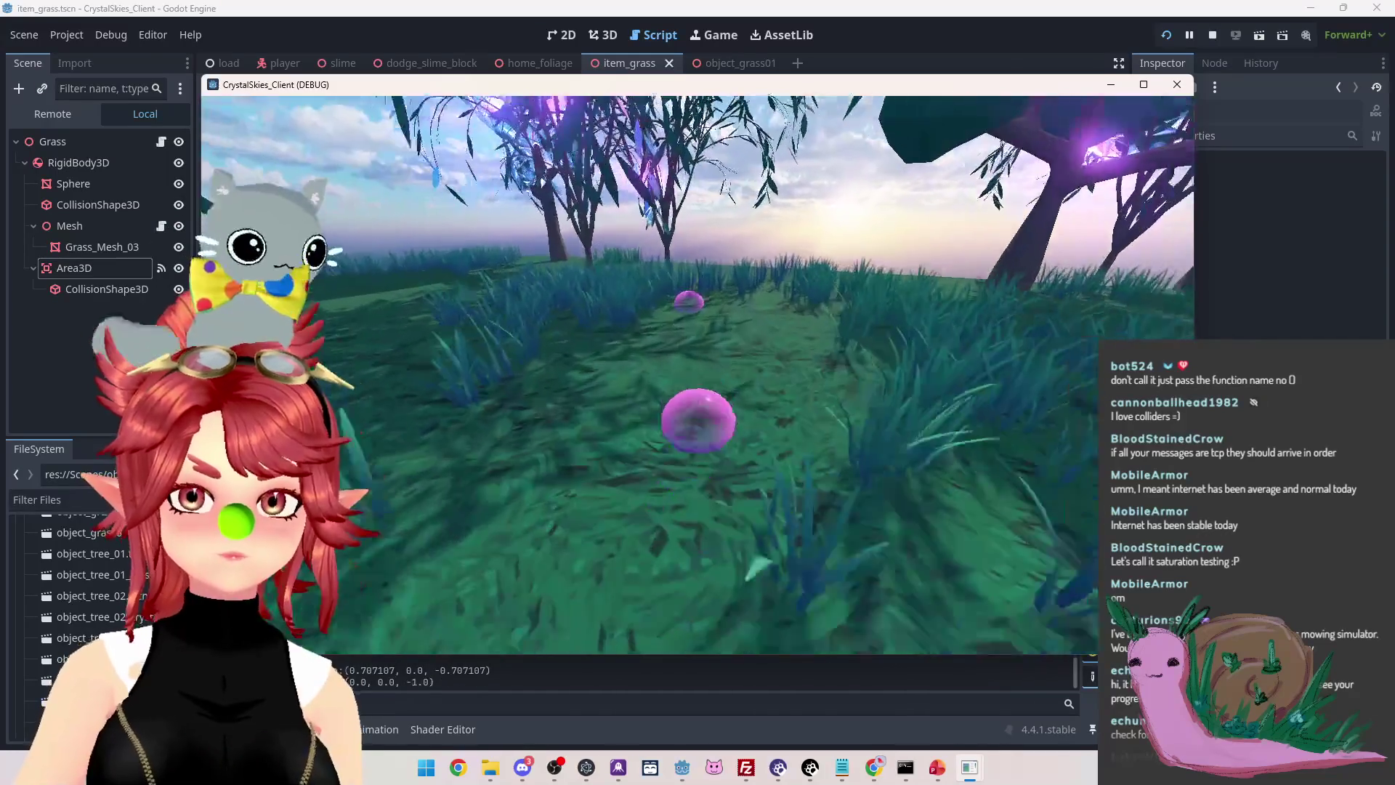
key(Escape)
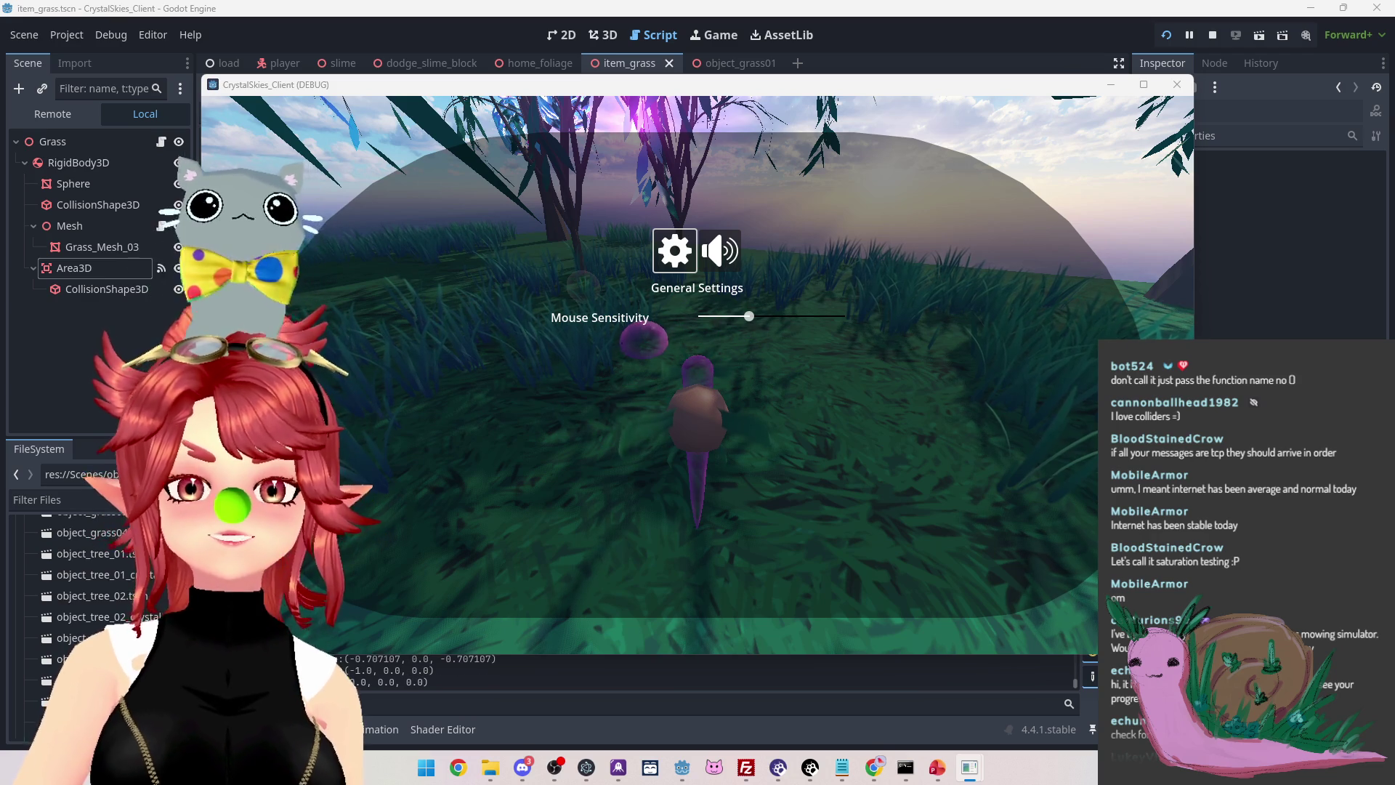
click(1213, 34)
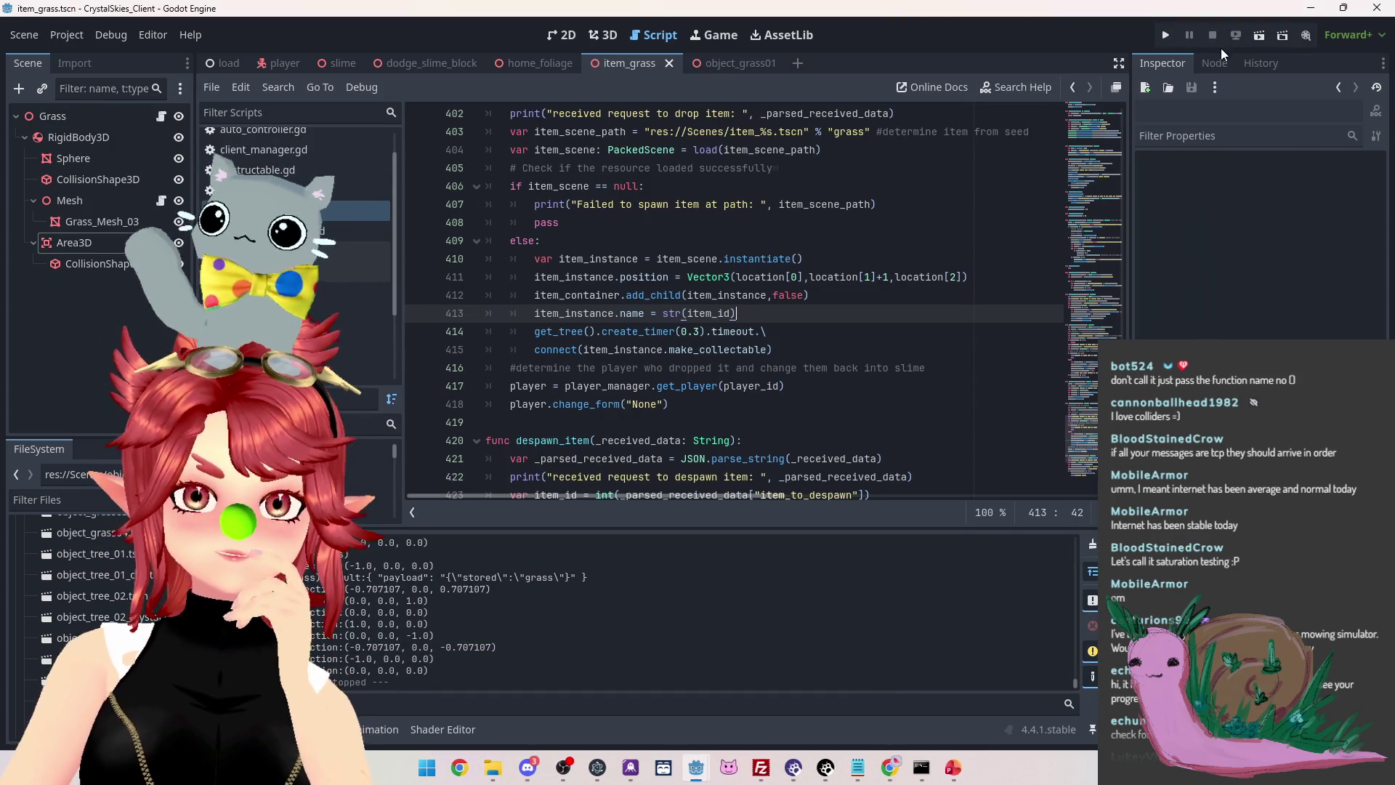
Launch the game, create a new lobby and move the slime through the grass
click(1170, 39)
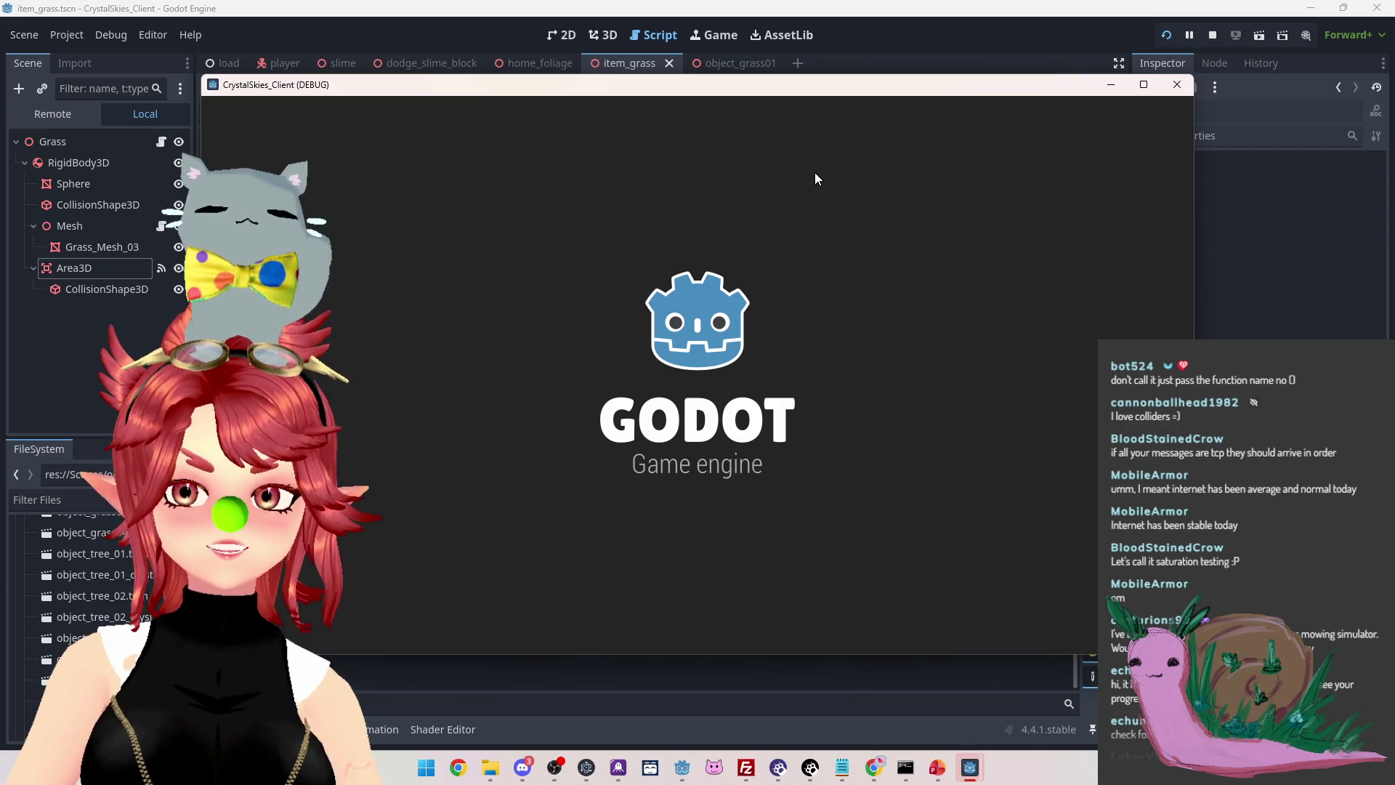
click(668, 494)
click(789, 500)
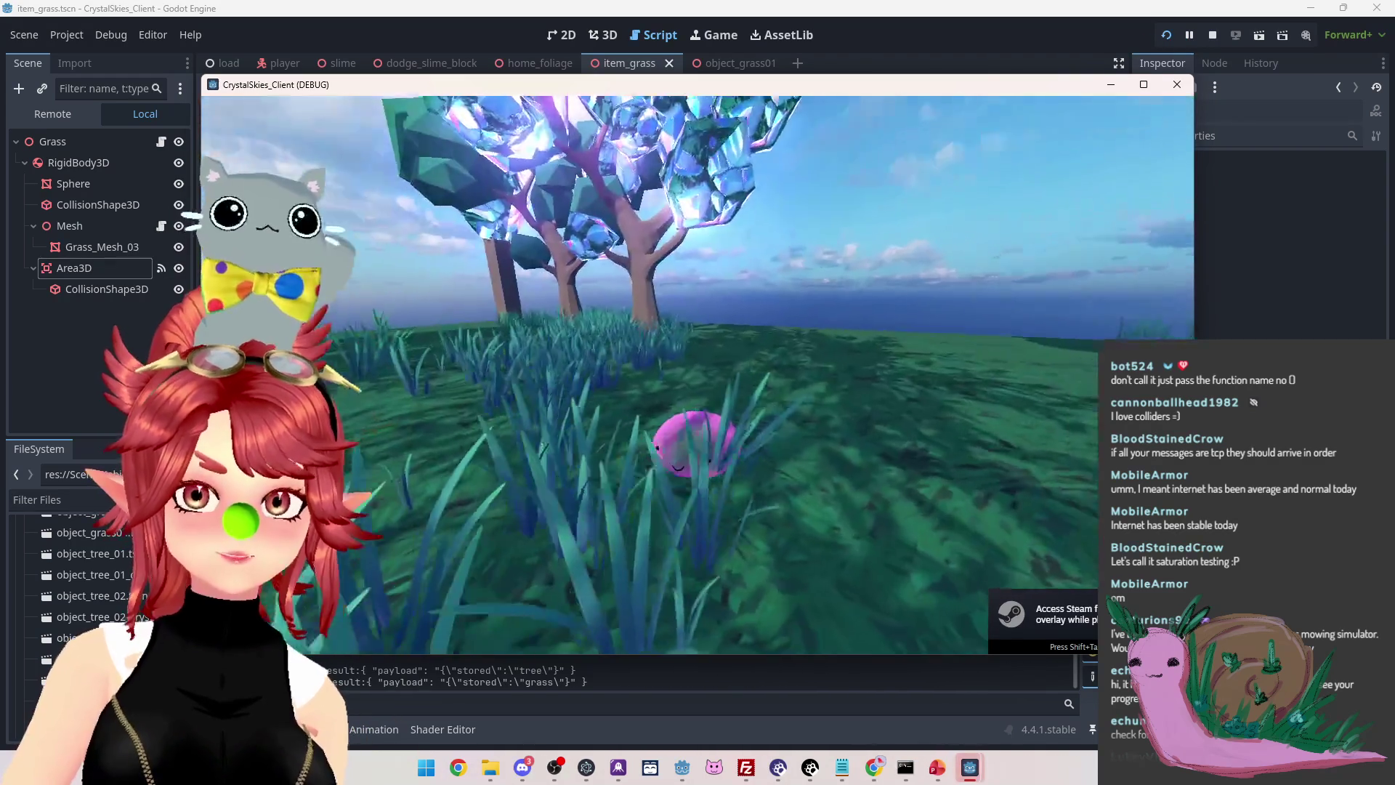
key(w)
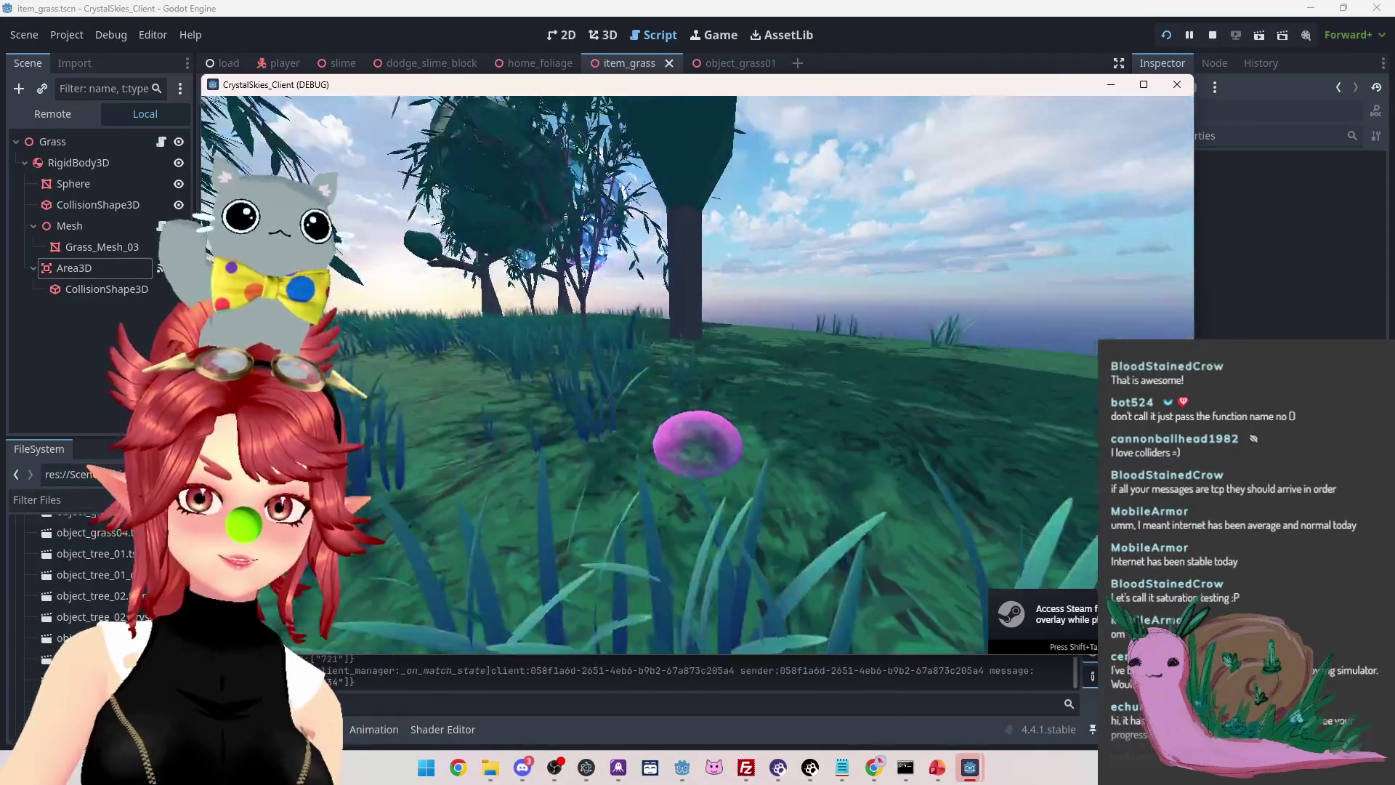
key(w)
key(w)
key(w)
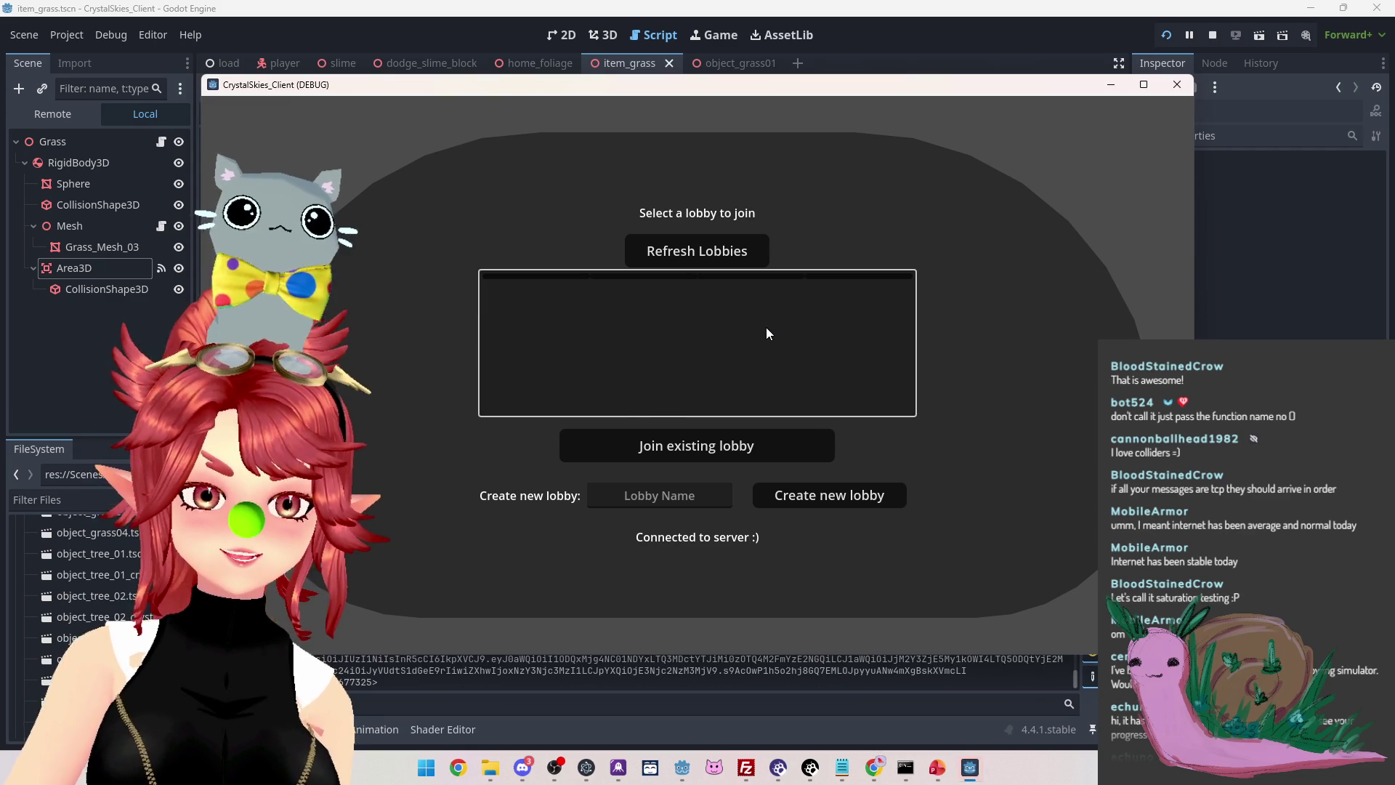
From the second client join the asdd lobby, then stop the game
click(689, 259)
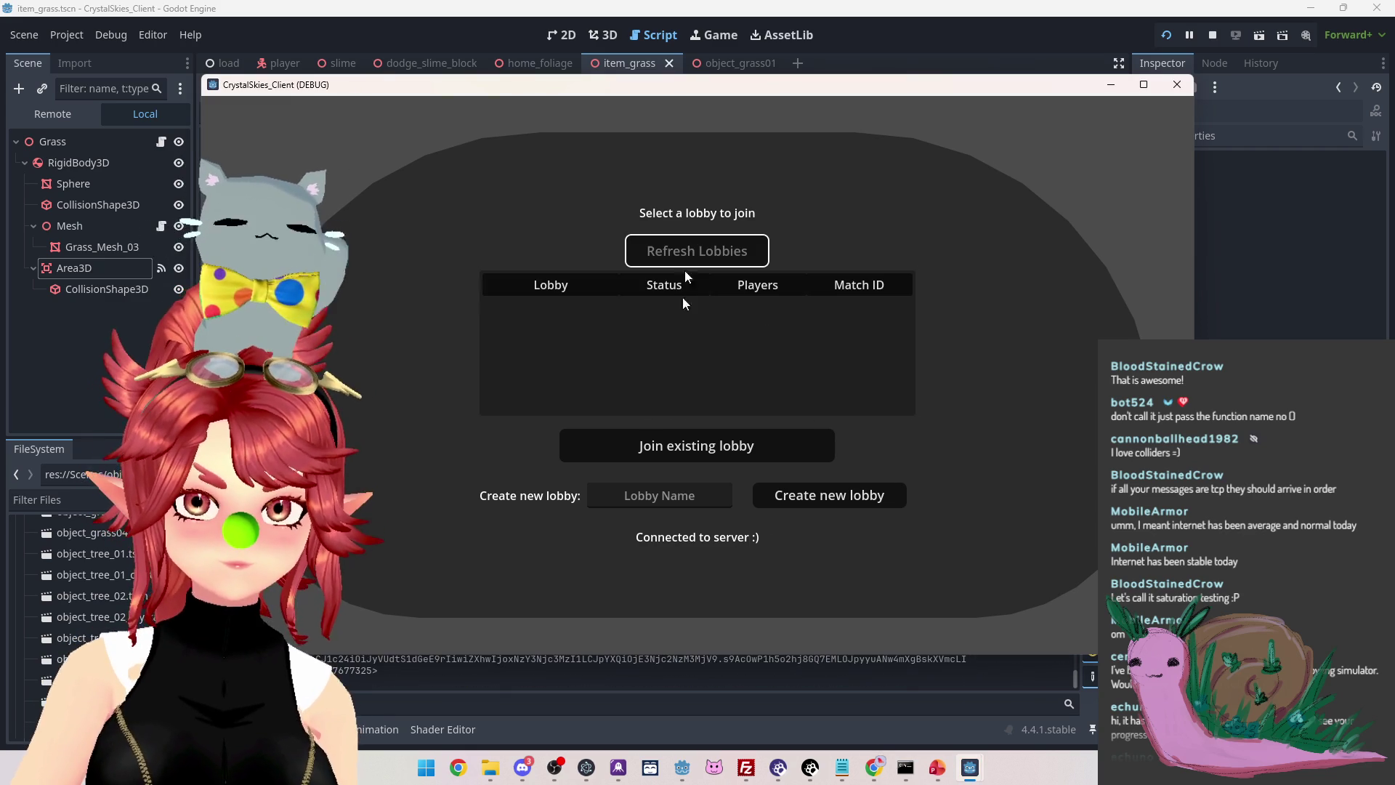
click(610, 308)
click(658, 446)
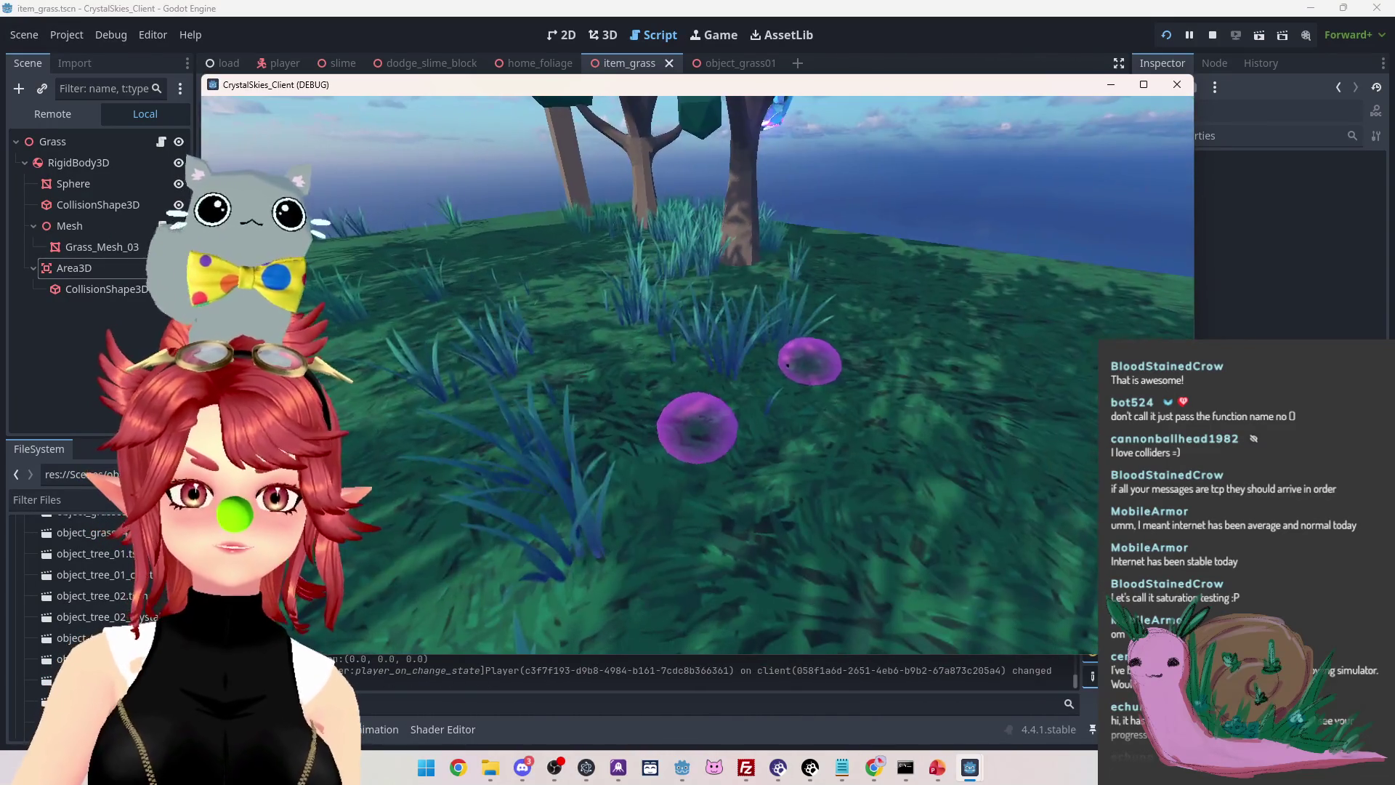
key(Escape)
click(1212, 35)
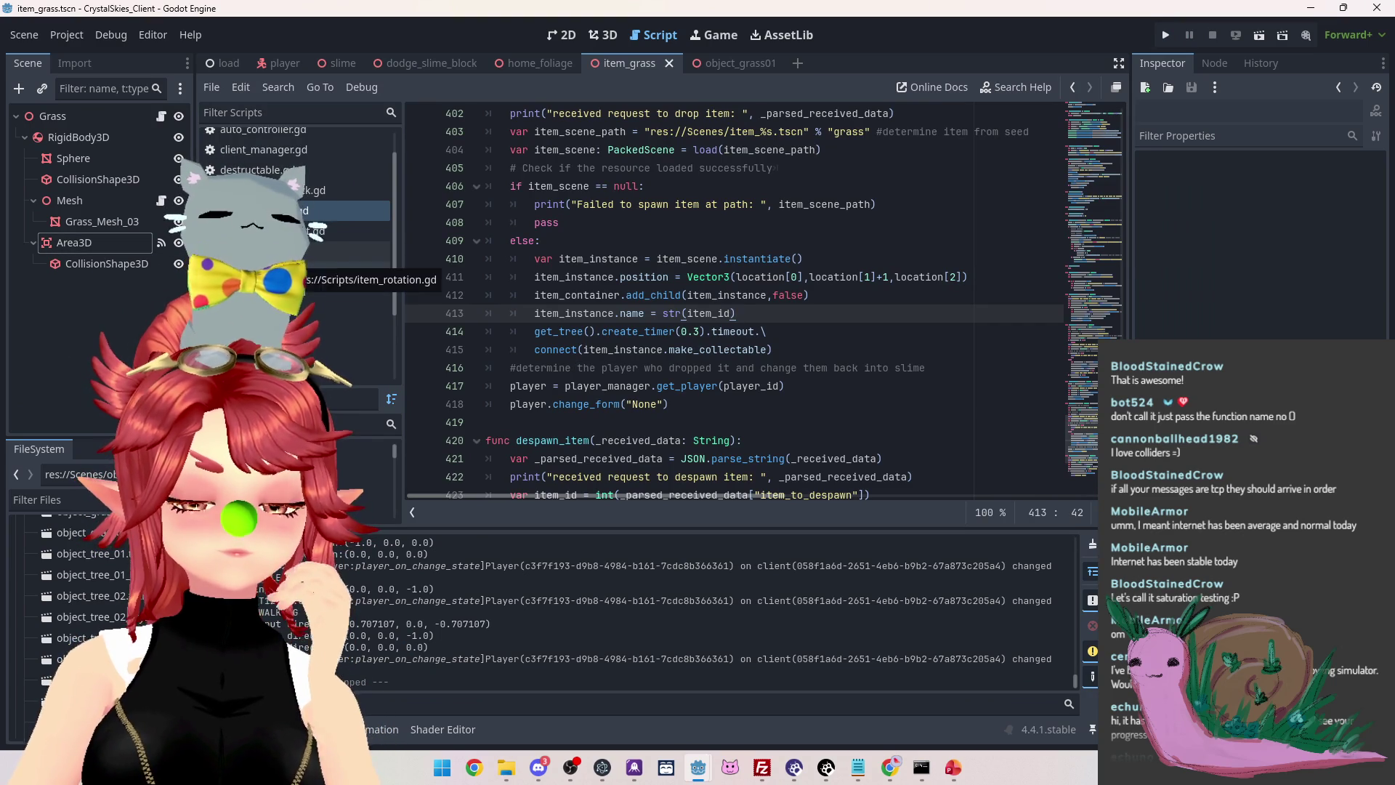
Delete the extra blank line above trigger_start_battle near line 275, then switch to PowerPoint
scroll(624, 371, up, 3)
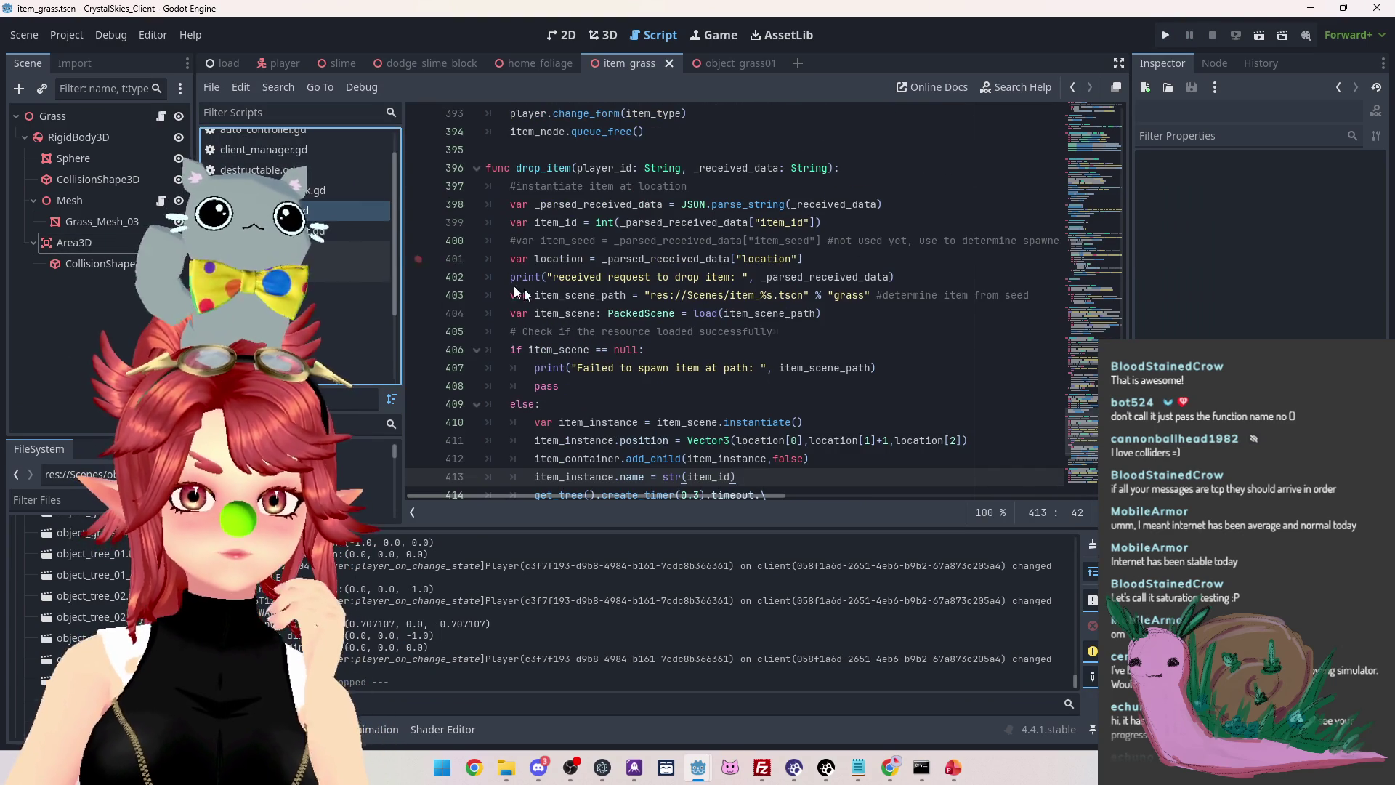
scroll(816, 356, up, 20)
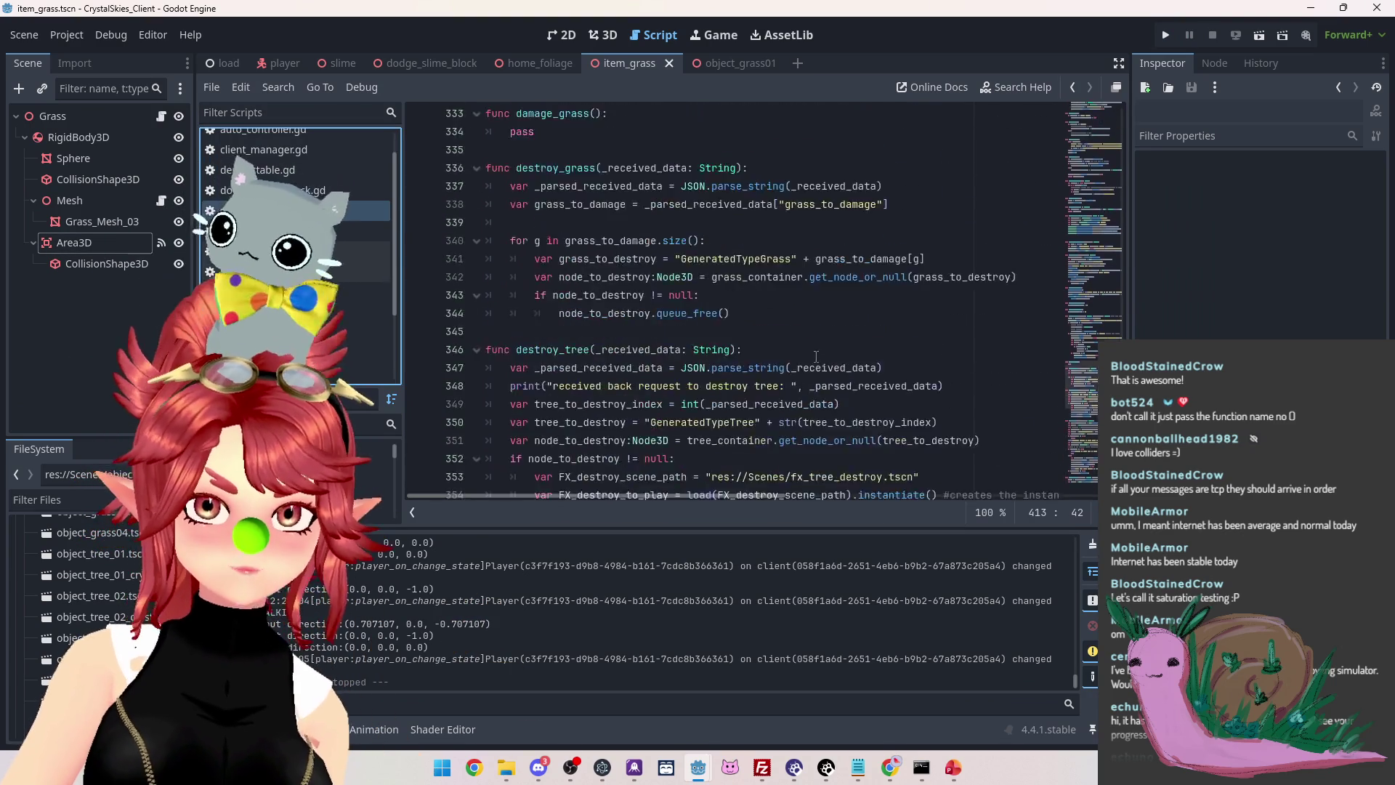
scroll(816, 356, up, 5)
scroll(816, 356, up, 15)
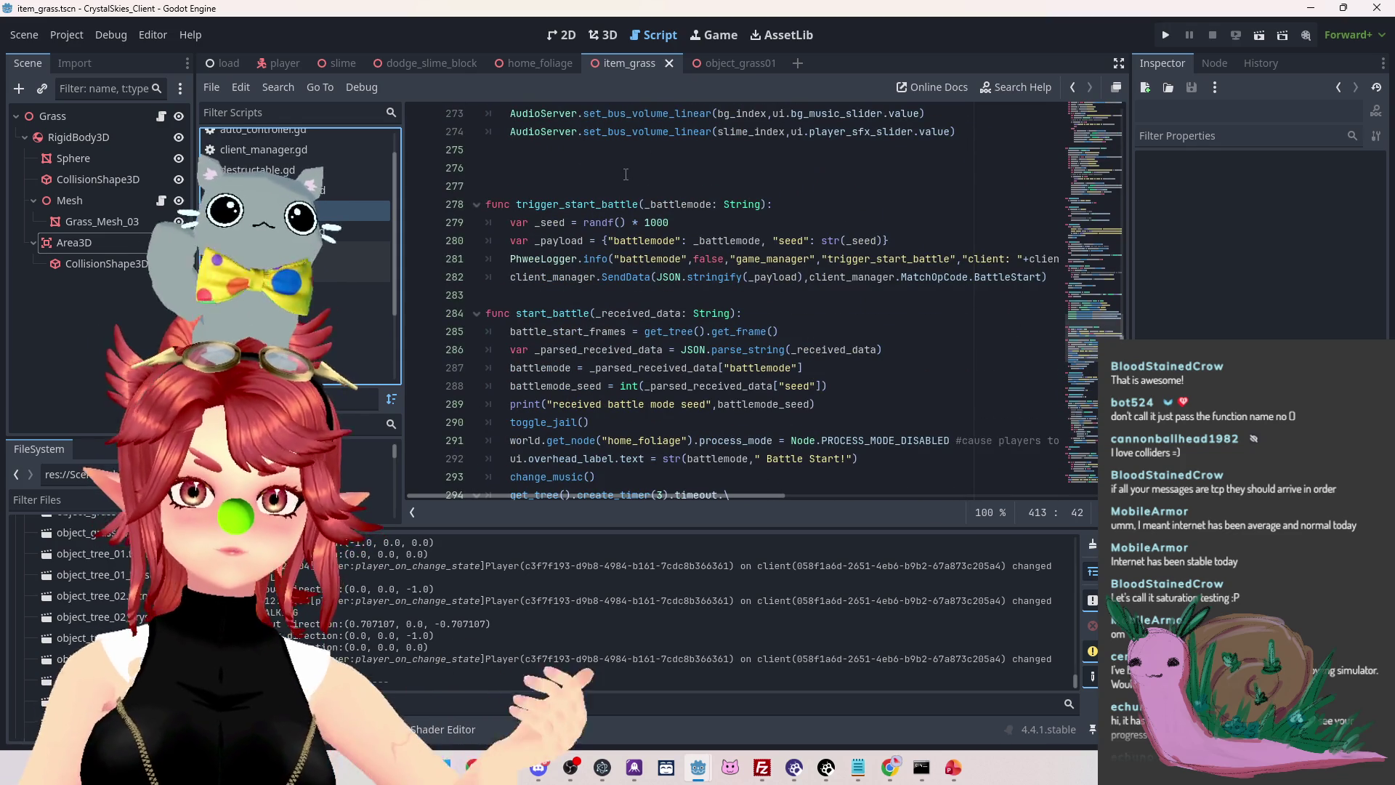
click(623, 169)
key(BackSpace)
key(BackSpace)
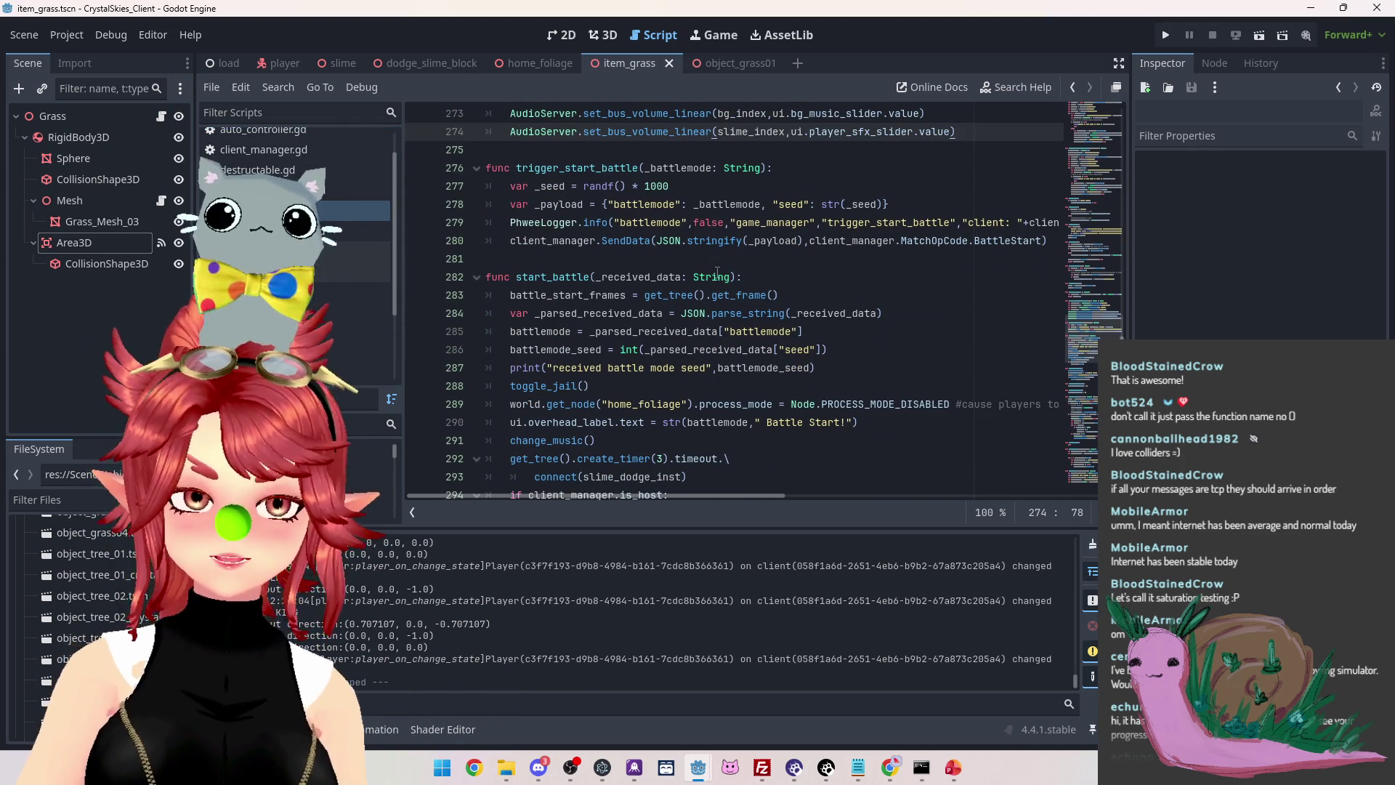
scroll(713, 268, up, 6)
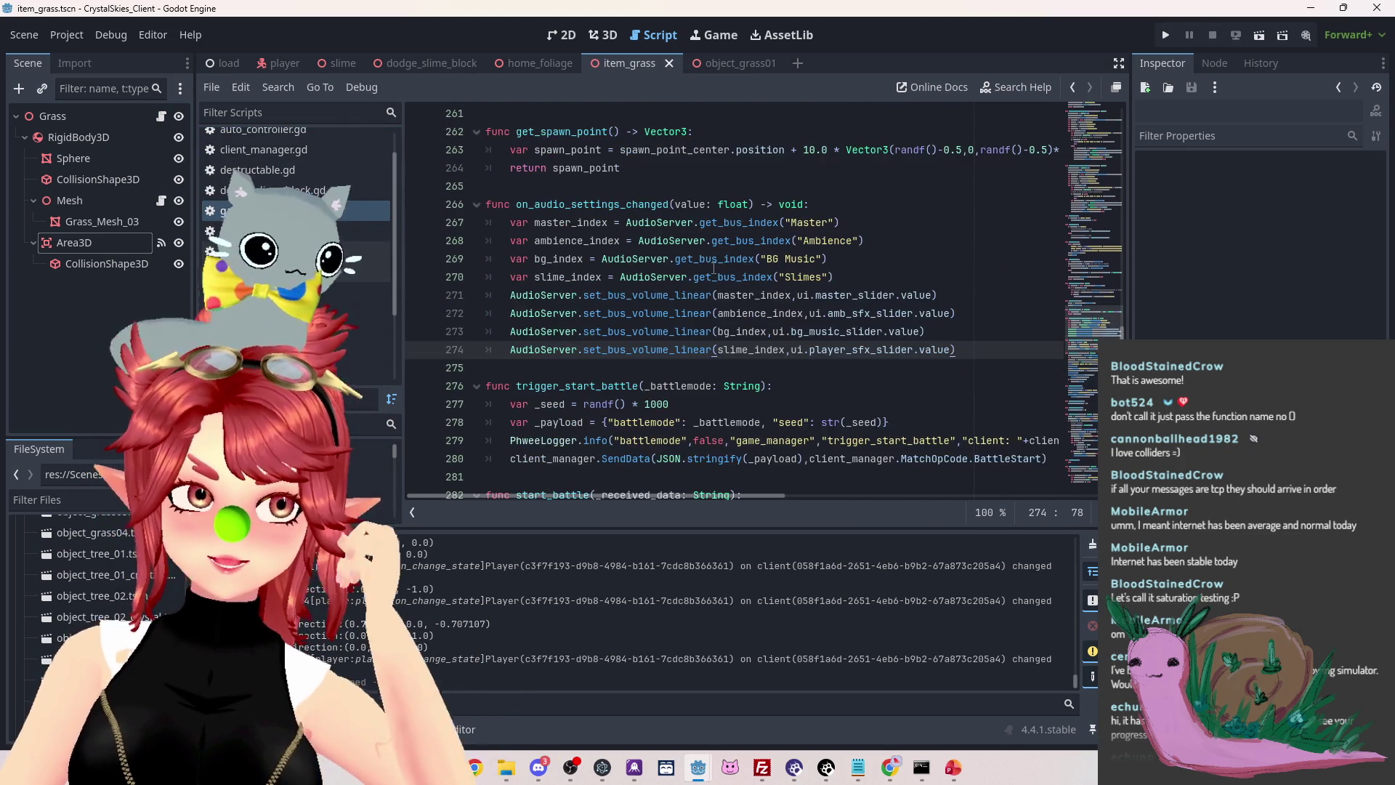
scroll(713, 268, up, 4)
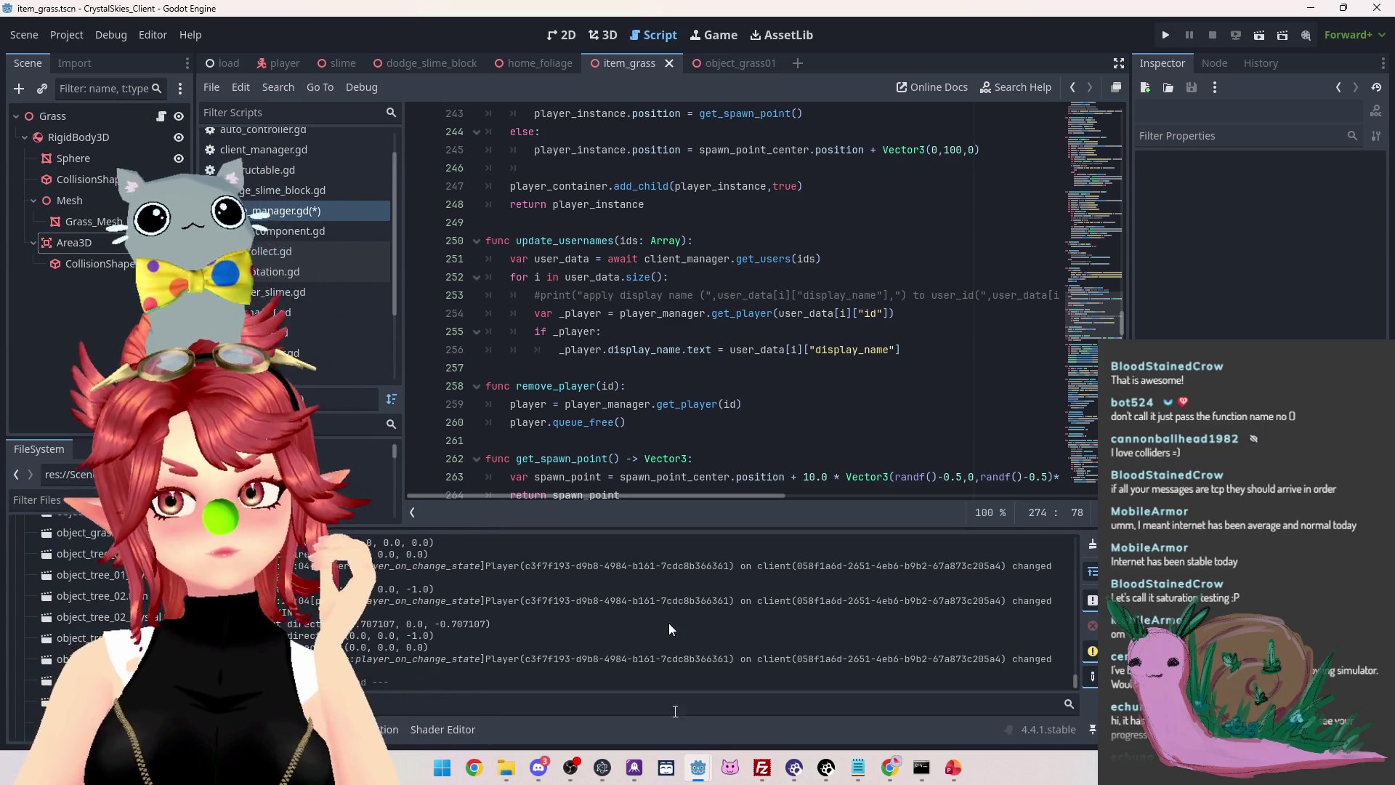
key(alt+Tab)
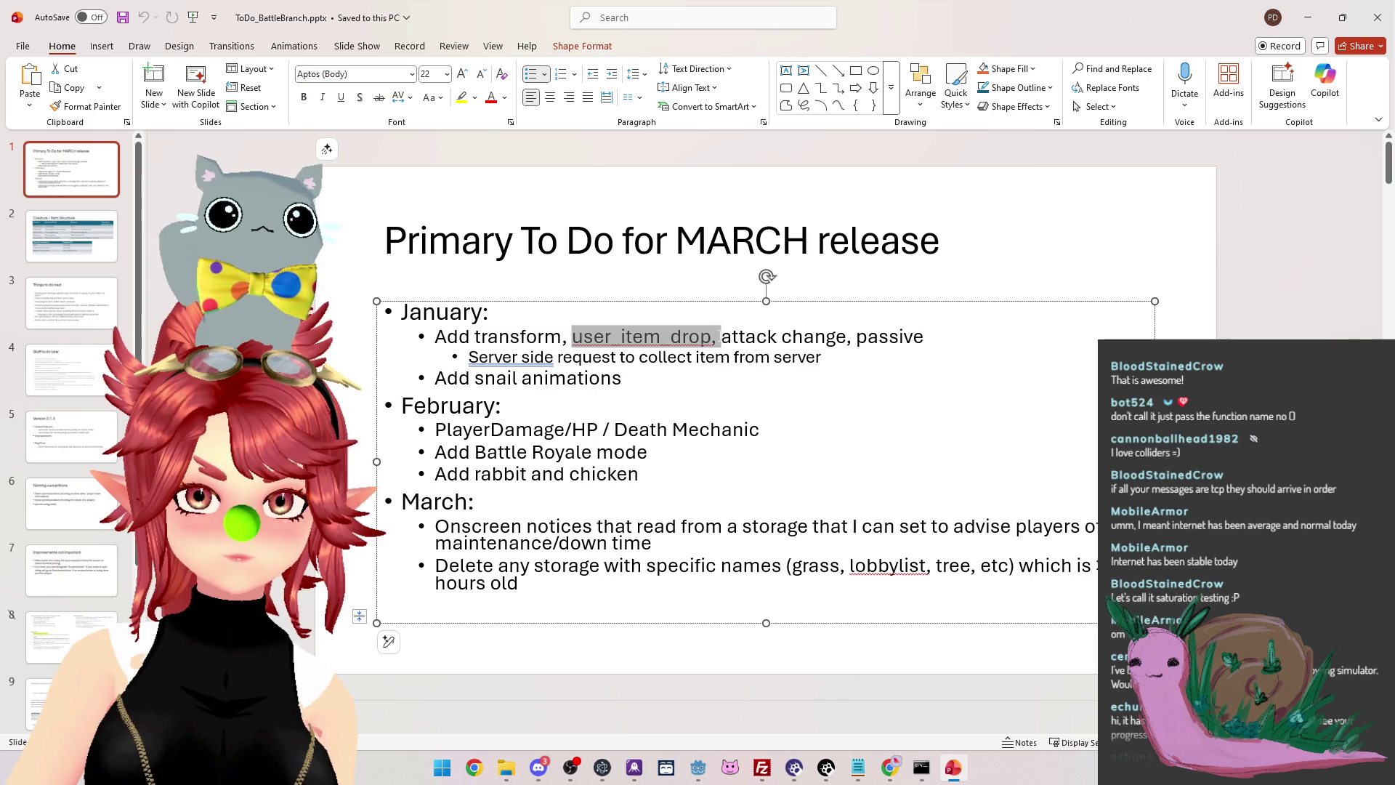
Remove 'user_item_drop, ' and 'Add transform, ' from the January to-do item
key(Delete)
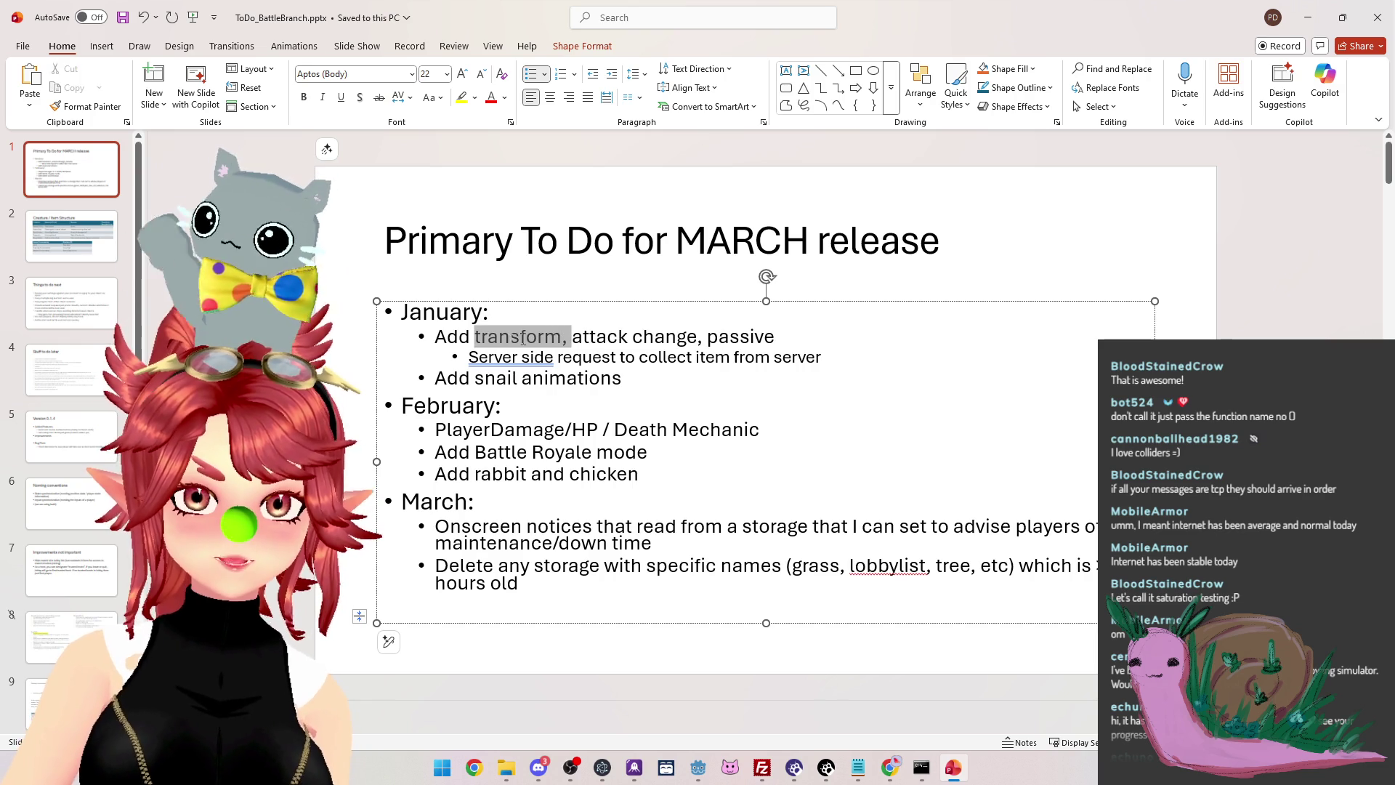
key(Delete)
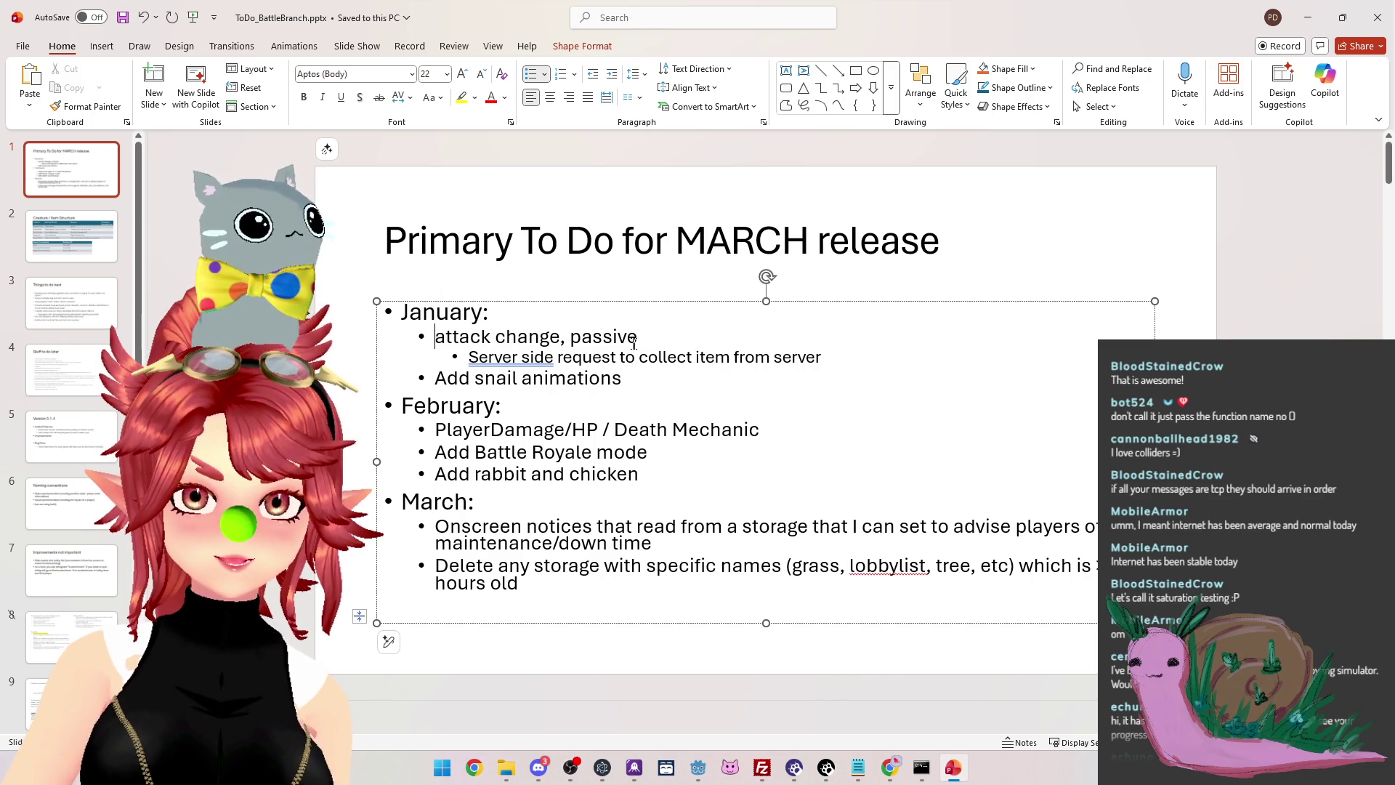
key(Return)
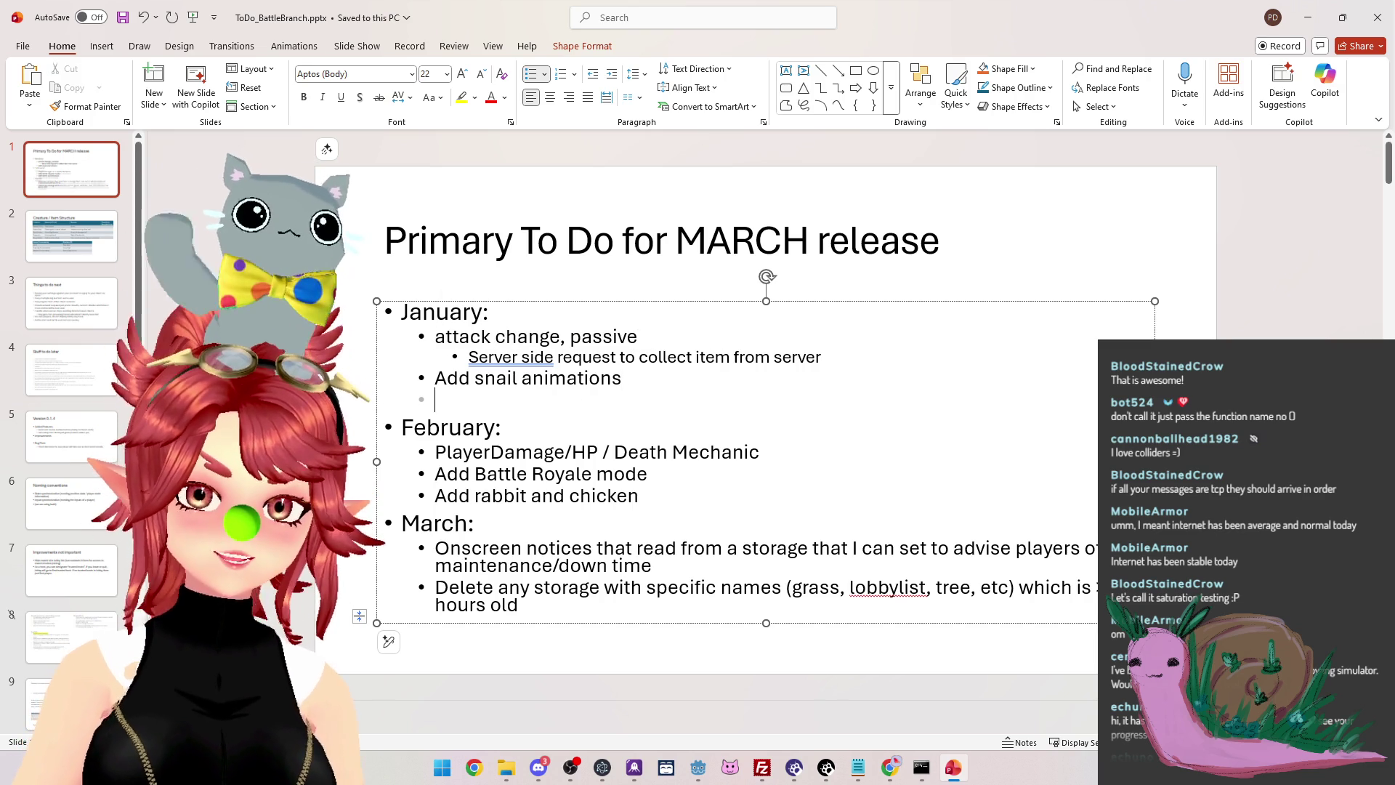
key(BackSpace)
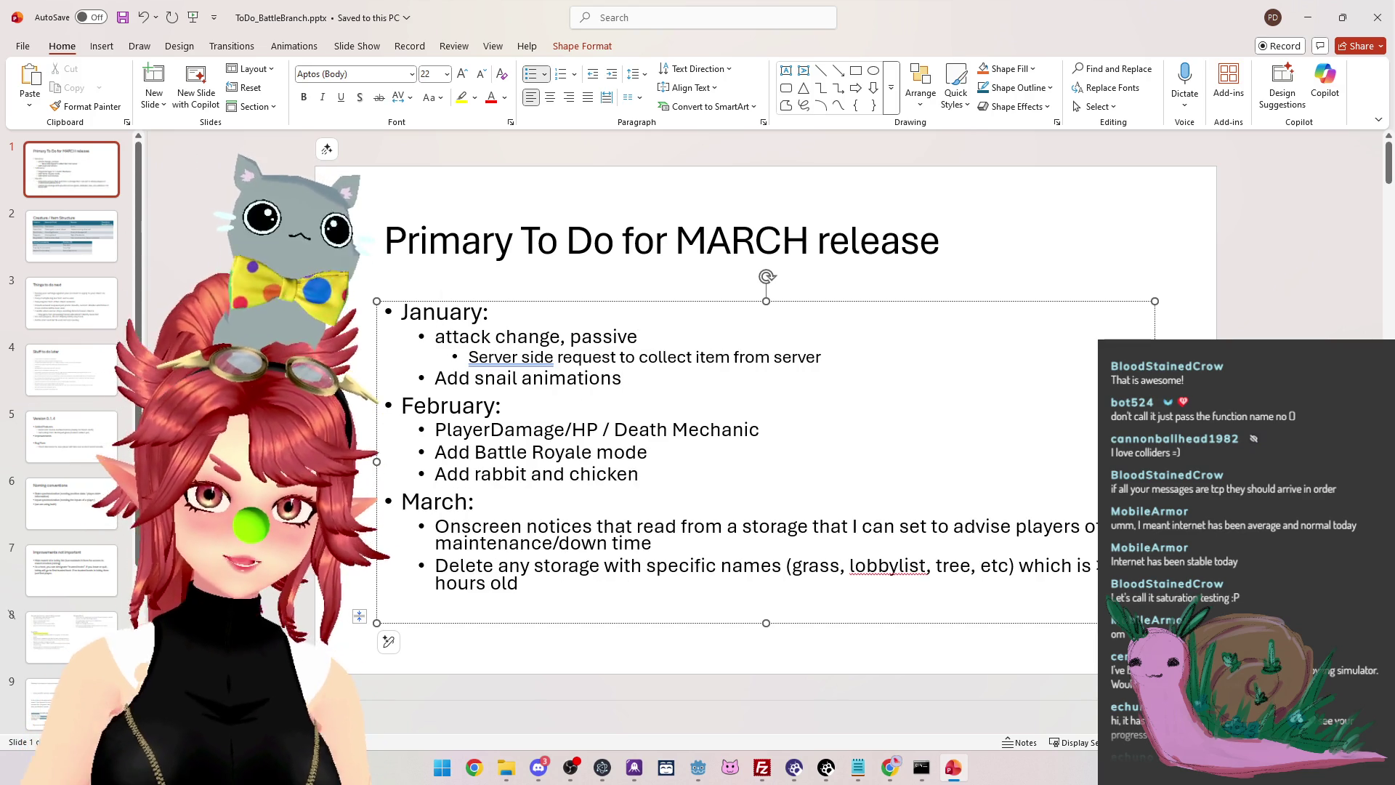
Add an 'Item synchronisation on load' bullet above 'attack change', then return to Godot
click(440, 341)
key(Return)
text(Item synchronisation on load)
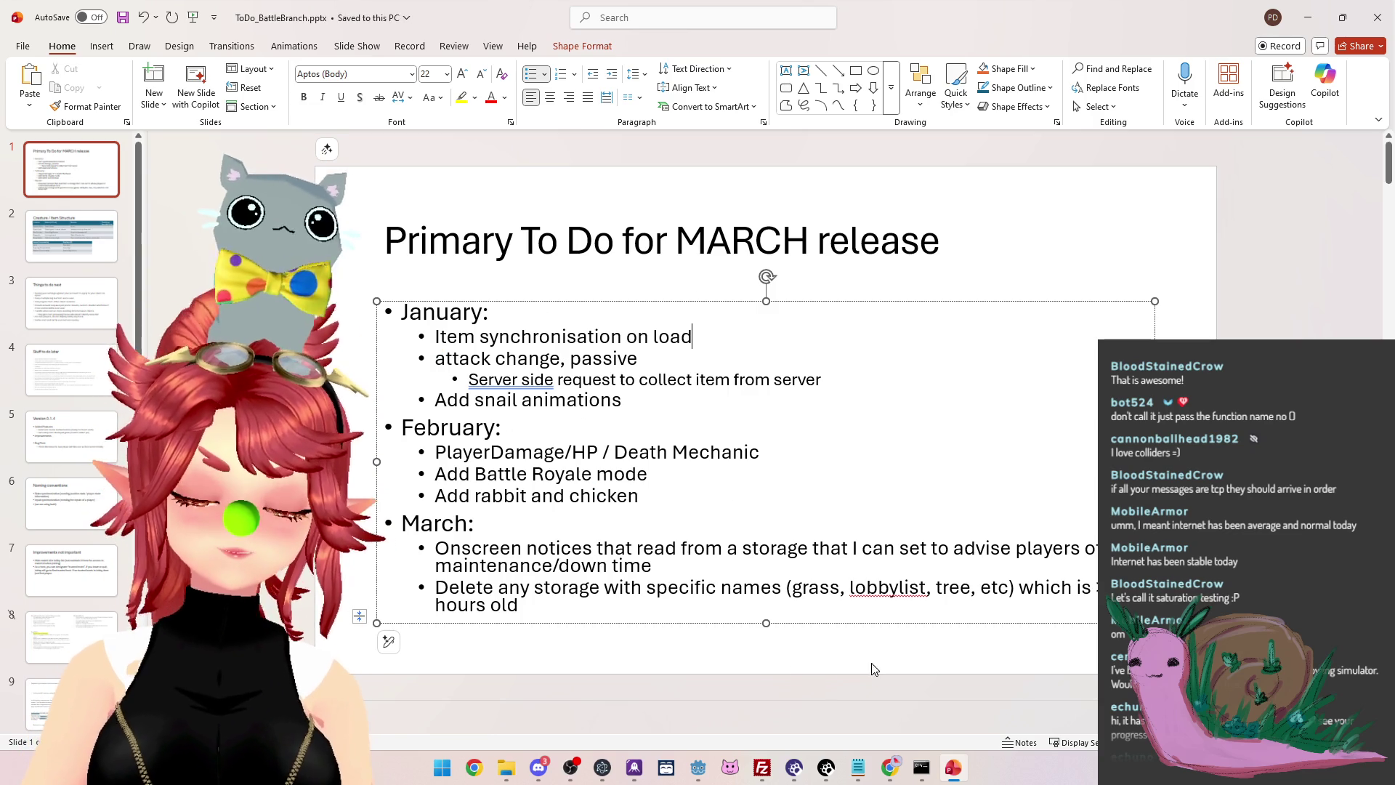
mouse_move(687, 757)
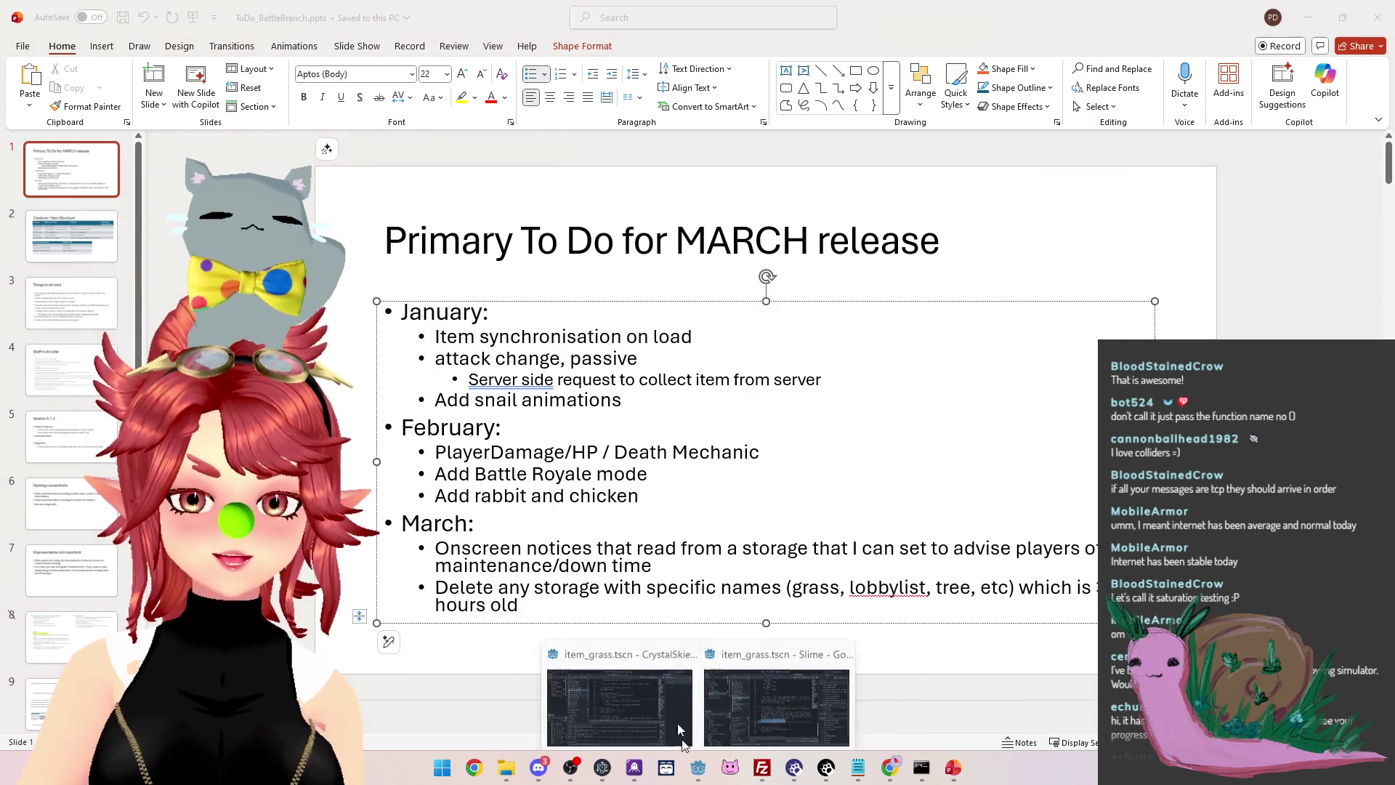
click(673, 676)
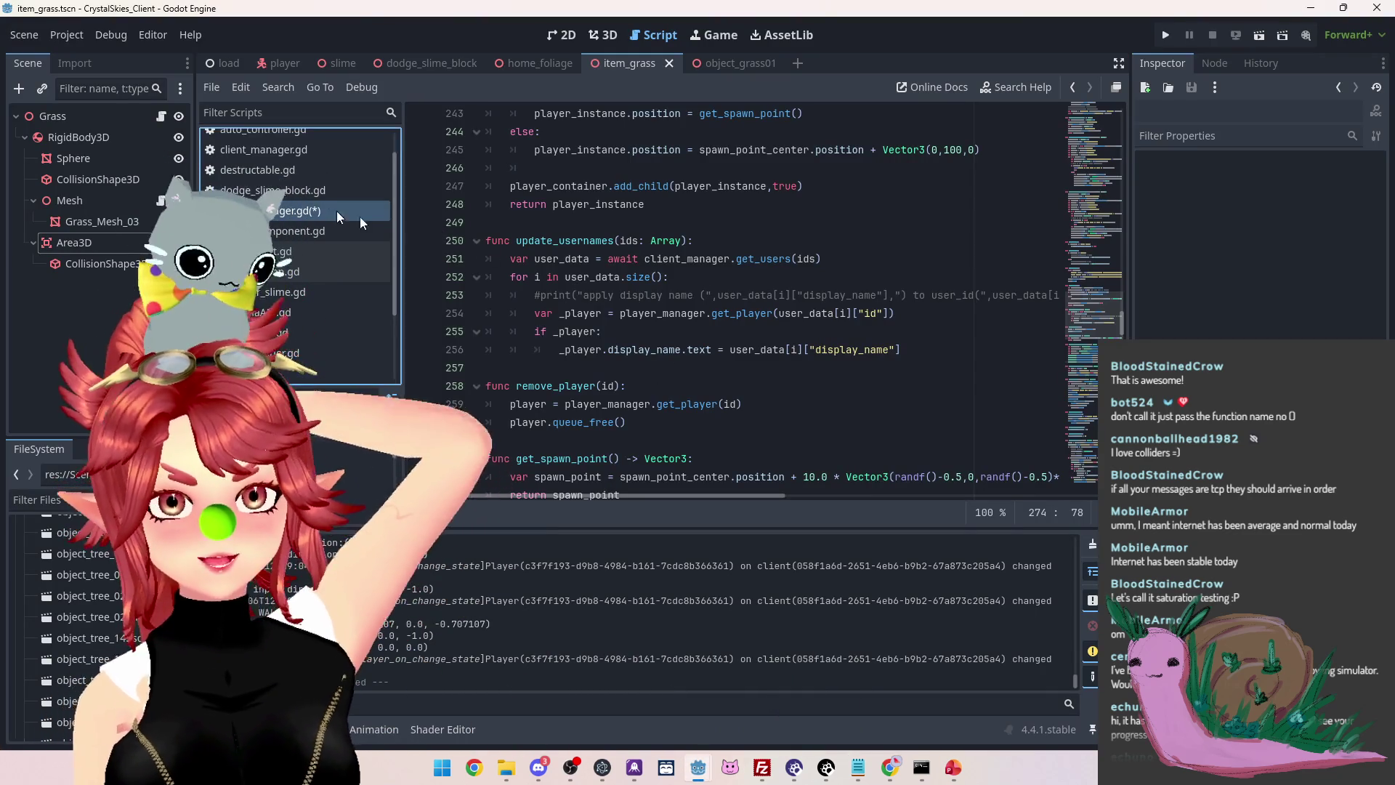
Scroll to load_game's else-branch and place the cursor after the grass generation call on line 106
scroll(804, 310, up, 9)
scroll(805, 311, up, 9)
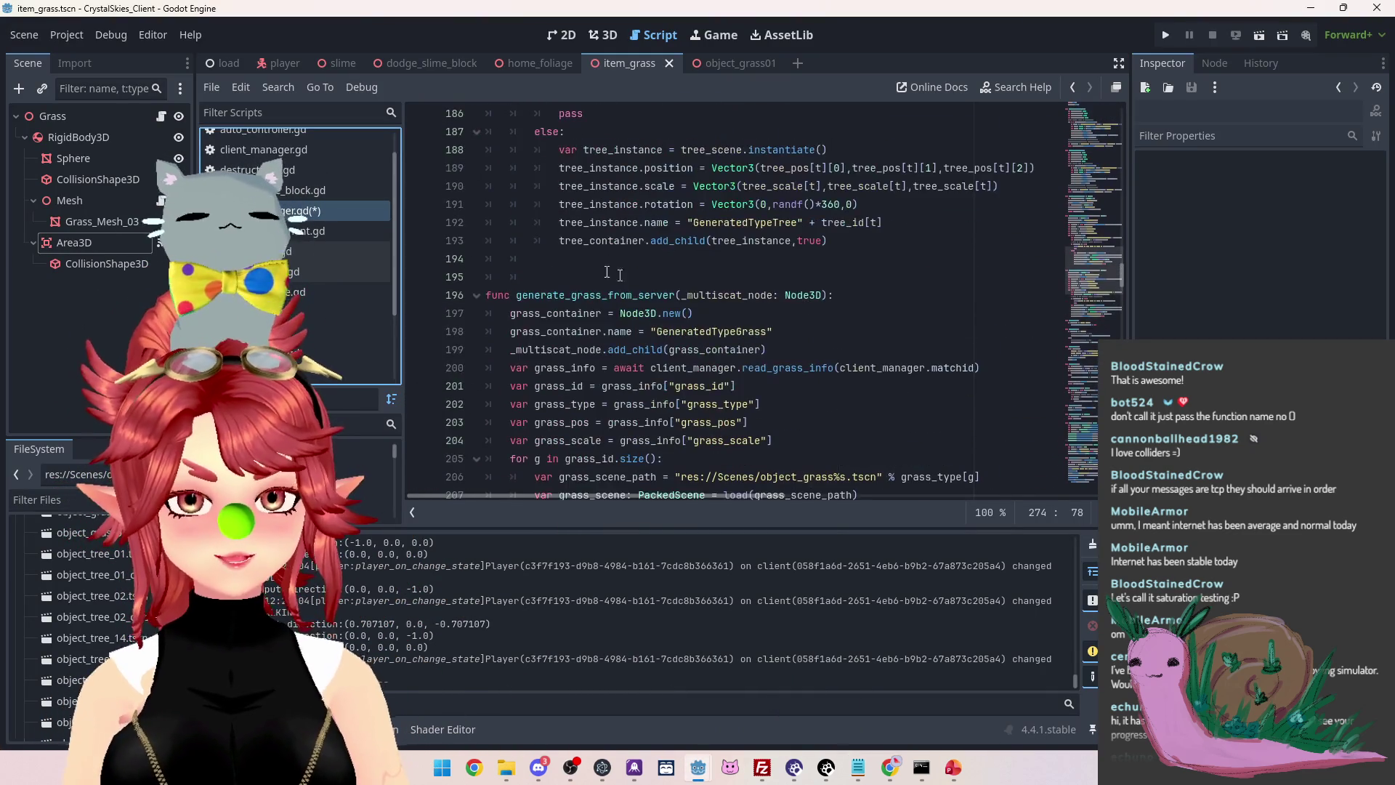
scroll(581, 251, up, 9)
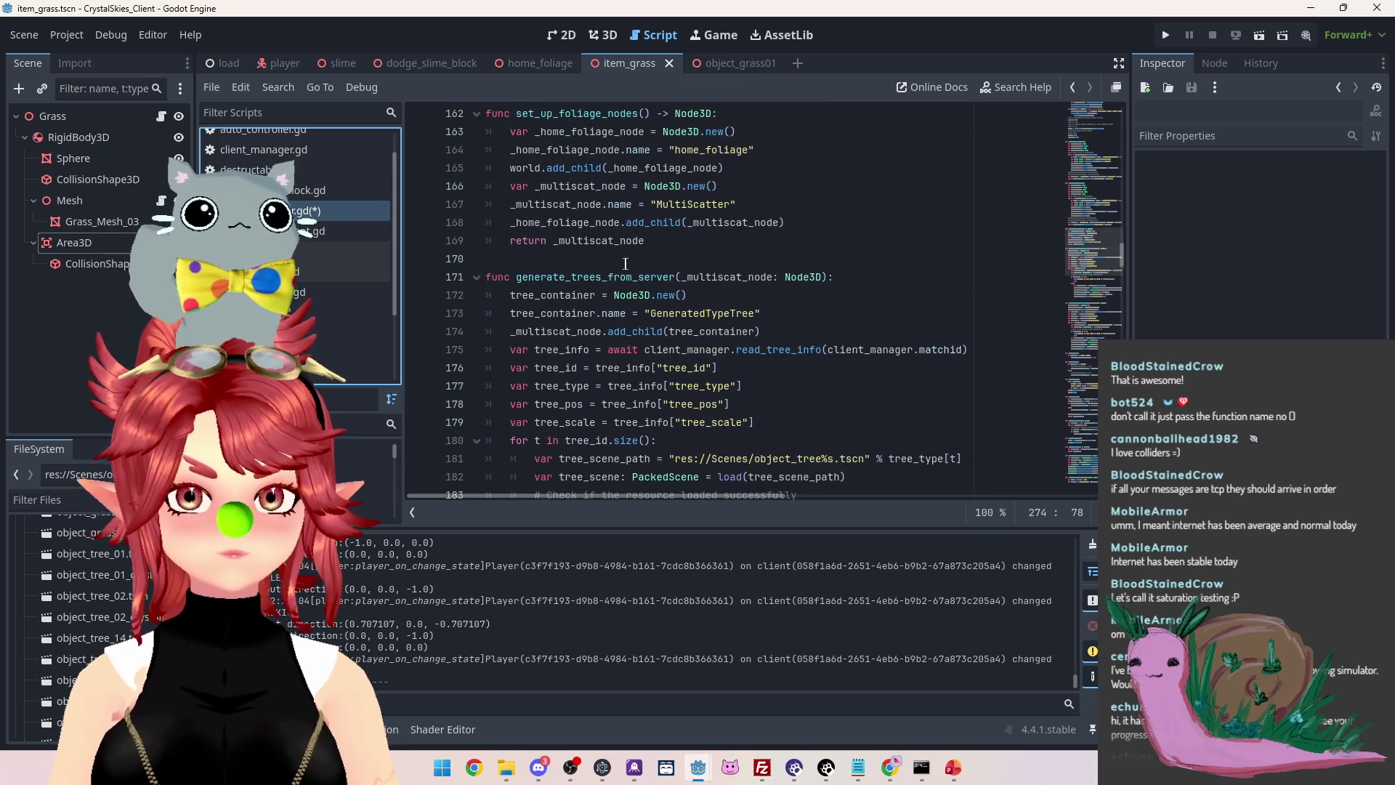
scroll(626, 277, up, 14)
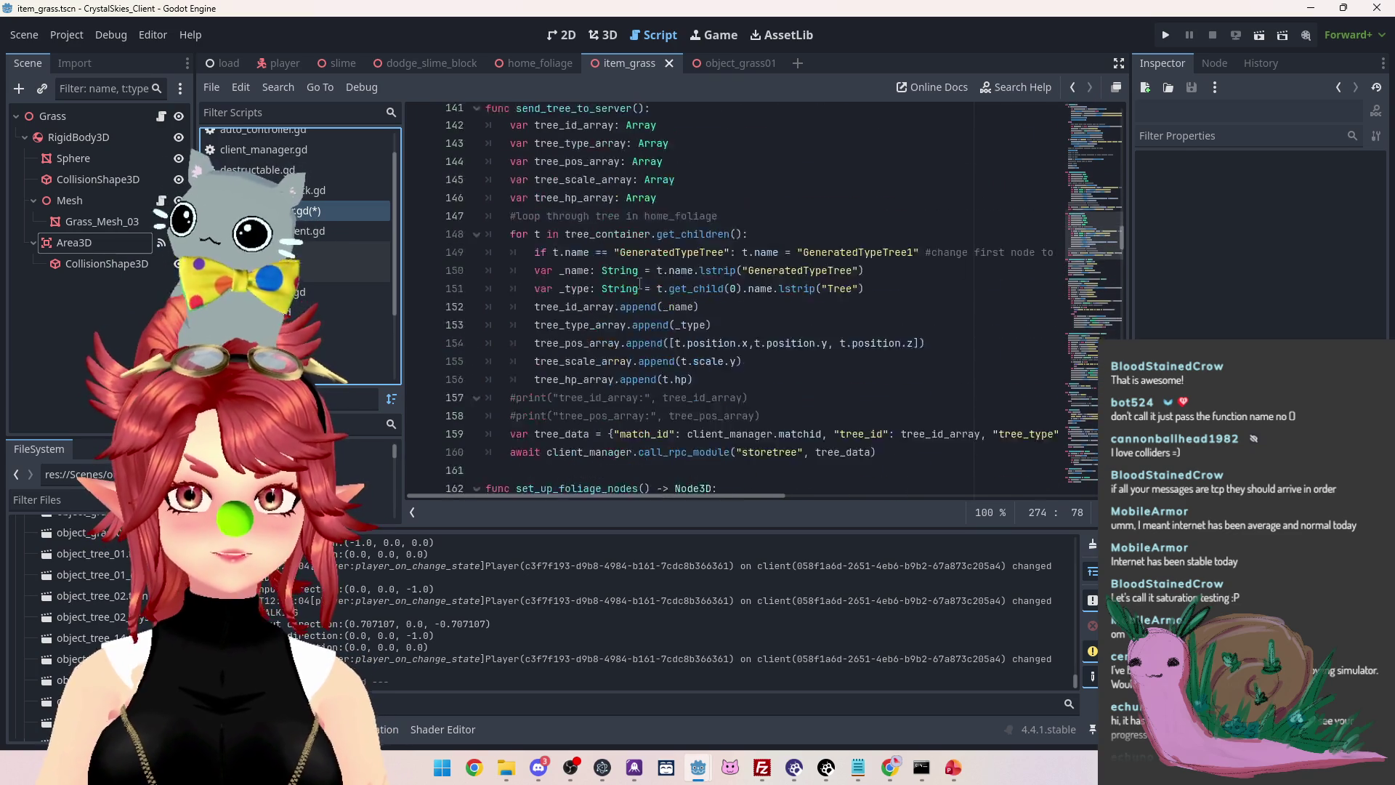
scroll(582, 164, up, 10)
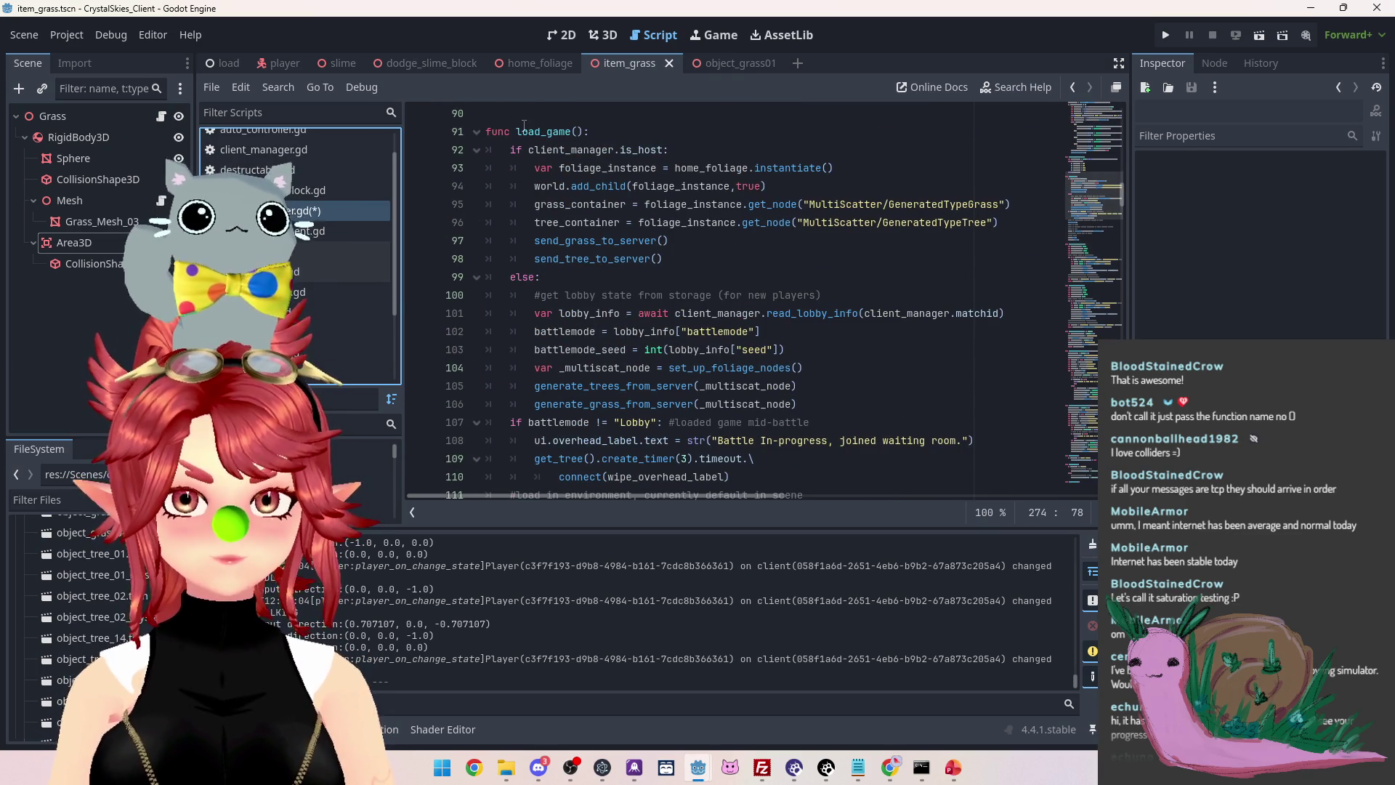
scroll(584, 298, down, 2)
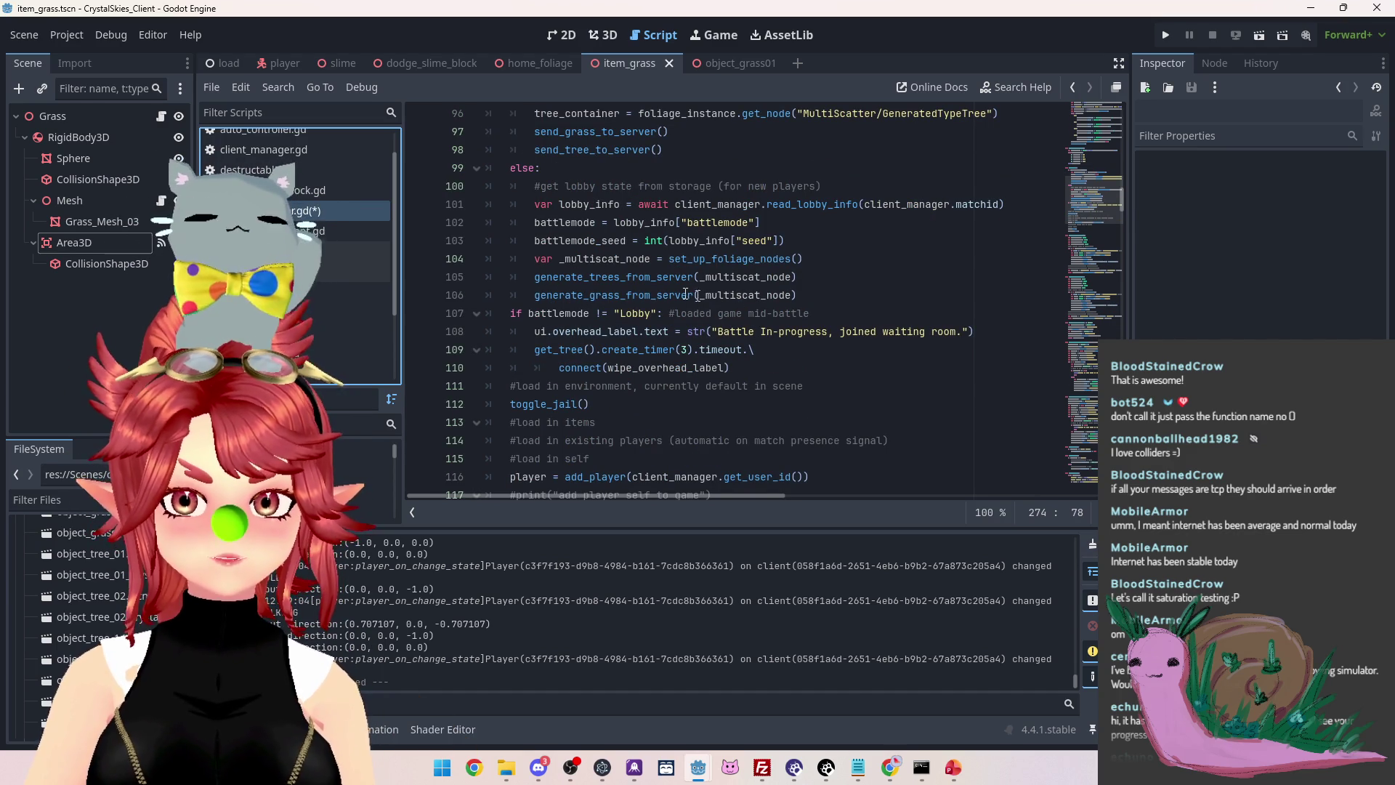
mouse_move(665, 290)
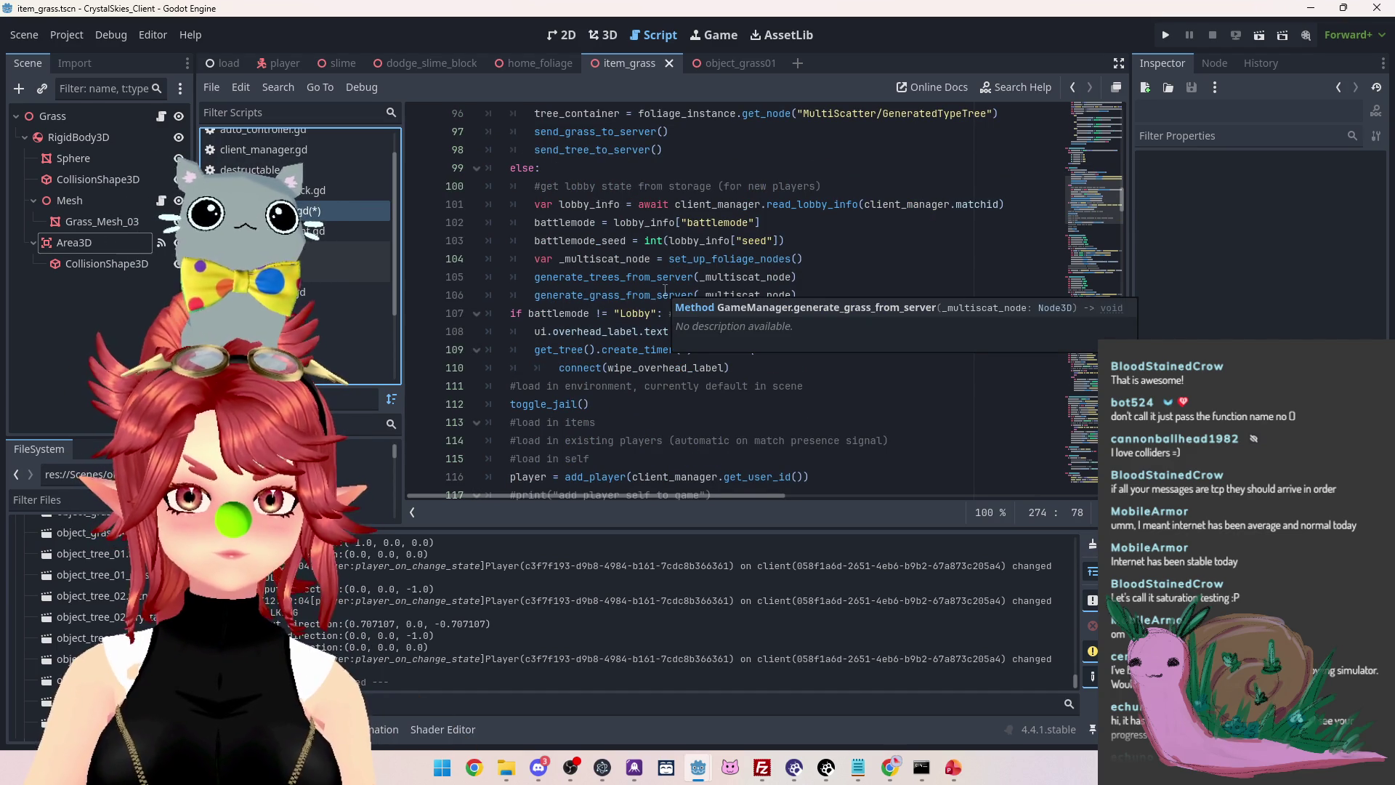
click(866, 293)
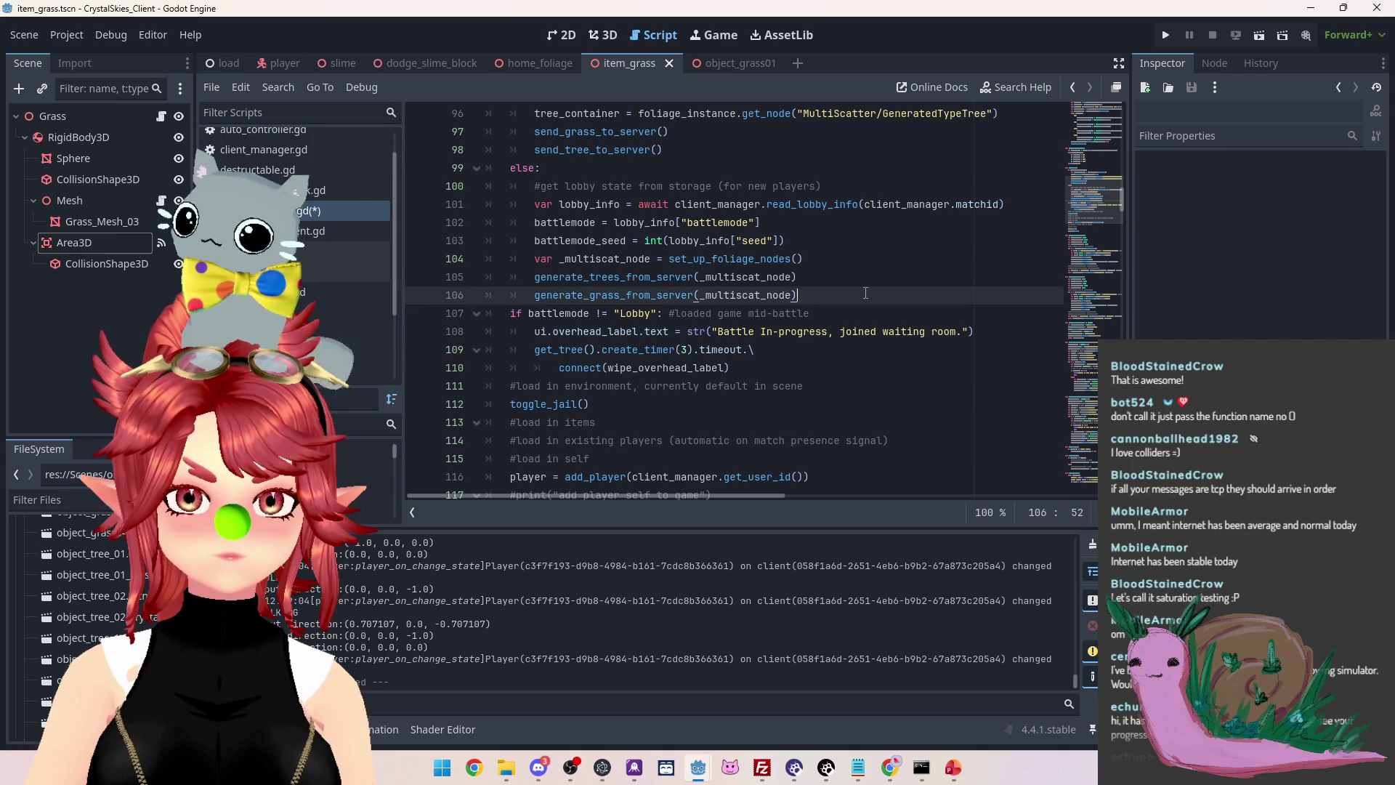
Insert generate_items_from_server() on a new line 107 after the grass generation call
key(Return)
text(generate_items_from_server())
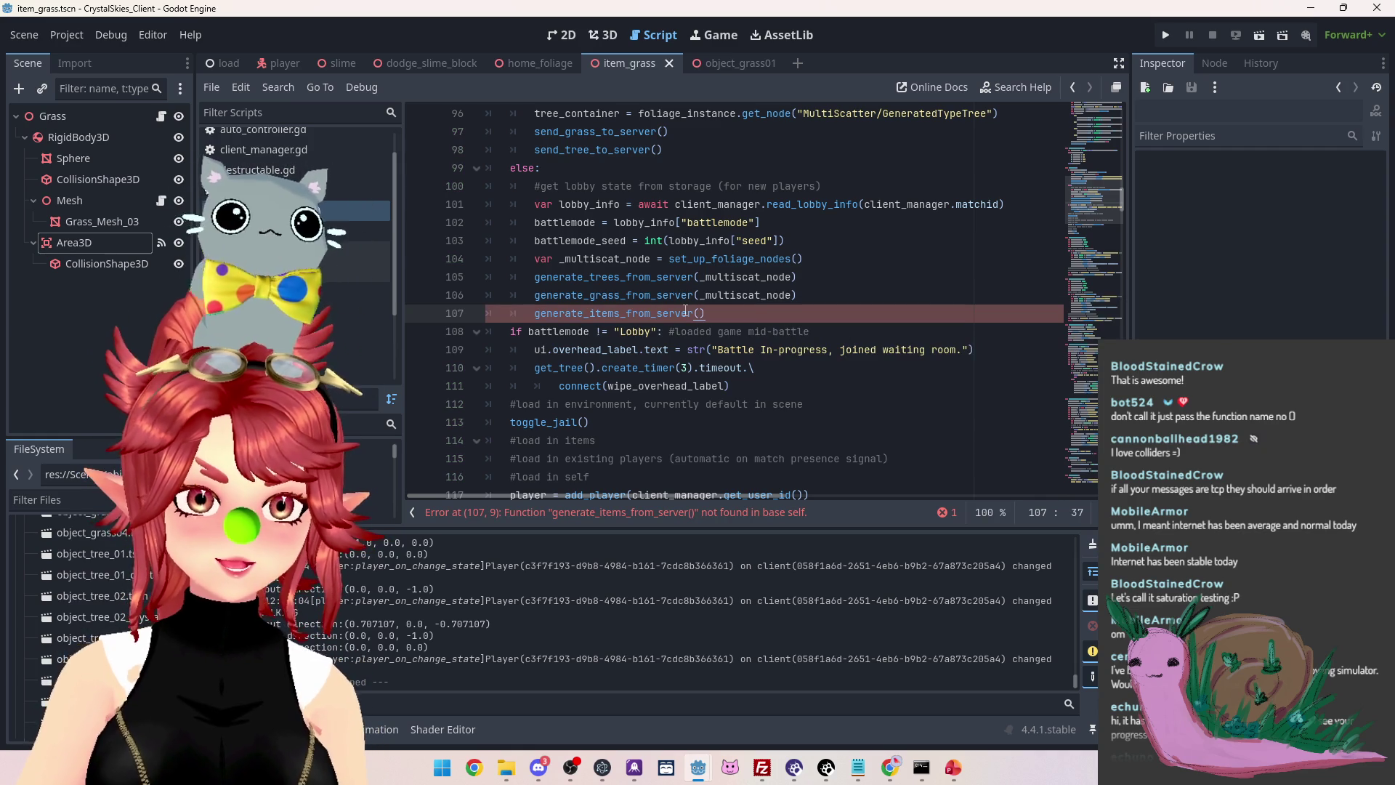
click(225, 64)
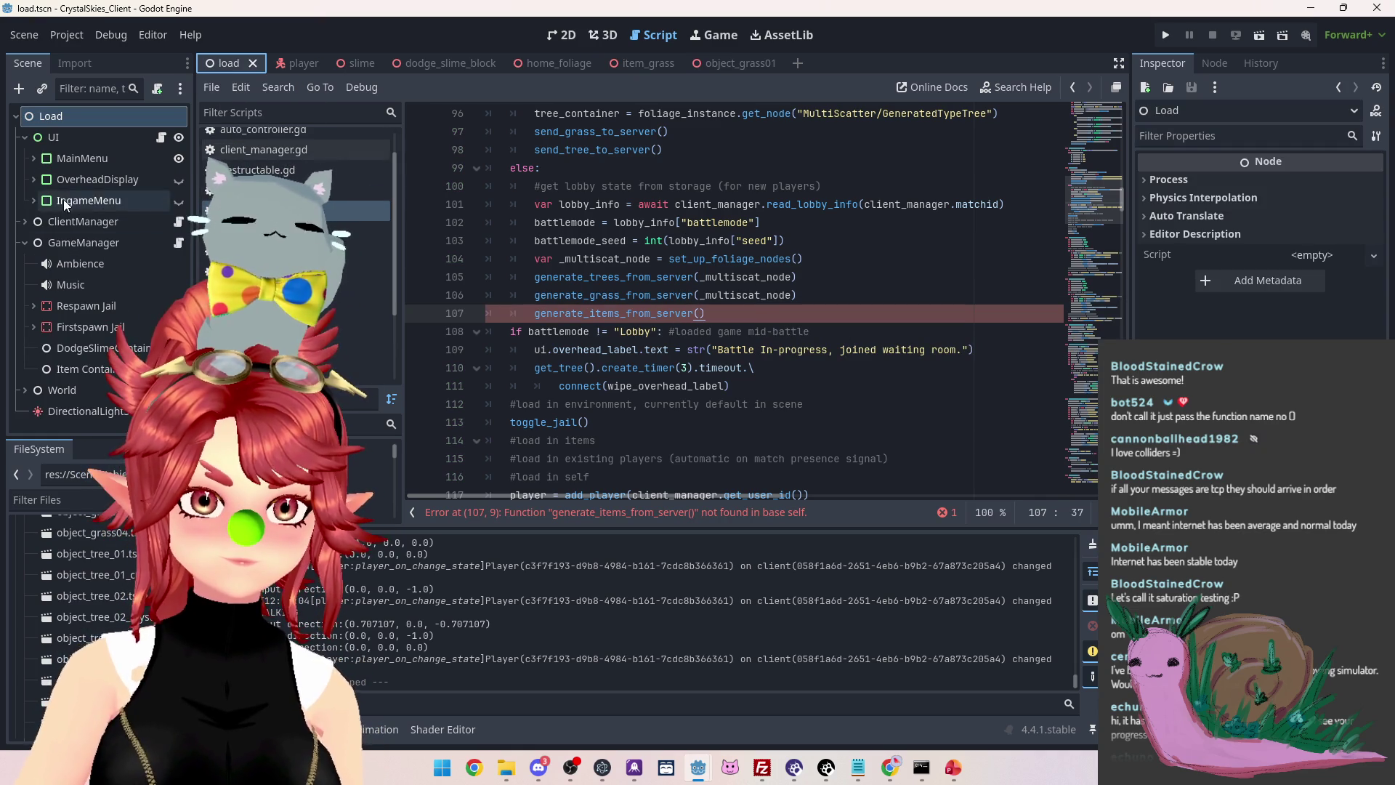
click(737, 296)
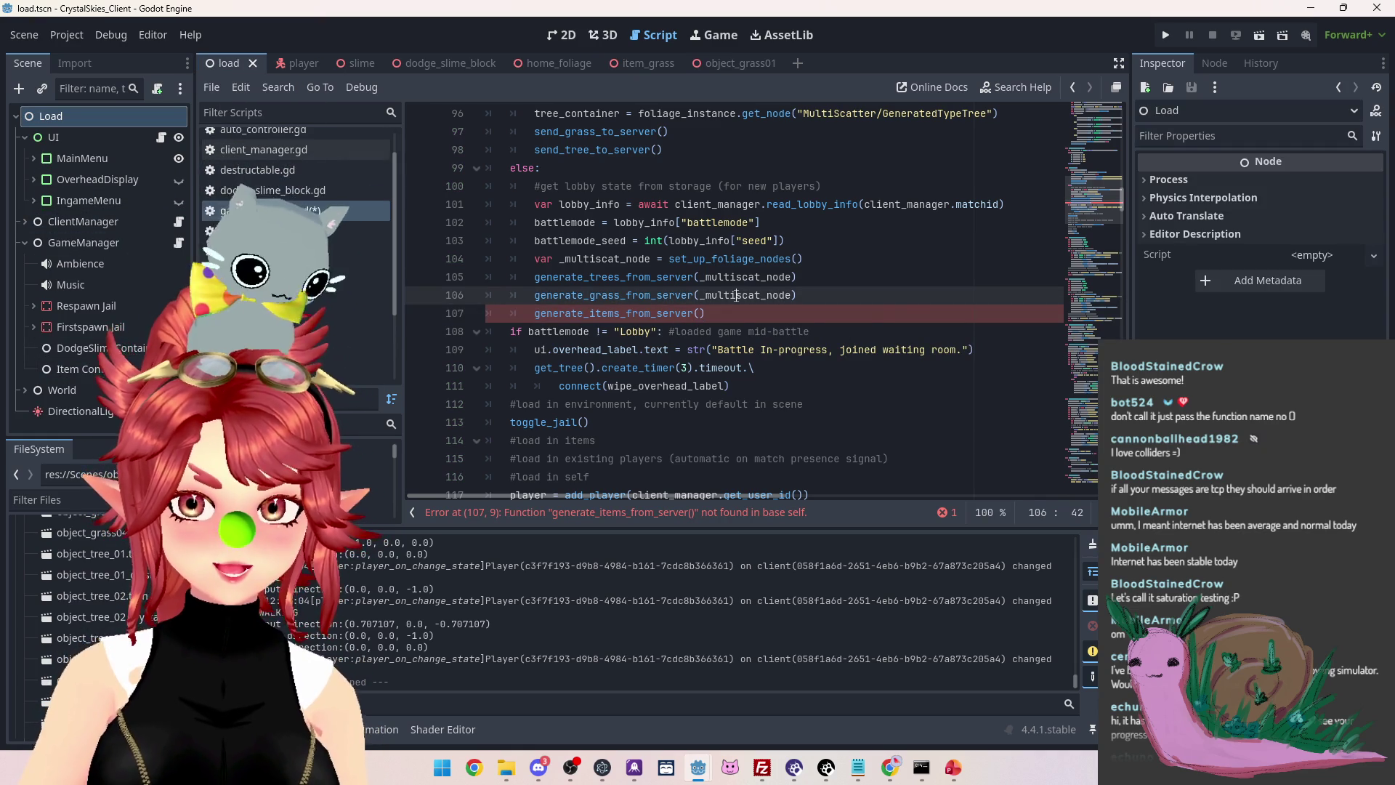
scroll(780, 408, up, 2)
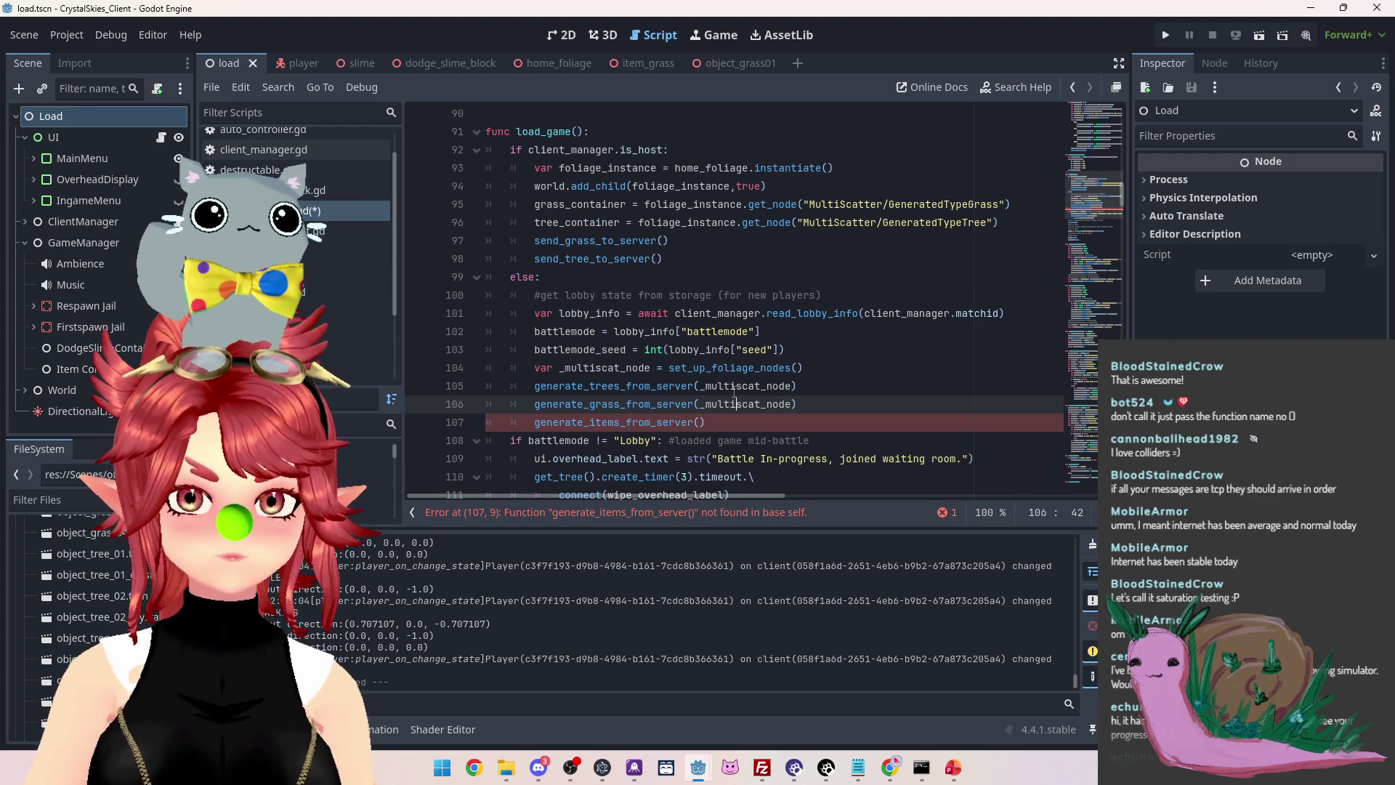
scroll(699, 421, down, 1)
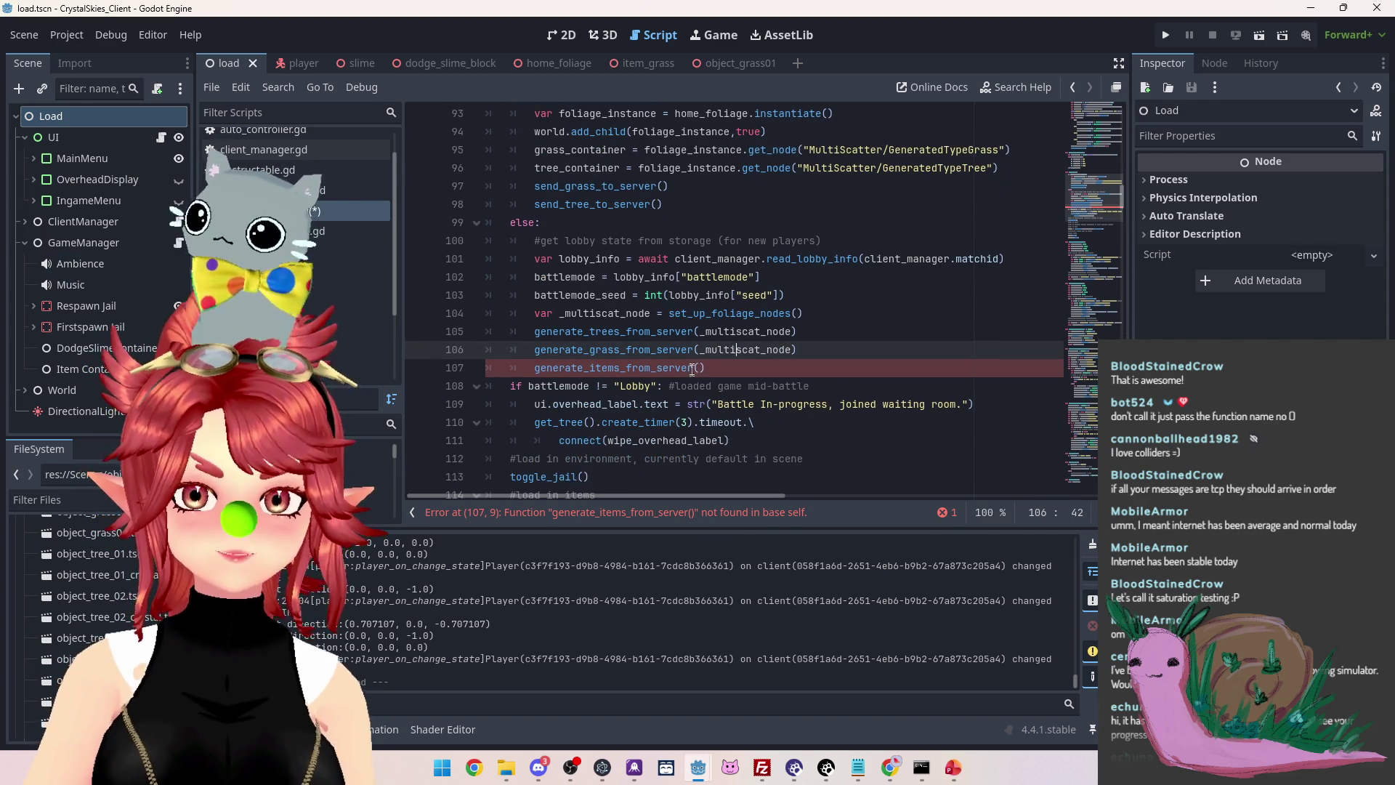
click(699, 367)
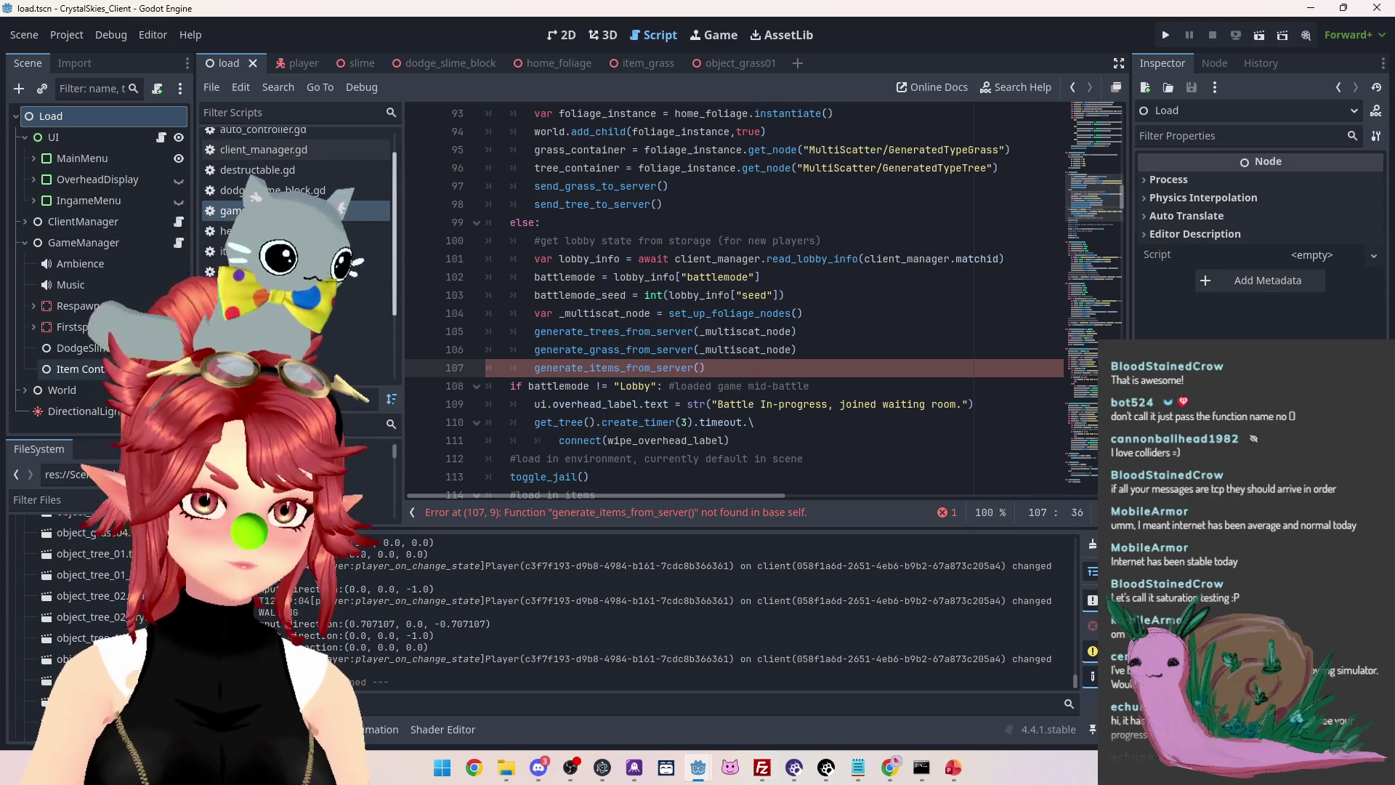
click(706, 368)
Select the new generate_items_from_server() call, then move to the end of the grass generation function
scroll(691, 311, down, 3)
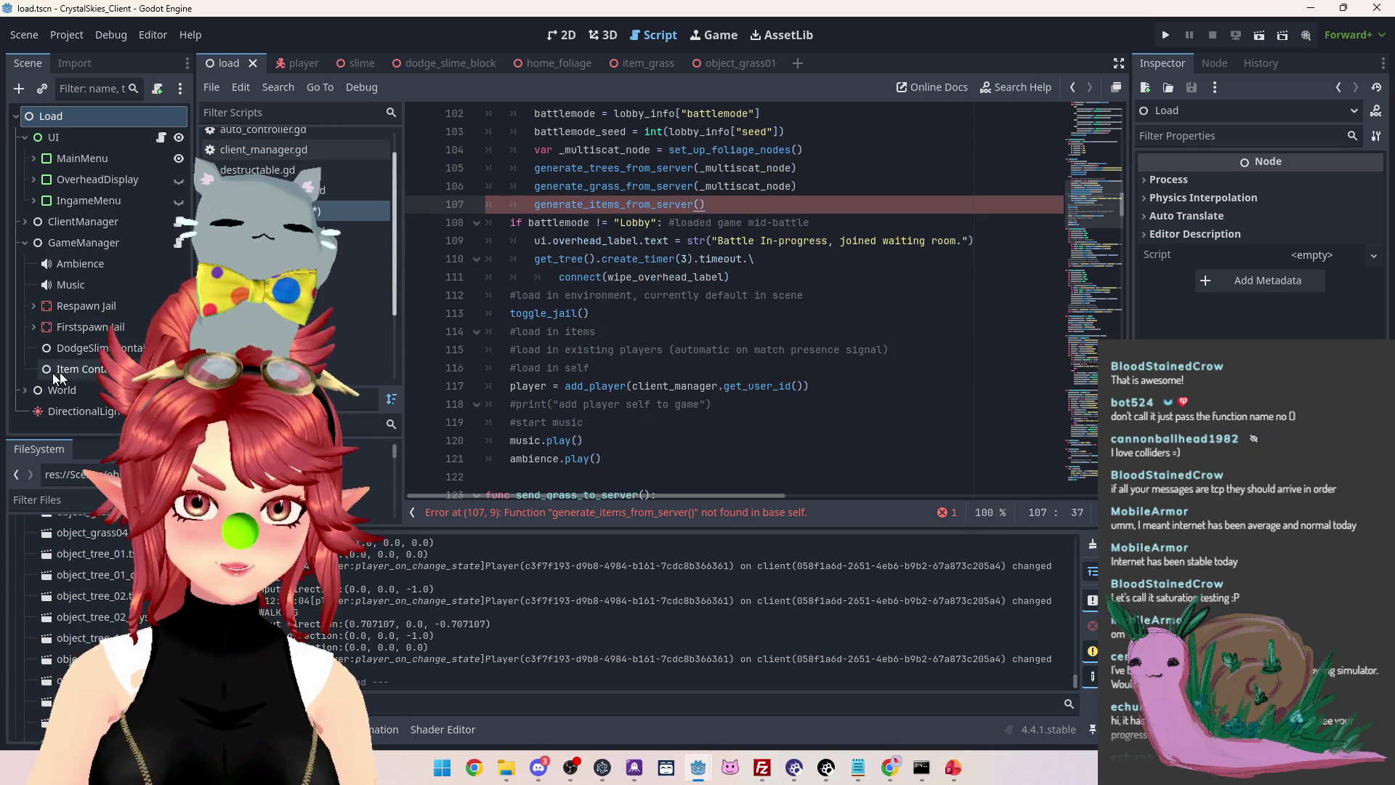
mouse_move(708, 204)
mouse_down()
mouse_move(516, 205)
mouse_move(535, 205)
mouse_up()
scroll(507, 335, down, 14)
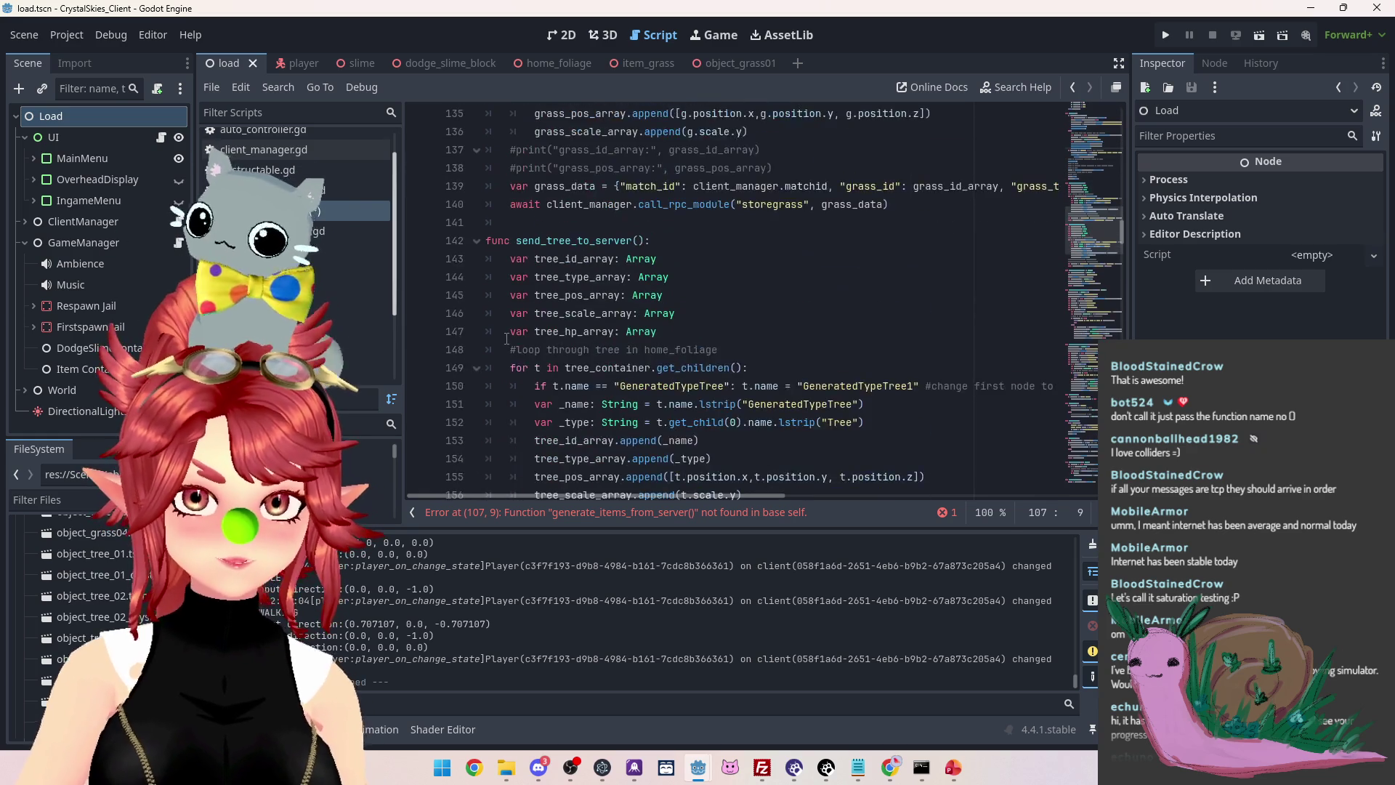
scroll(507, 335, down, 7)
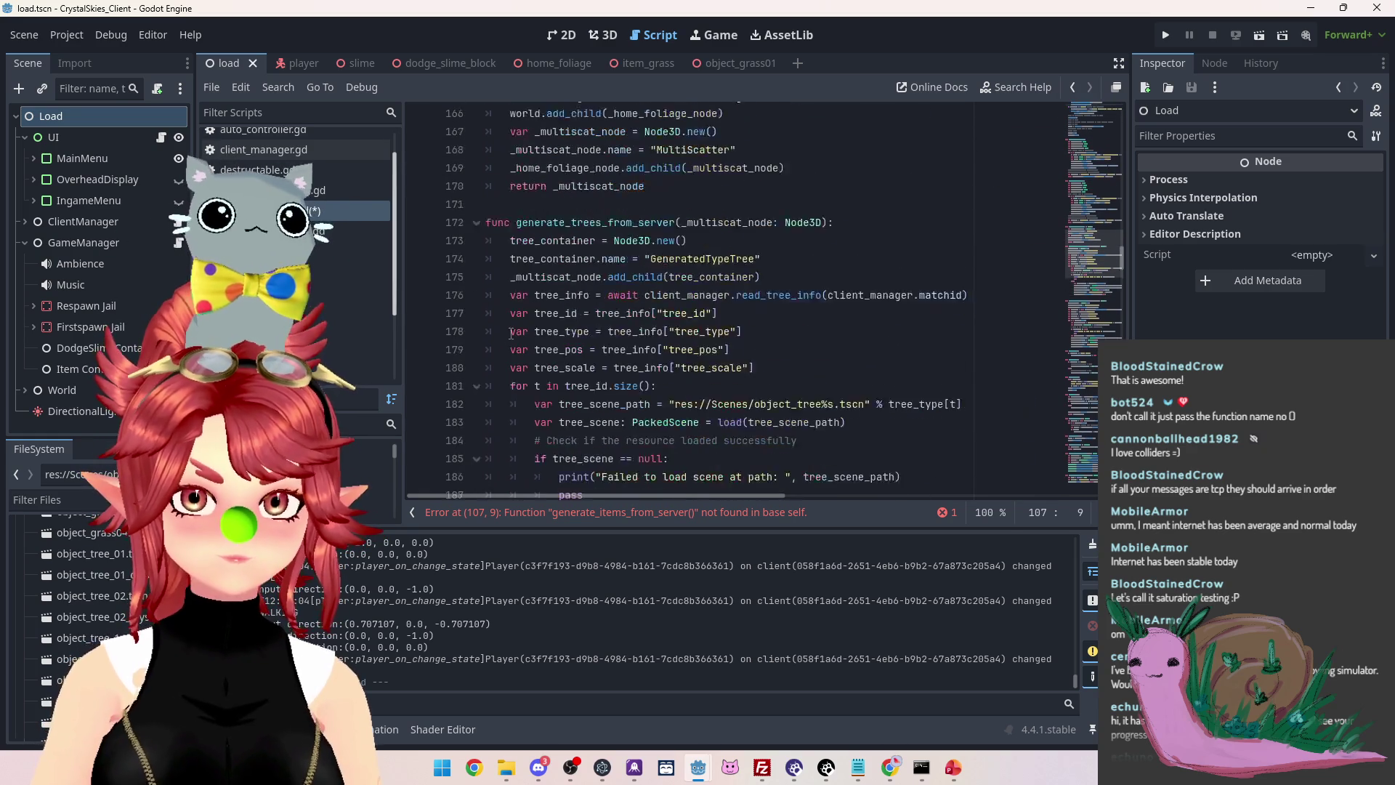
scroll(514, 276, down, 14)
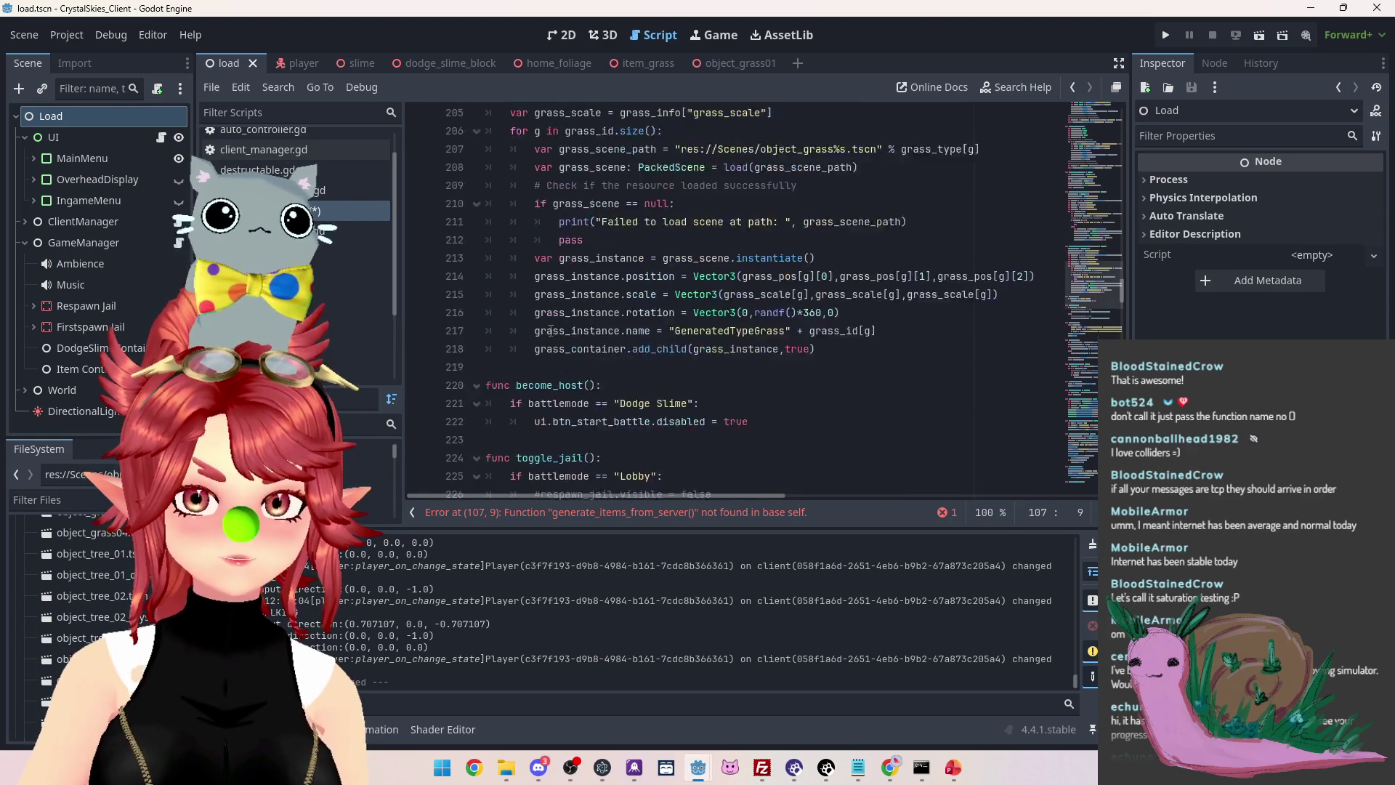
click(563, 332)
Declare func generate_items_from_server(): on new lines below the grass generation function
key(Return)
key(Return)
key(Up)
text(fun)
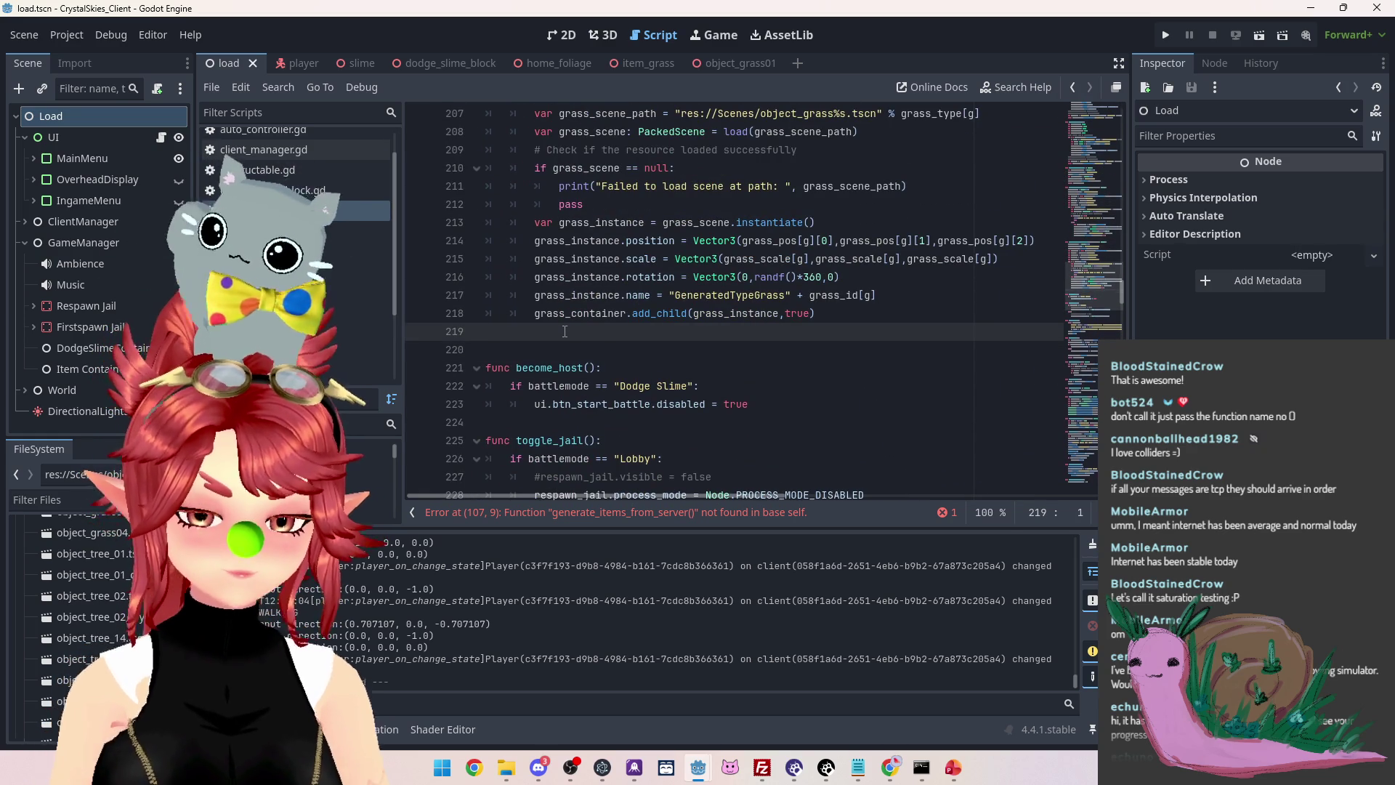
text(c generate_items_from_server():)
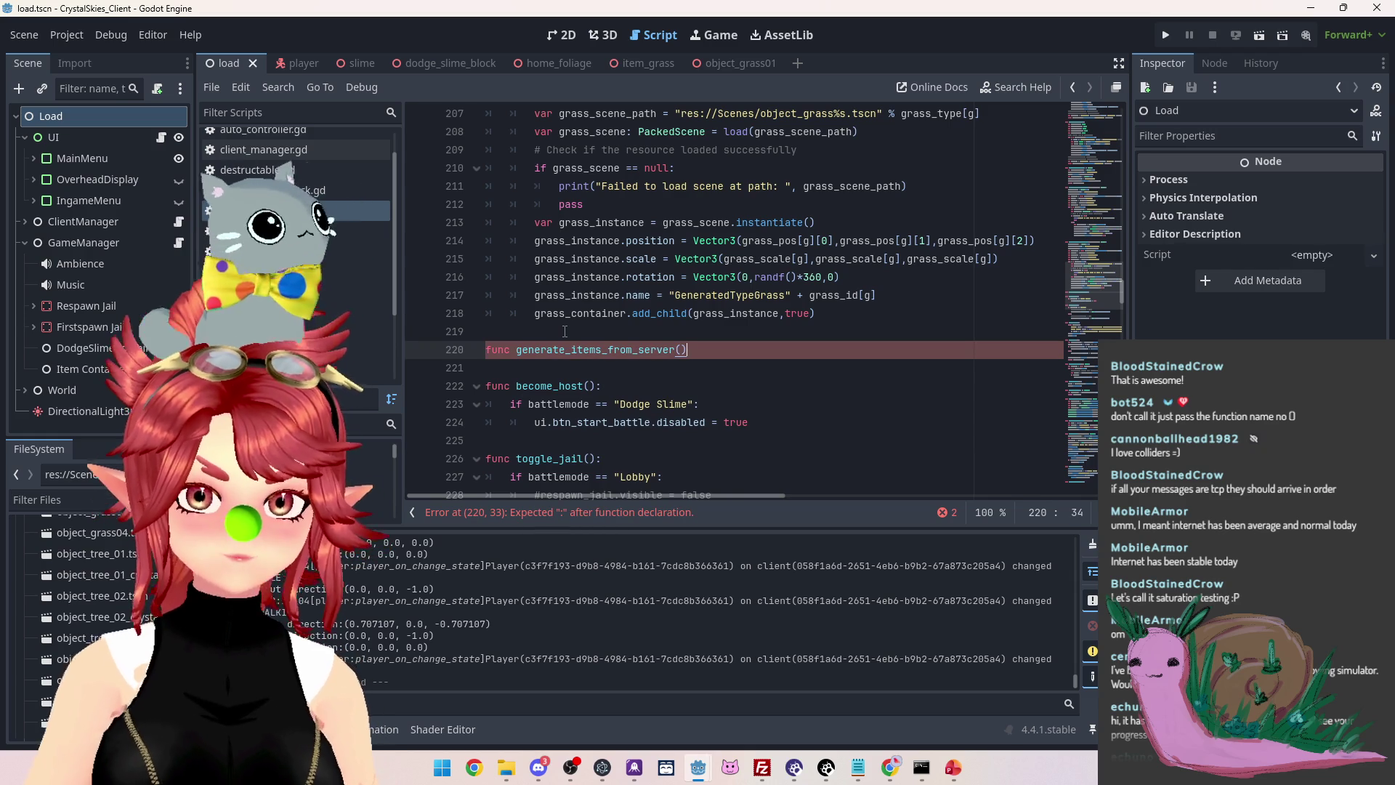
key(Return)
scroll(581, 276, up, 5)
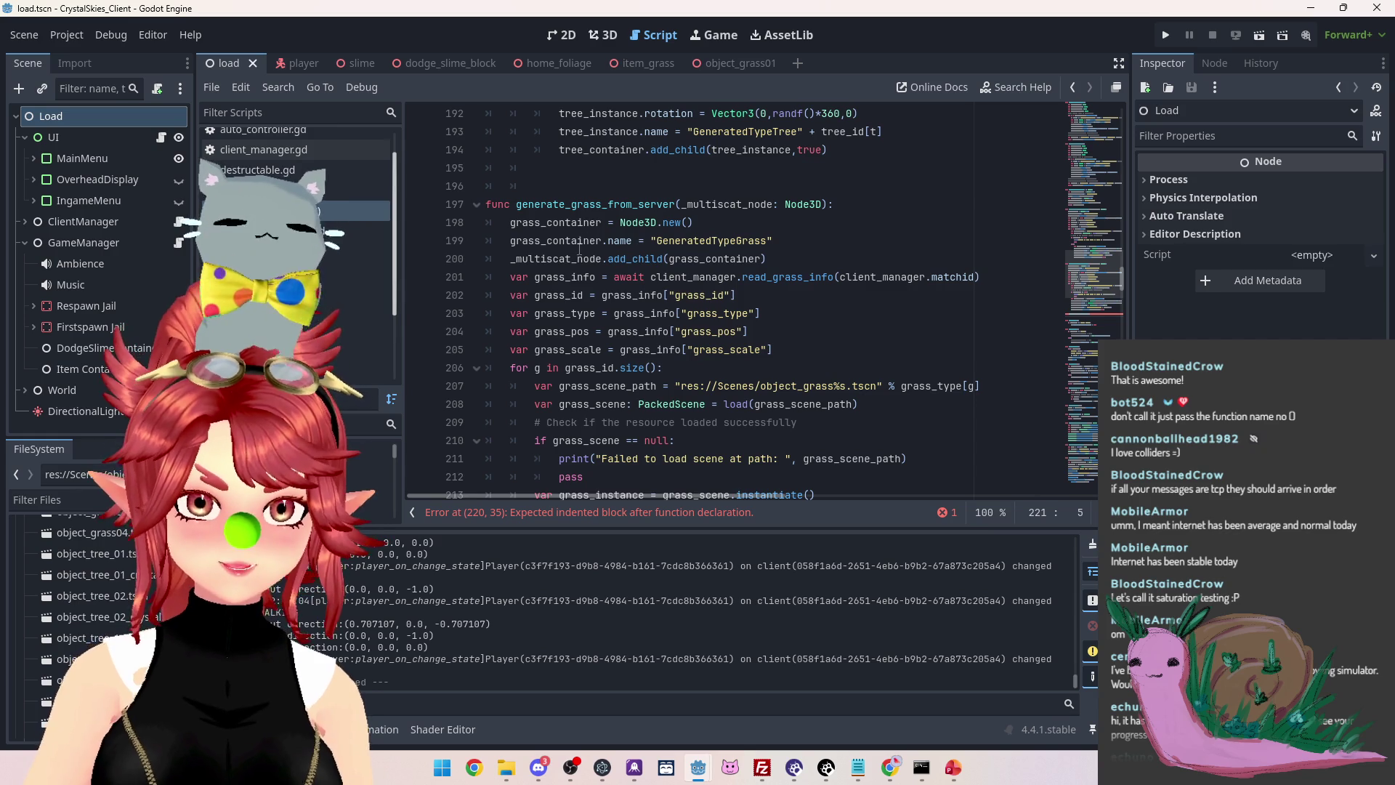
scroll(575, 252, down, 1)
scroll(538, 203, down, 1)
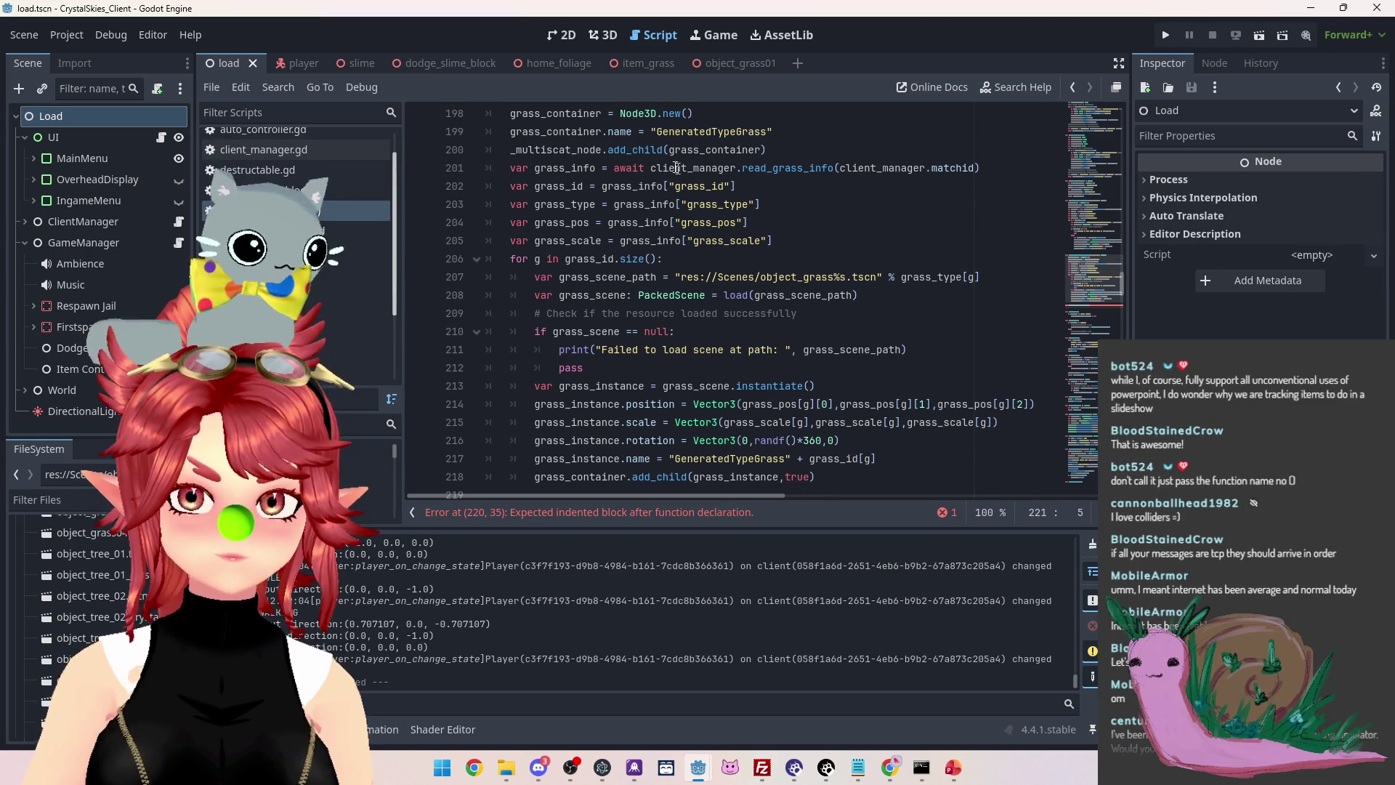
mouse_move(824, 174)
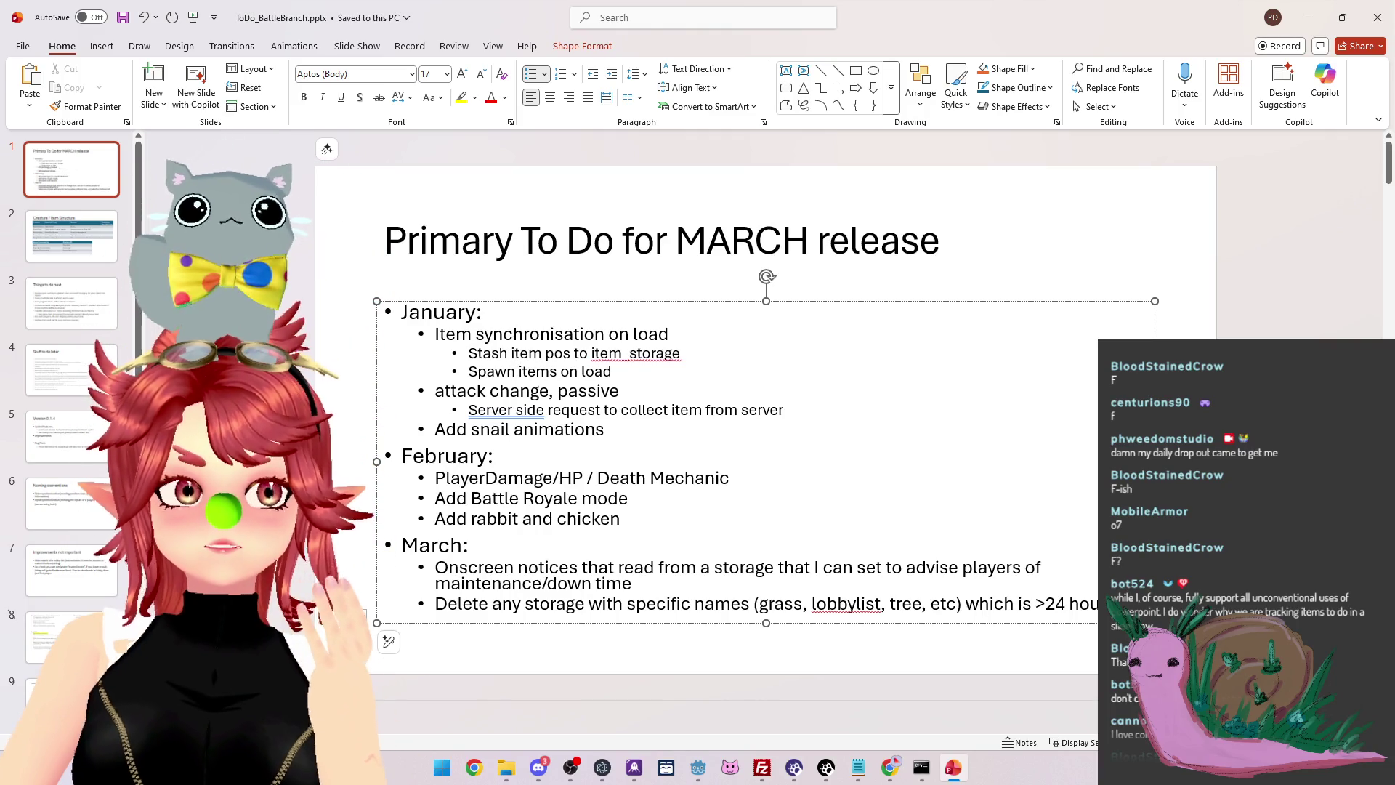
Return to the Godot editor from the PowerPoint to-do slide
mouse_move(697, 765)
click(654, 710)
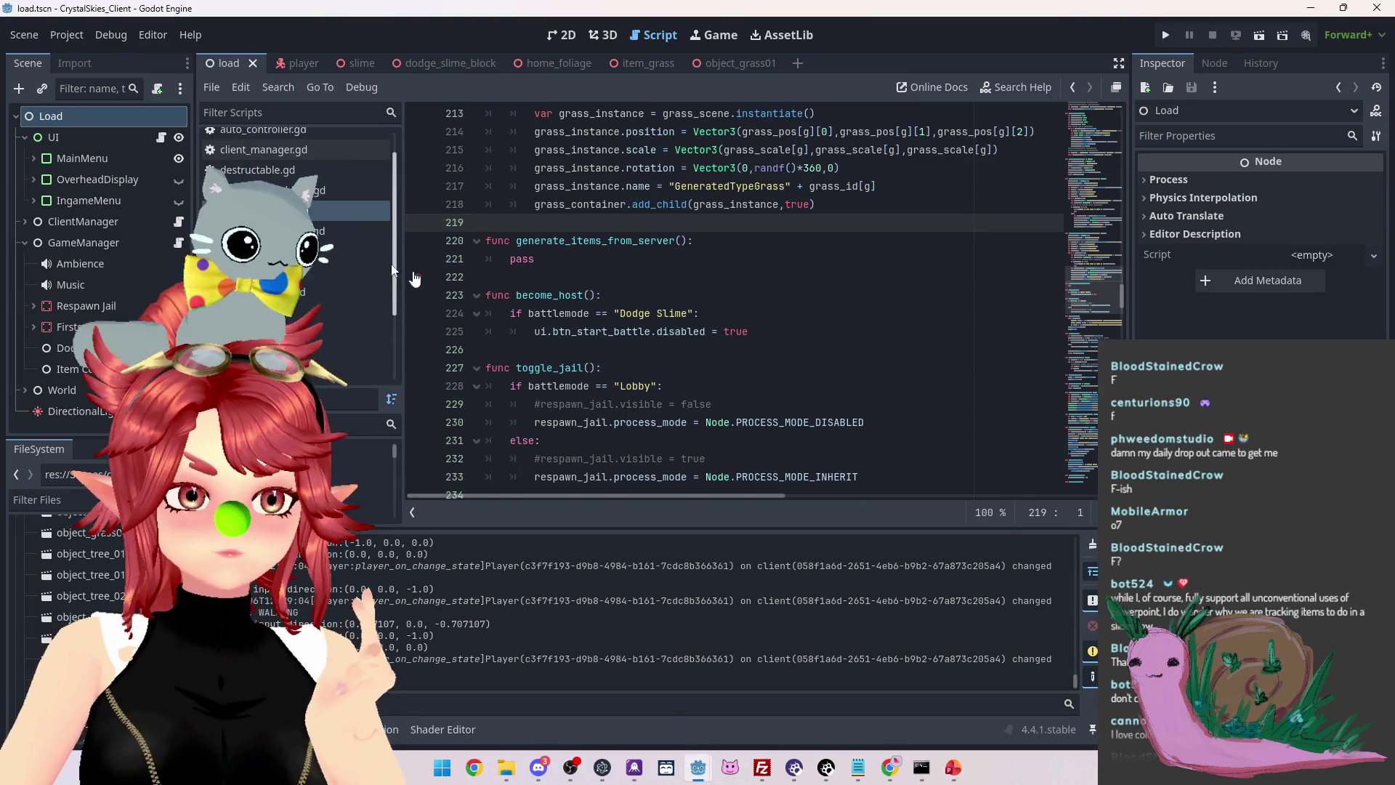
Scroll through the script and put the caret on the spawn_item function line
scroll(710, 295, up, 3)
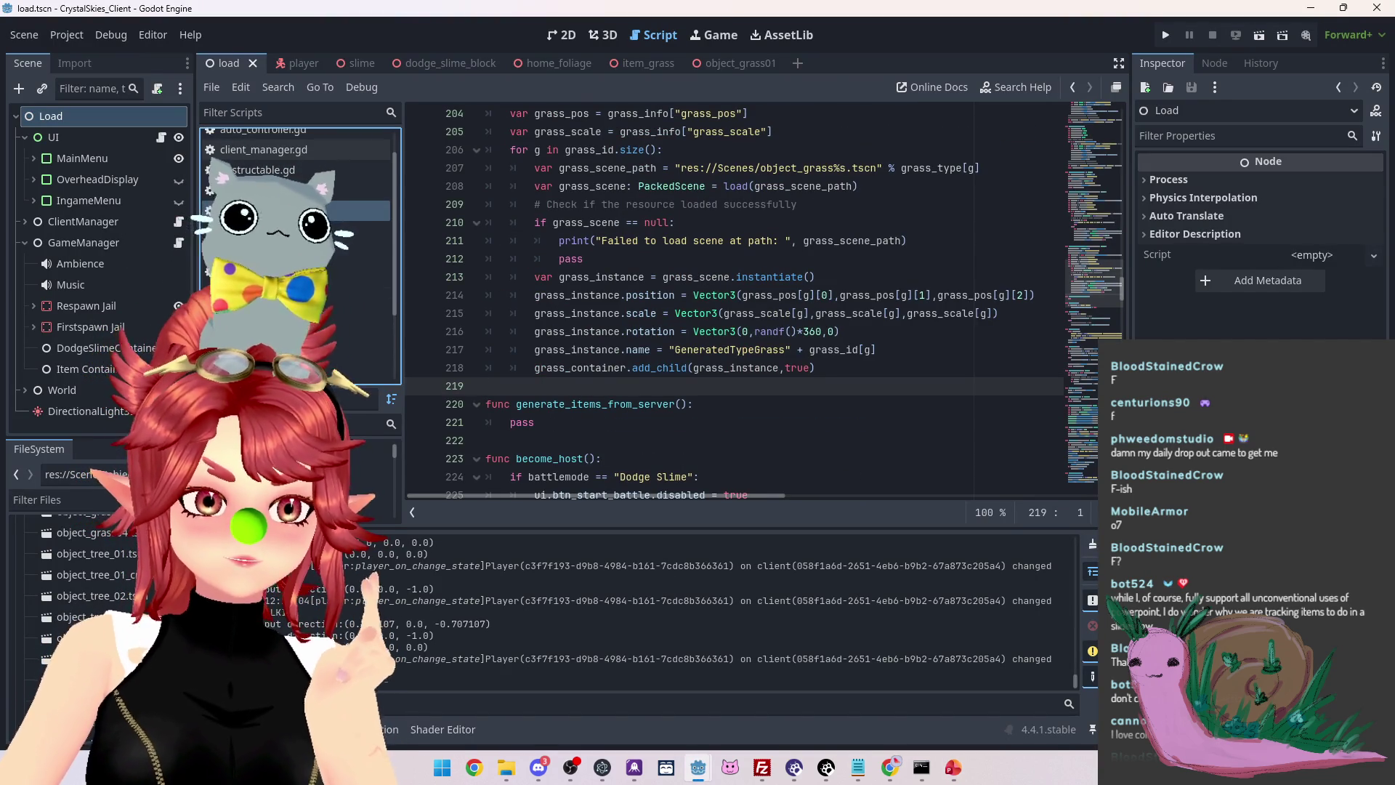
scroll(673, 298, up, 10)
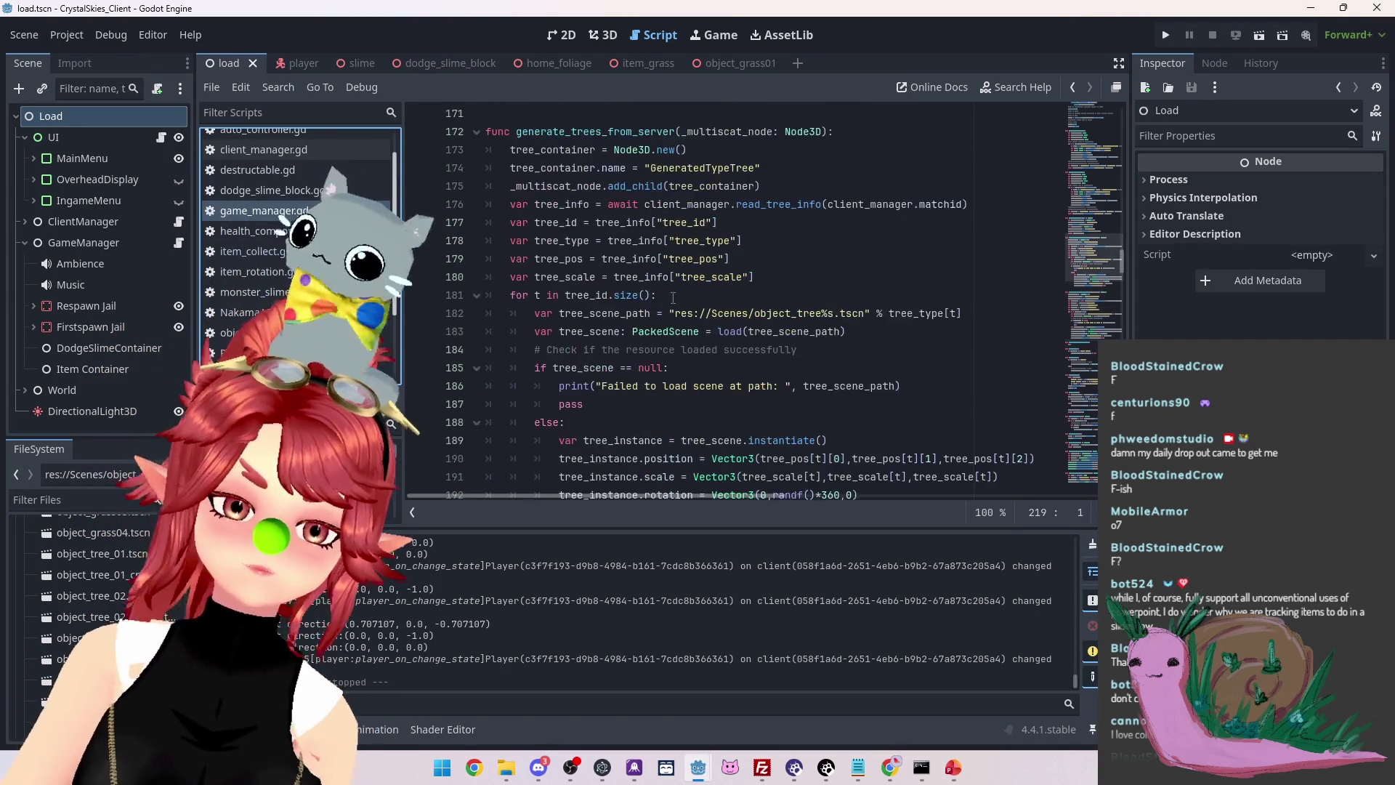
scroll(673, 298, up, 3)
scroll(686, 320, up, 14)
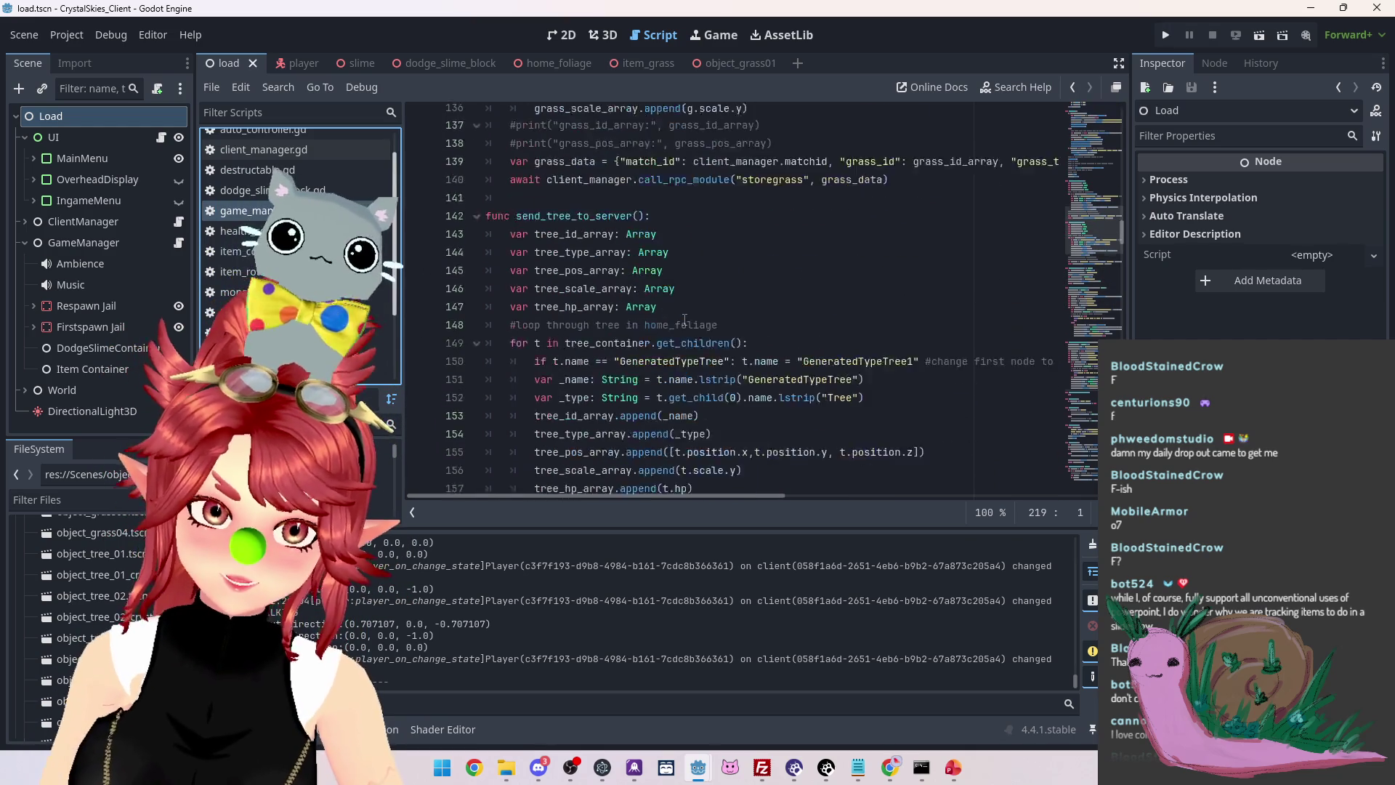
scroll(686, 320, up, 8)
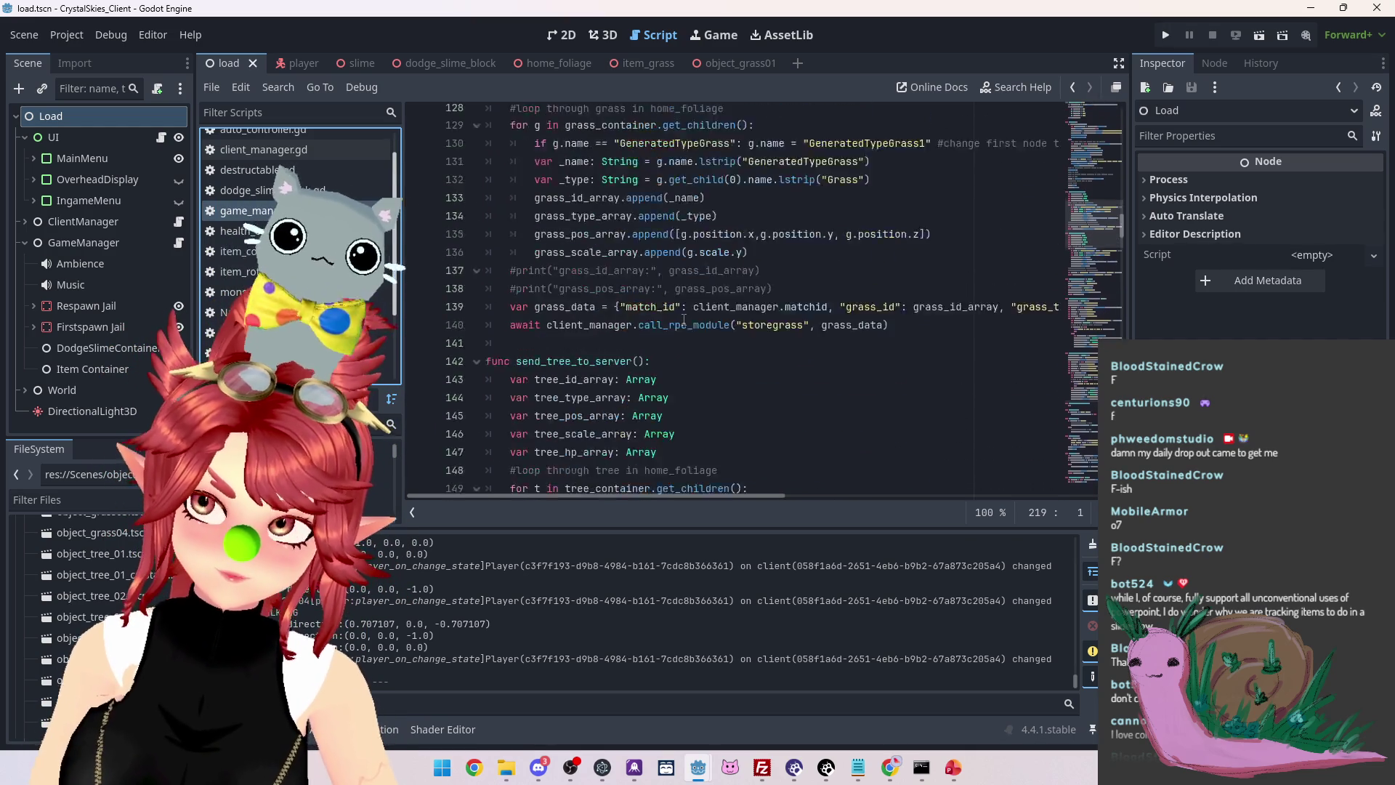
scroll(684, 320, up, 7)
scroll(684, 319, down, 16)
scroll(681, 319, down, 17)
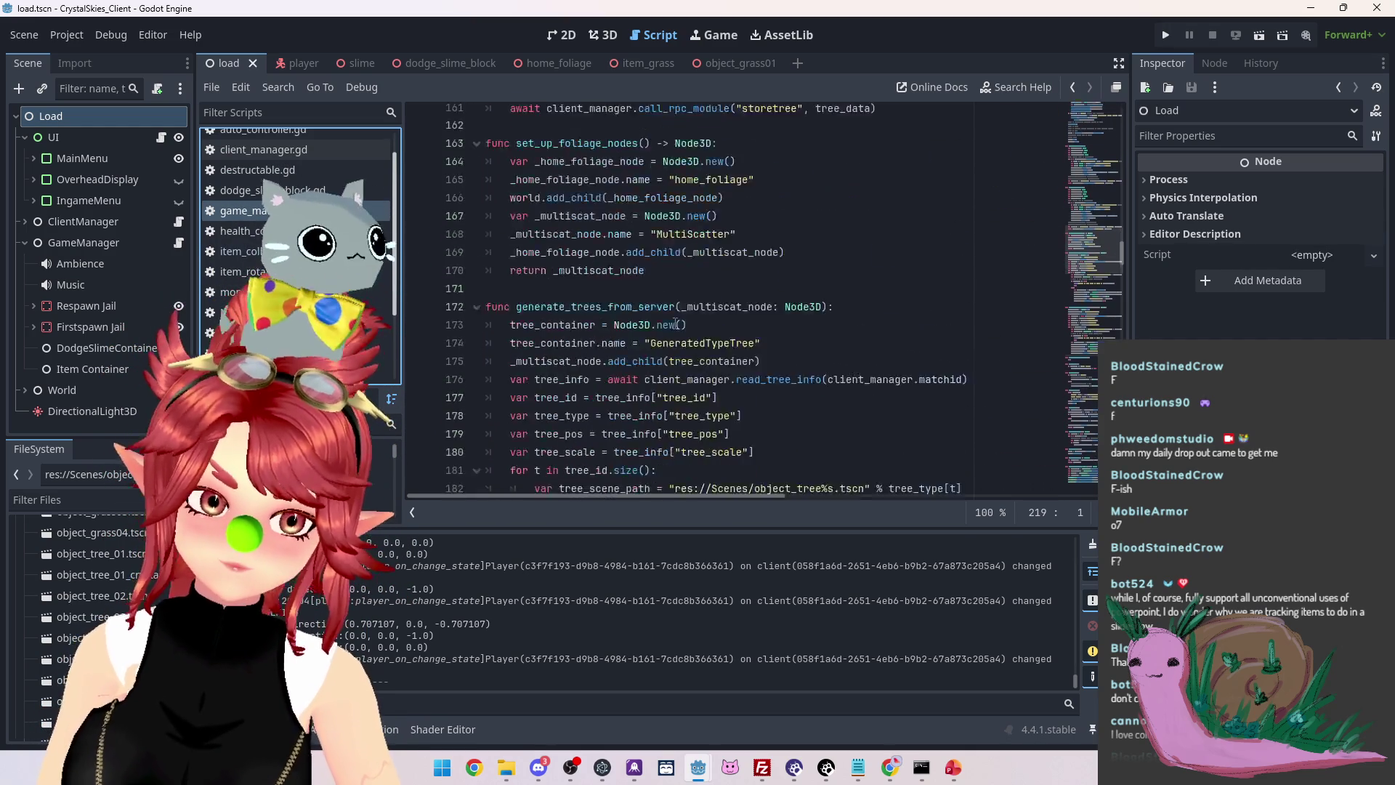
scroll(675, 324, down, 17)
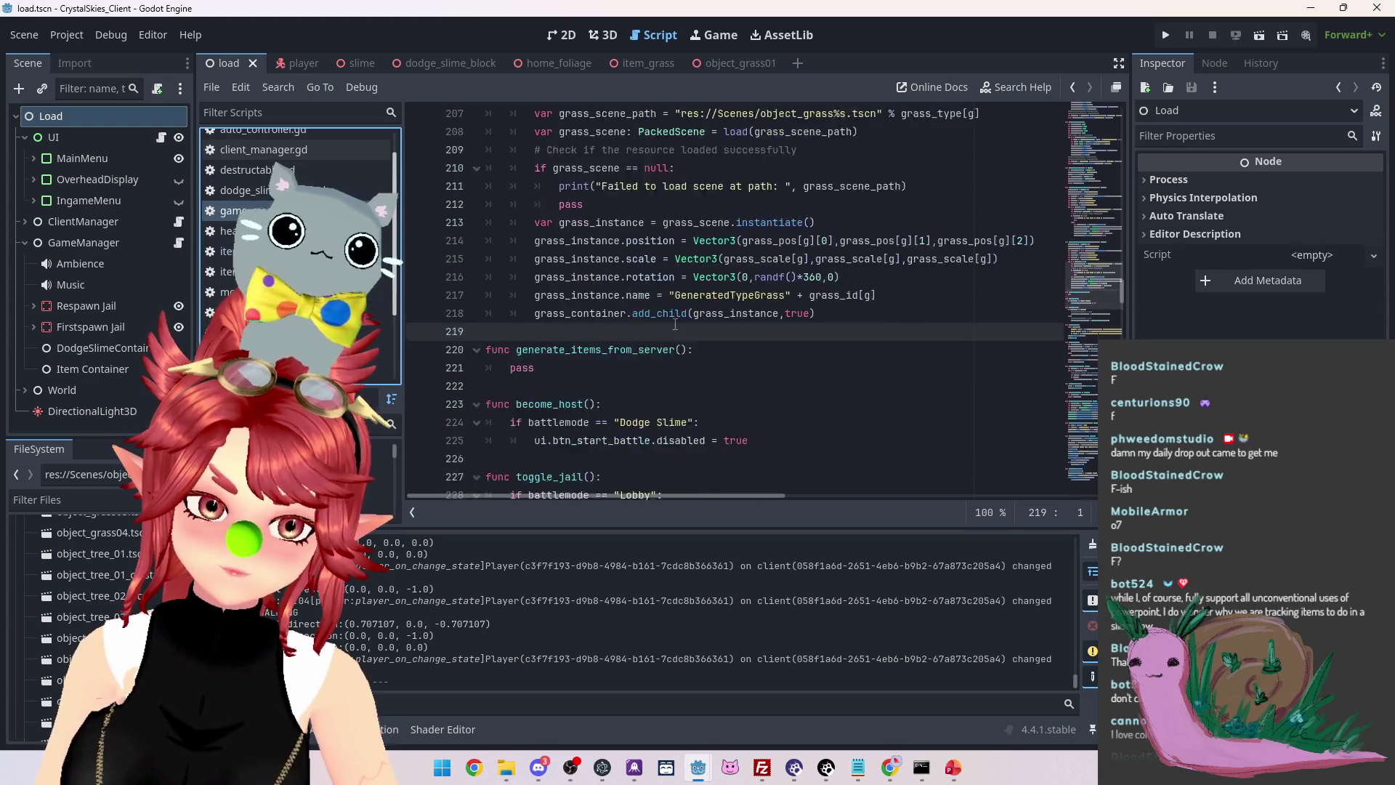
scroll(675, 324, down, 7)
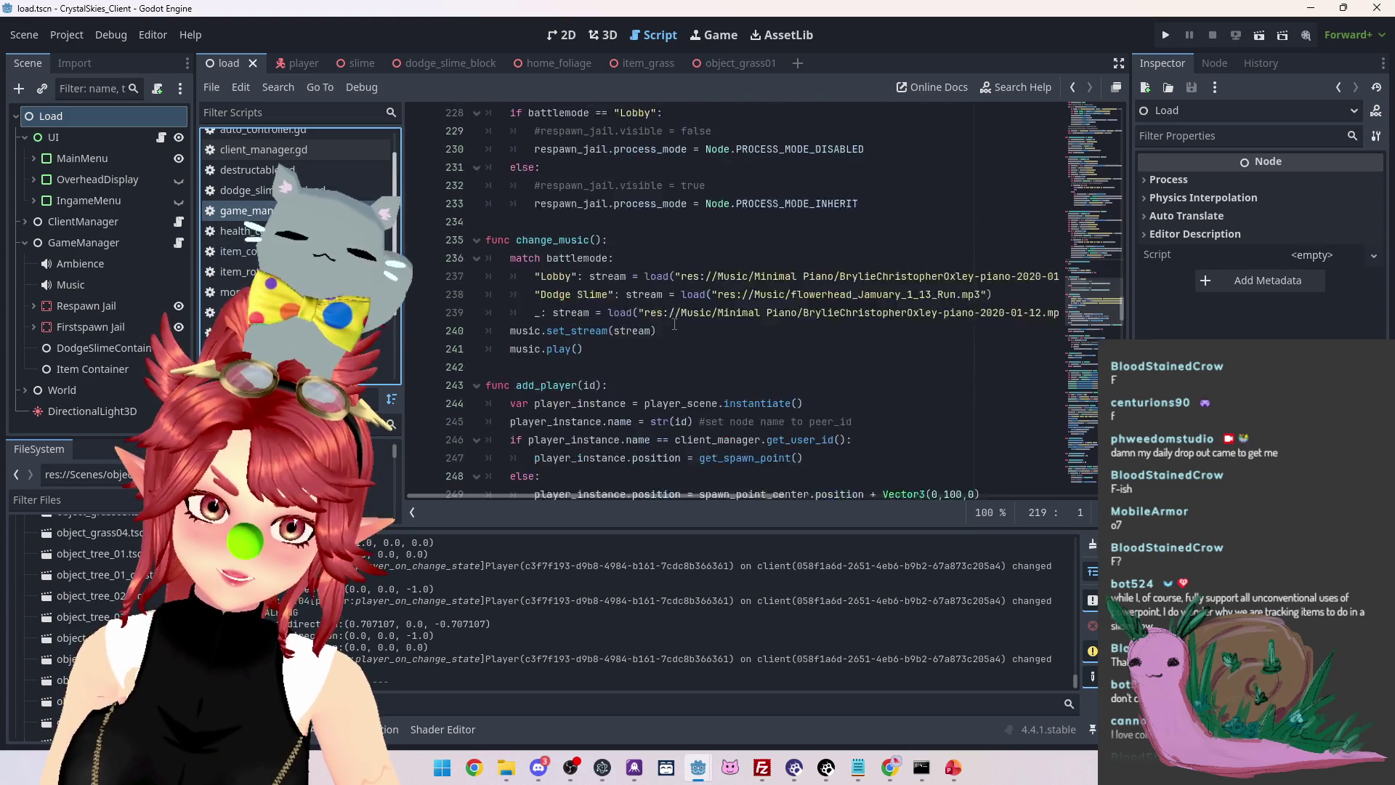
scroll(674, 324, down, 7)
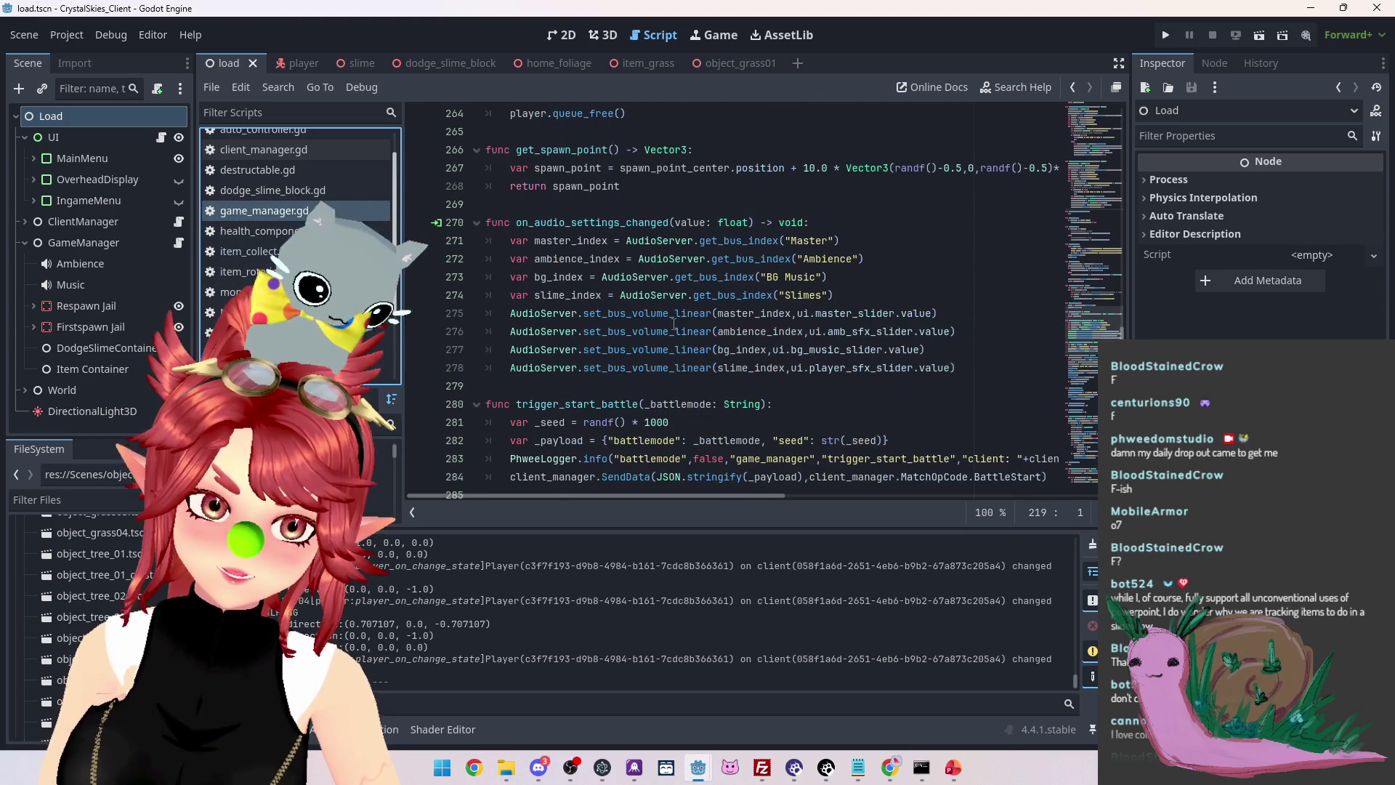
scroll(675, 324, up, 1)
scroll(674, 324, down, 13)
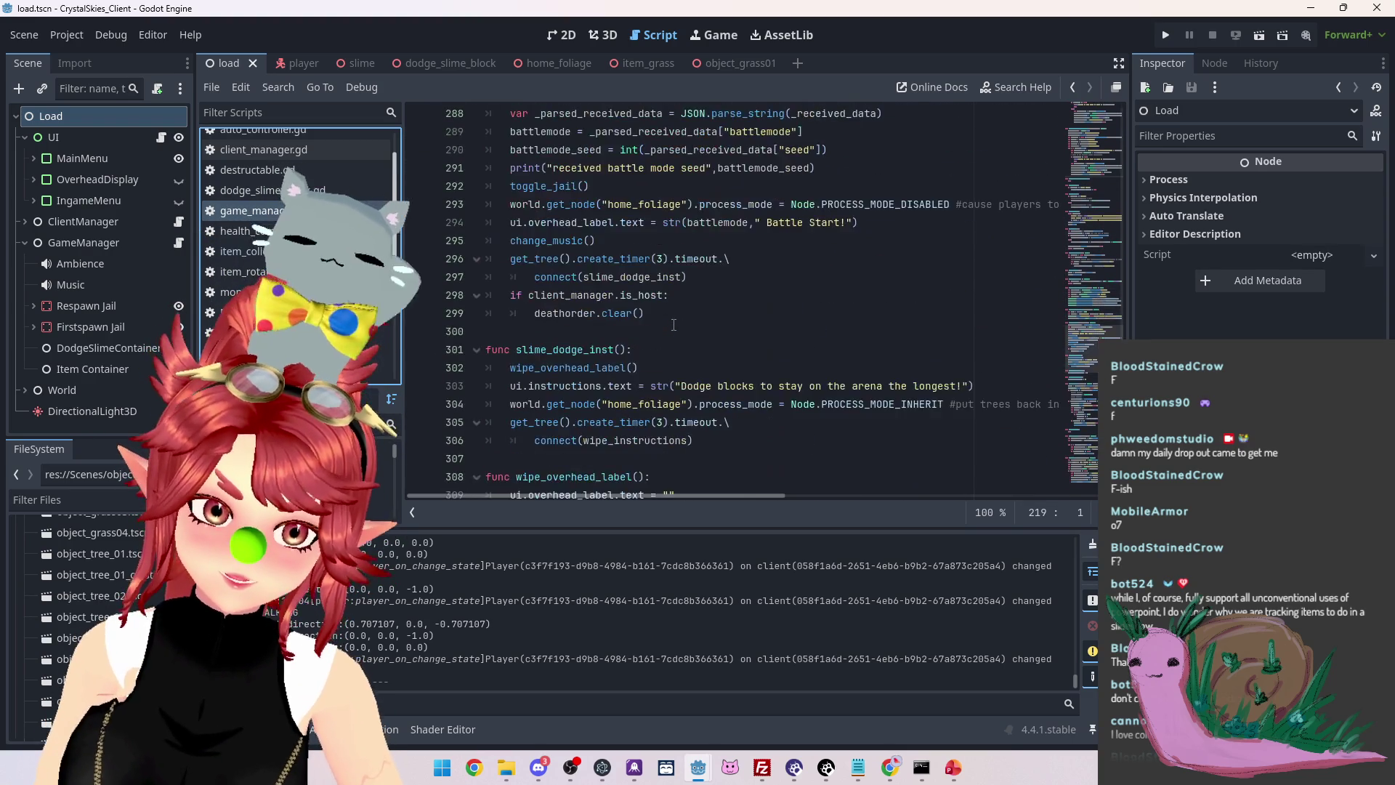
scroll(675, 324, down, 17)
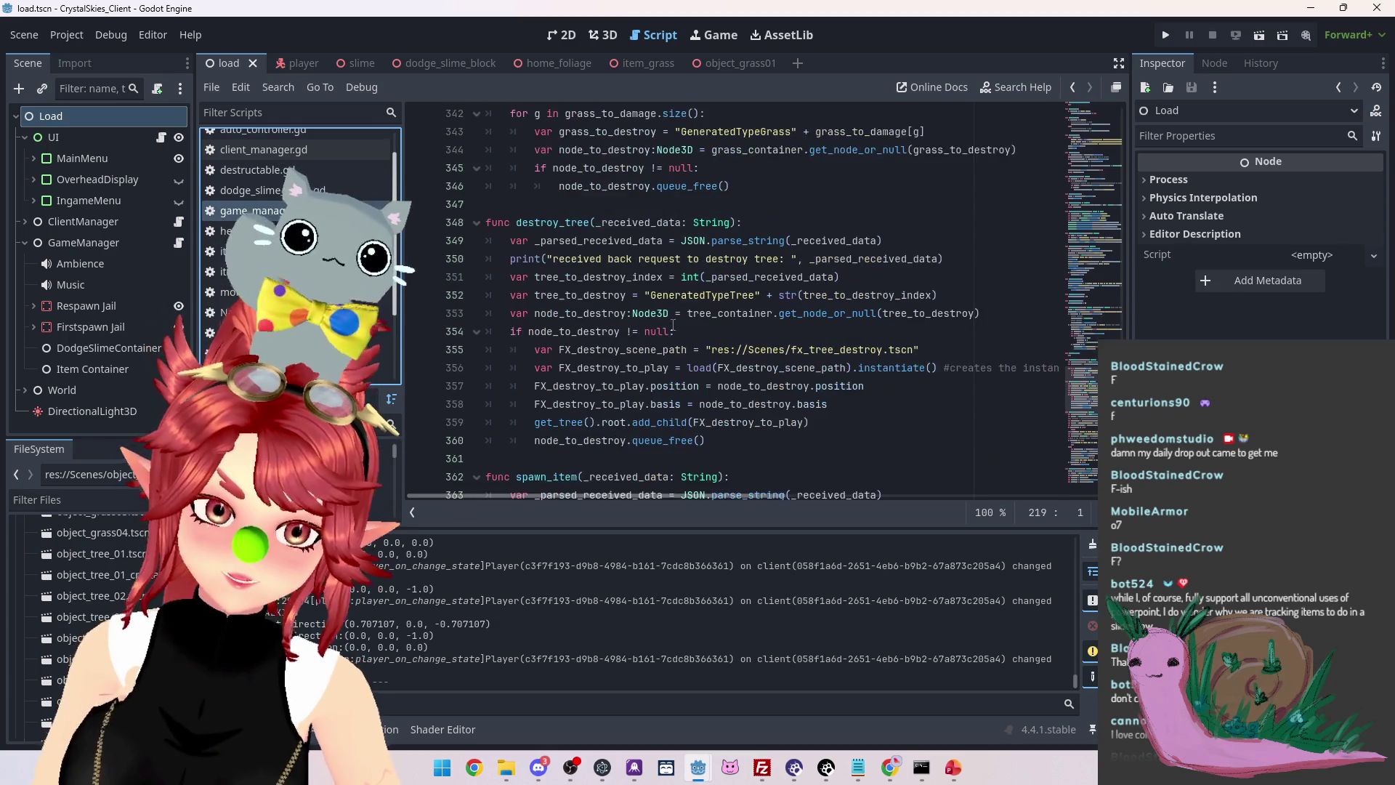
scroll(673, 324, down, 1)
scroll(669, 413, down, 2)
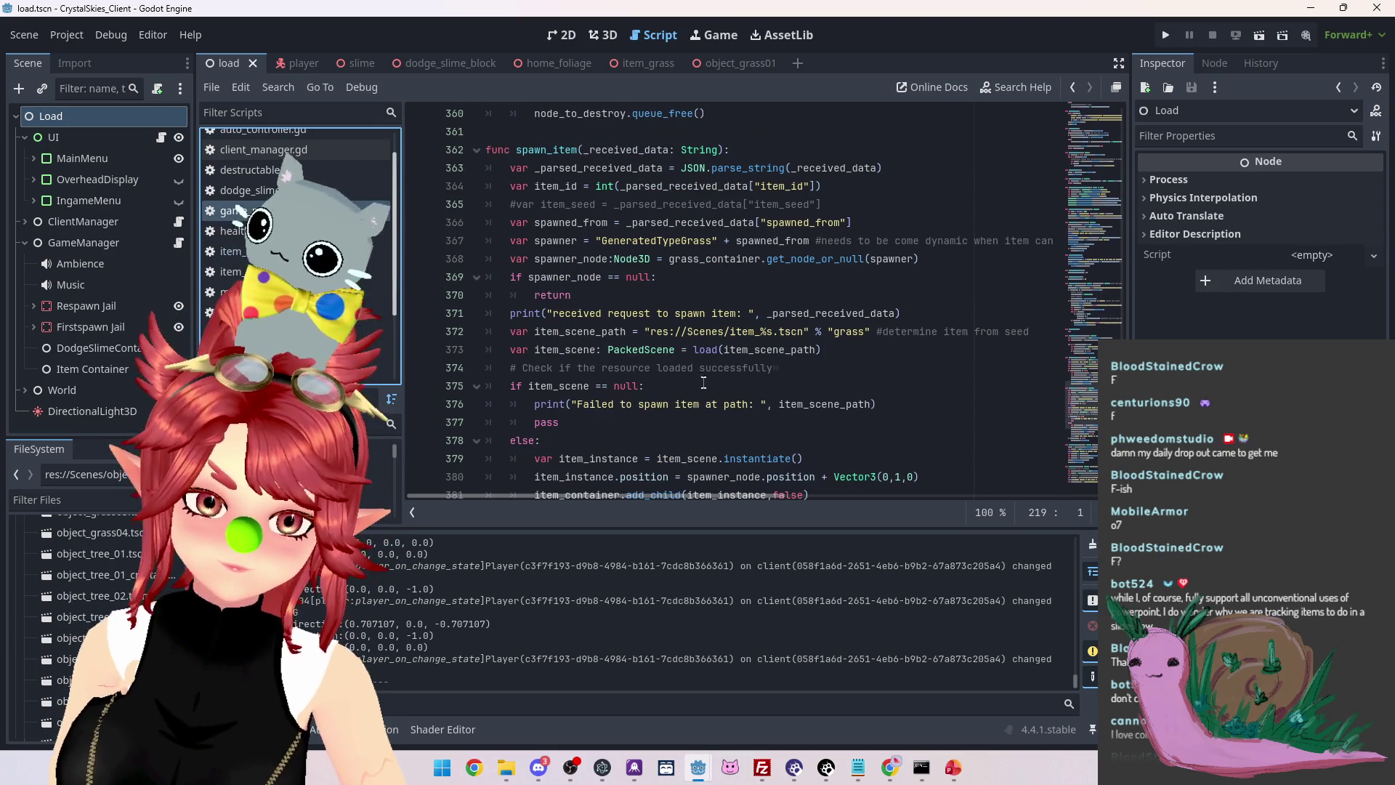
scroll(596, 451, down, 3)
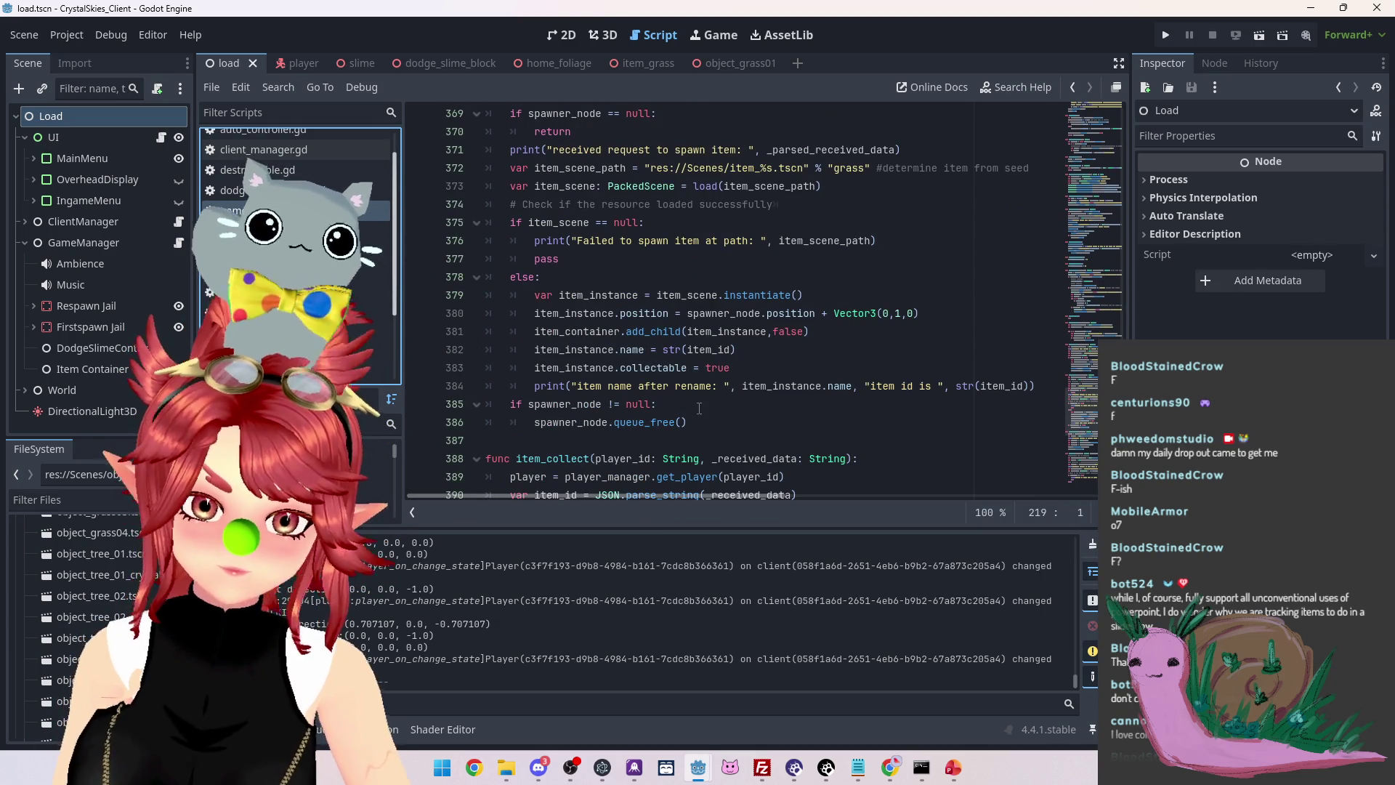
scroll(662, 460, up, 3)
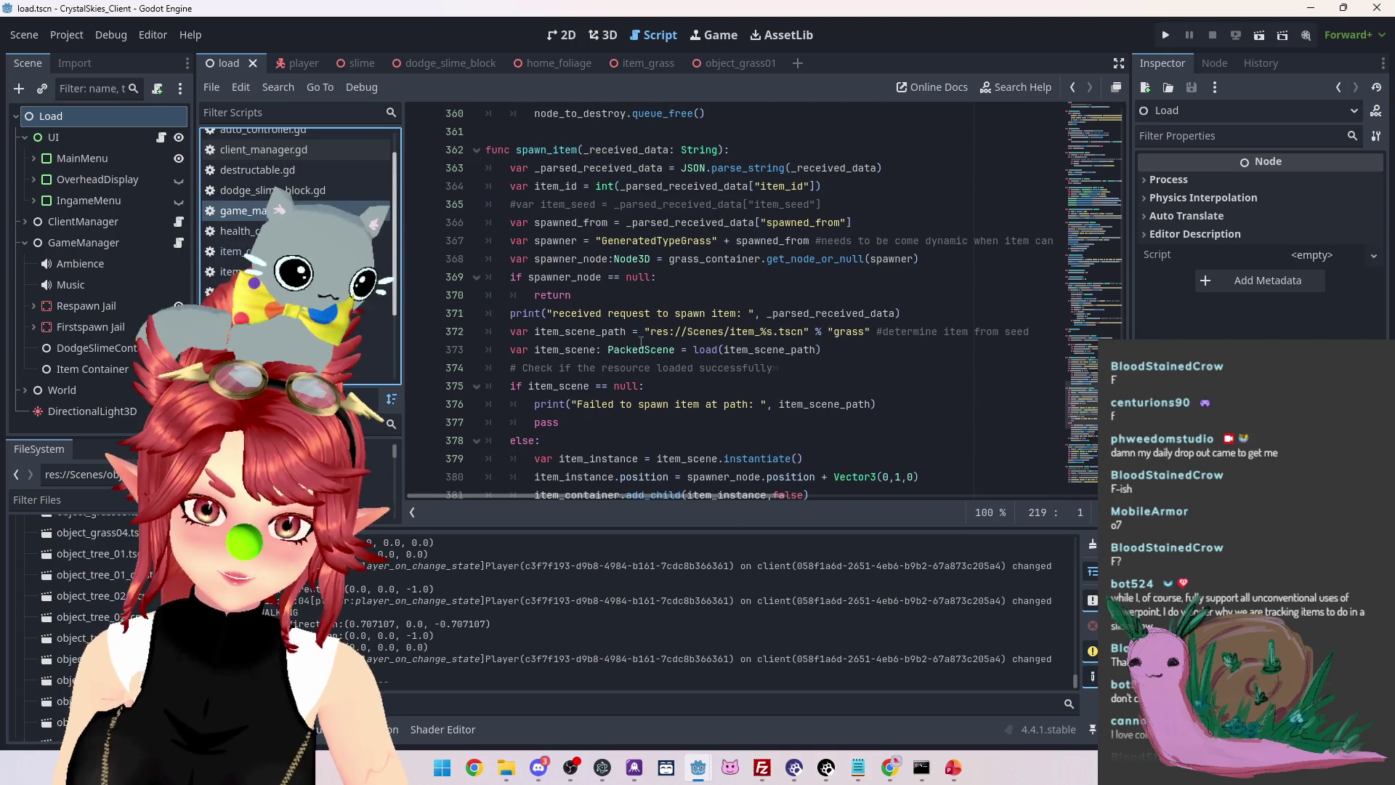
scroll(551, 281, up, 1)
click(529, 204)
Open client_manager.gd at its SpawnItem search matches
scroll(596, 291, up, 4)
scroll(659, 317, up, 4)
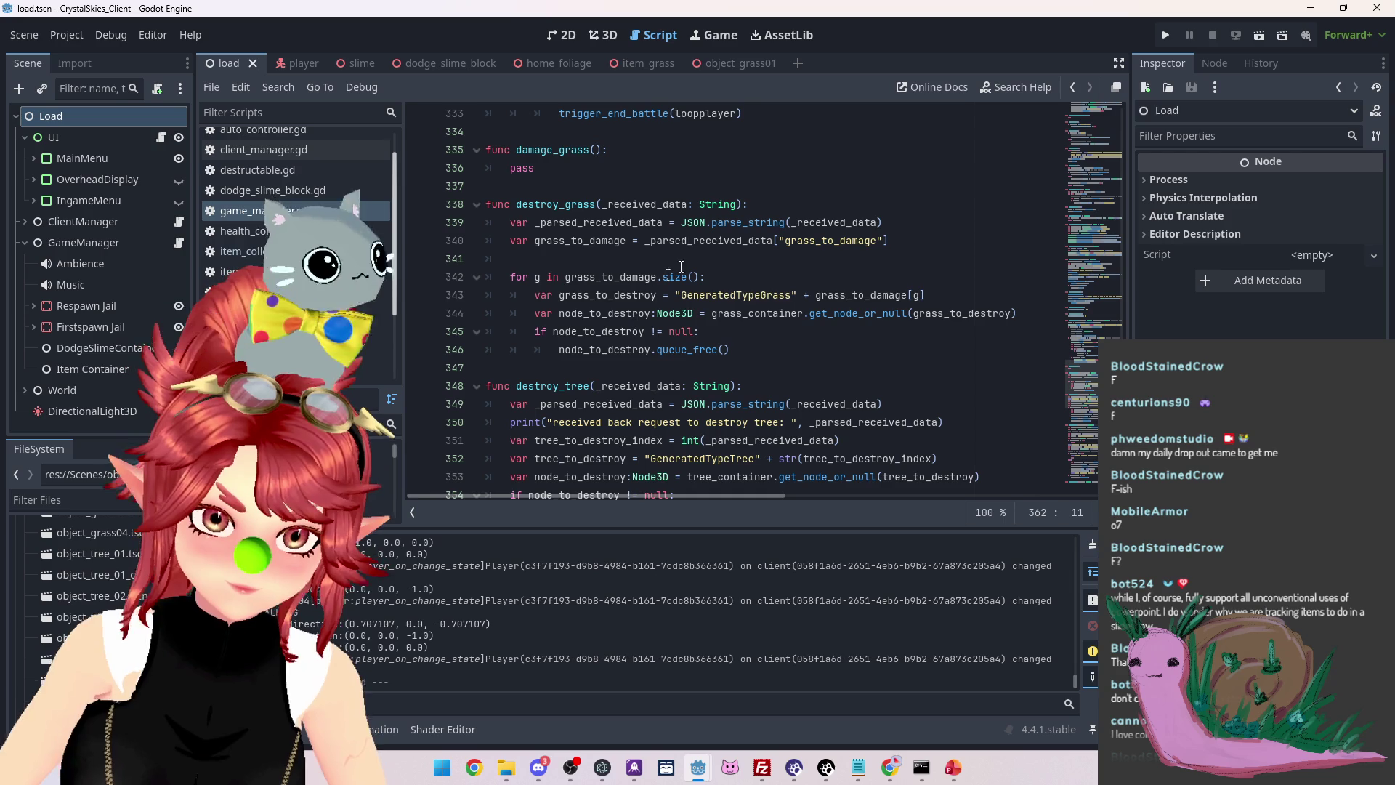
click(421, 633)
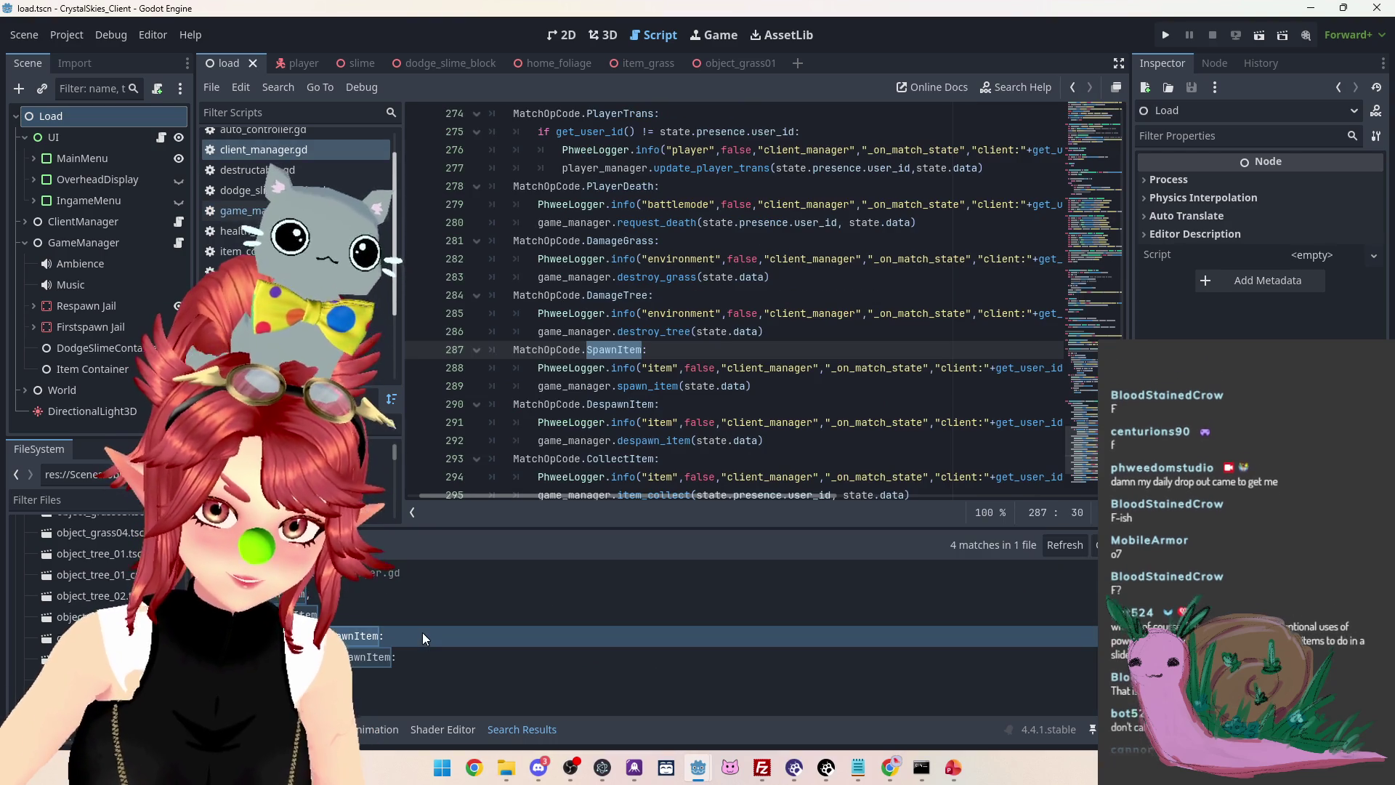
Jump to the SpawnItem match case on line 287 of client_manager.gd
click(408, 599)
click(413, 639)
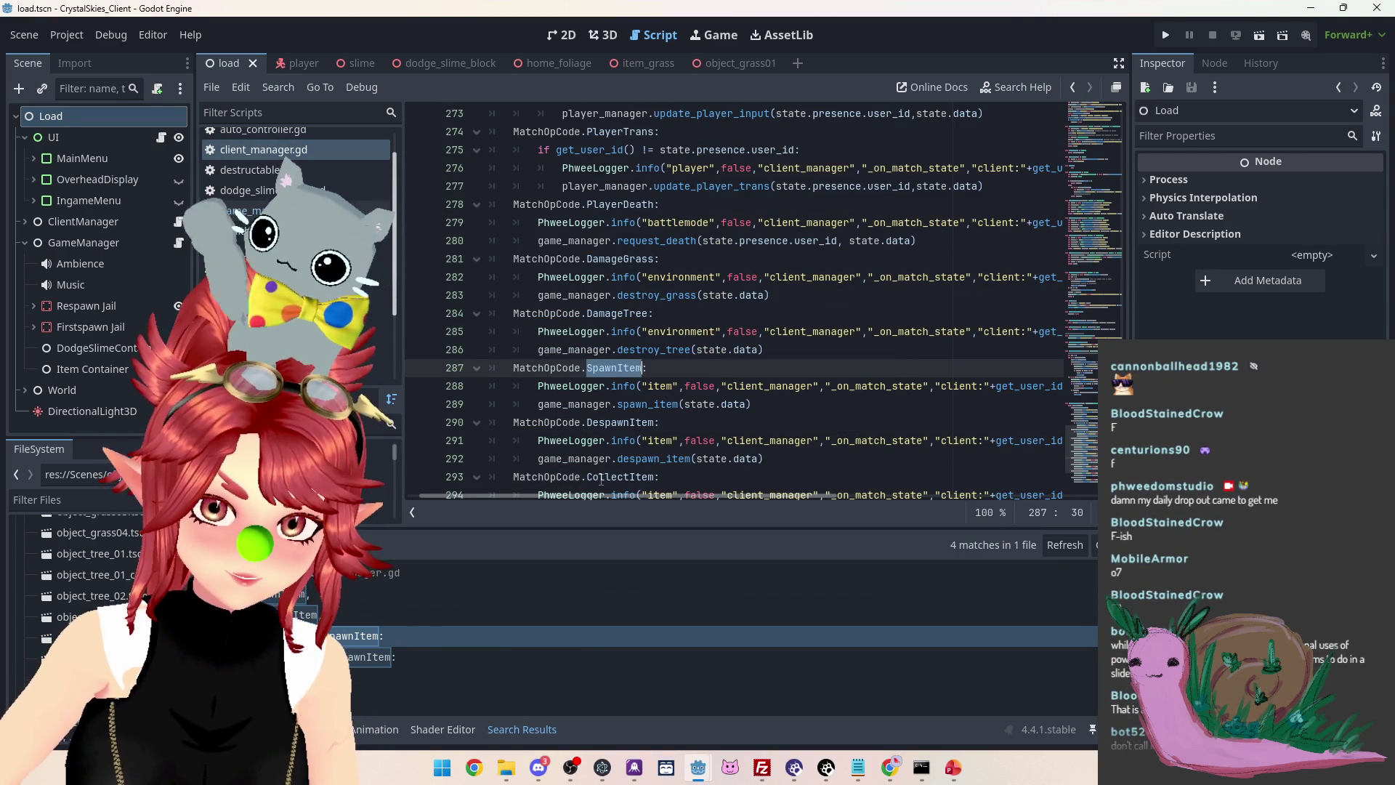
scroll(601, 479, down, 1)
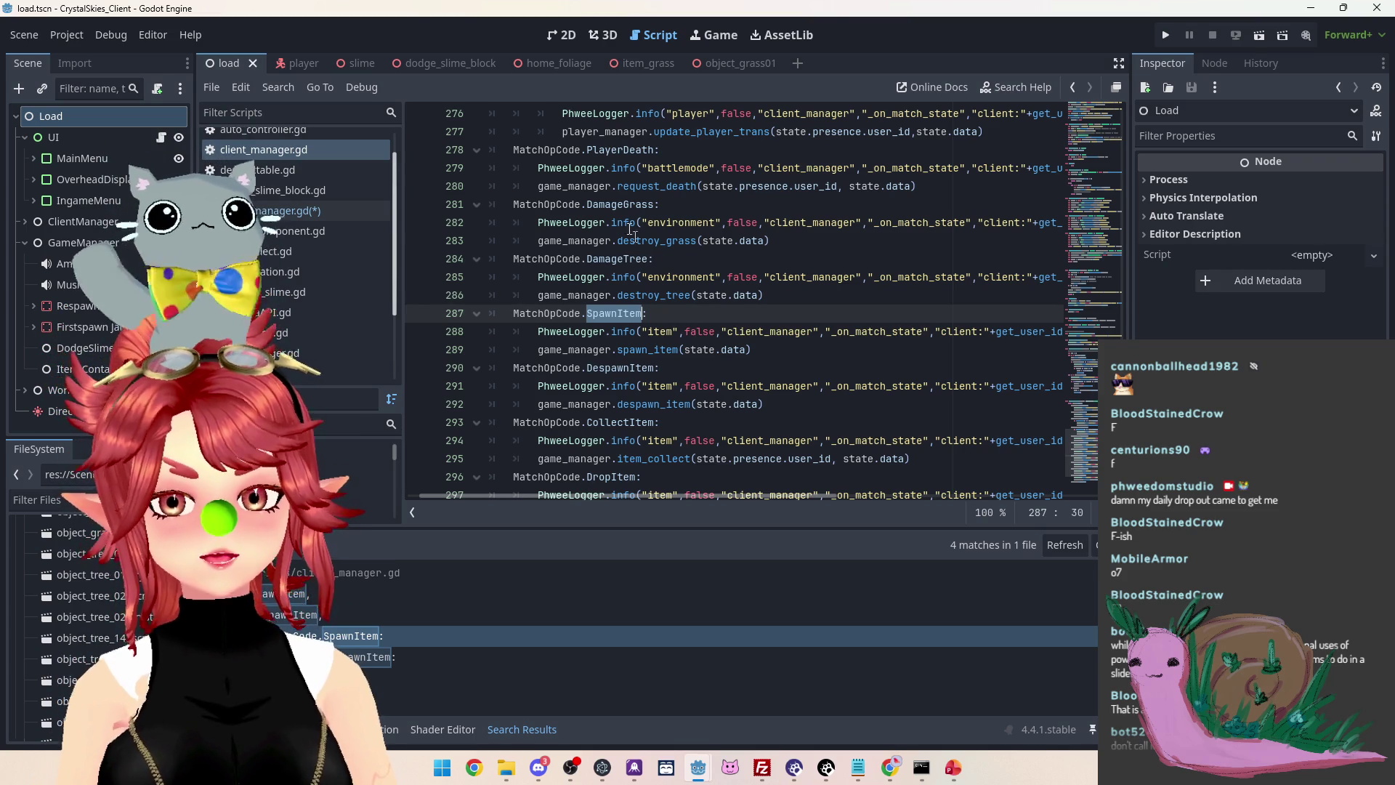
Search all scripts for the DamageGrass opcode and open attack_cast.gd where it is sent
double_click(654, 205)
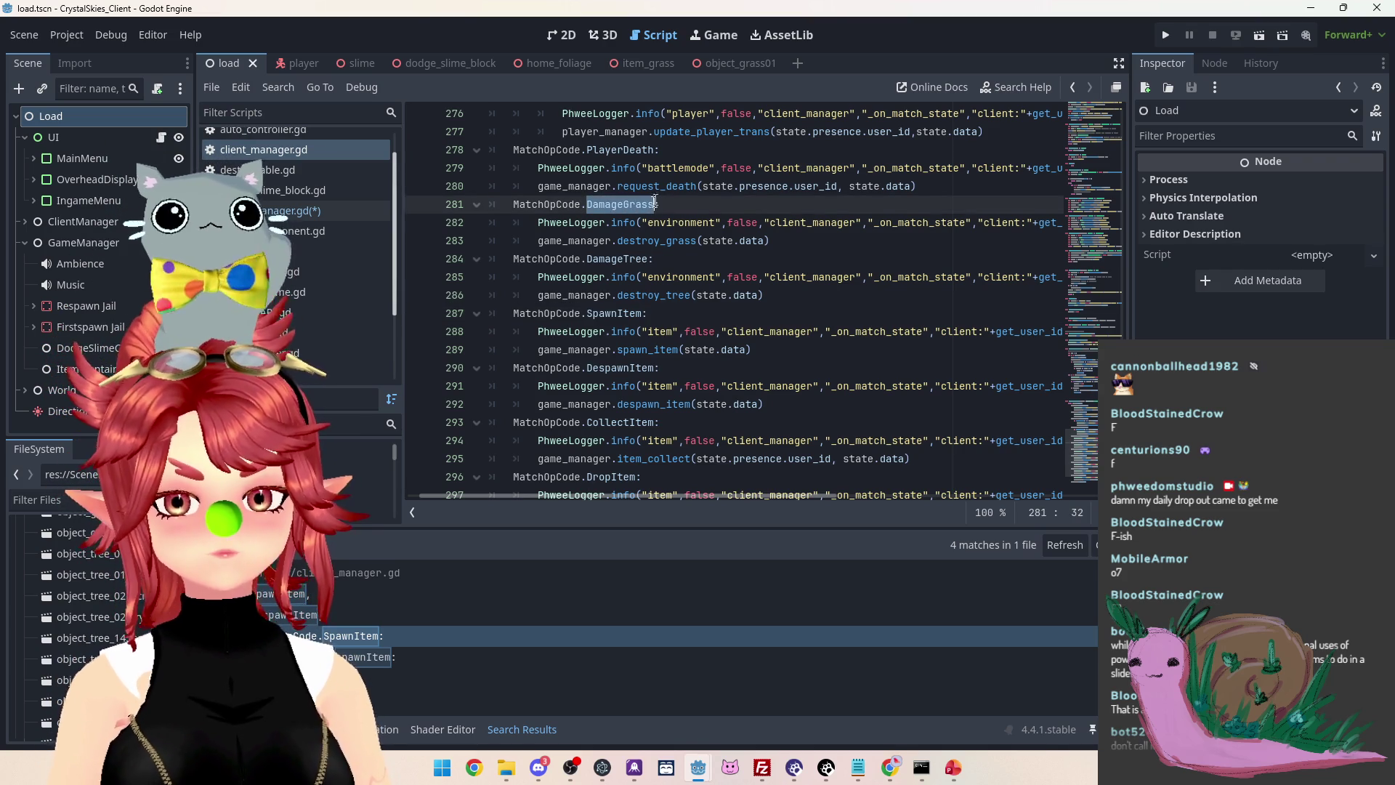
key(ctrl+shift+f)
key(Return)
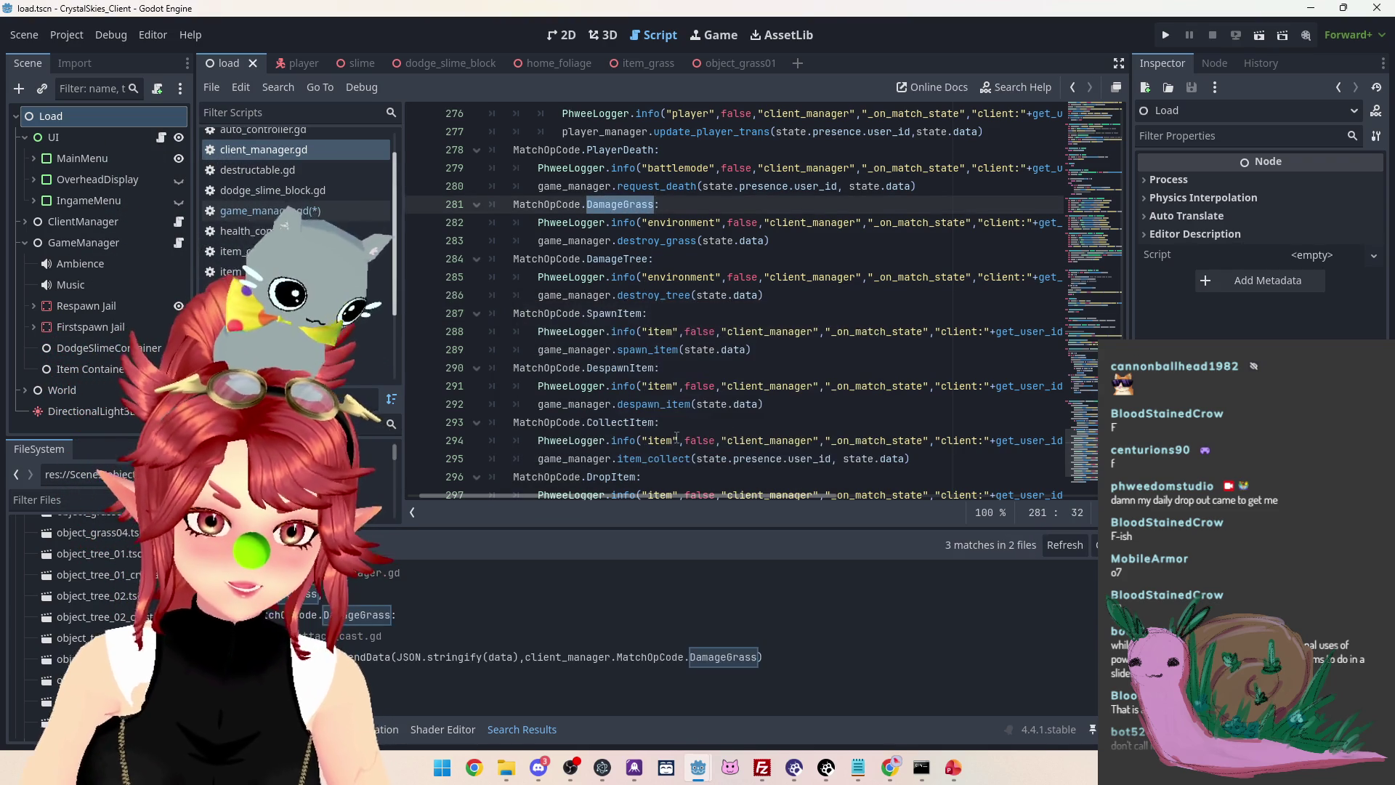
click(779, 659)
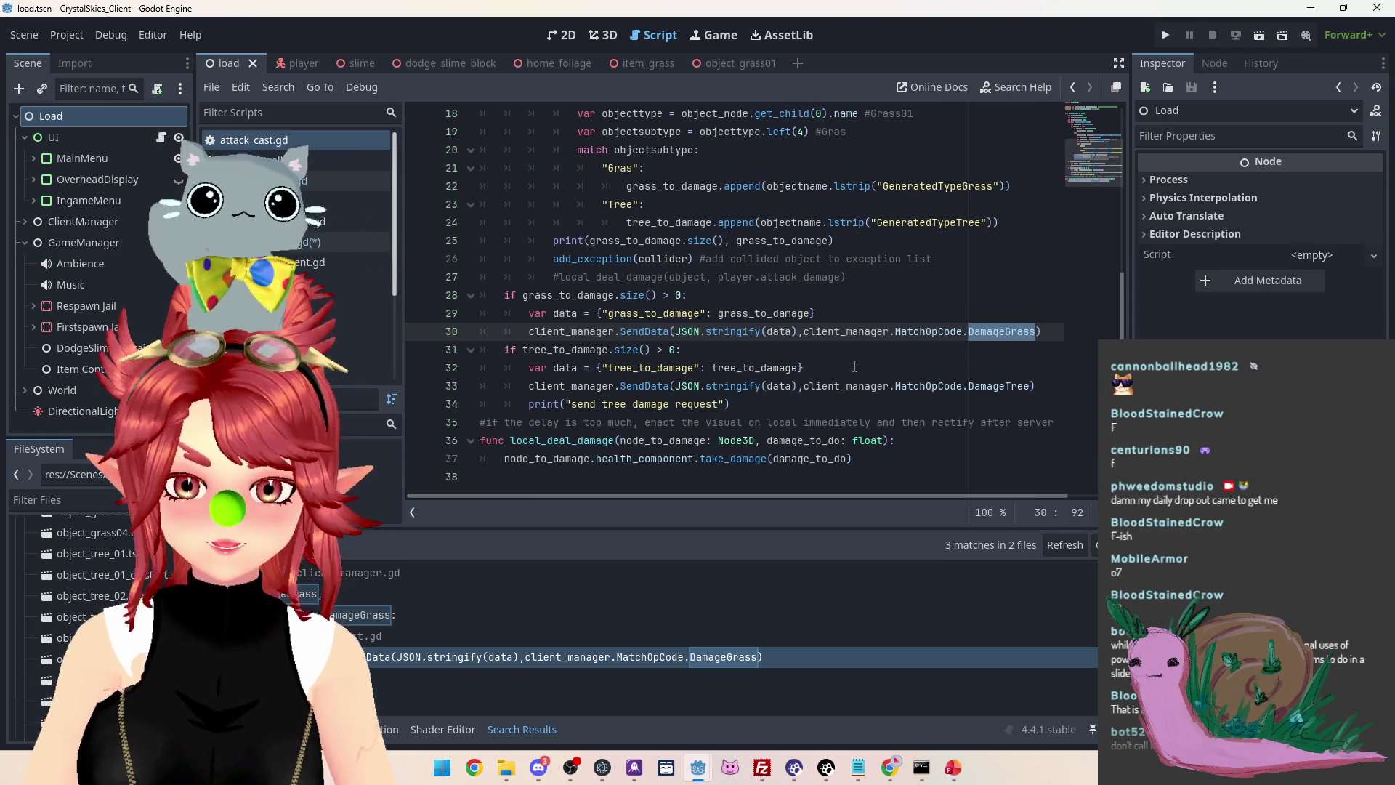
scroll(852, 371, up, 6)
Bring the server's nk_lobbyhandler.ts forward in Notepad
scroll(848, 381, down, 4)
scroll(848, 385, down, 1)
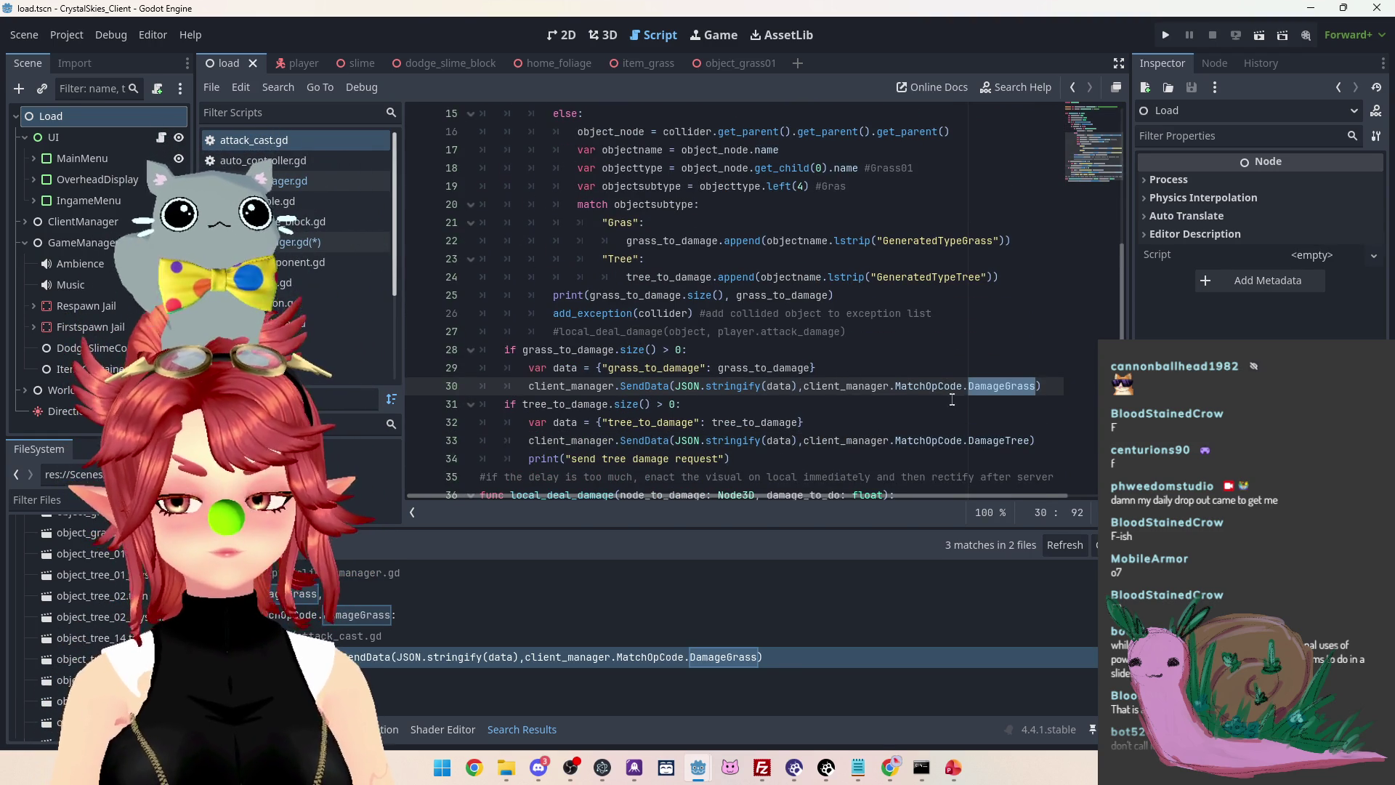
click(858, 767)
scroll(727, 385, up, 10)
Review the DamageGrass handler in nk_lobbyhandler.ts, then return to attack_cast.gd's grass_to_damage line
scroll(727, 385, up, 15)
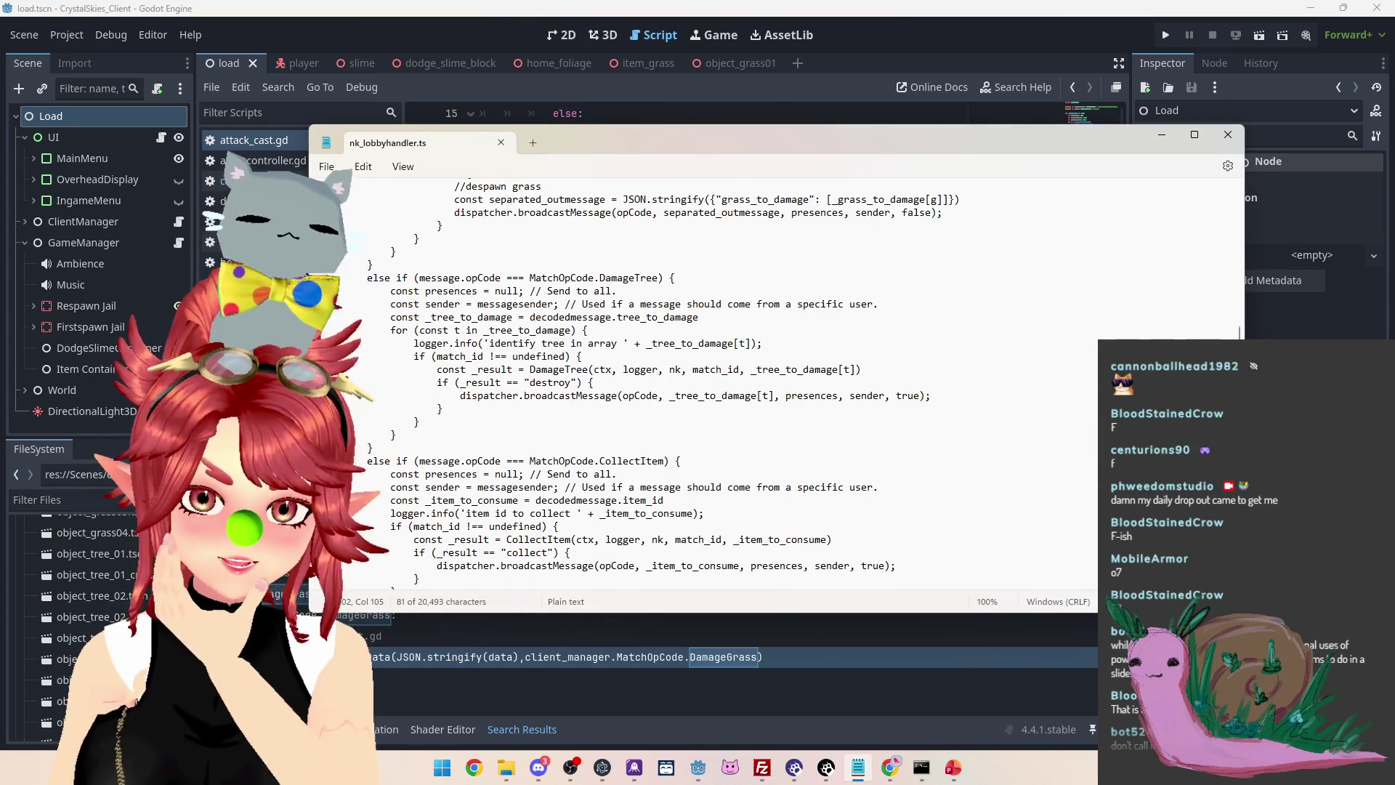
scroll(726, 385, up, 6)
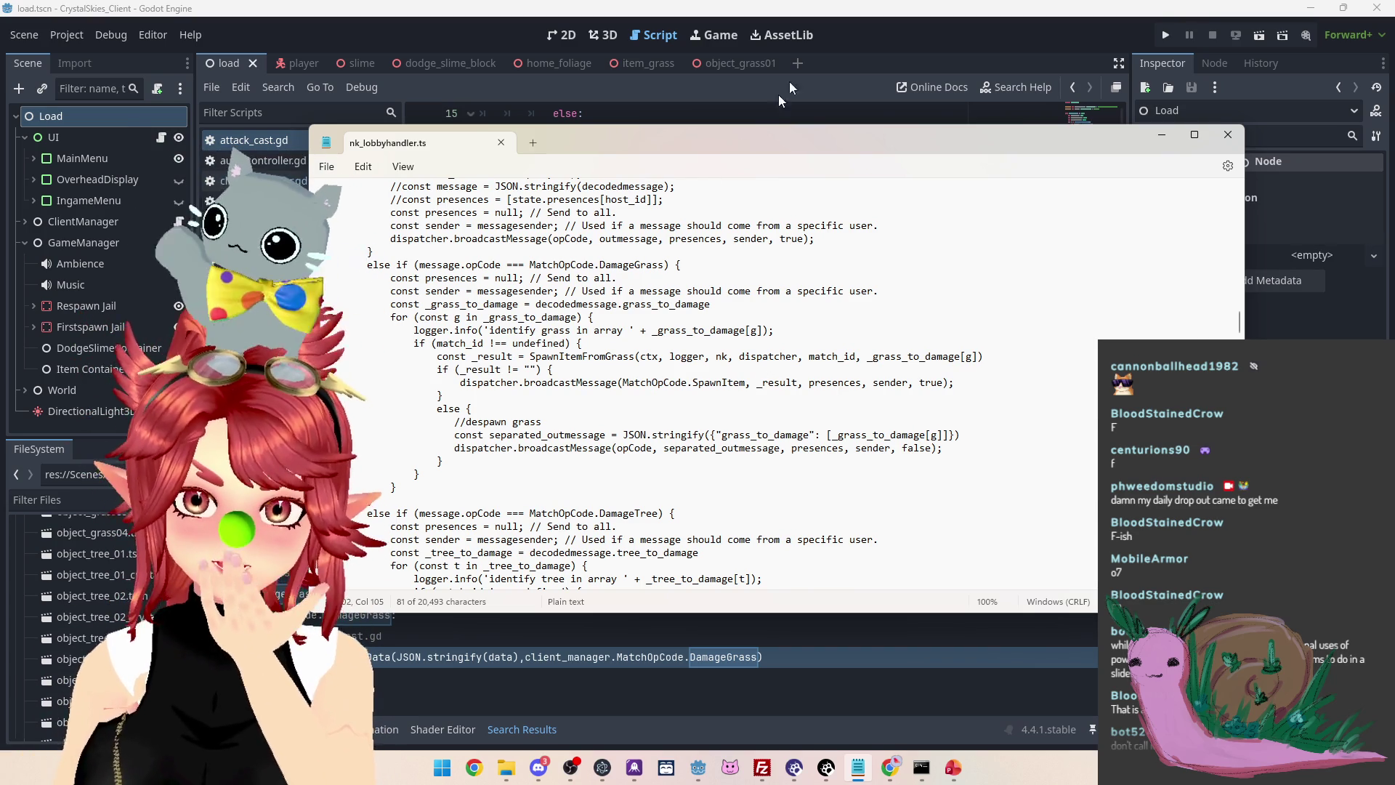
click(852, 40)
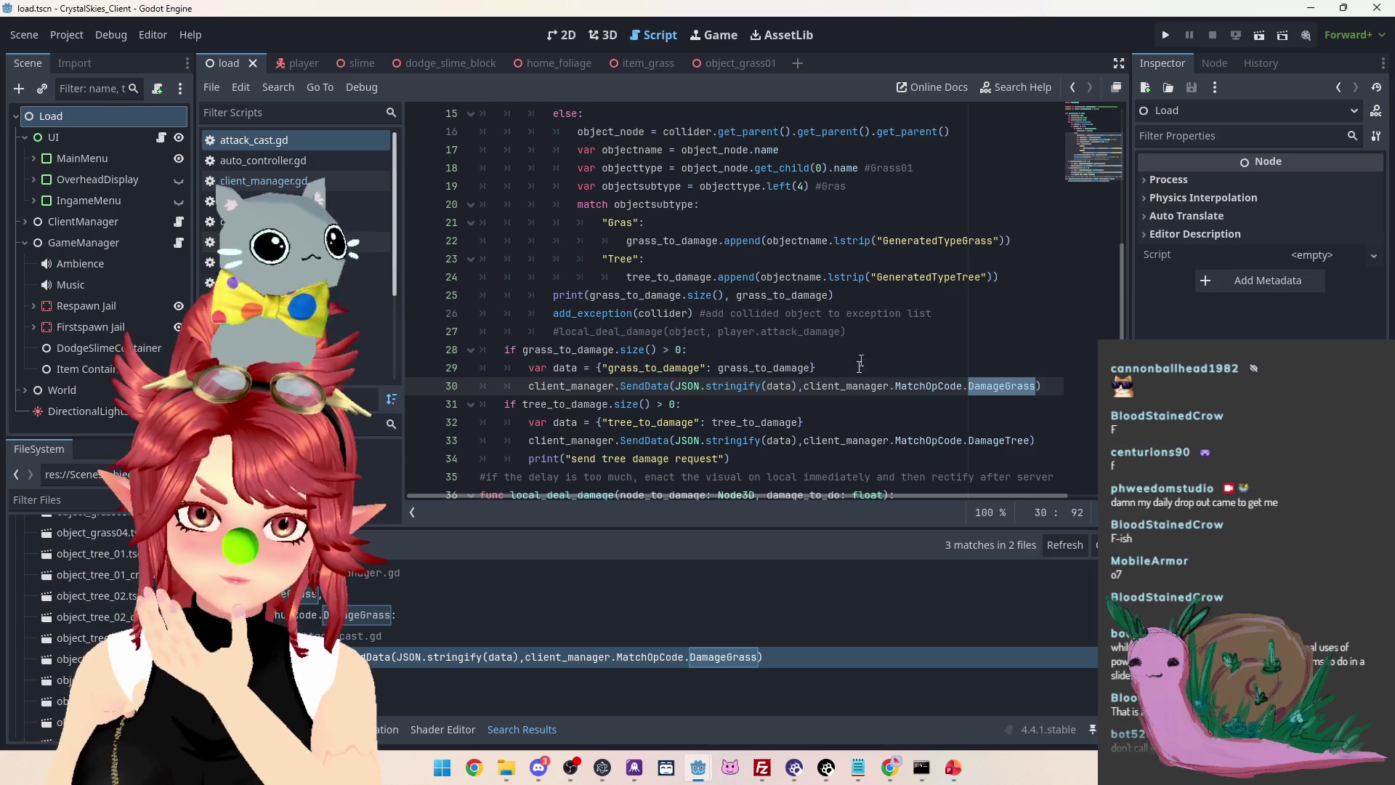
click(811, 368)
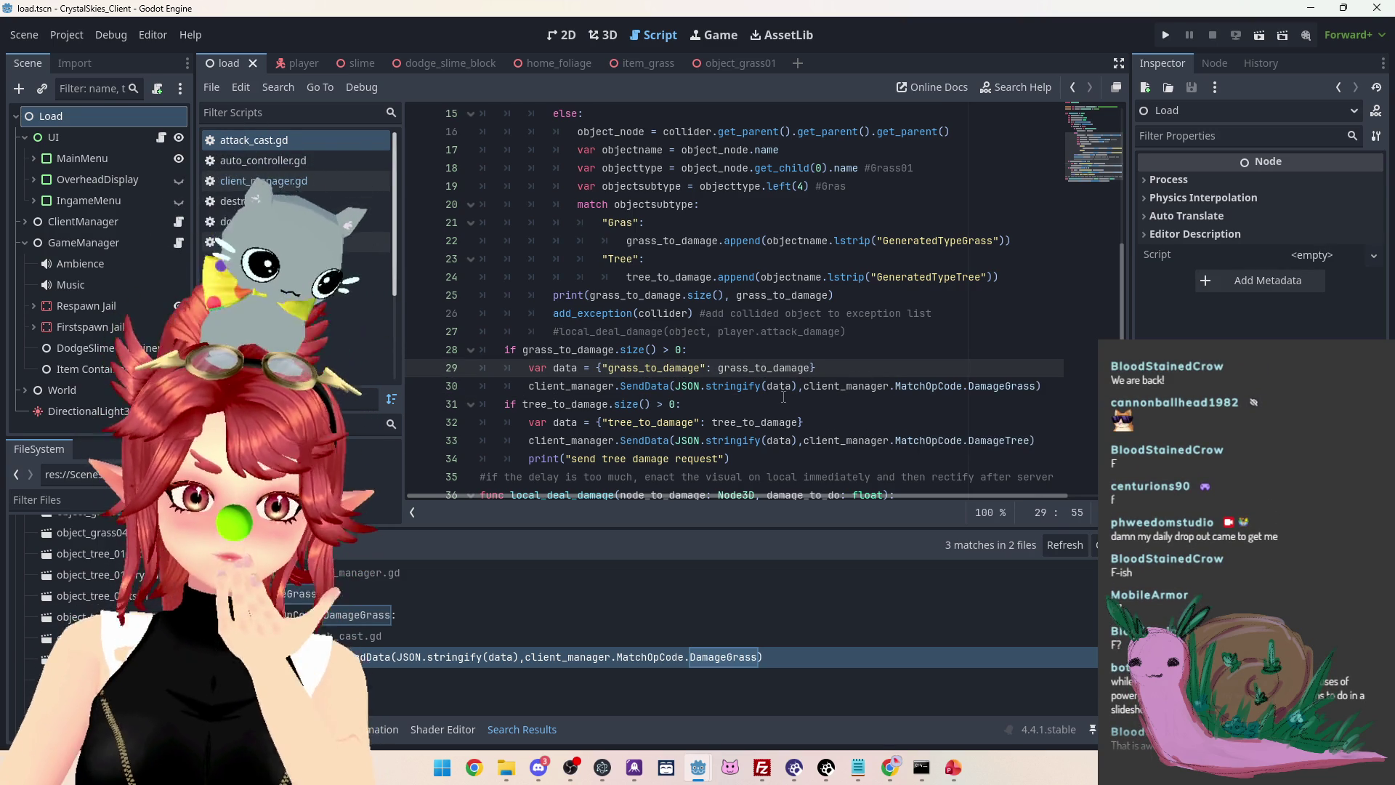
scroll(827, 454, up, 1)
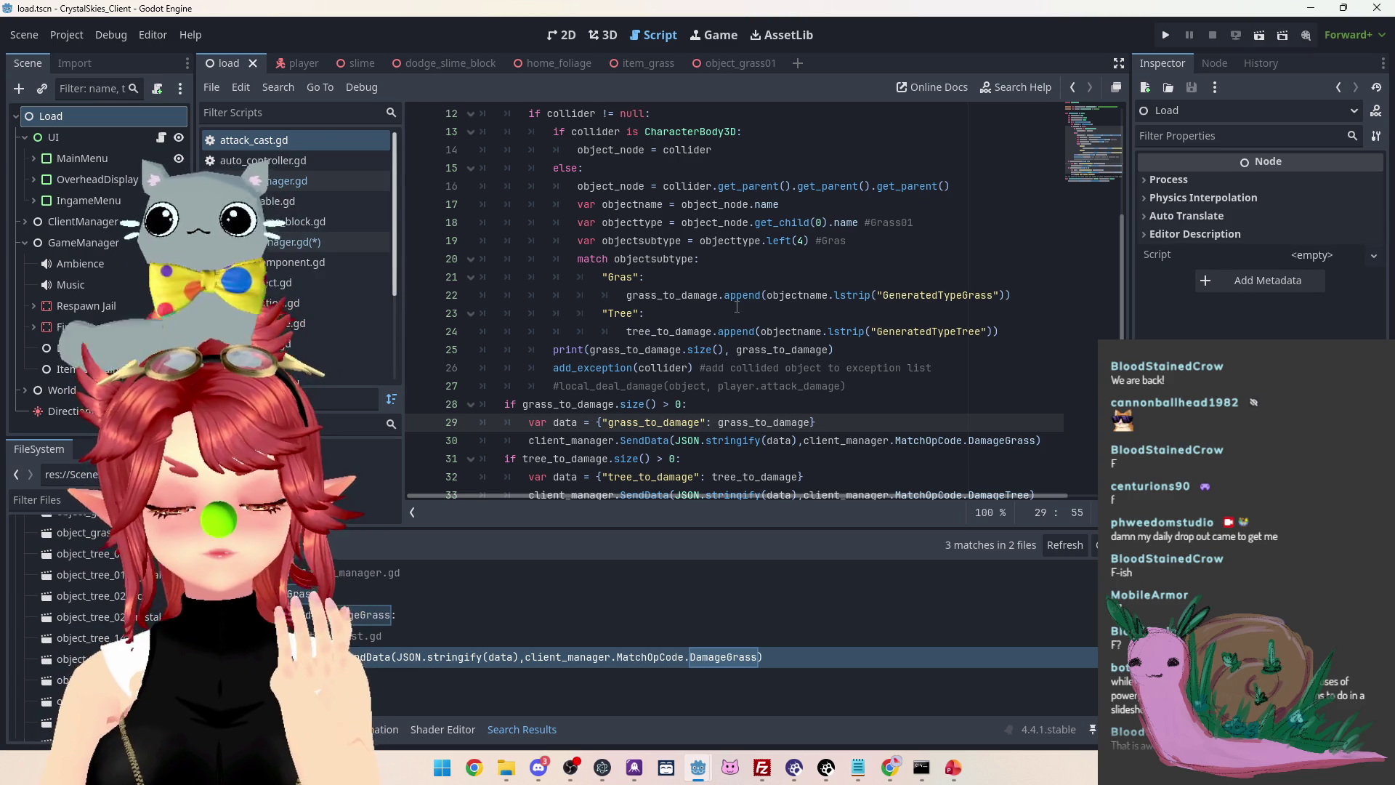
scroll(736, 307, up, 3)
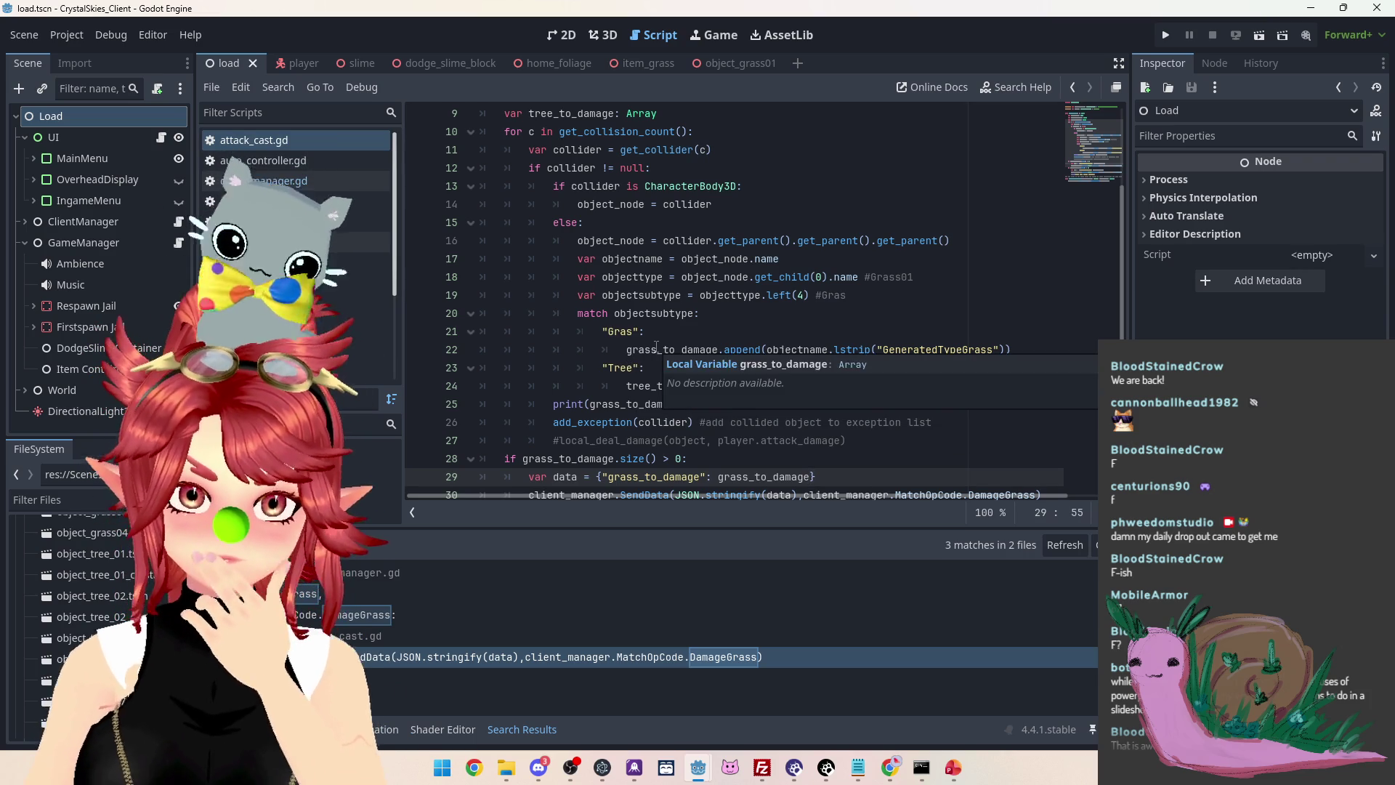
scroll(656, 347, up, 3)
drag(663, 149, 501, 149)
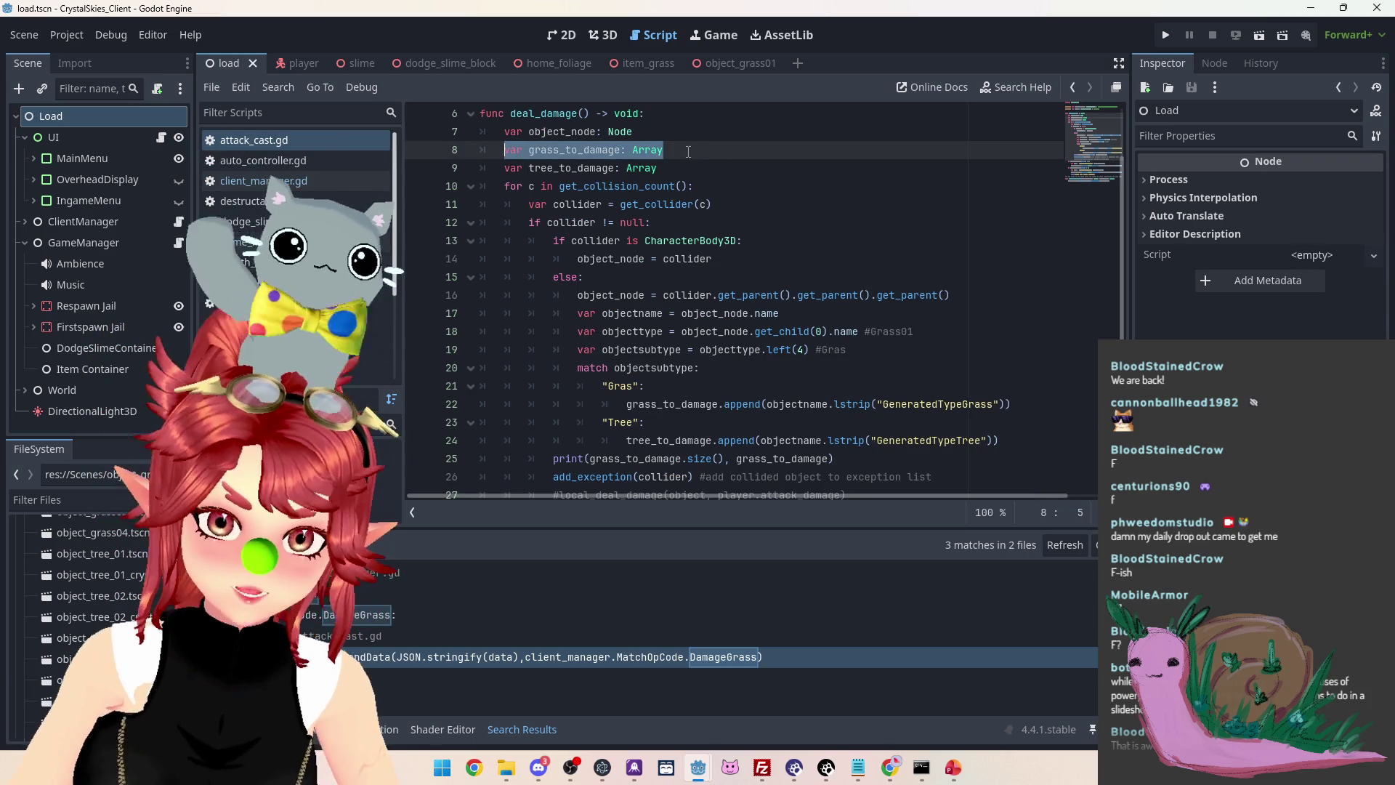
click(694, 149)
key(ctrl+shift+d)
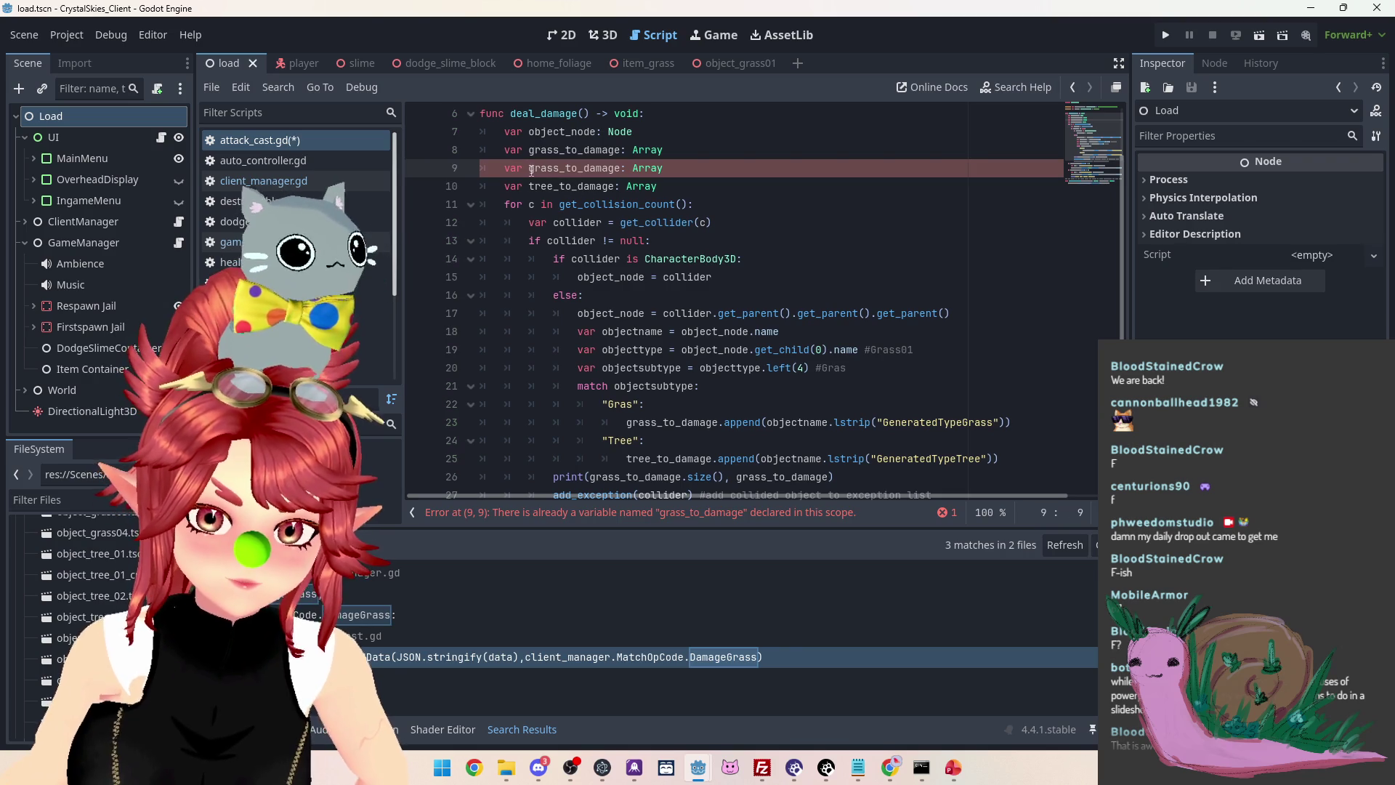
drag(567, 168, 620, 167)
text(pos)
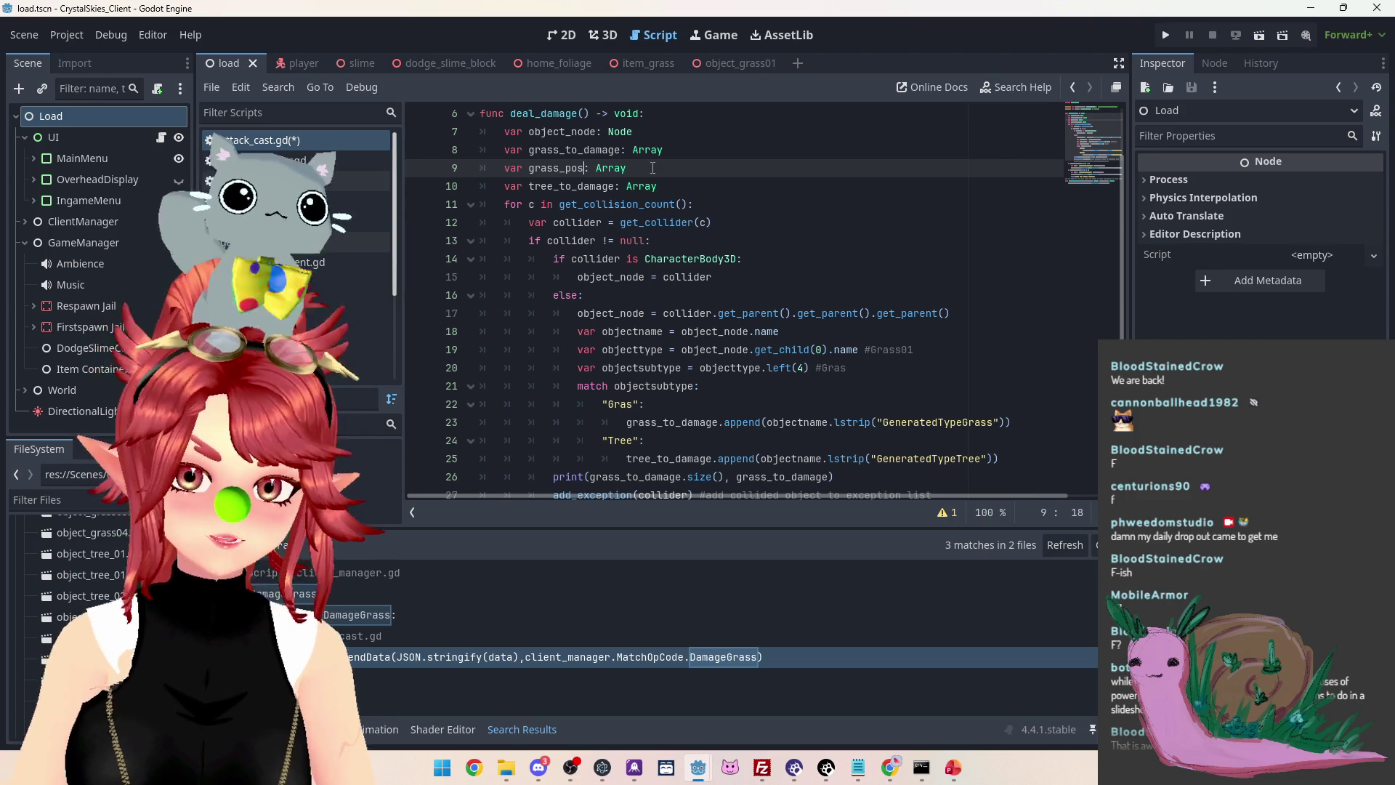
drag(653, 168, 427, 168)
key(BackSpace)
key(BackSpace)
key(ctrl+s)
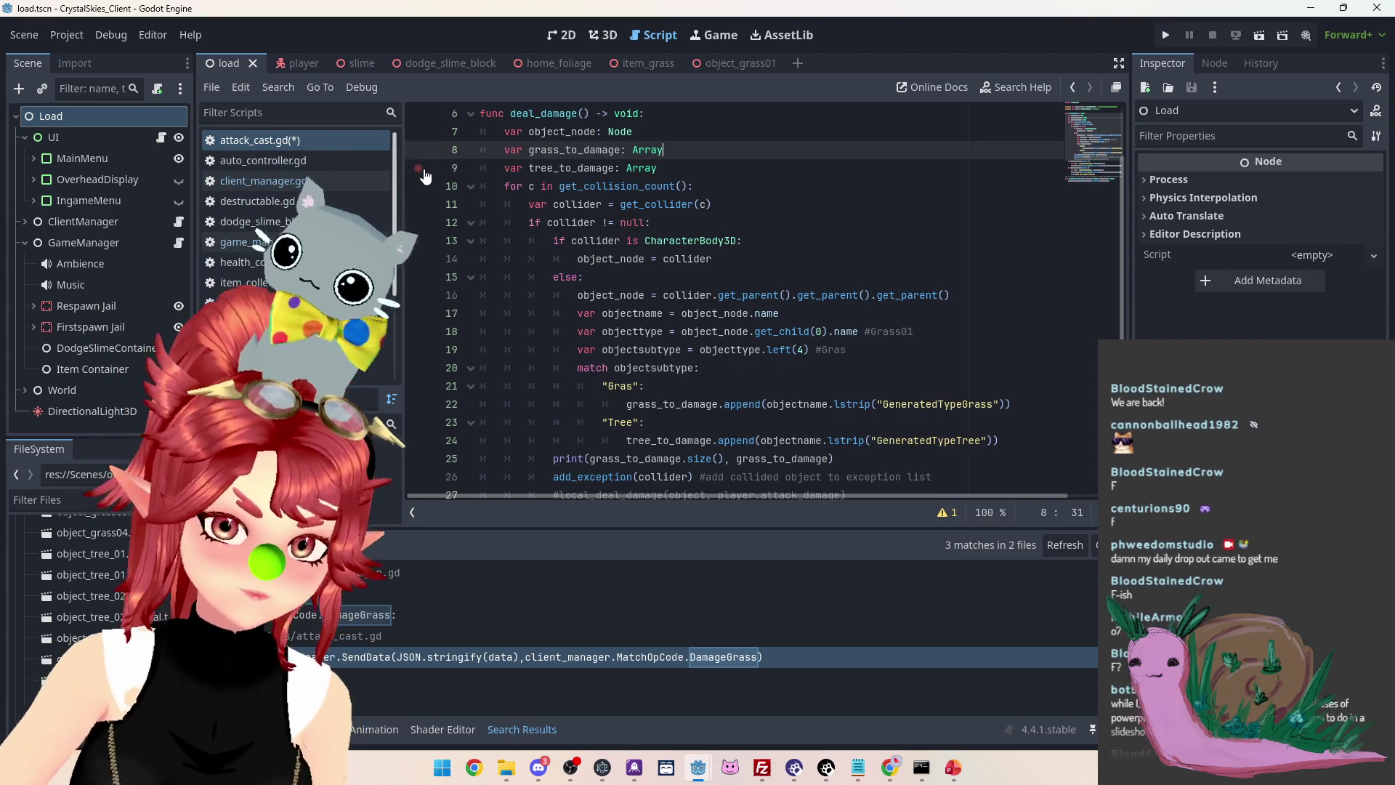
click(859, 767)
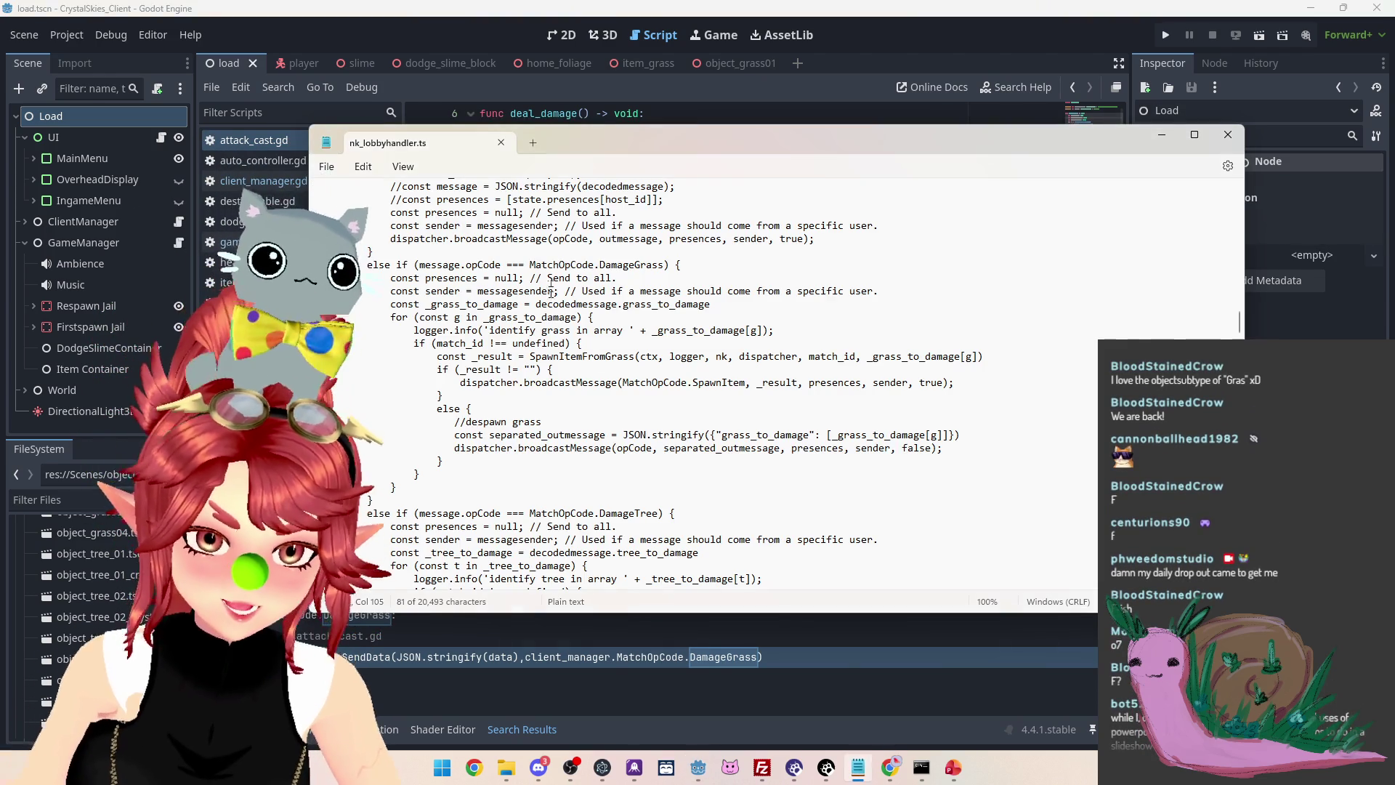
mouse_move(888, 769)
click(937, 686)
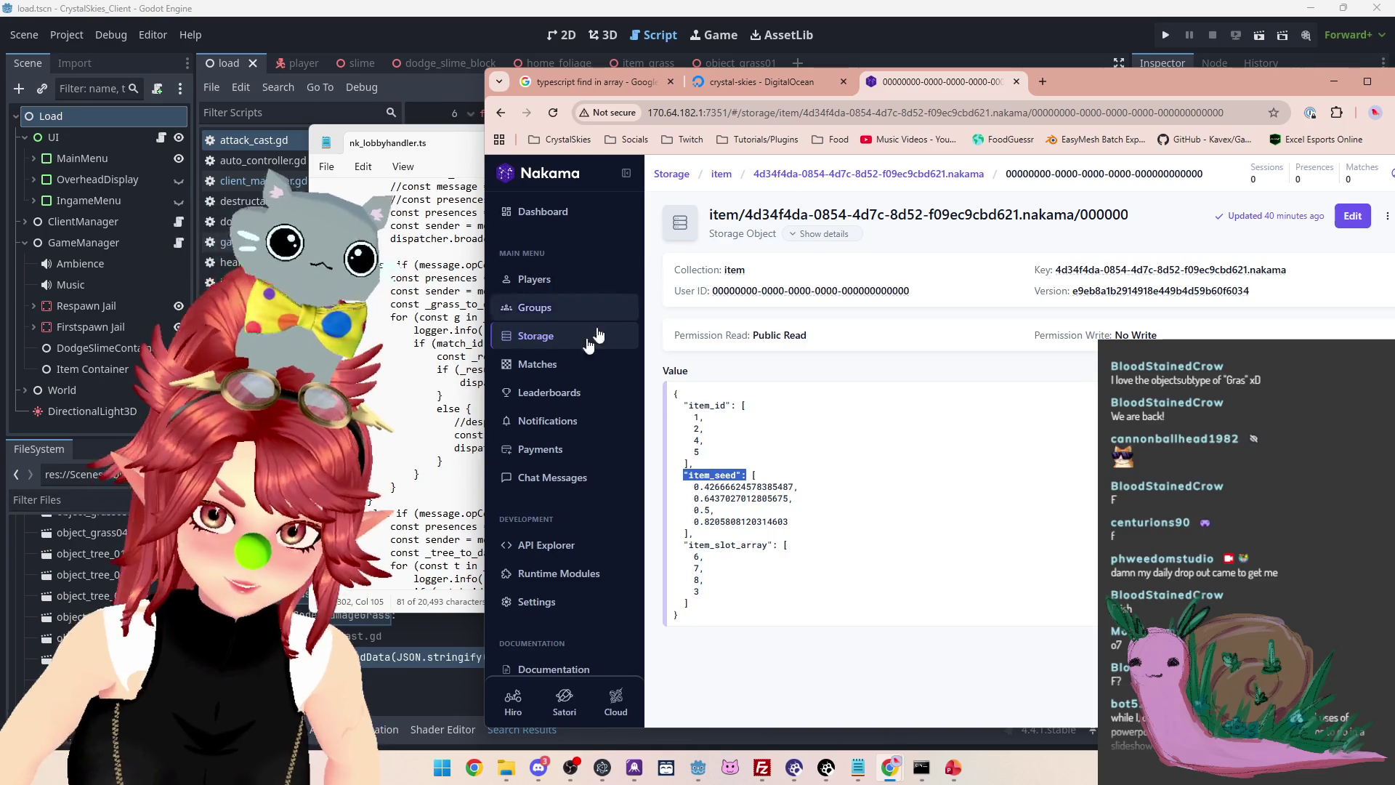
click(574, 353)
click(843, 349)
scroll(758, 485, down, 3)
scroll(763, 484, down, 20)
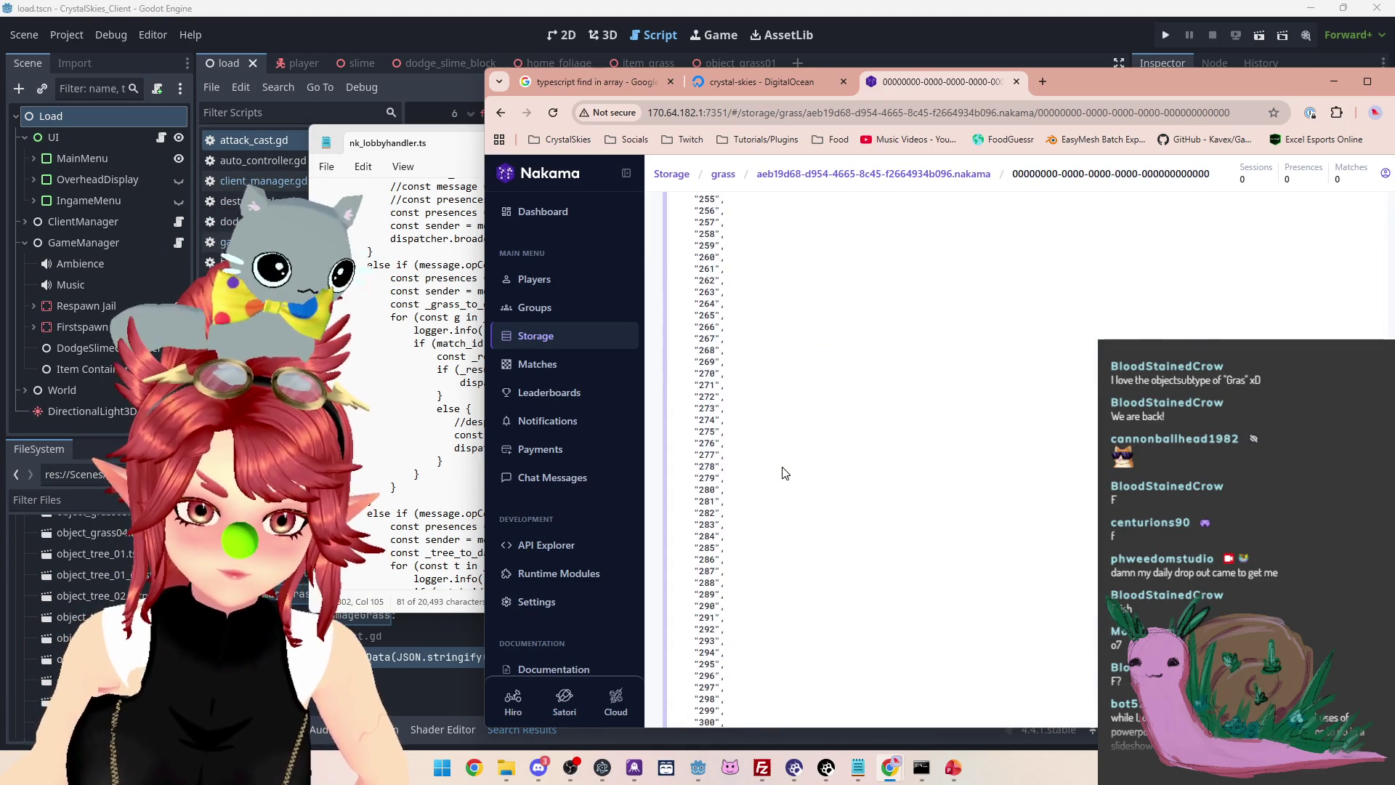
click(383, 288)
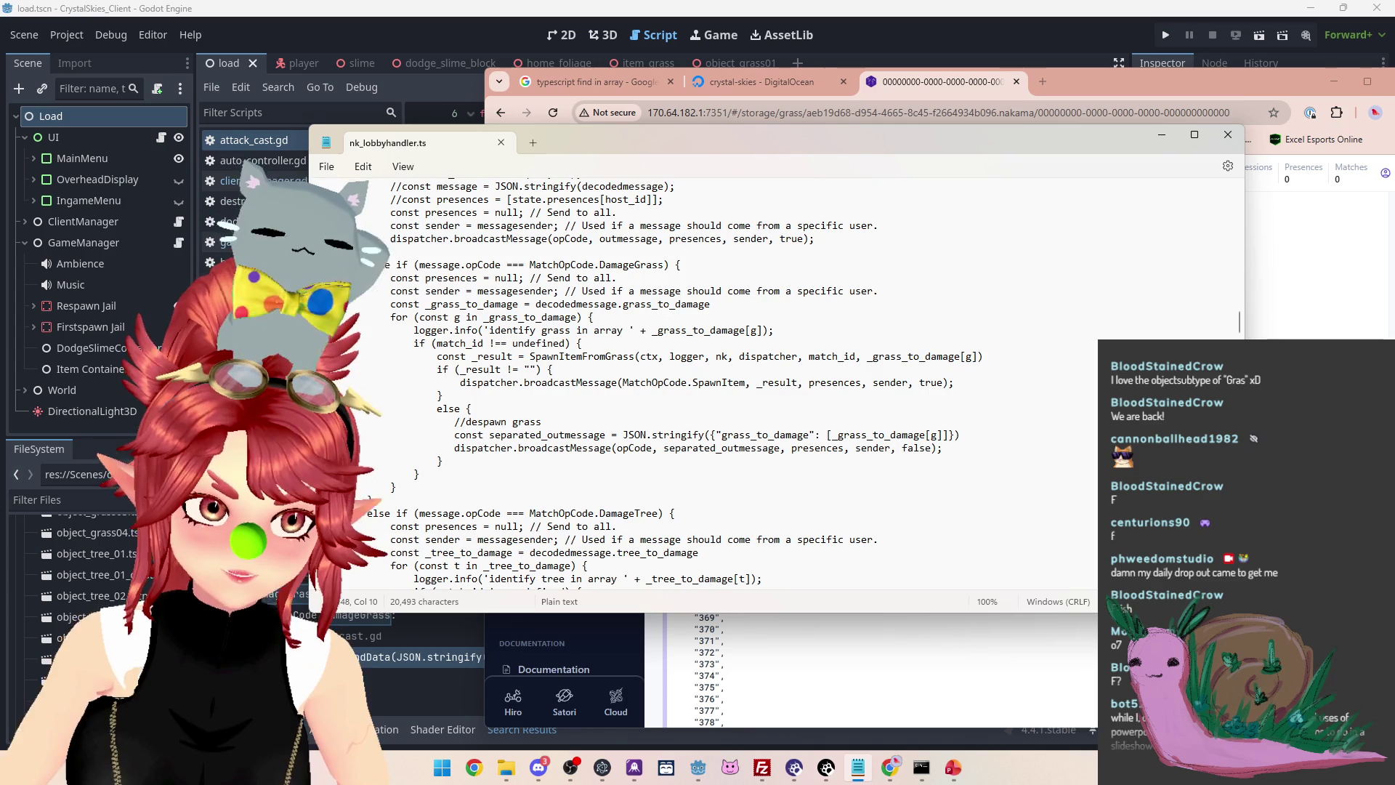
click(888, 59)
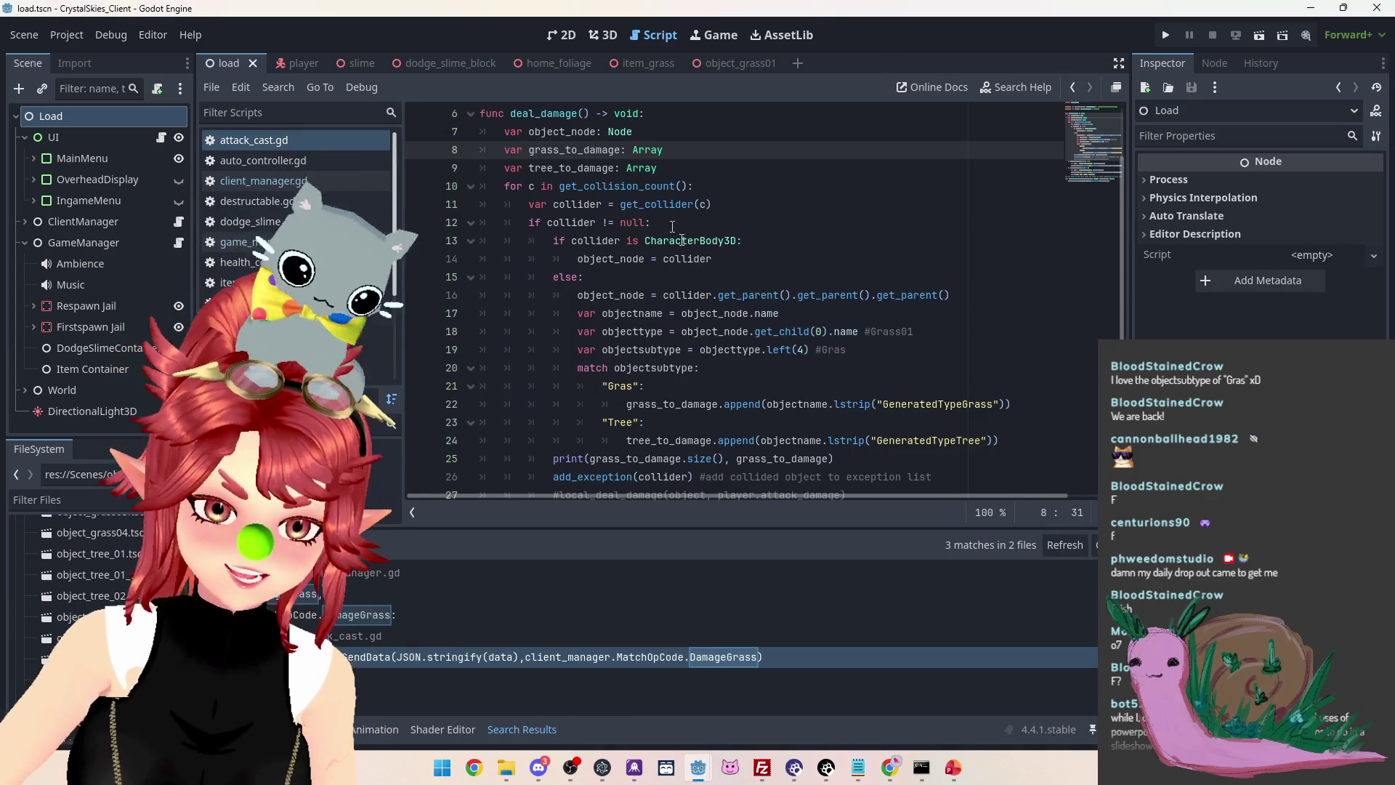
Inspect the left(4) call on line 19 and the Gras match case
scroll(690, 251, down, 2)
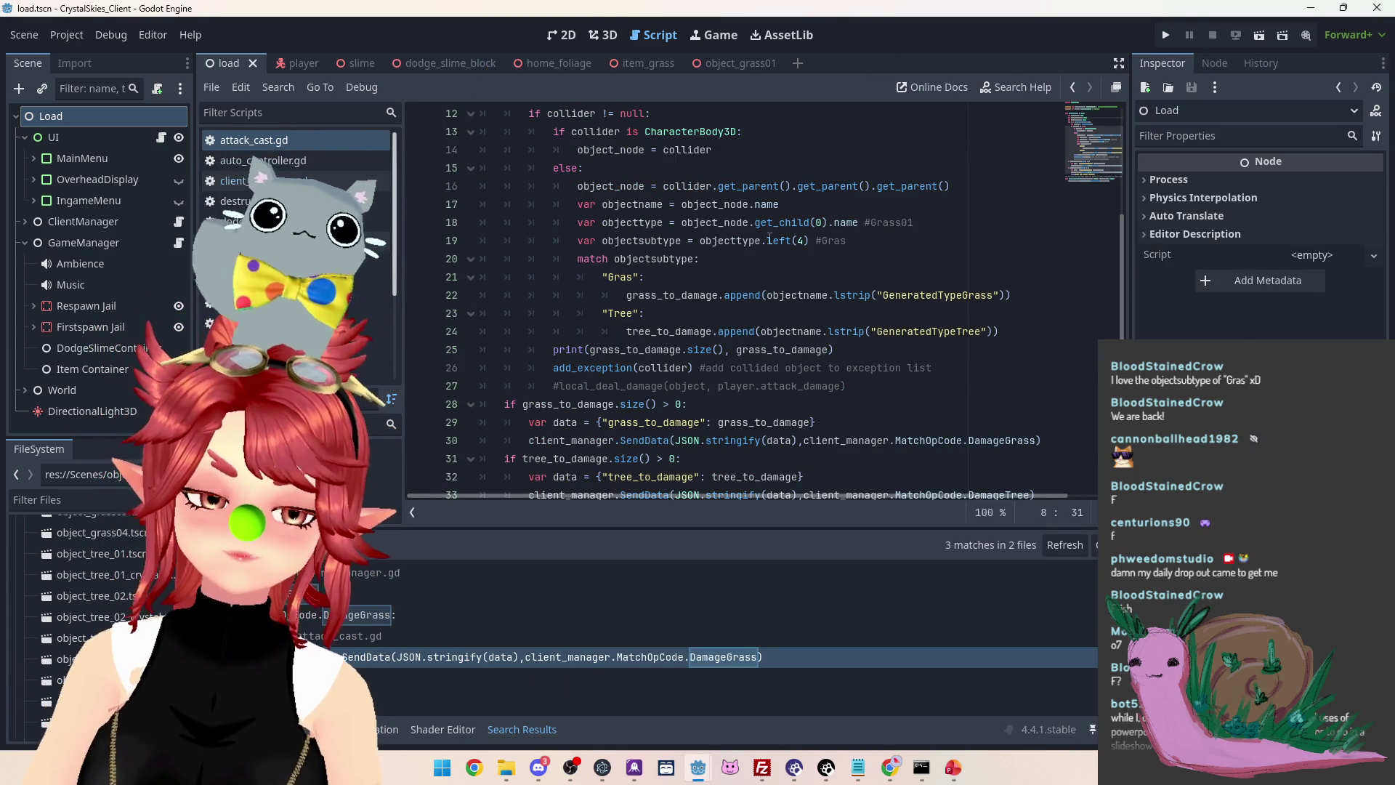
click(740, 241)
mouse_move(702, 242)
mouse_down()
mouse_move(797, 241)
mouse_move(768, 241)
mouse_up()
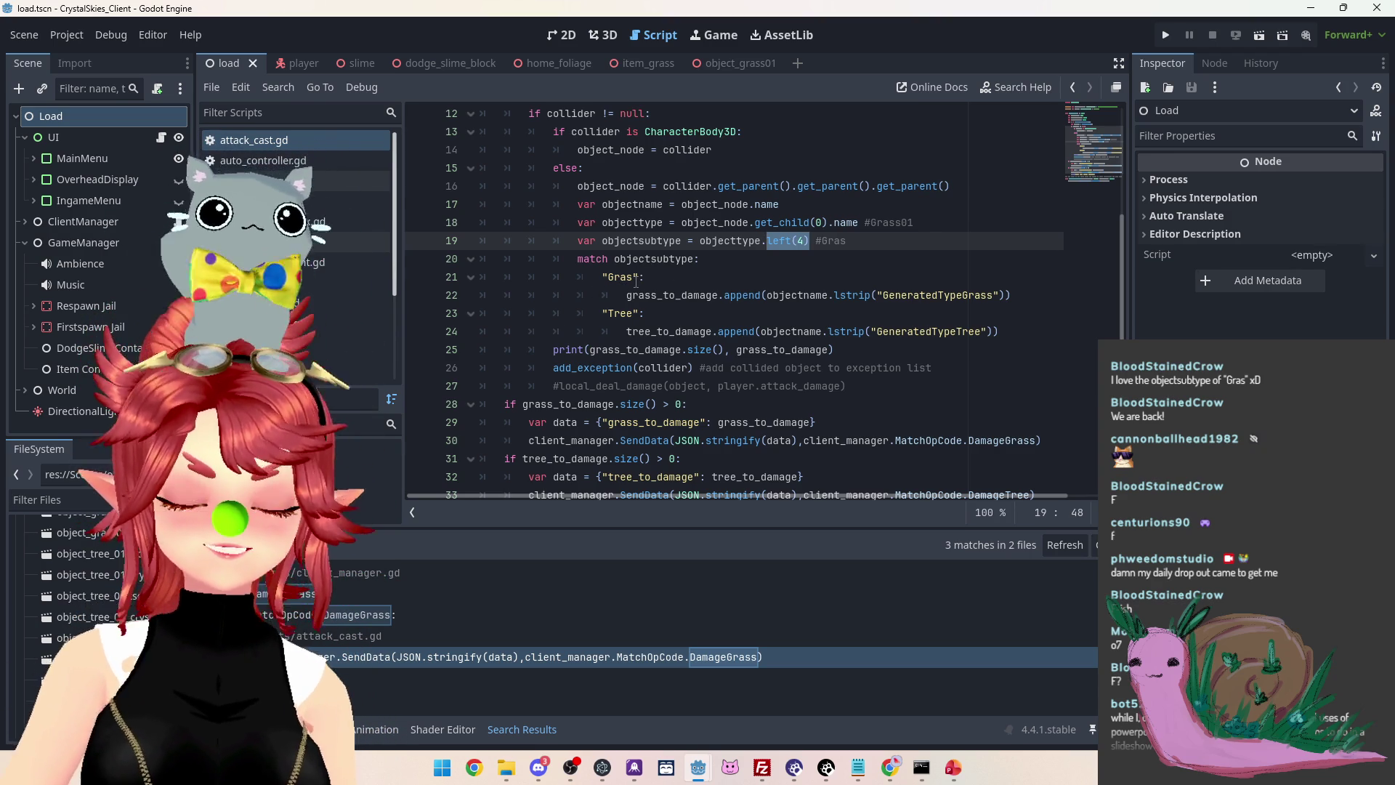
click(761, 280)
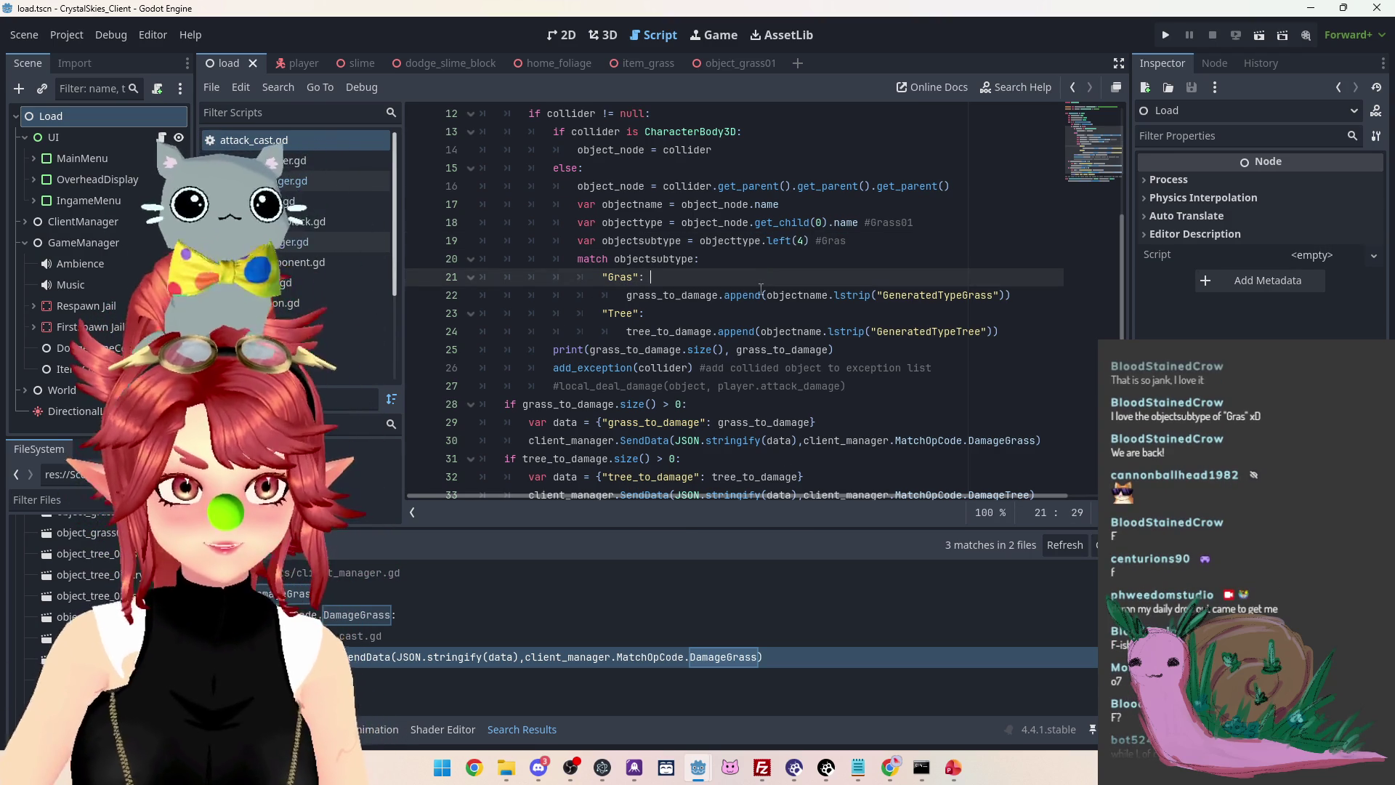
Save the script, then bring nk_lobbyhandler.ts forward in Notepad
scroll(696, 268, down, 2)
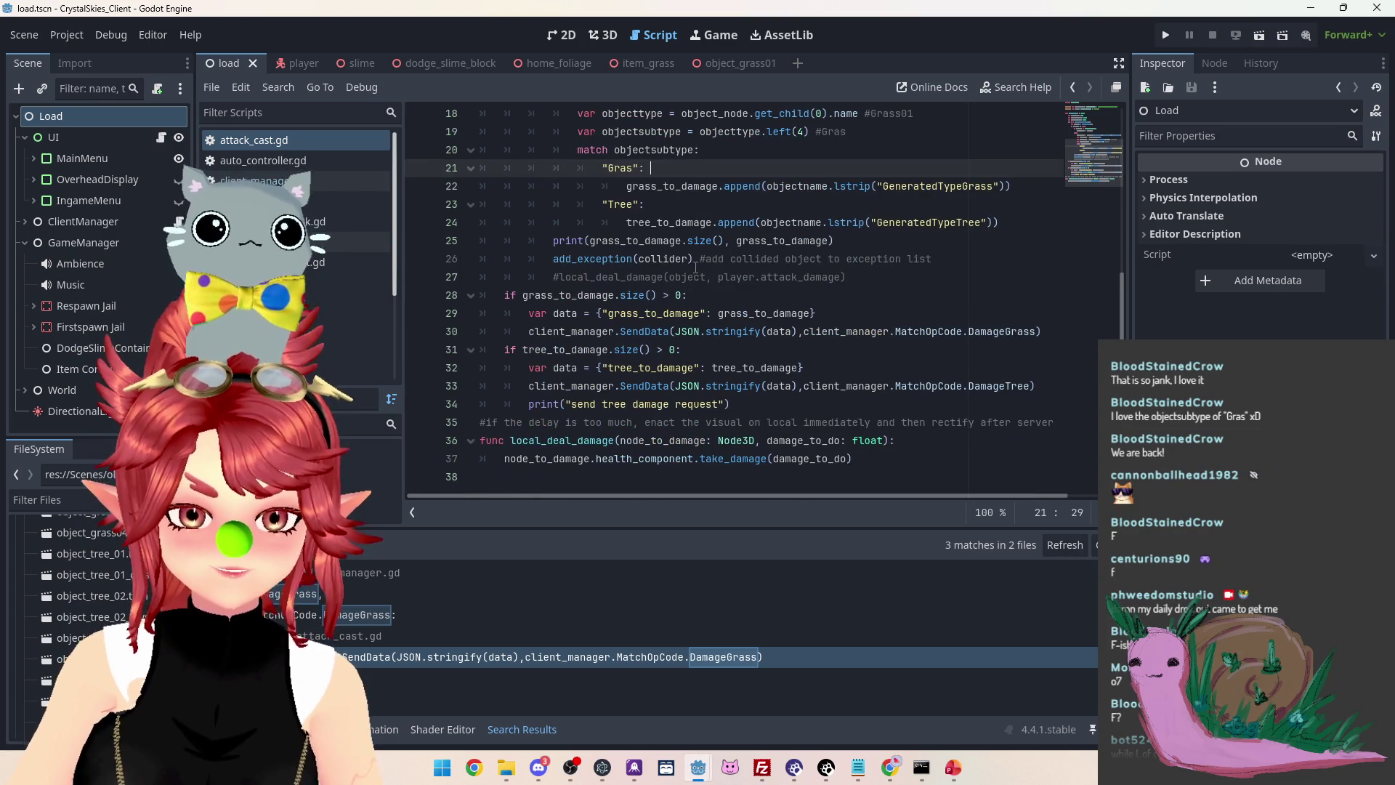
key(ctrl+s)
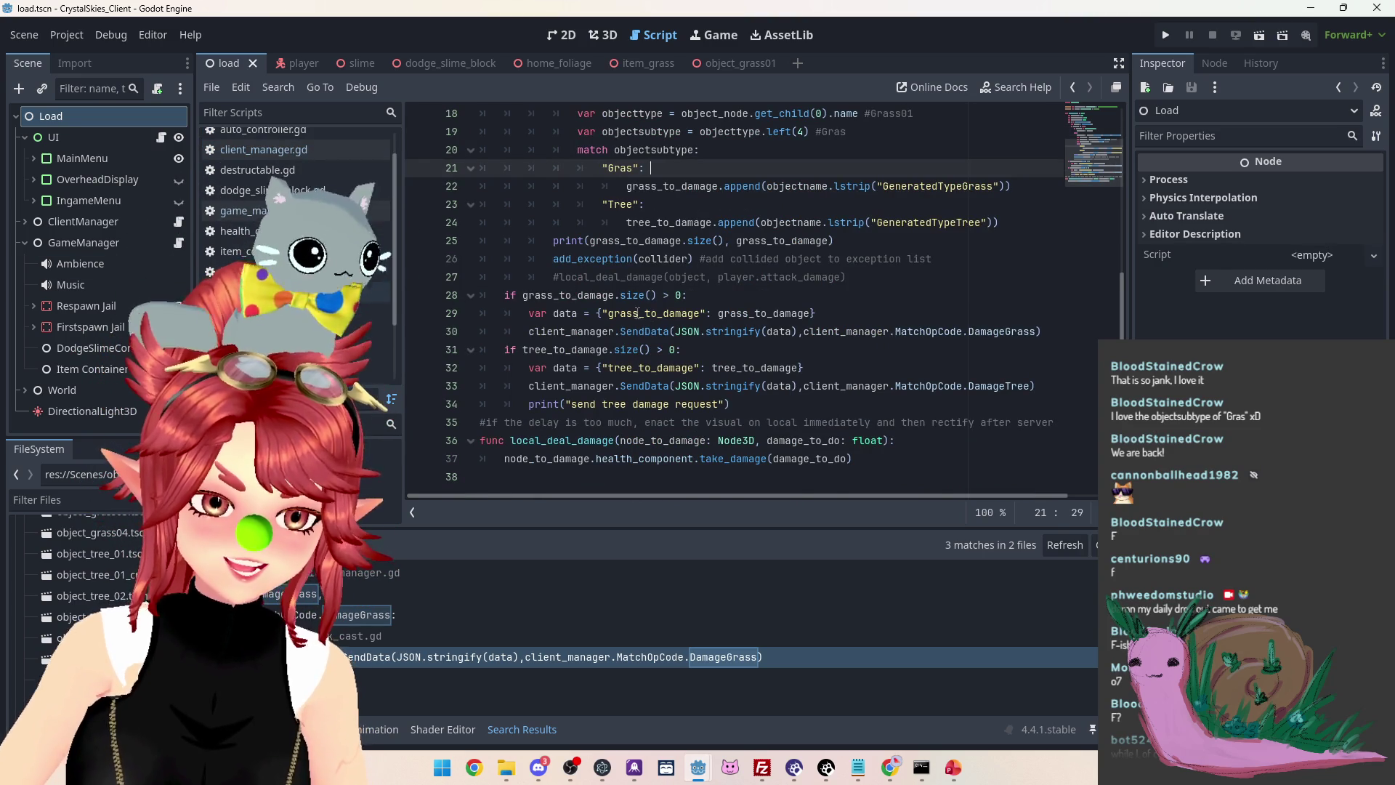
scroll(632, 303, up, 3)
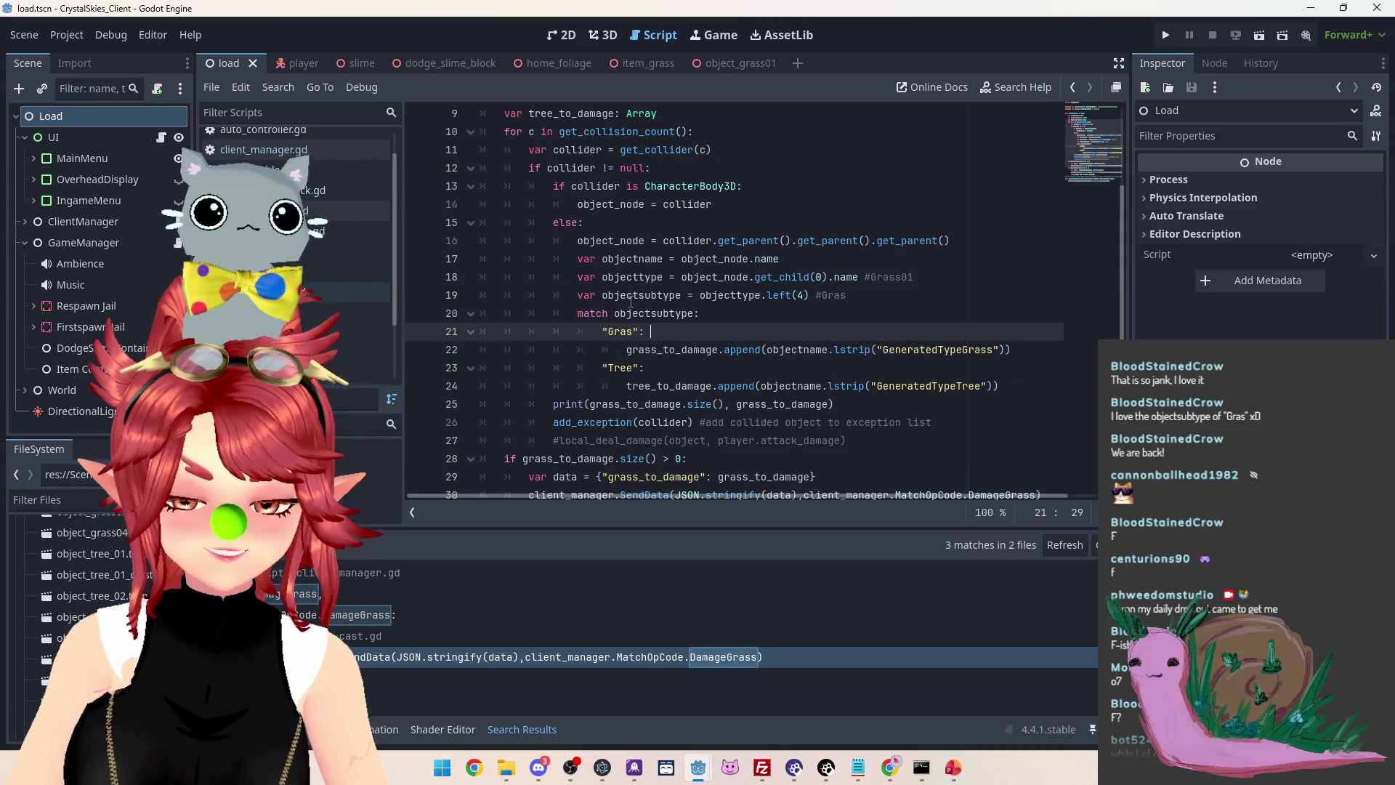
scroll(694, 336, down, 3)
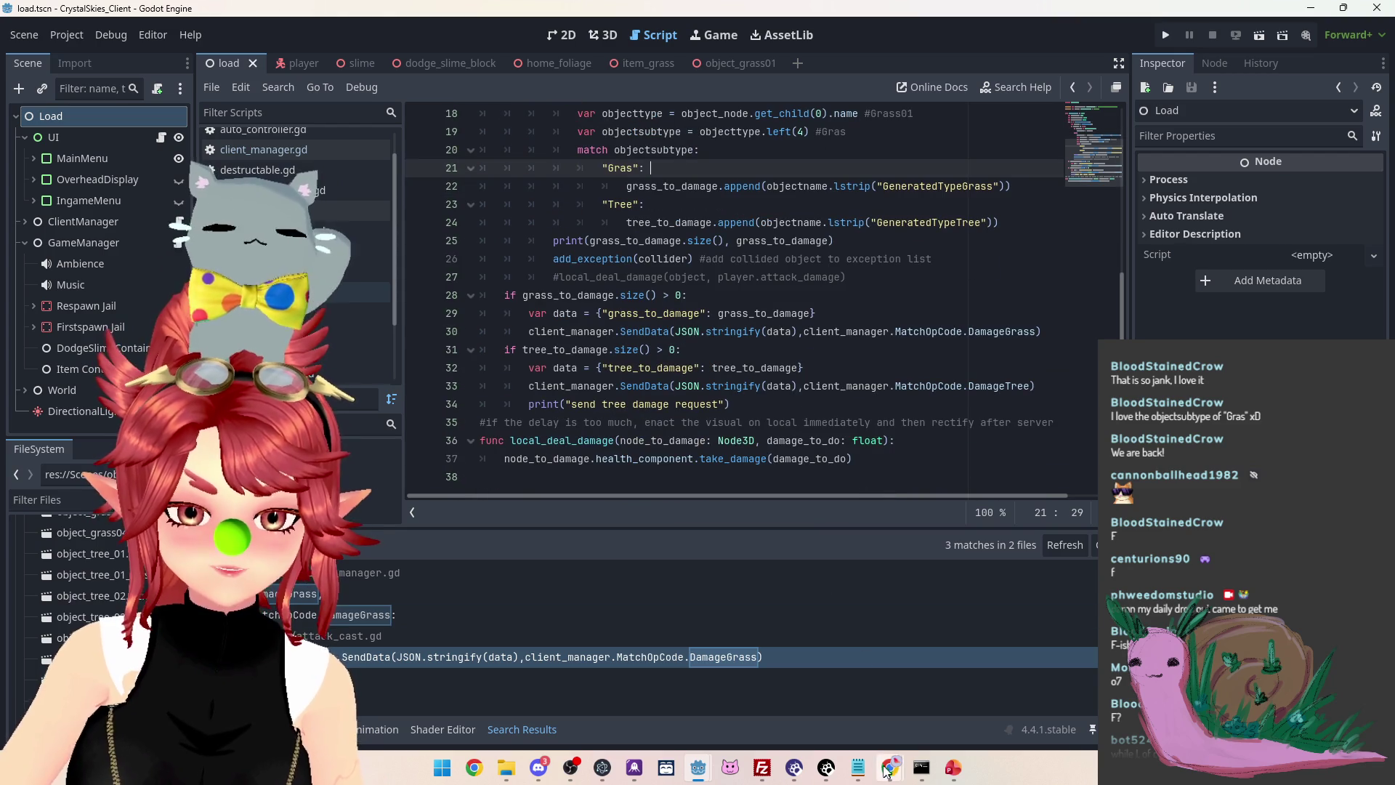
key(alt+Tab)
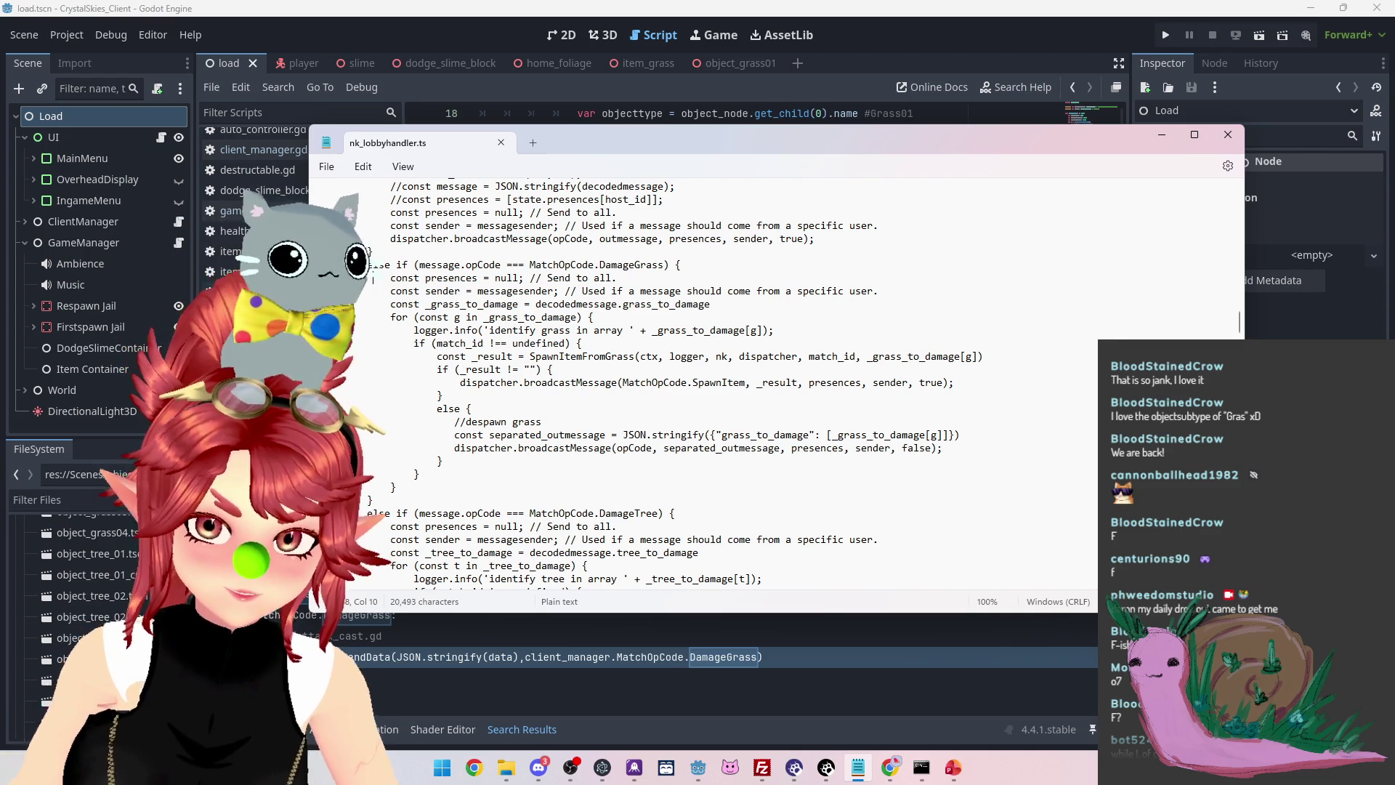
drag(565, 357, 606, 356)
scroll(606, 356, down, 10)
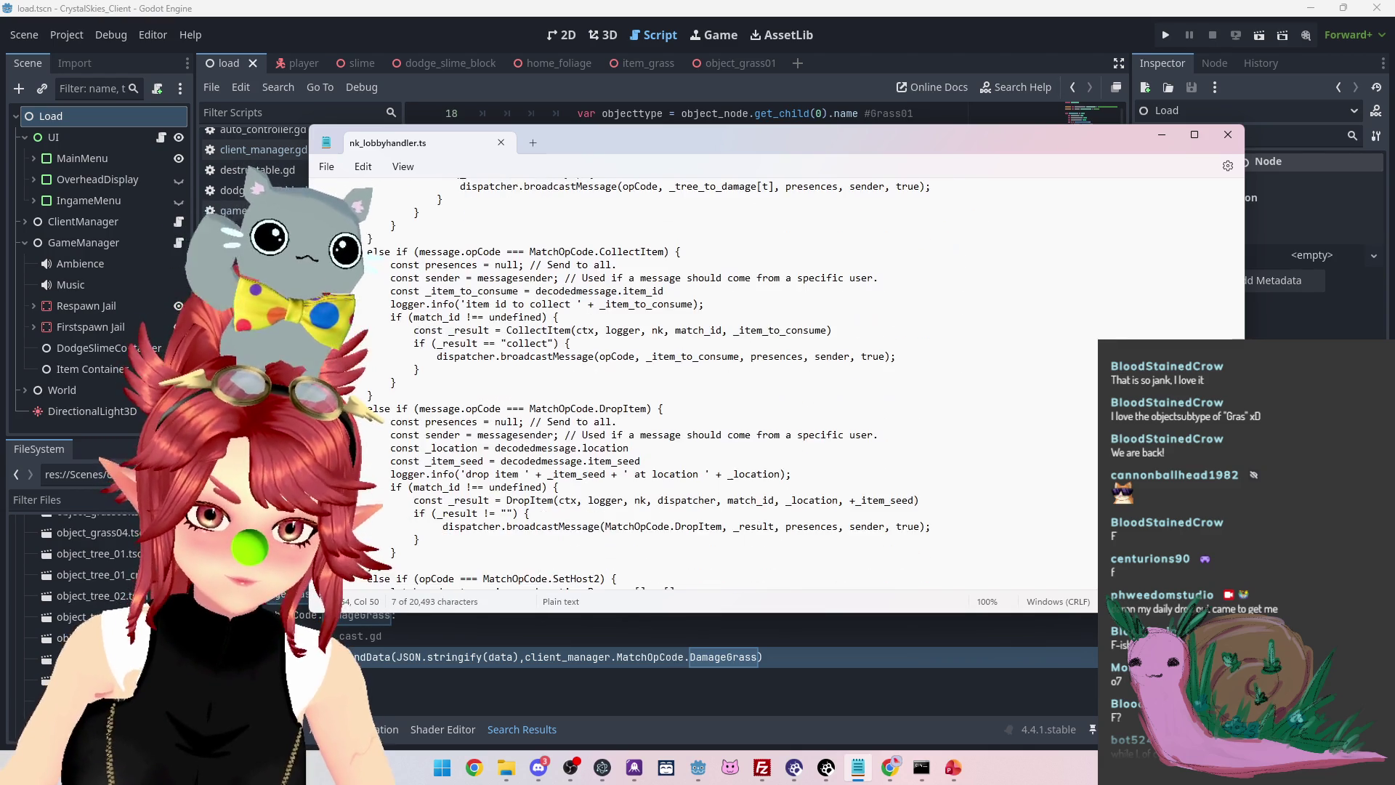
scroll(726, 378, down, 20)
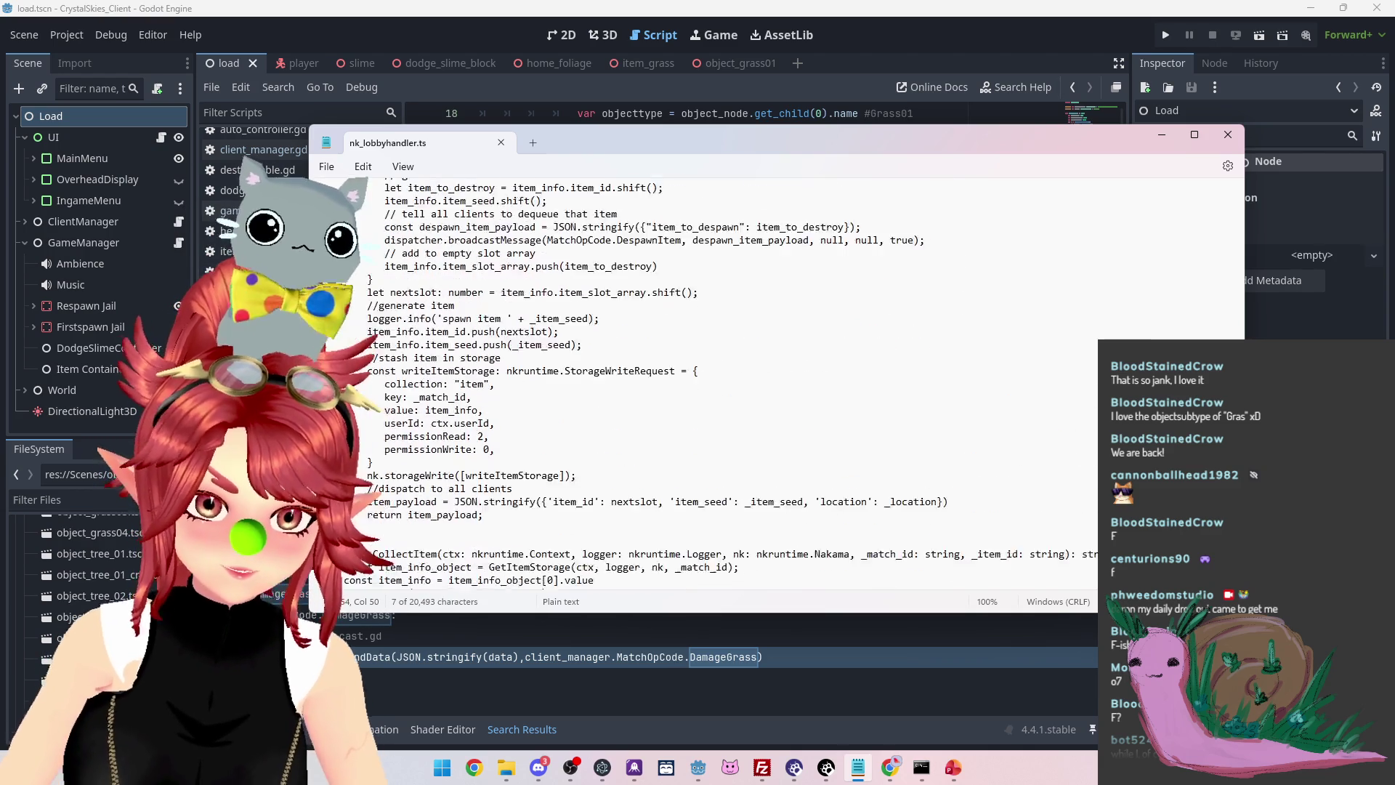
scroll(727, 378, down, 10)
scroll(726, 378, down, 2)
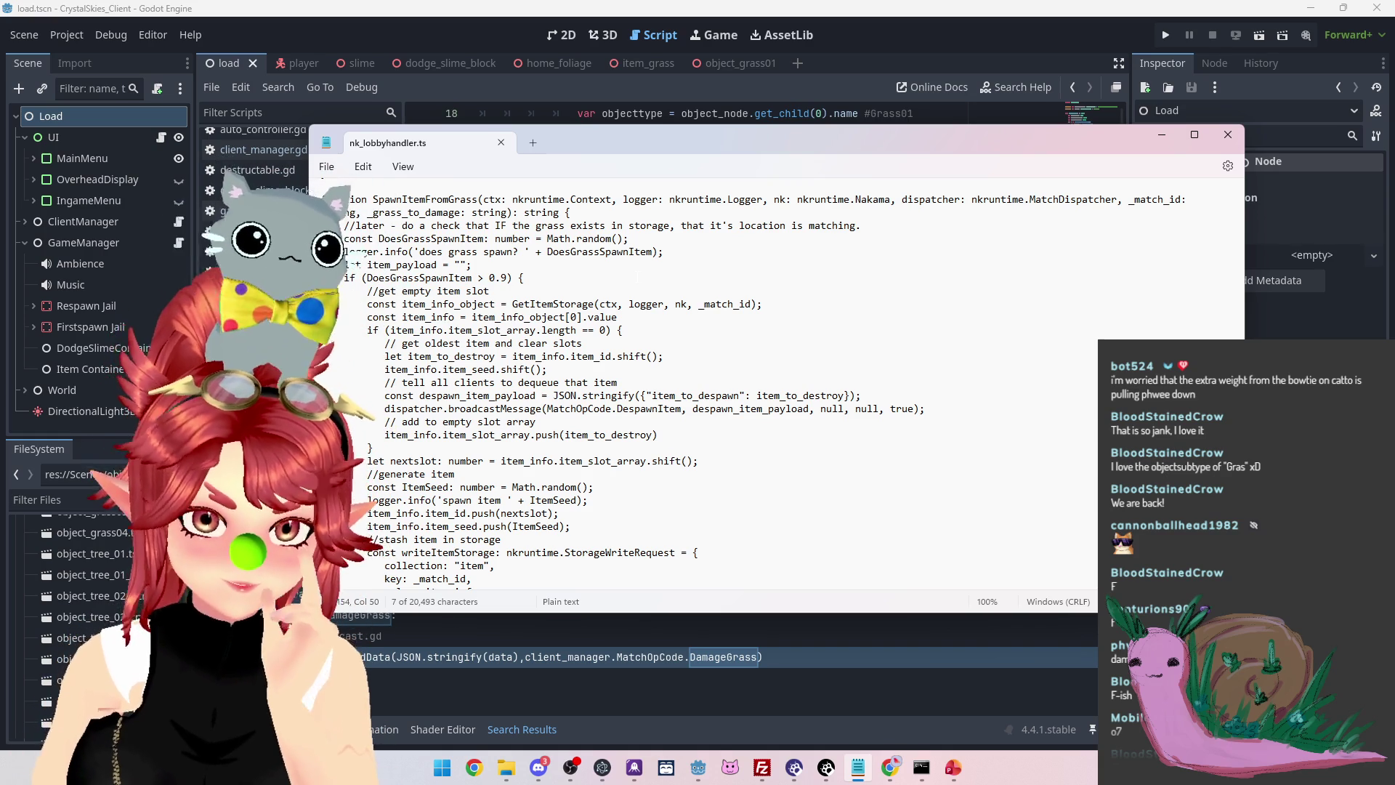
scroll(726, 386, up, 7)
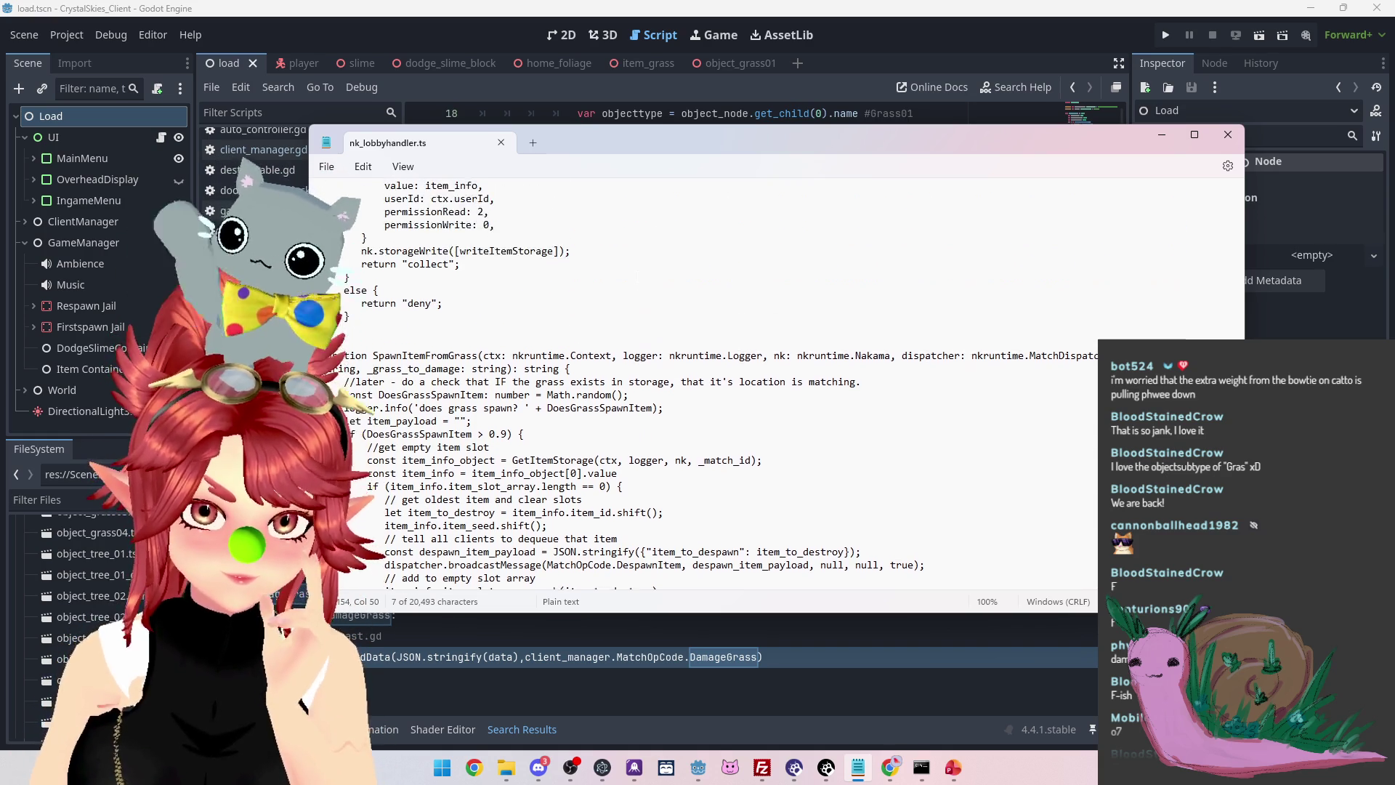
scroll(727, 385, up, 10)
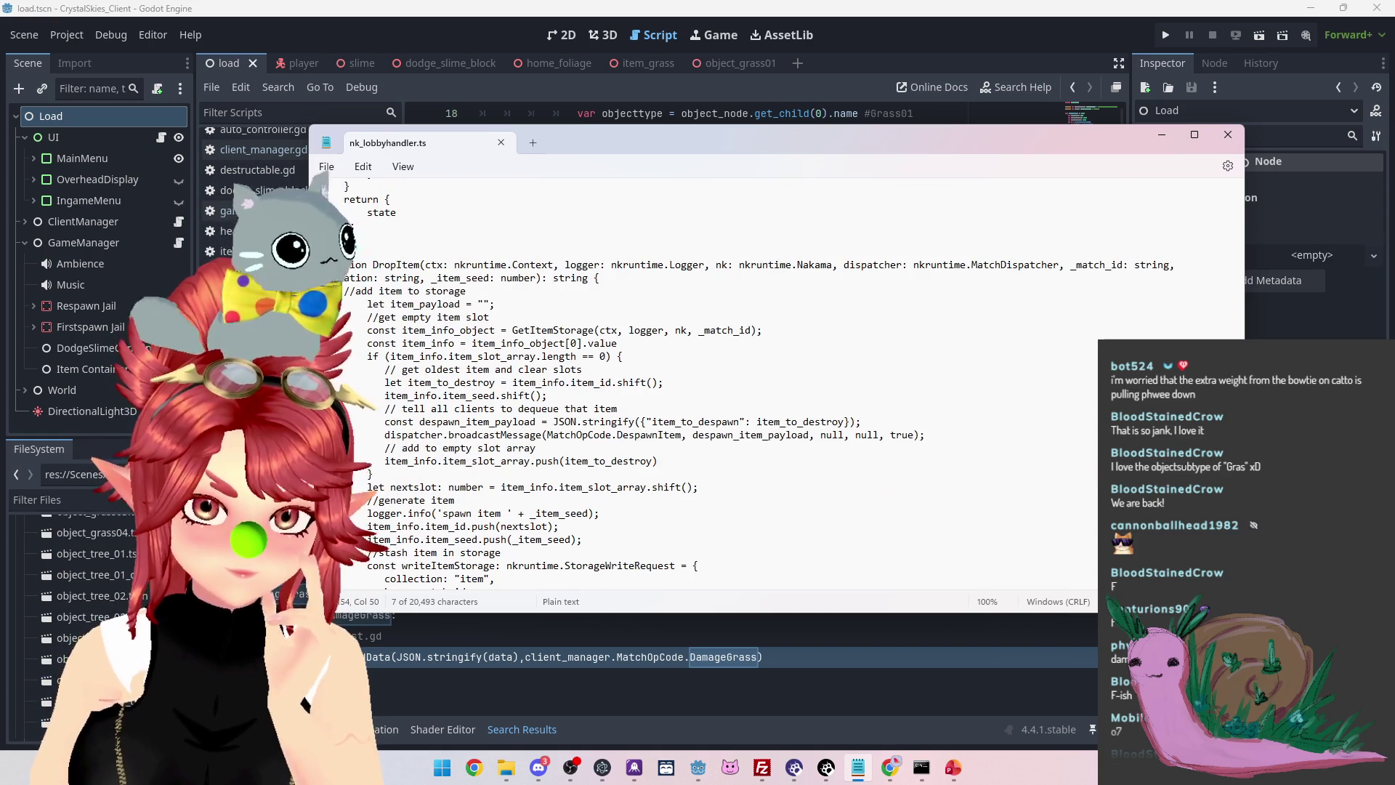
scroll(727, 385, up, 15)
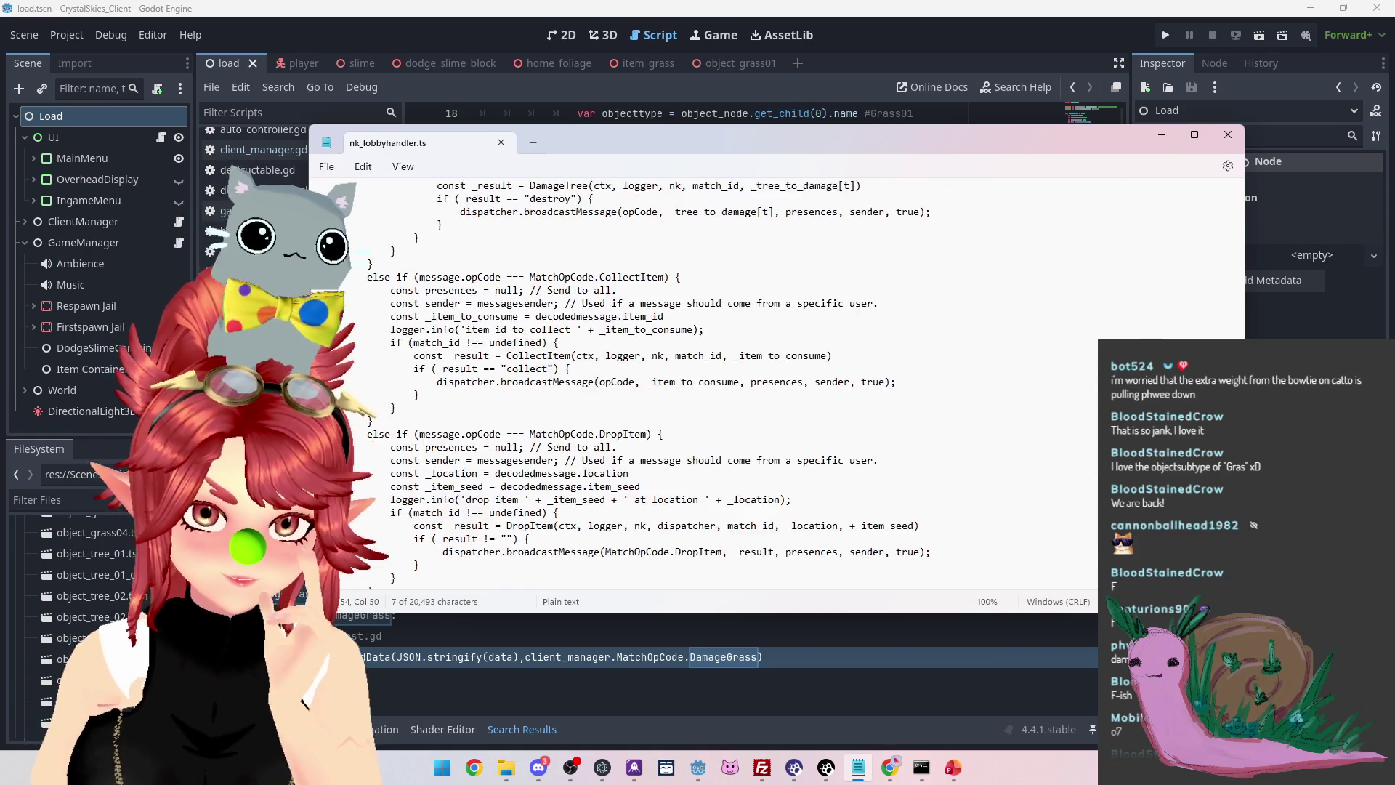
scroll(727, 385, up, 8)
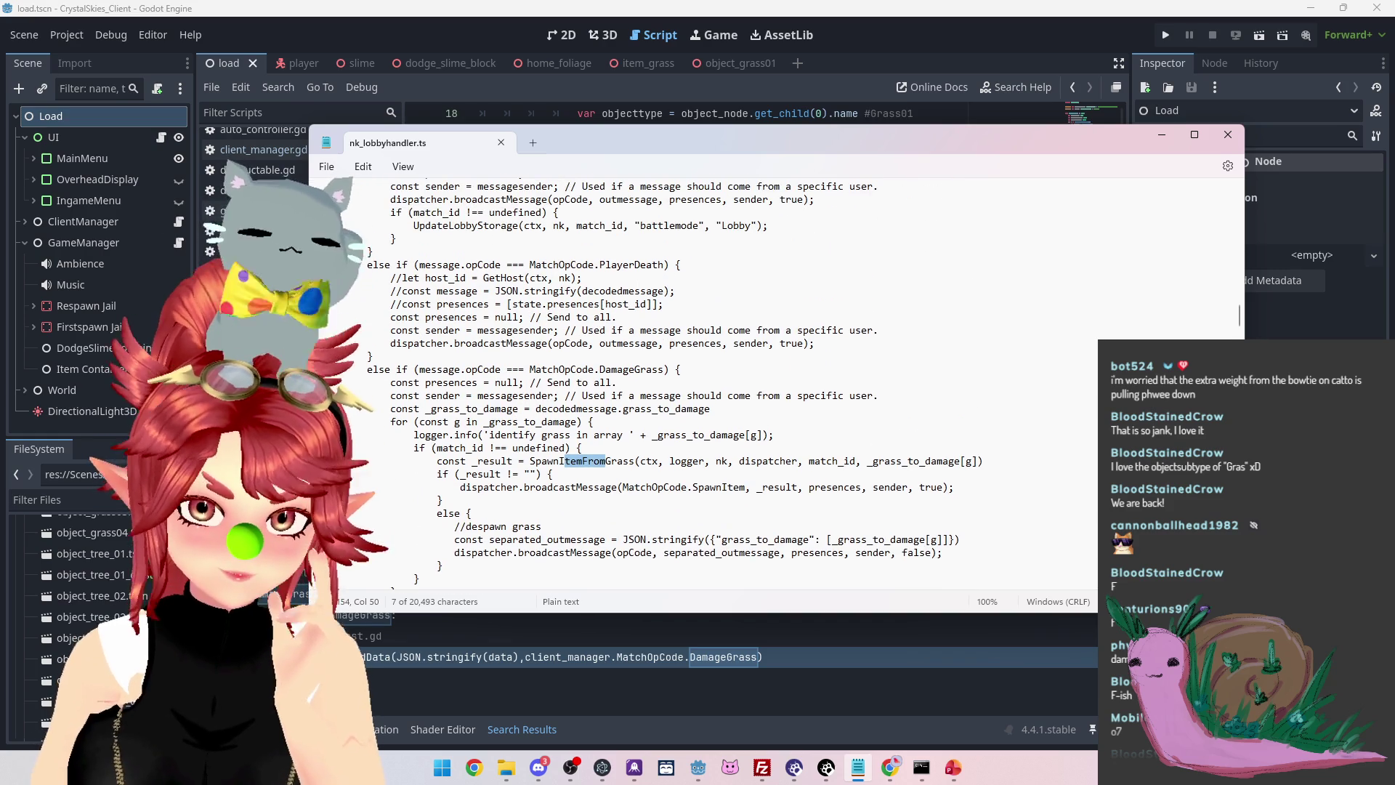
drag(599, 369, 651, 369)
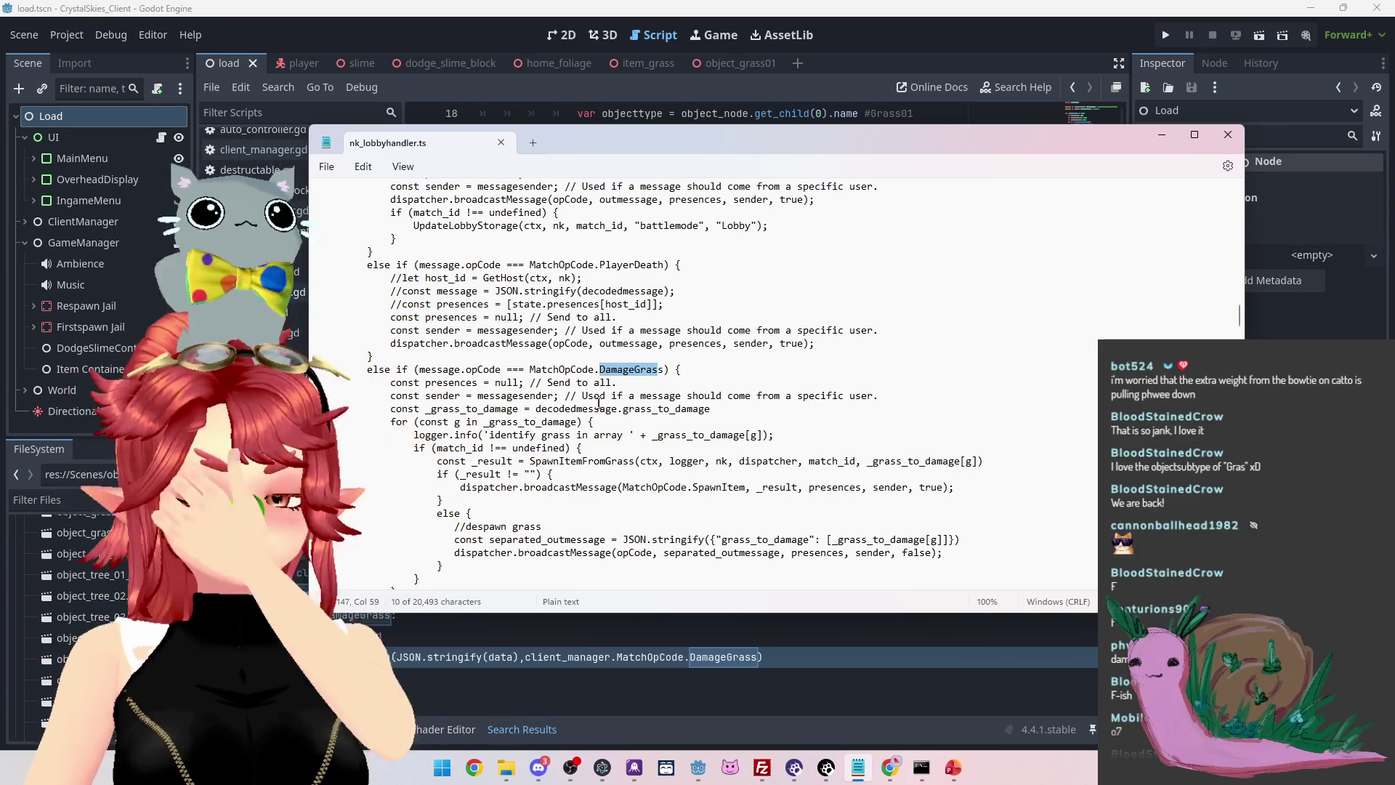
Select the full DamageGrass opcode name in Notepad, then return to Godot's attack_cast.gd
key(Right)
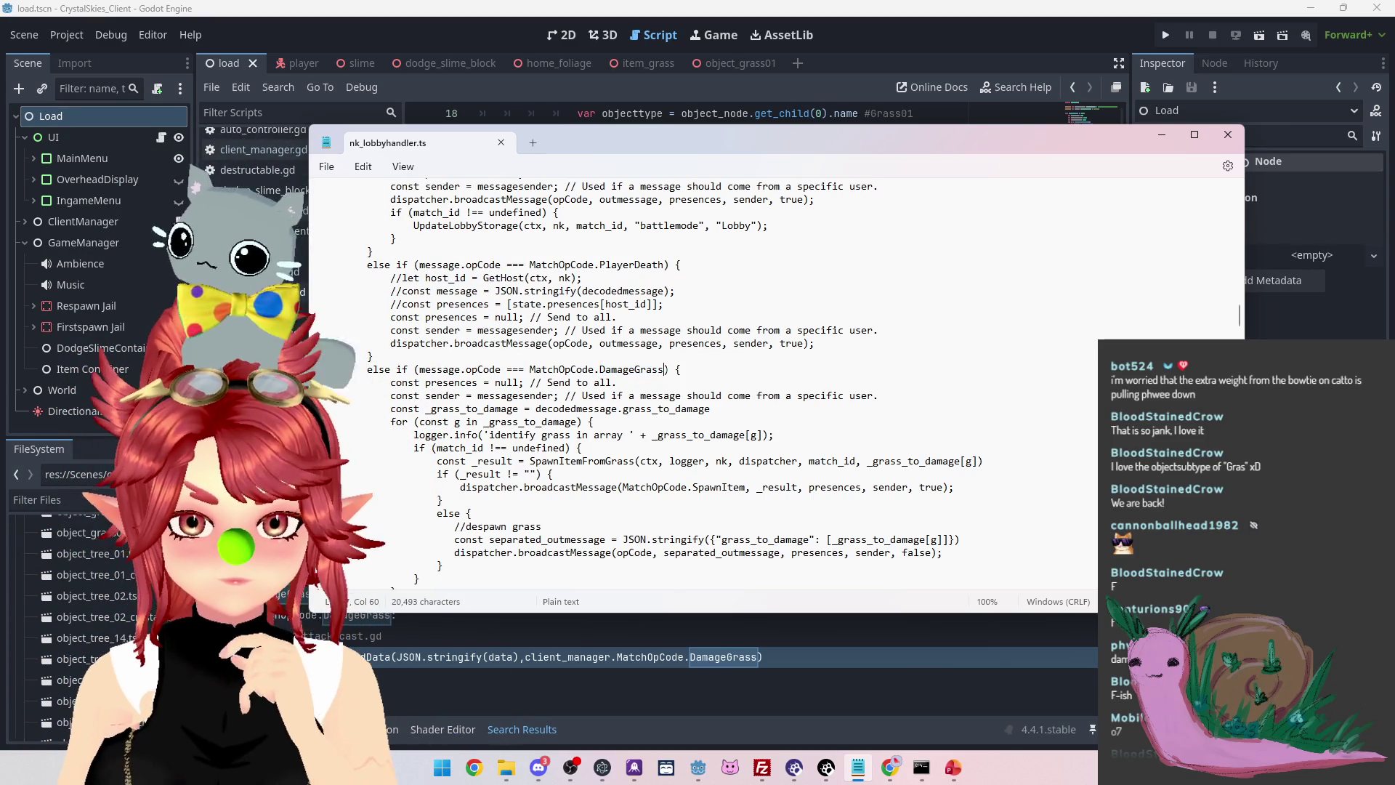
key(ctrl+Left)
key(shift+Right)
key(shift+Right)
key(shift+Right)
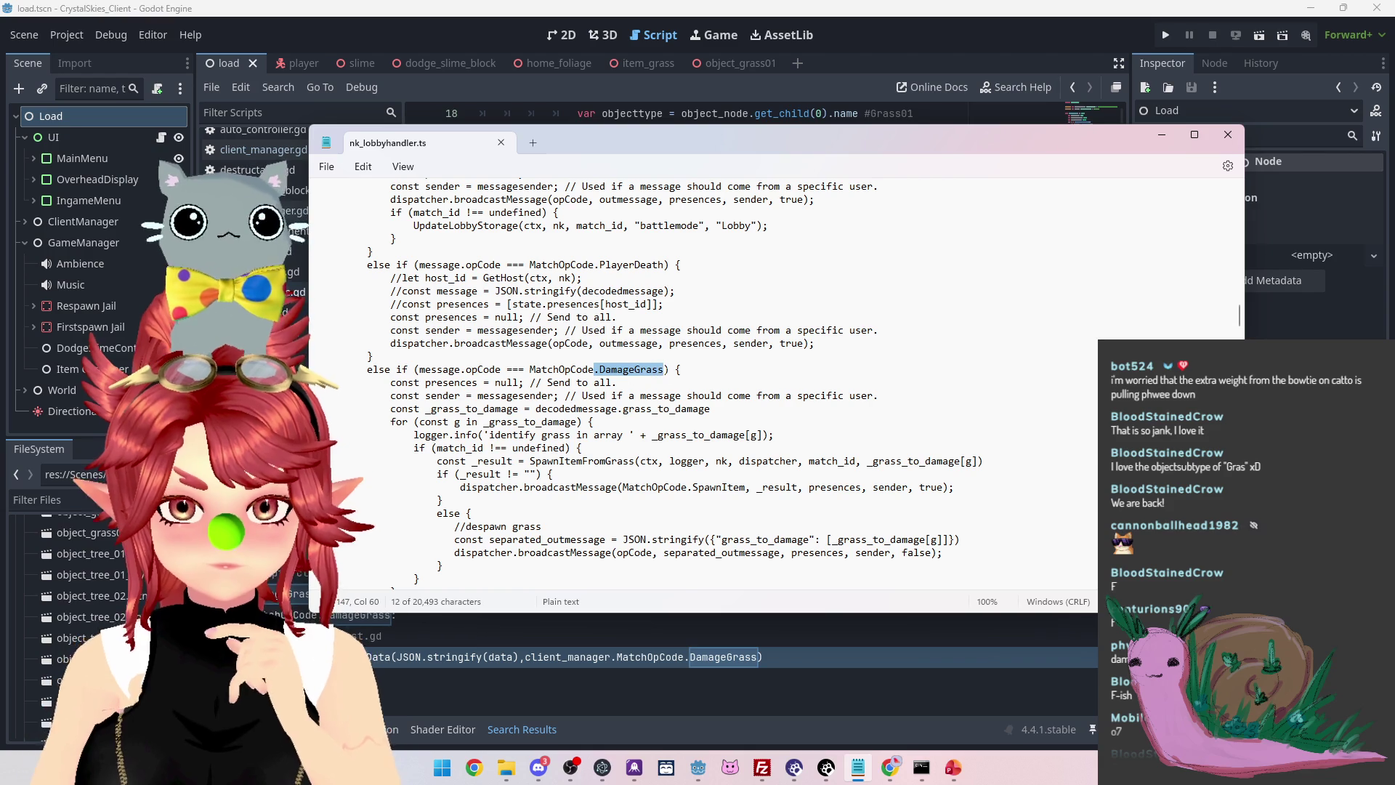
key(Right)
key(ctrl+Left)
key(shift+Right)
key(shift+Right)
key(shift+Right)
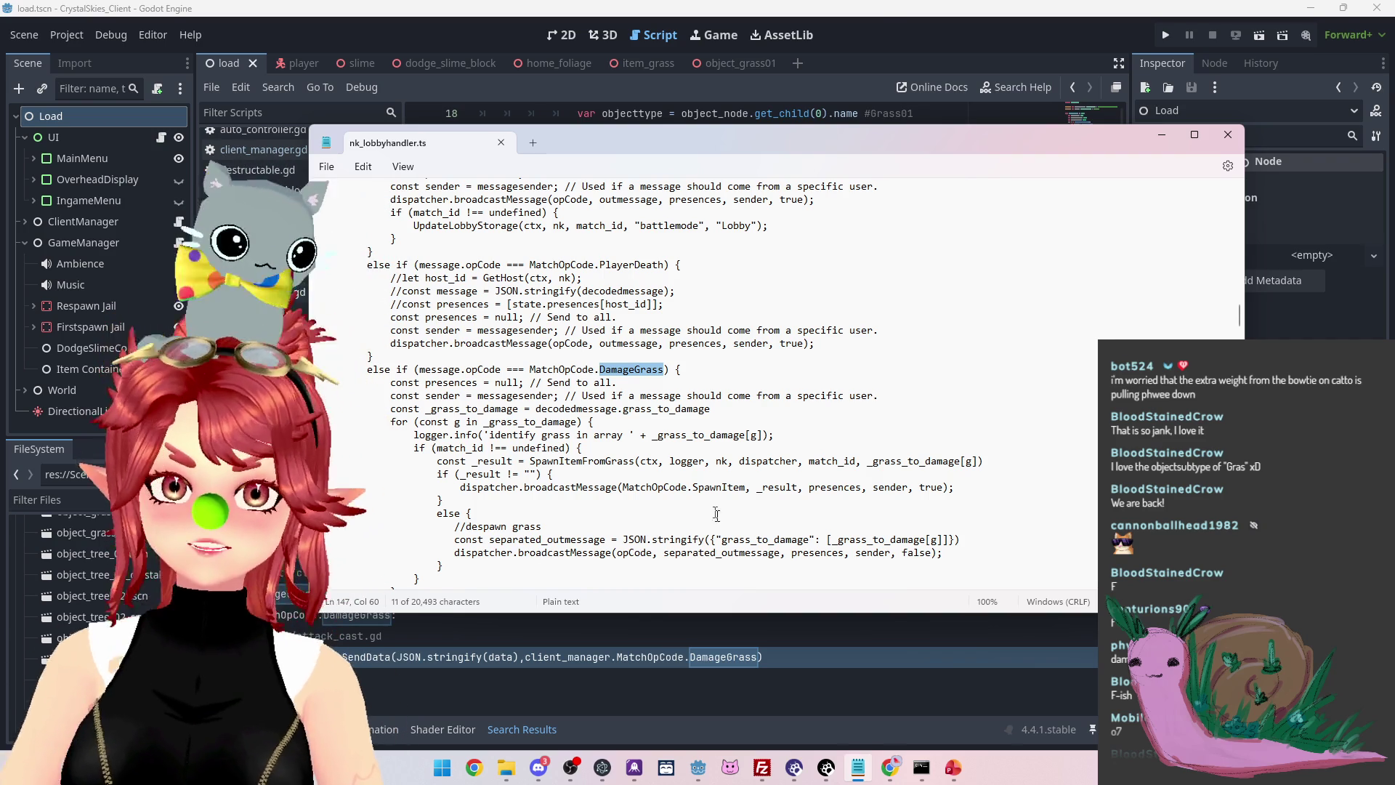
click(882, 36)
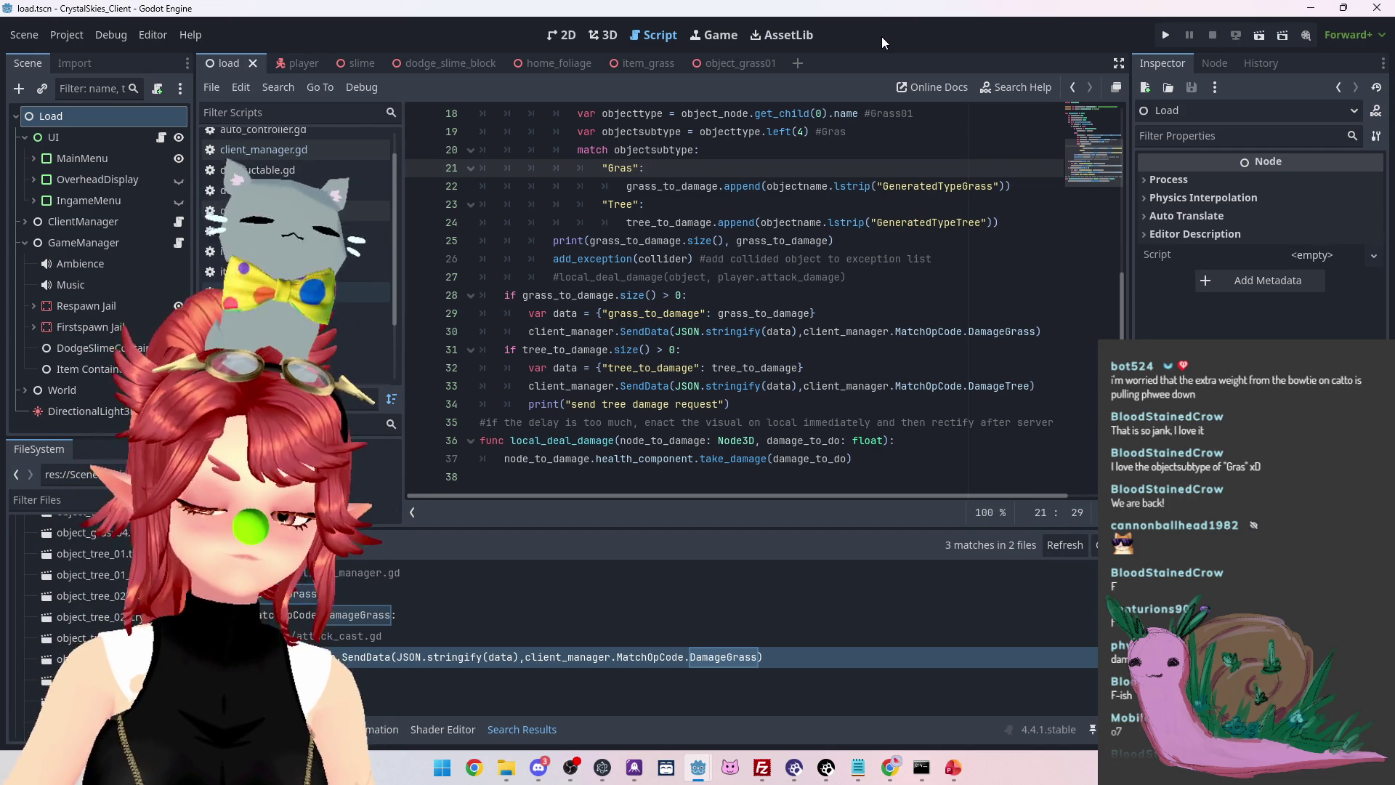
Locate the grass_to_damage append line in deal_damage
scroll(825, 227, up, 3)
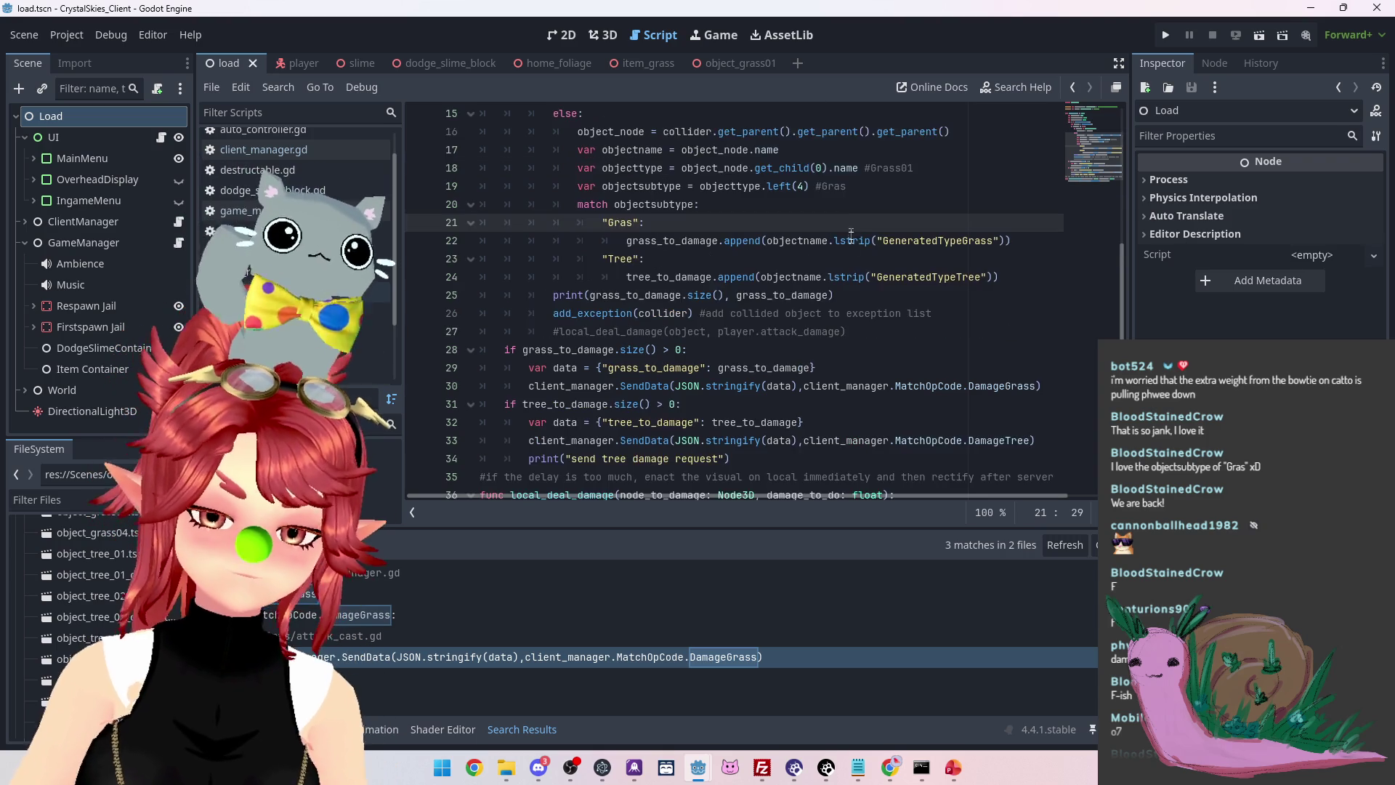
scroll(857, 250, up, 2)
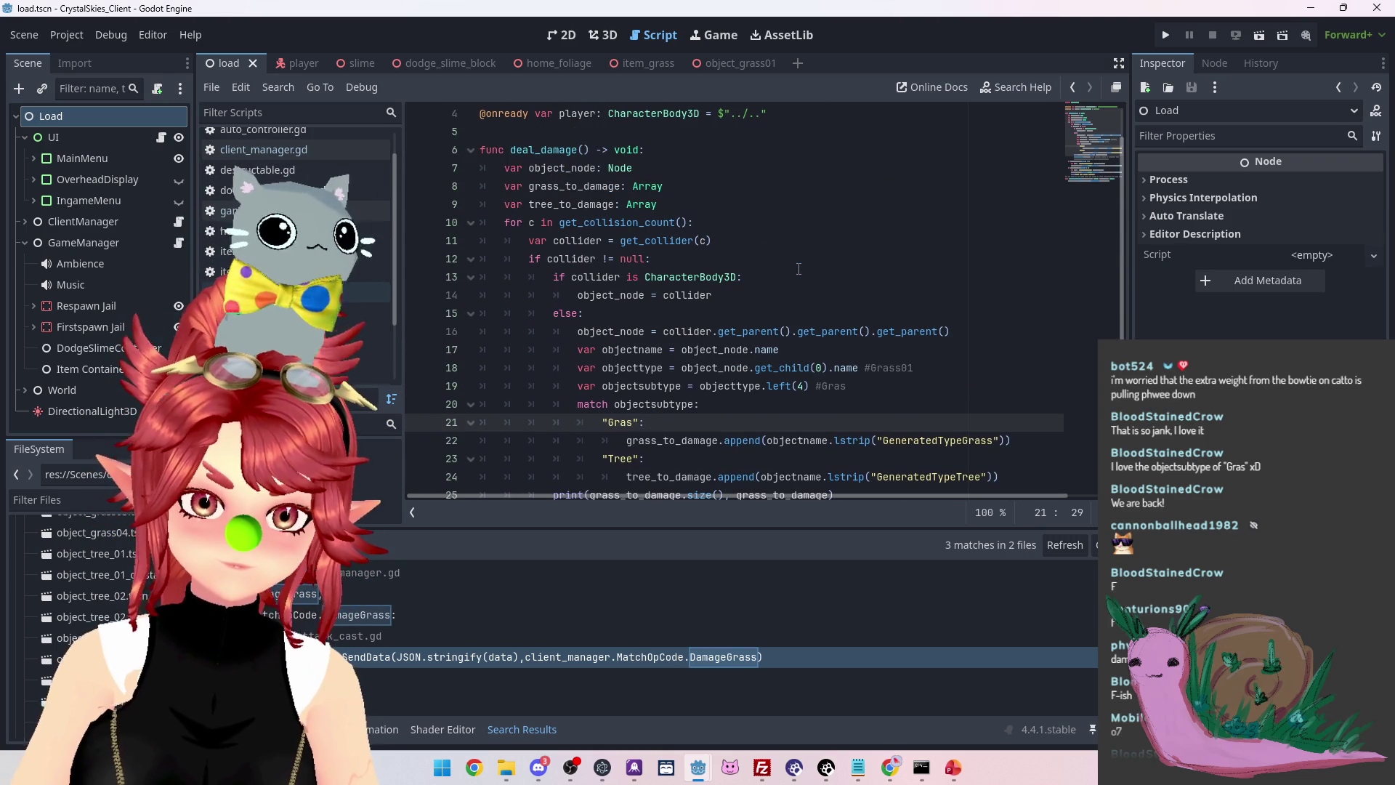
scroll(799, 268, down, 2)
scroll(798, 269, down, 1)
scroll(798, 269, up, 1)
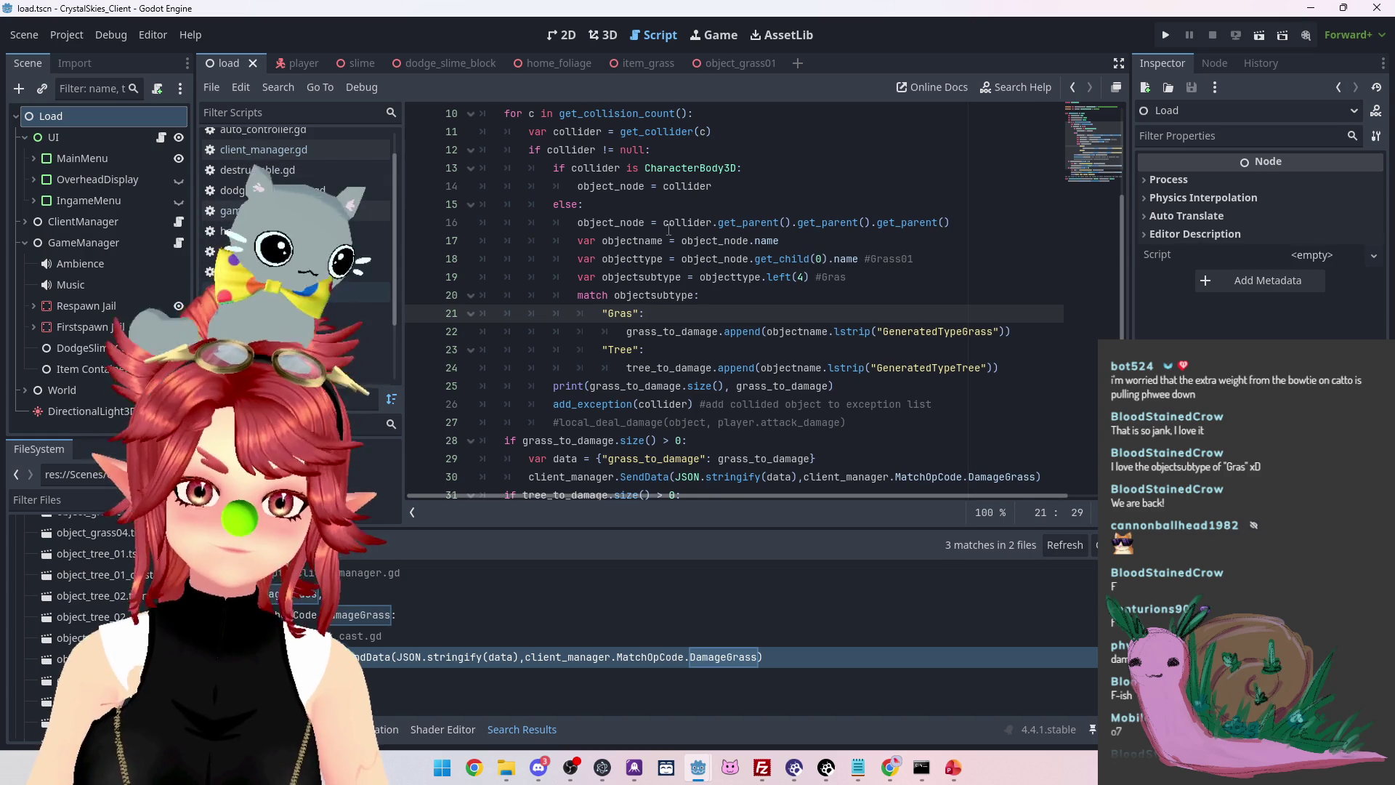
click(630, 333)
drag(629, 332, 717, 332)
scroll(717, 332, up, 2)
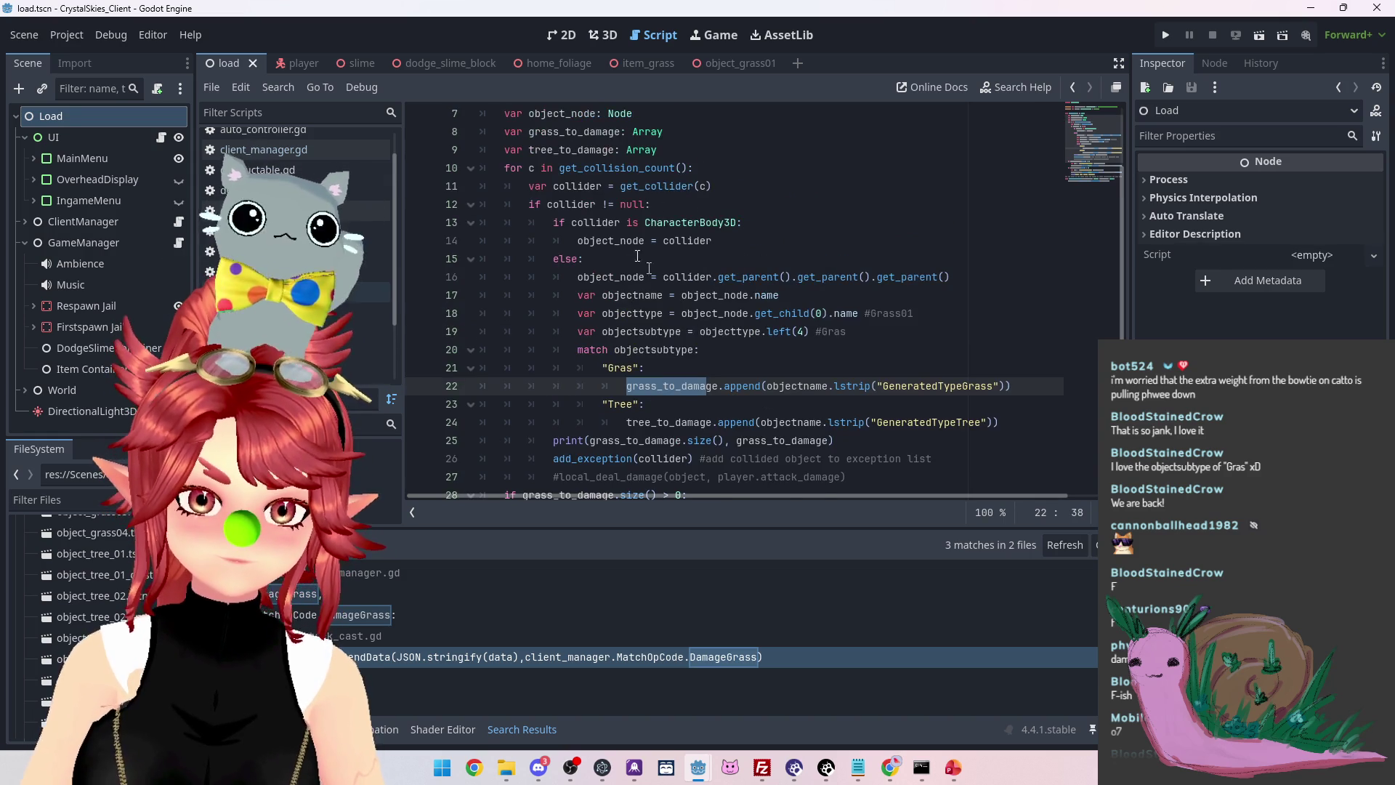
Add 'var grass_pos: Array' on a new line below the grass_to_damage declaration
click(687, 186)
key(Return)
text(var grass_to_)
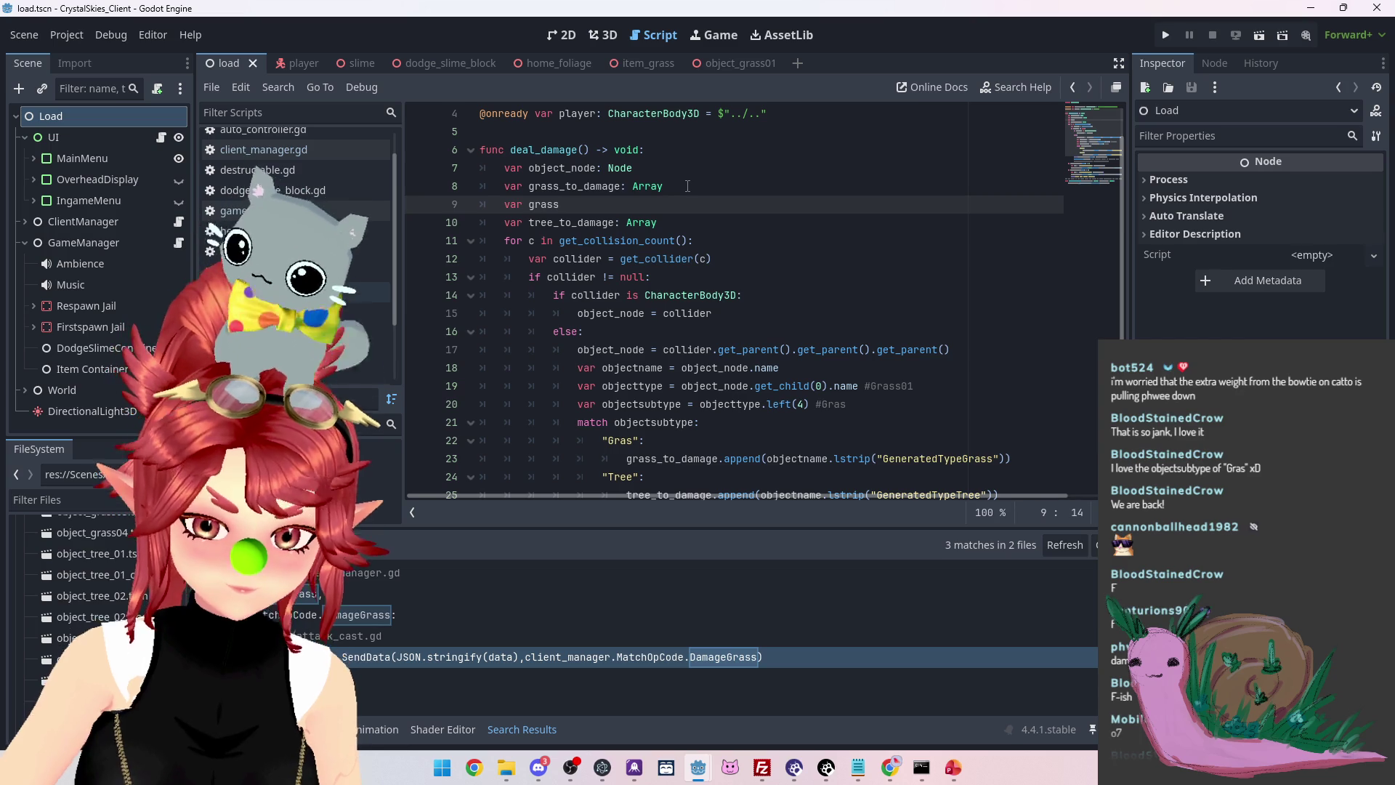
text(damage)
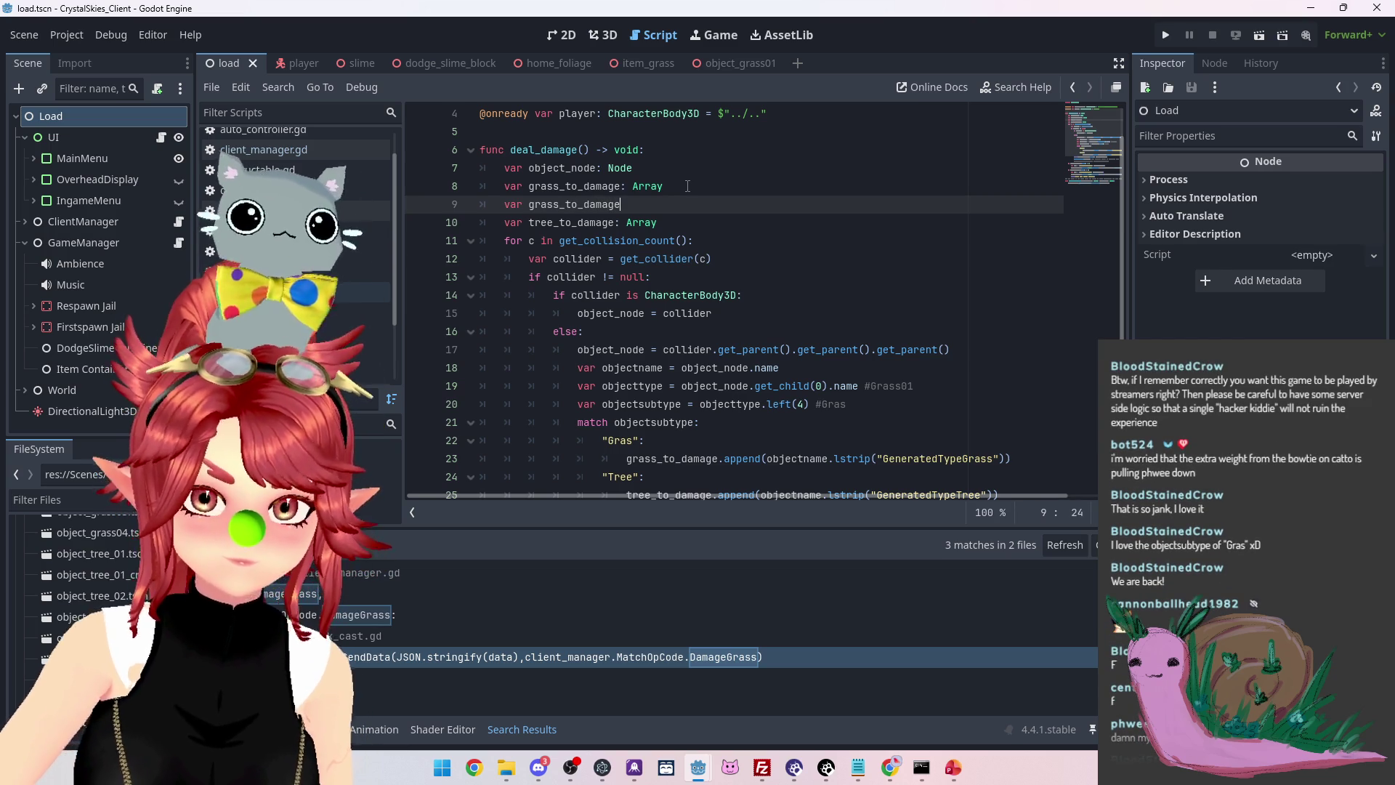
text(: Array)
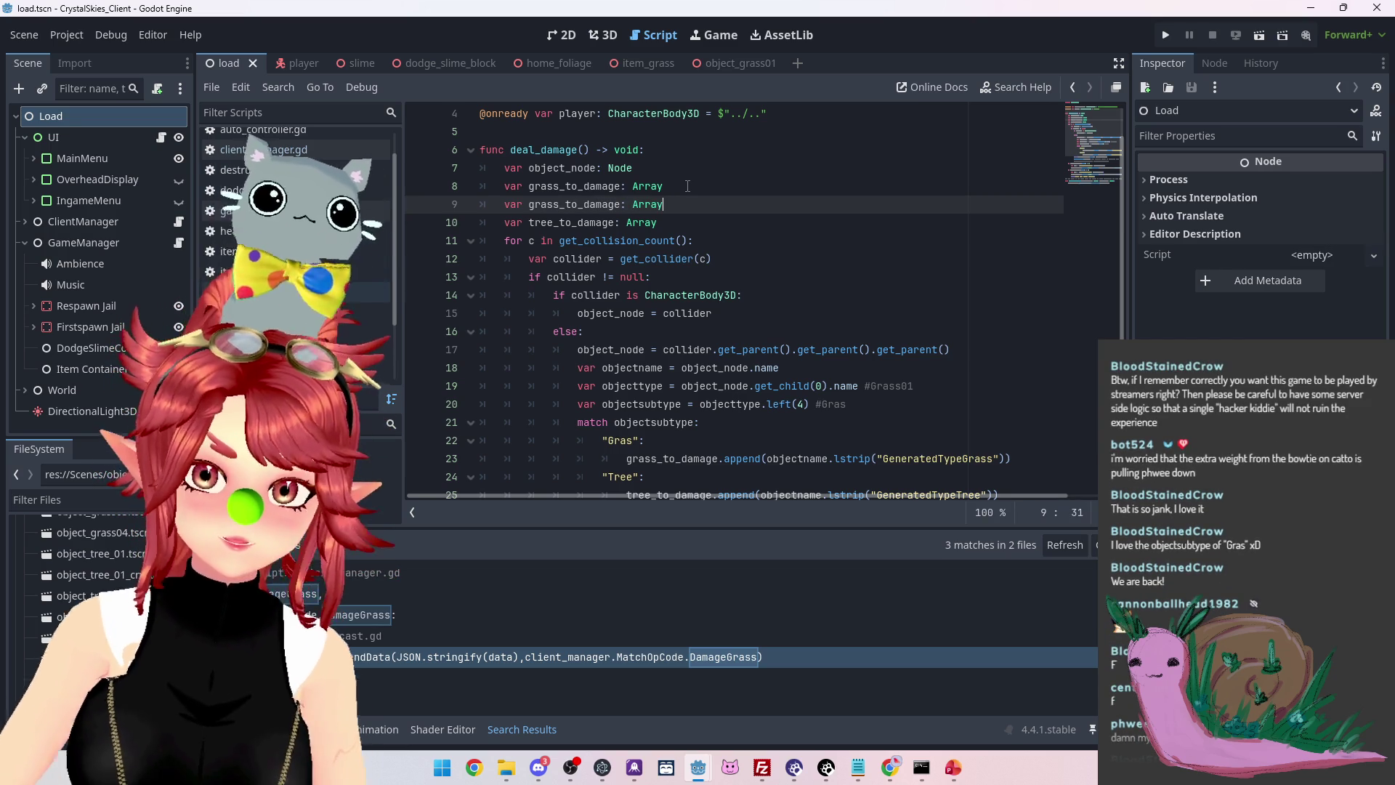
click(622, 206)
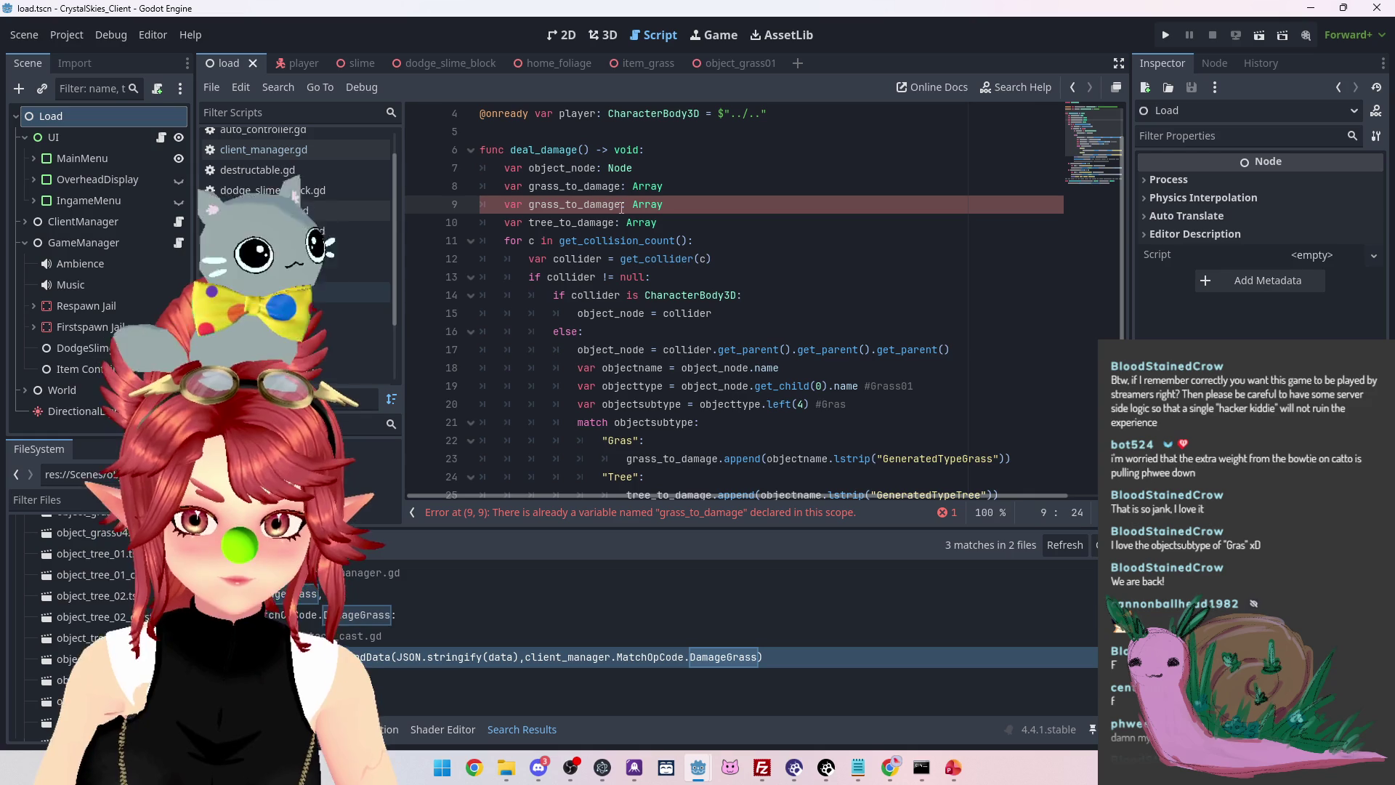
drag(566, 205, 624, 199)
text(pos)
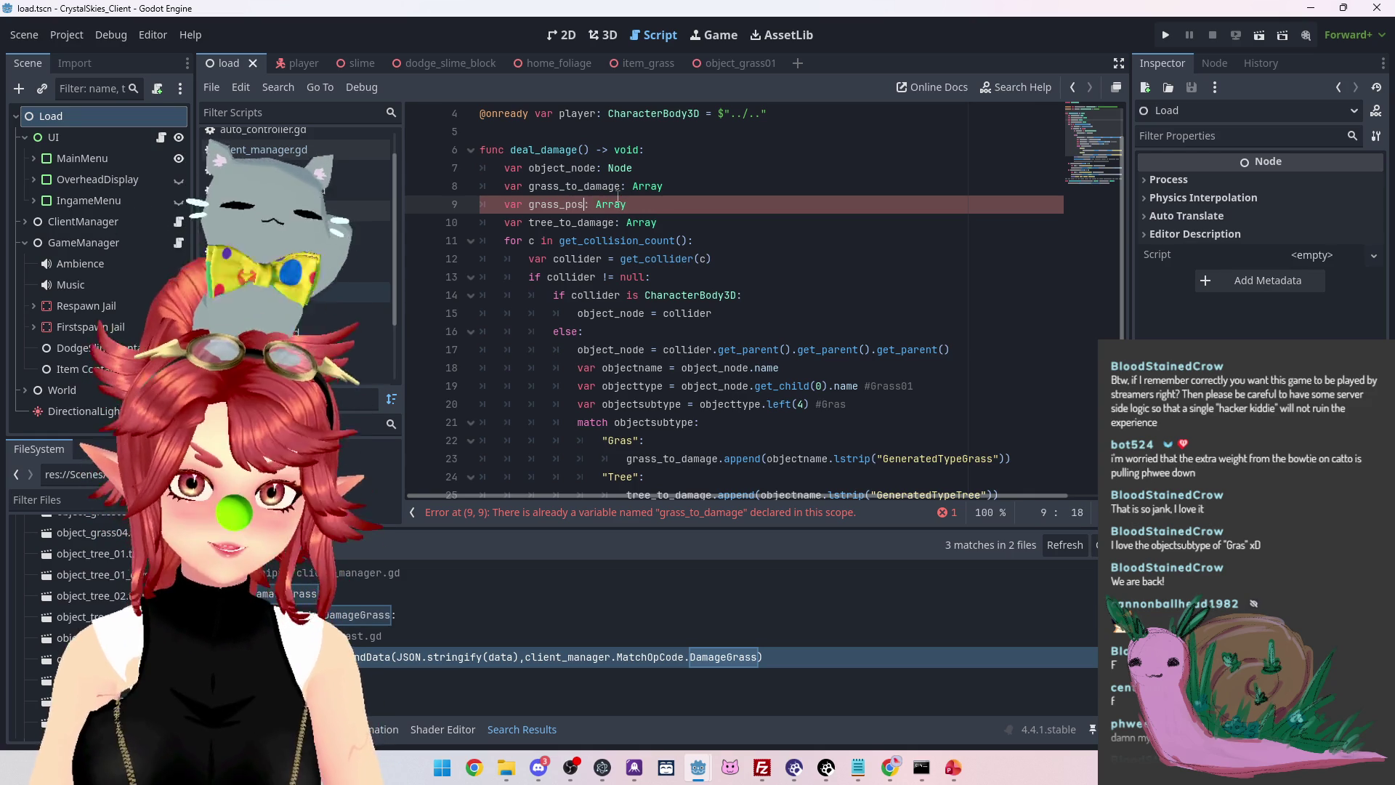
mouse_move(624, 199)
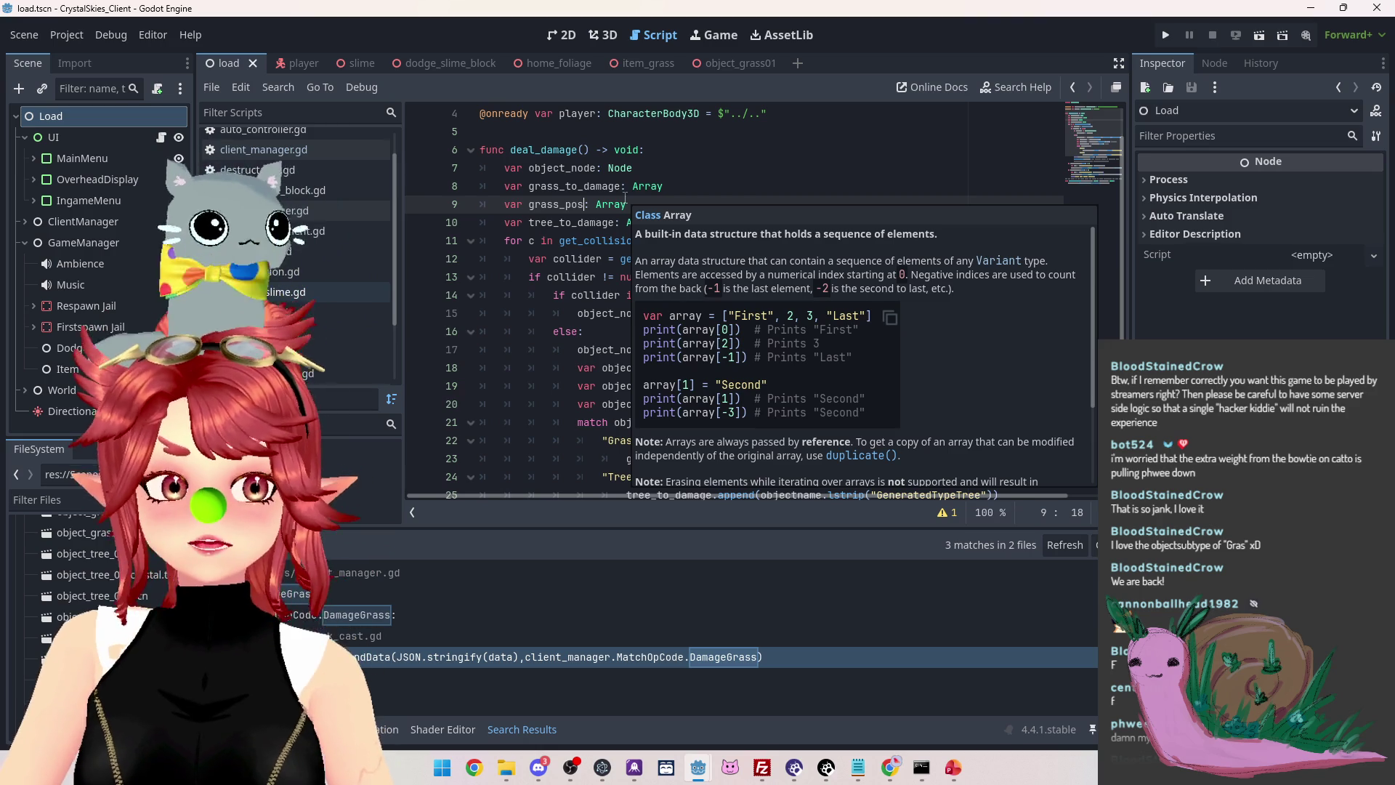
Select the new grass_pos: Array declaration on line 9
click(589, 241)
drag(627, 204, 530, 205)
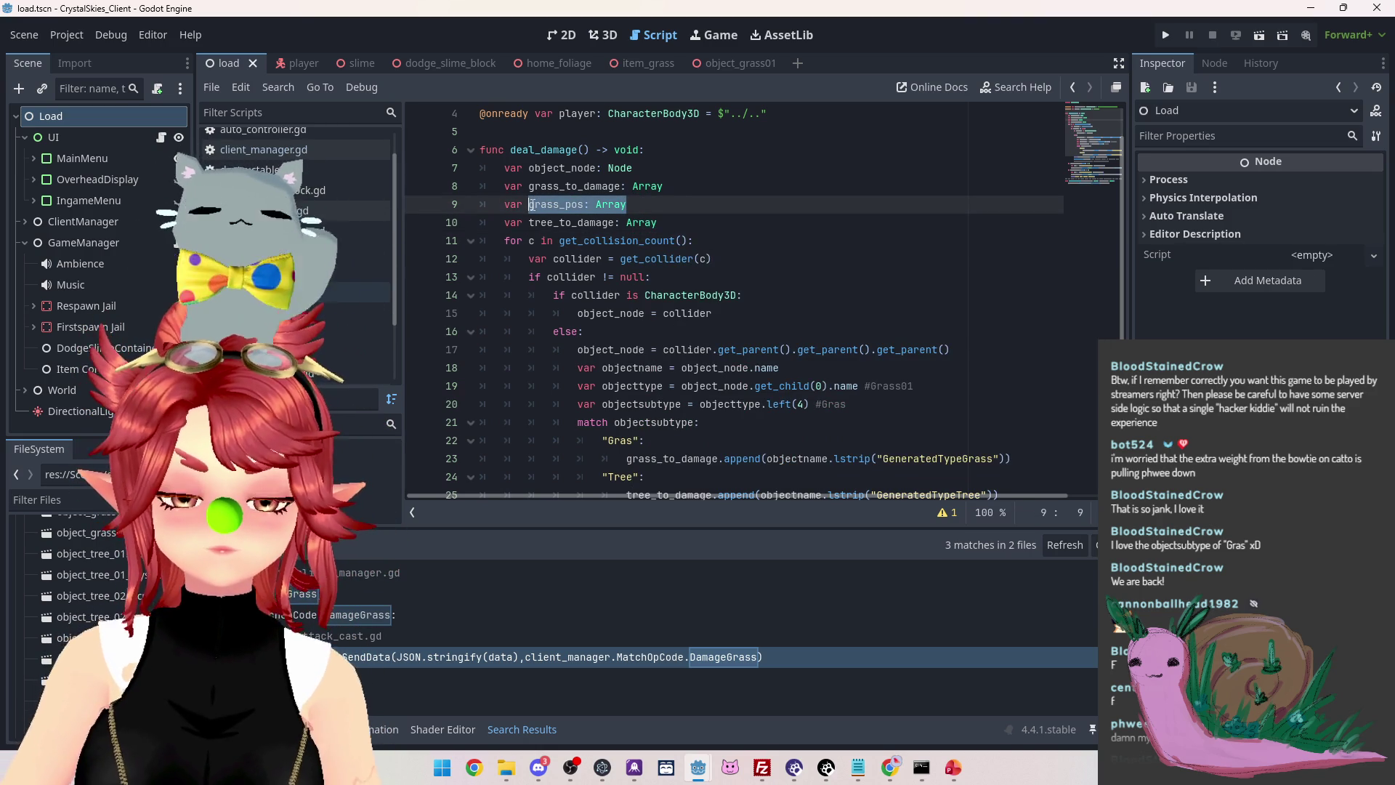
click(530, 205)
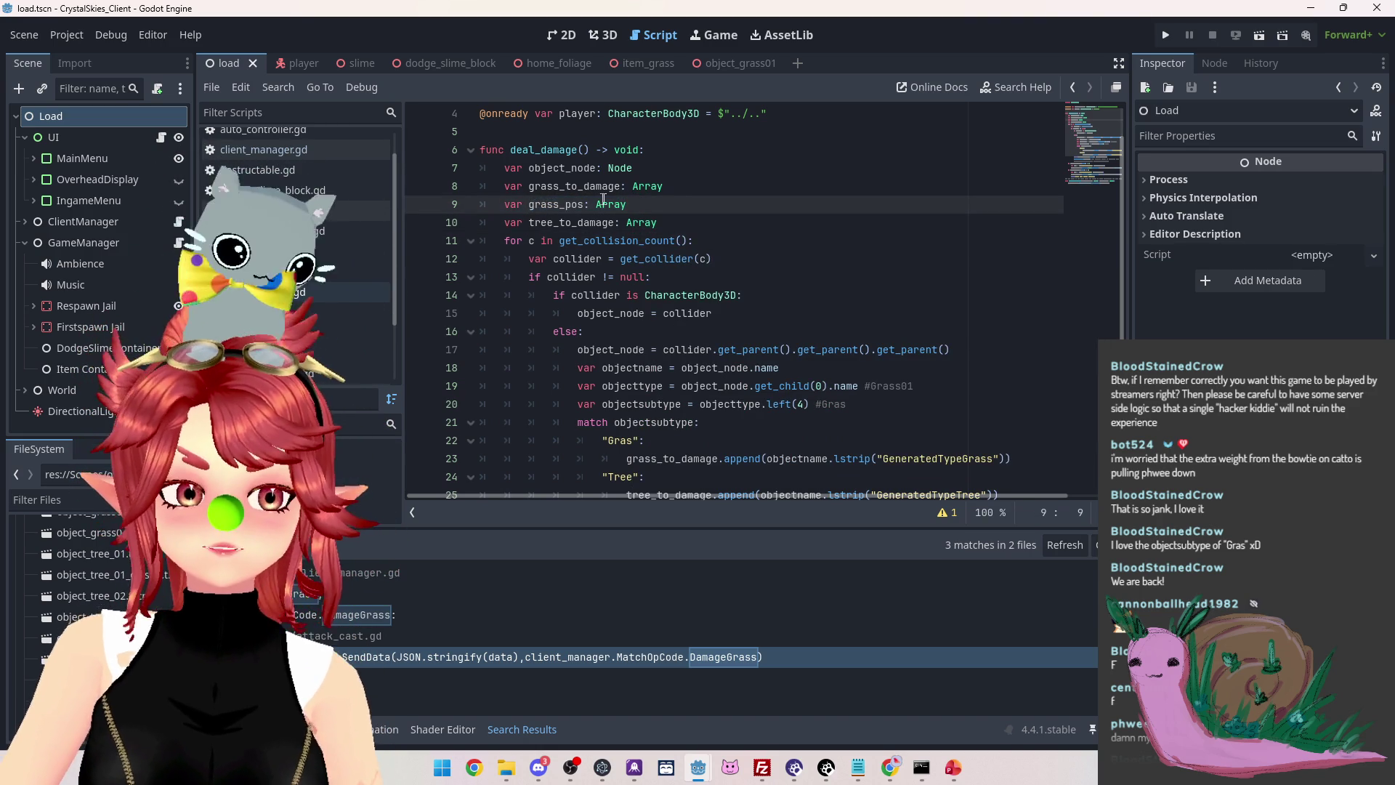
drag(632, 205, 529, 205)
click(642, 203)
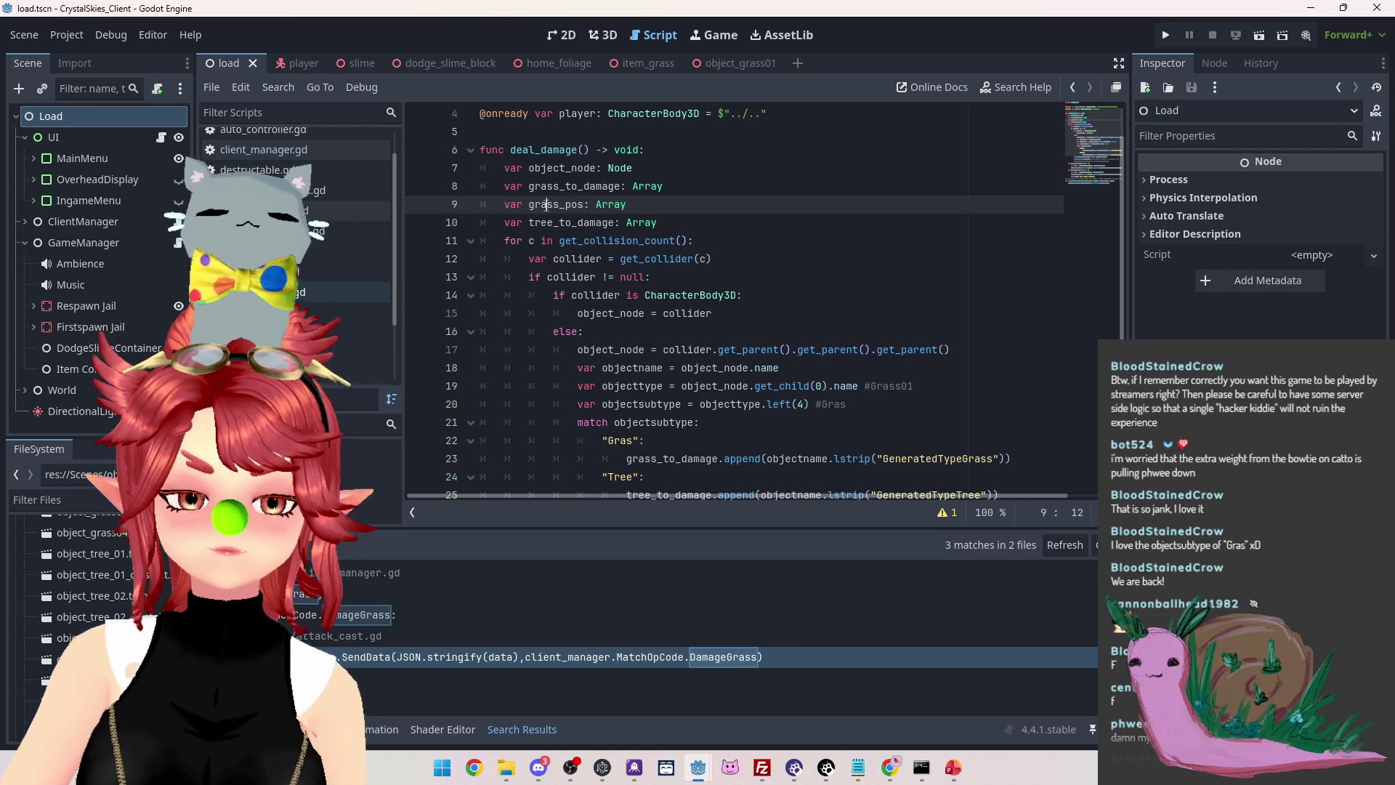
drag(642, 203, 529, 205)
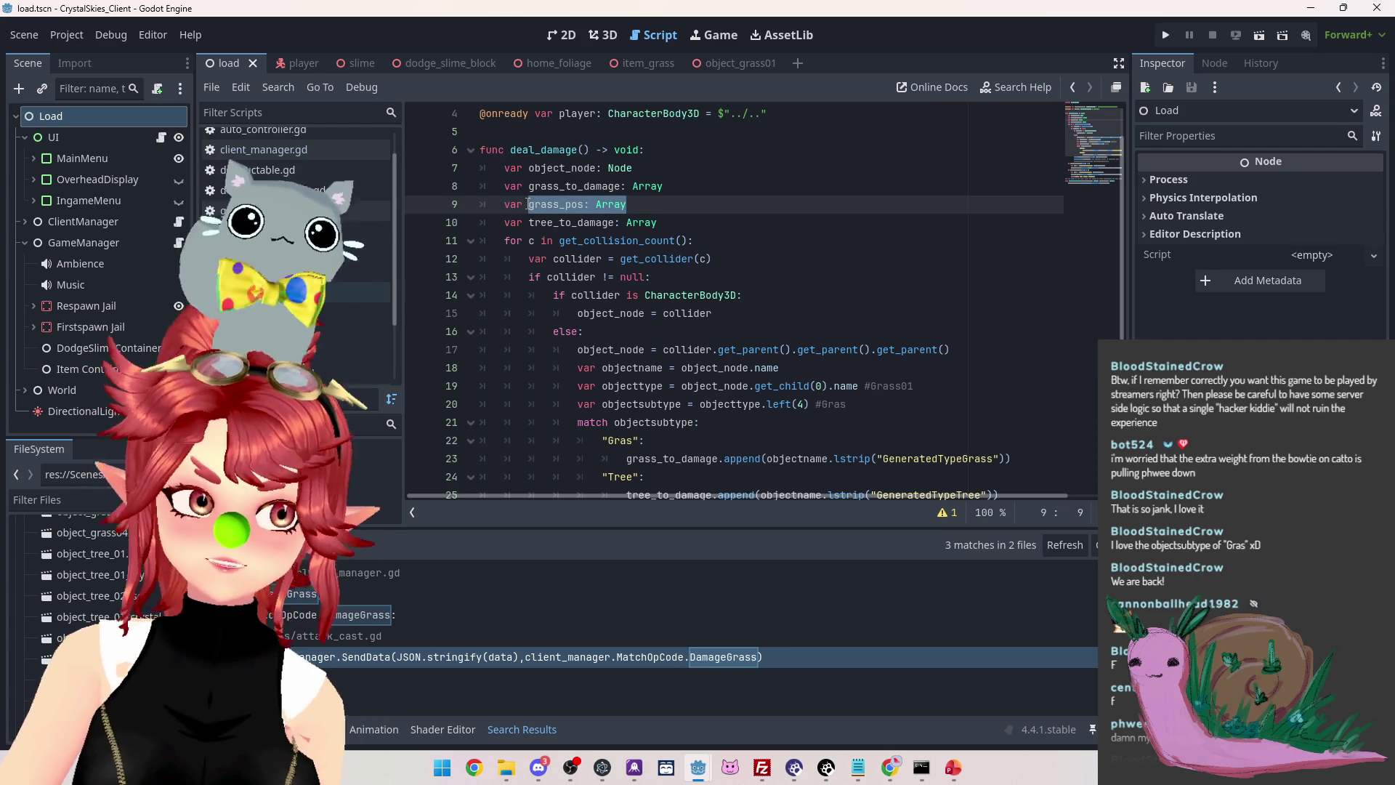
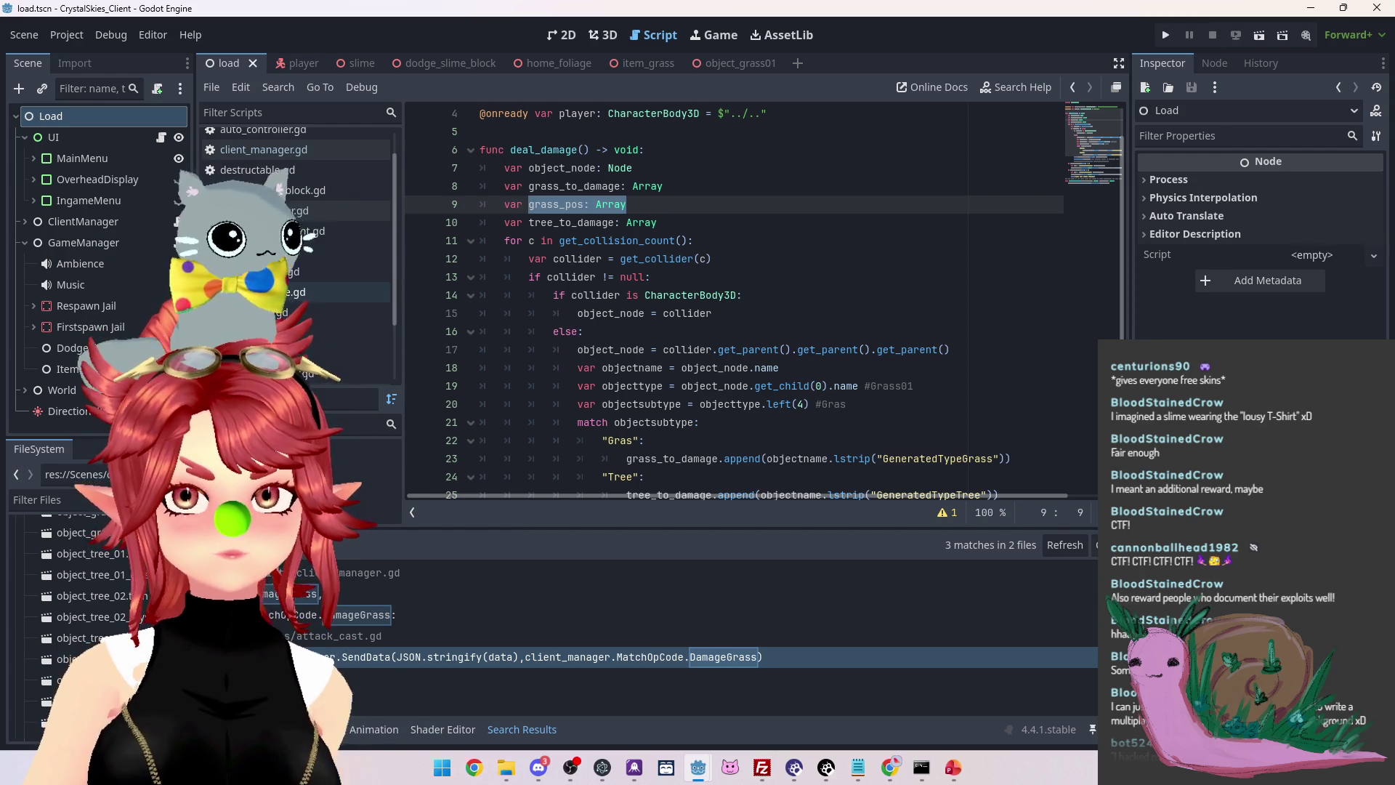
Review the deal_damage script's object_node handling, then switch to the PowerPoint to-do presentation
key(alt+Tab)
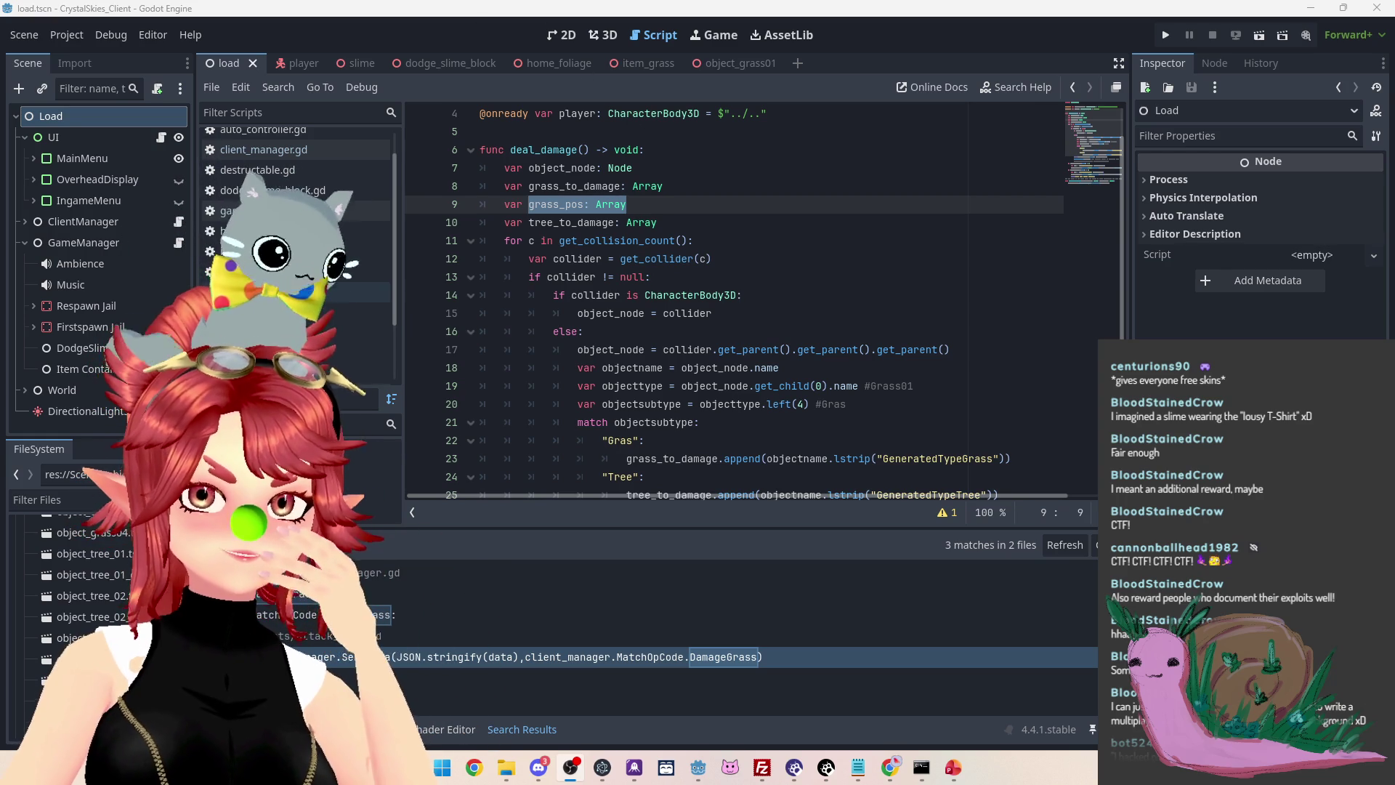
drag(536, 167, 596, 168)
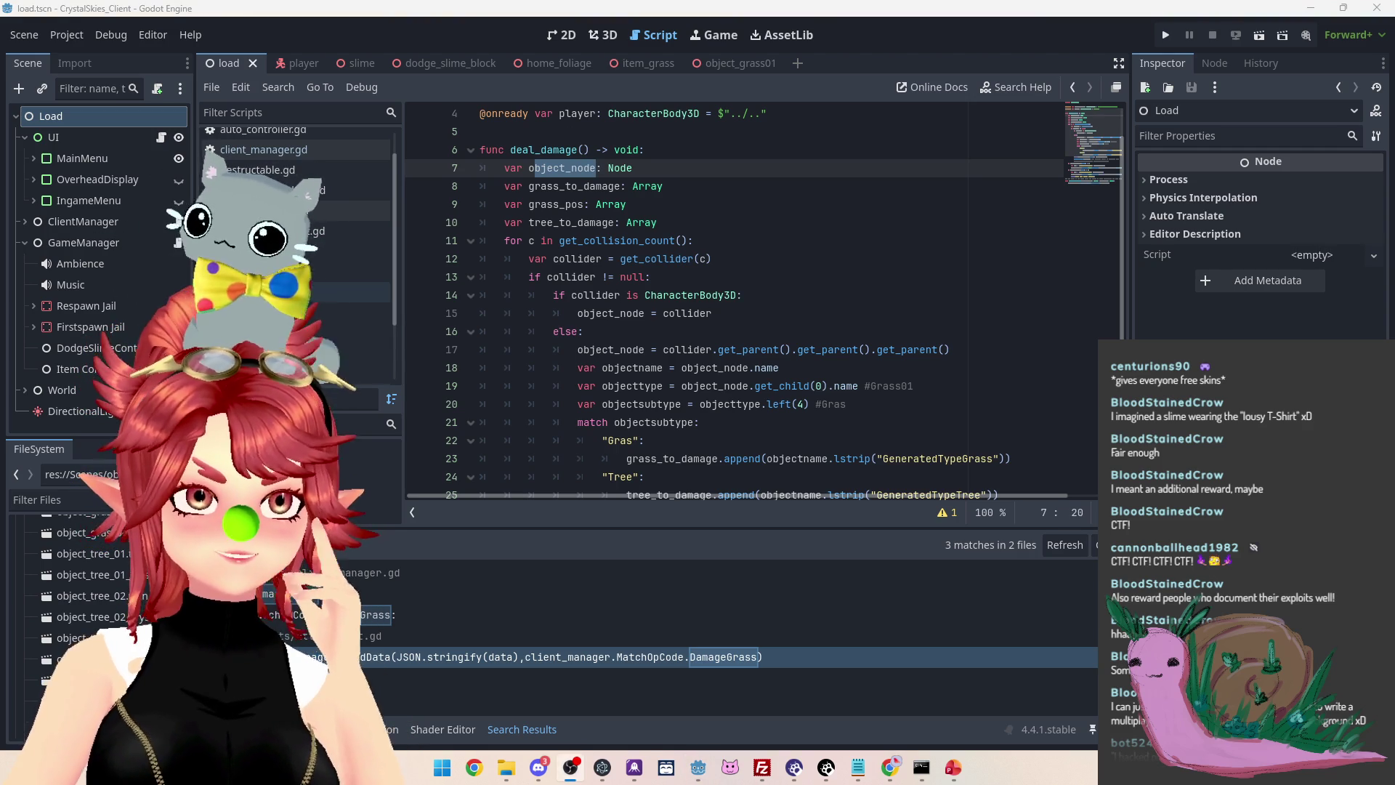
click(719, 320)
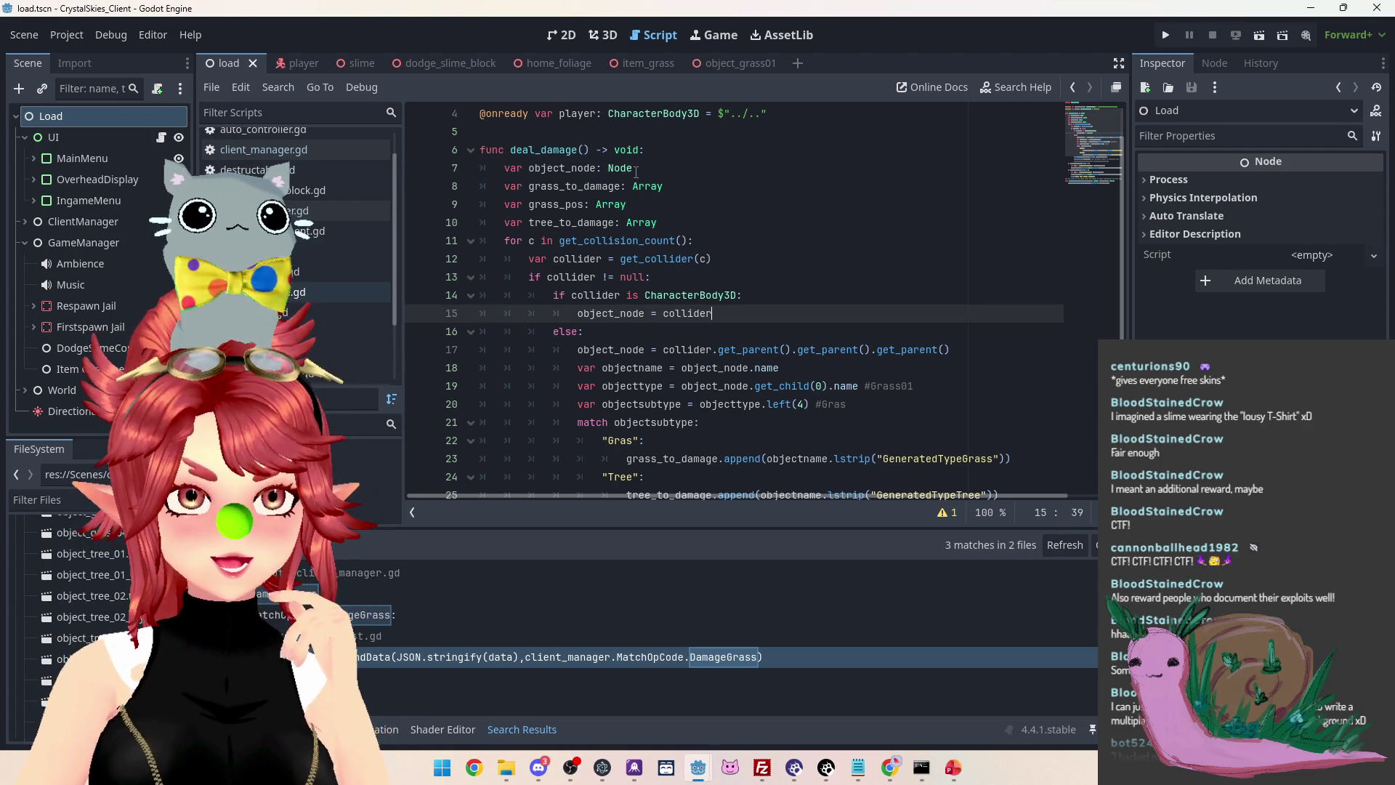
scroll(751, 272, down, 5)
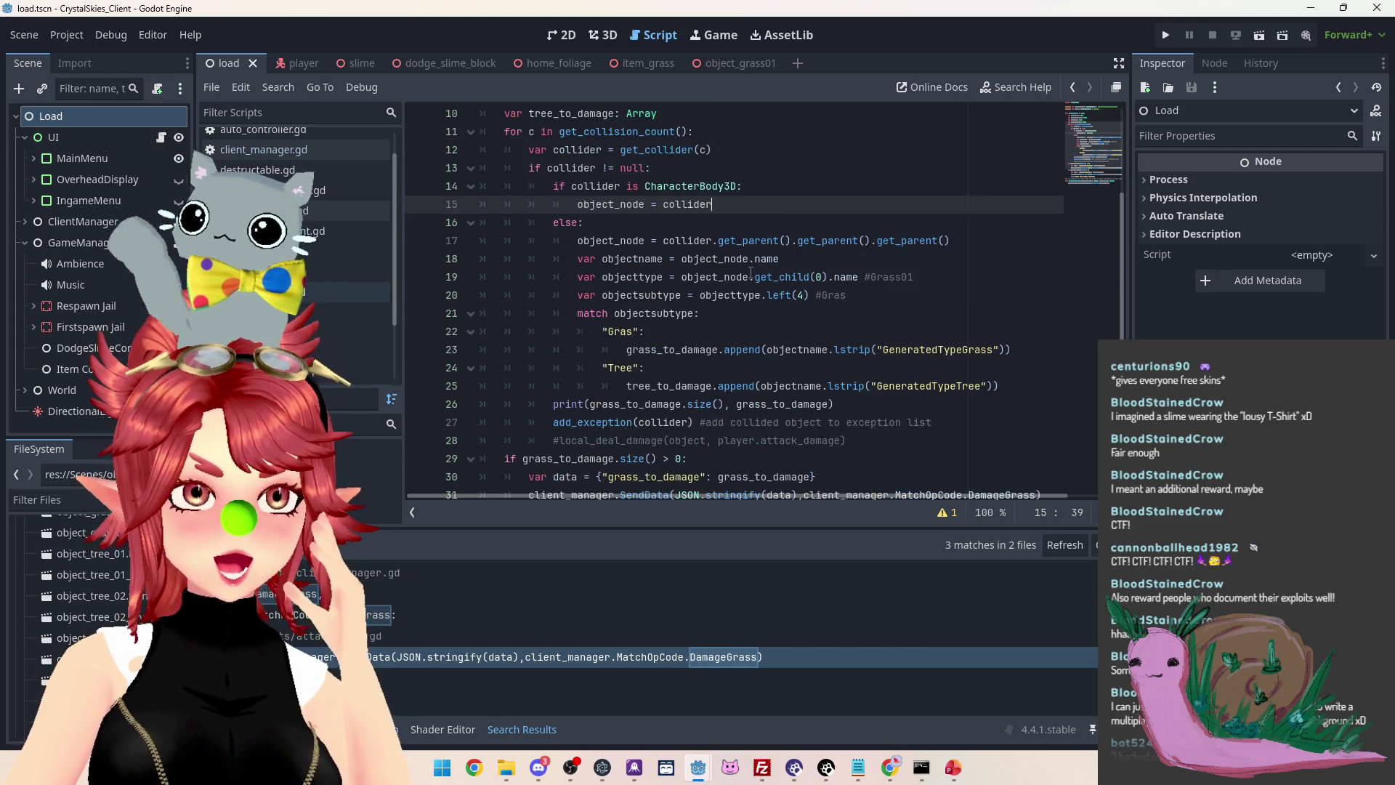
scroll(751, 271, up, 2)
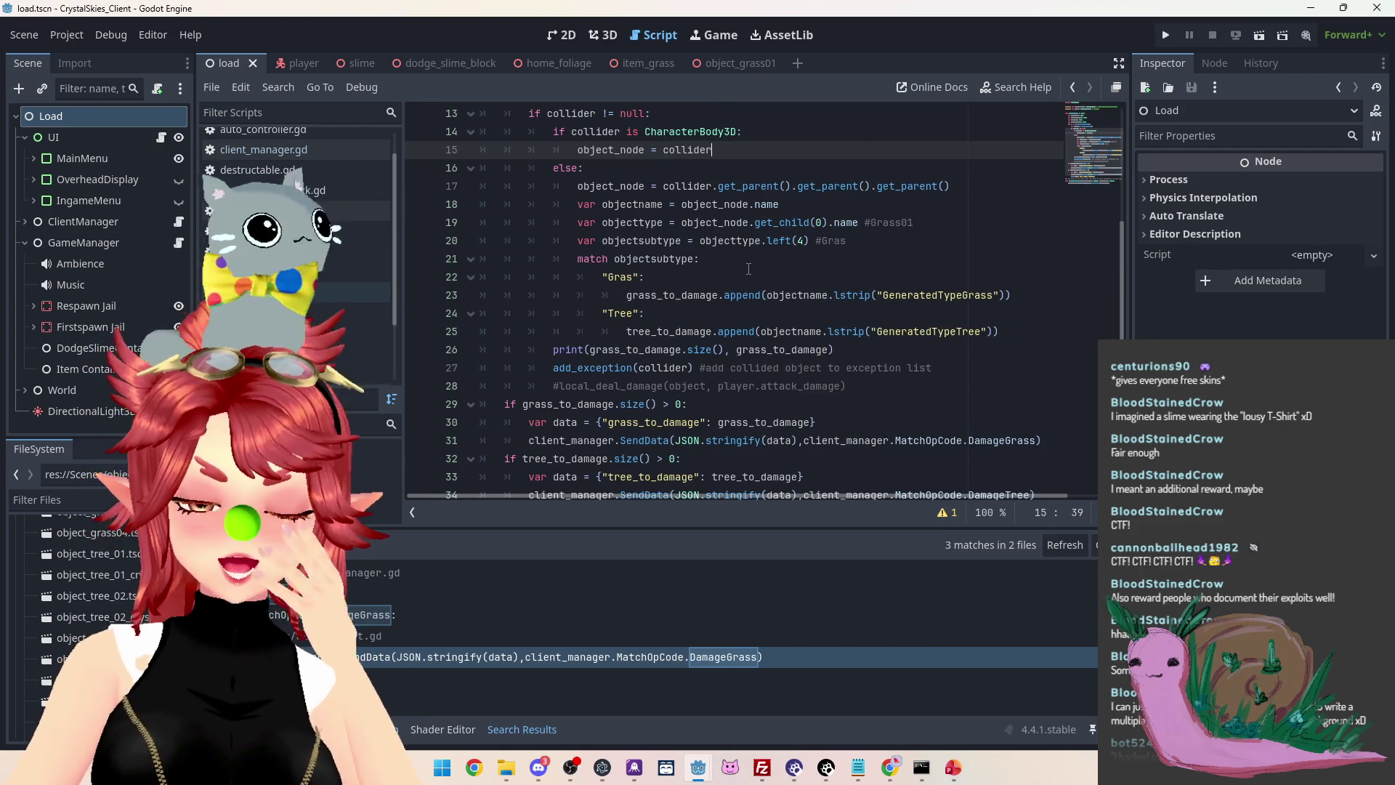
scroll(745, 267, up, 4)
scroll(745, 265, down, 6)
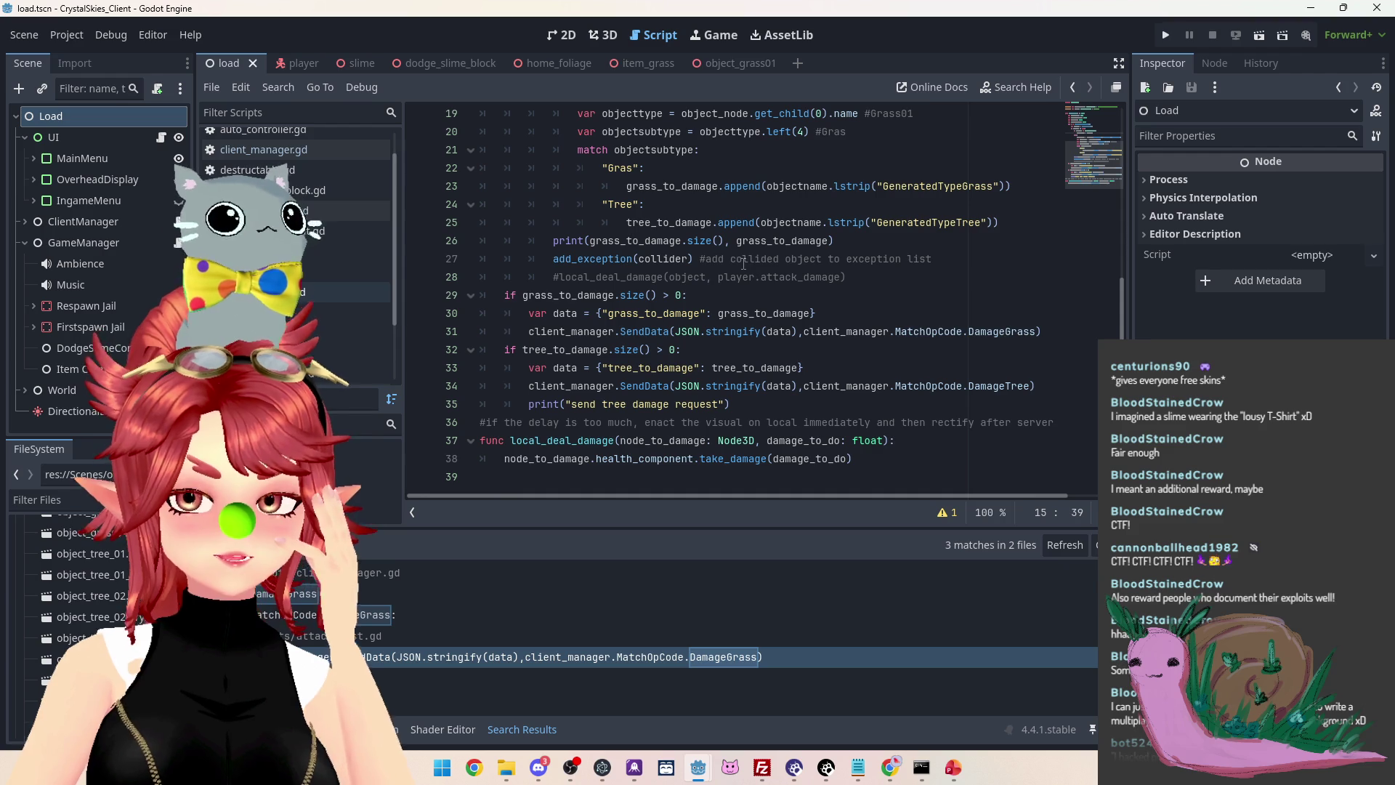
scroll(743, 264, up, 4)
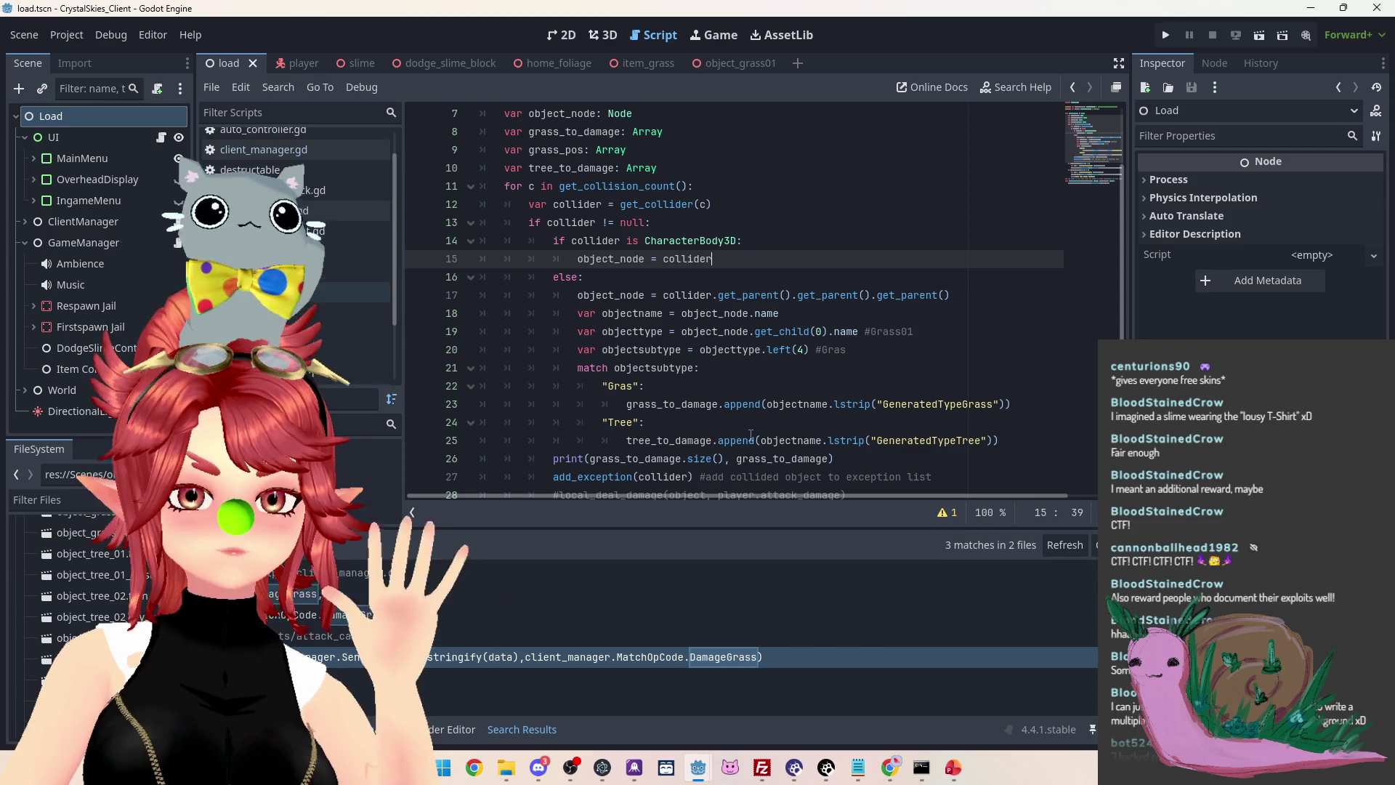
click(953, 767)
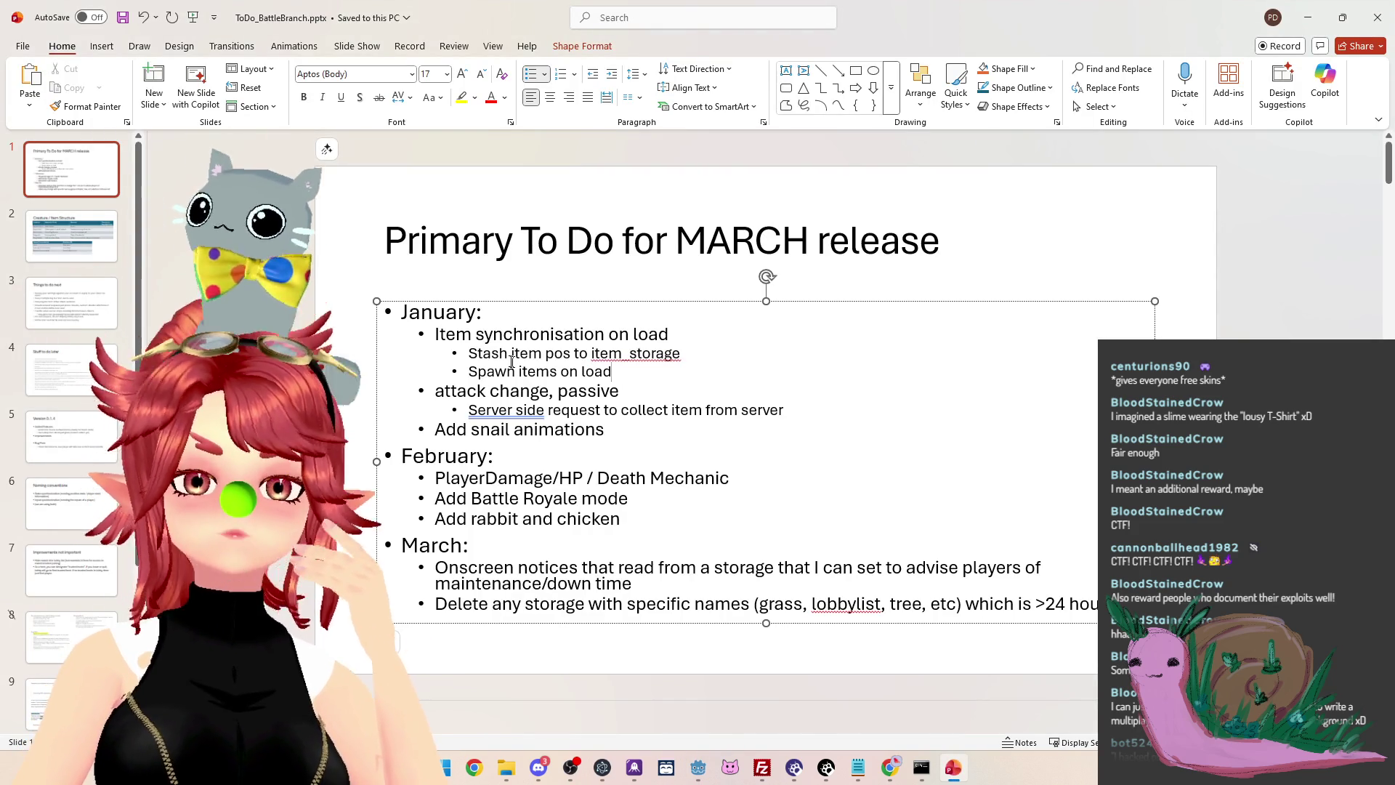
drag(469, 353, 684, 353)
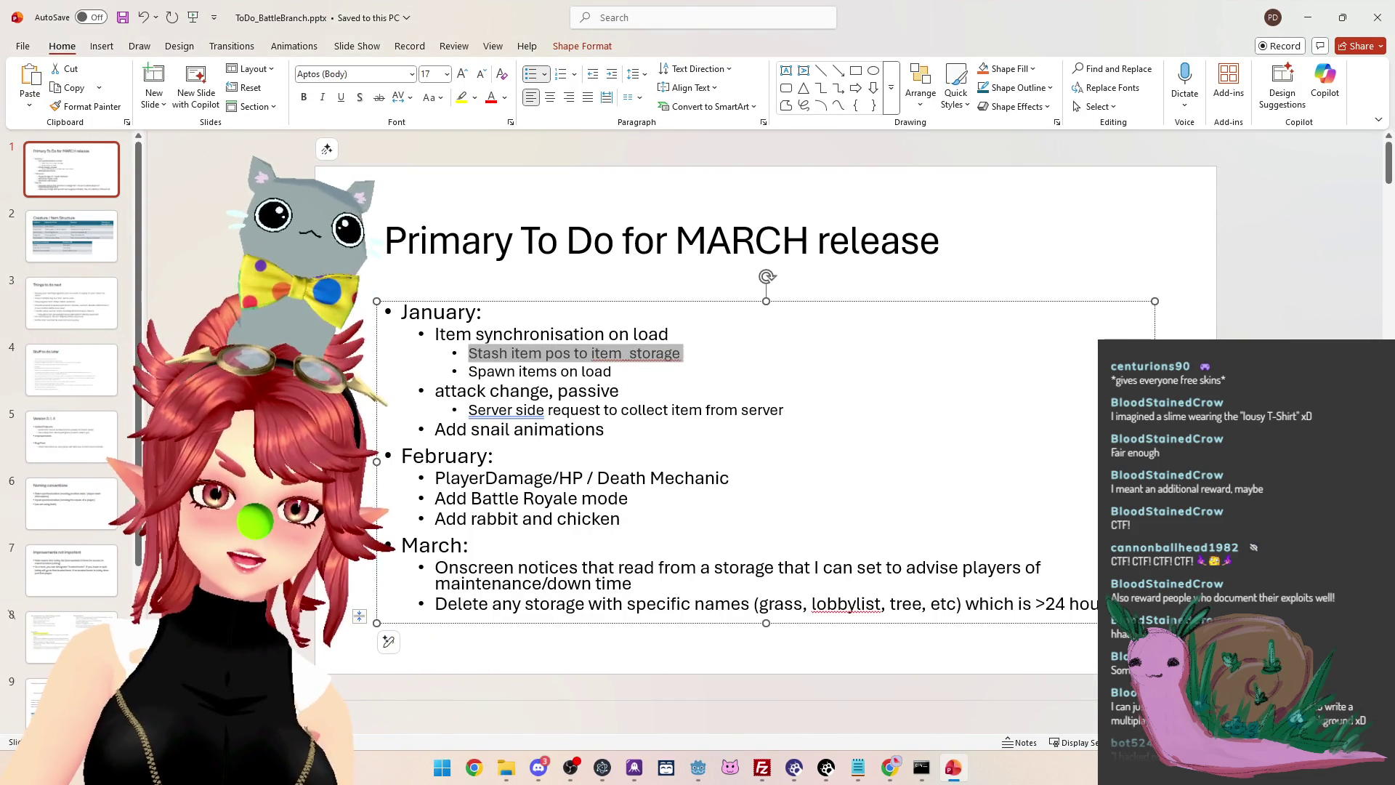
click(540, 354)
drag(540, 354, 680, 354)
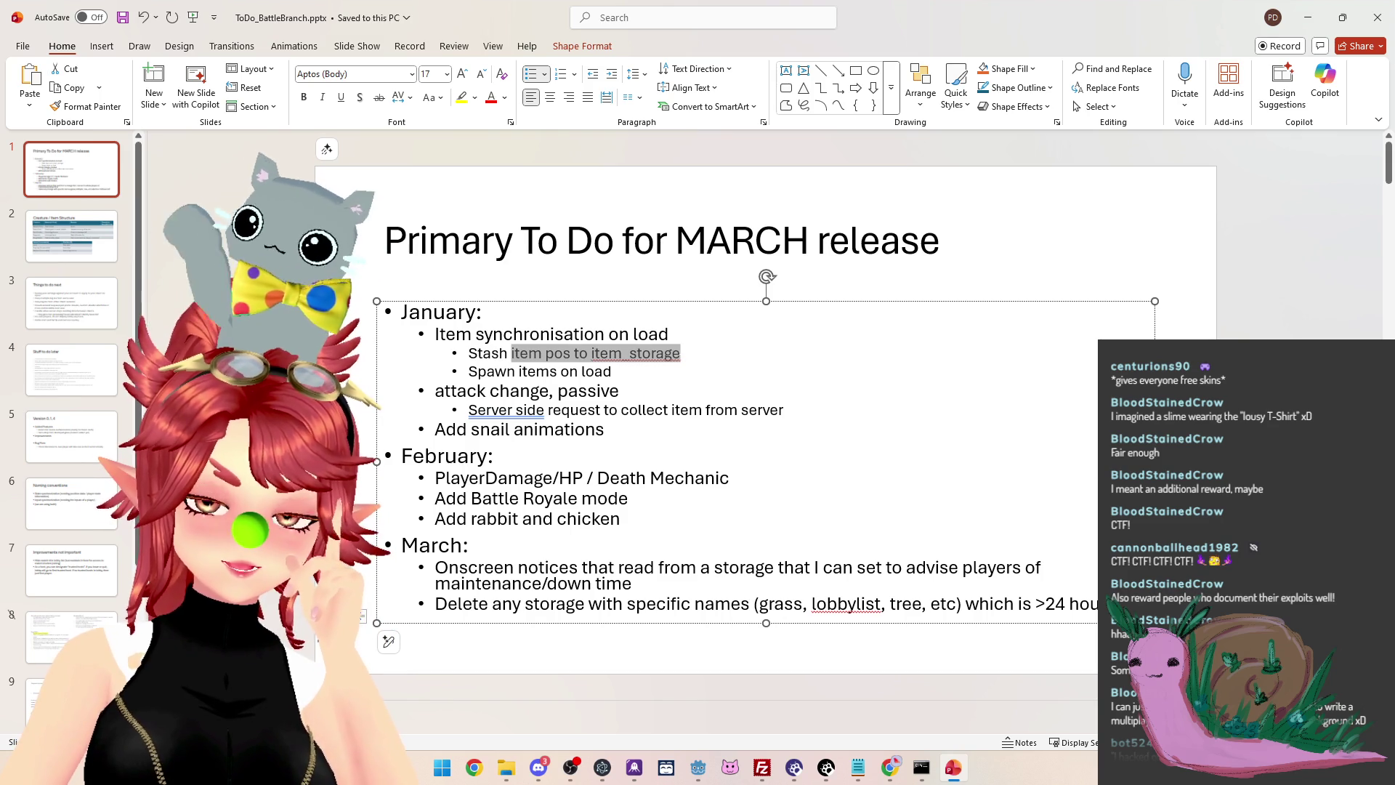
click(612, 371)
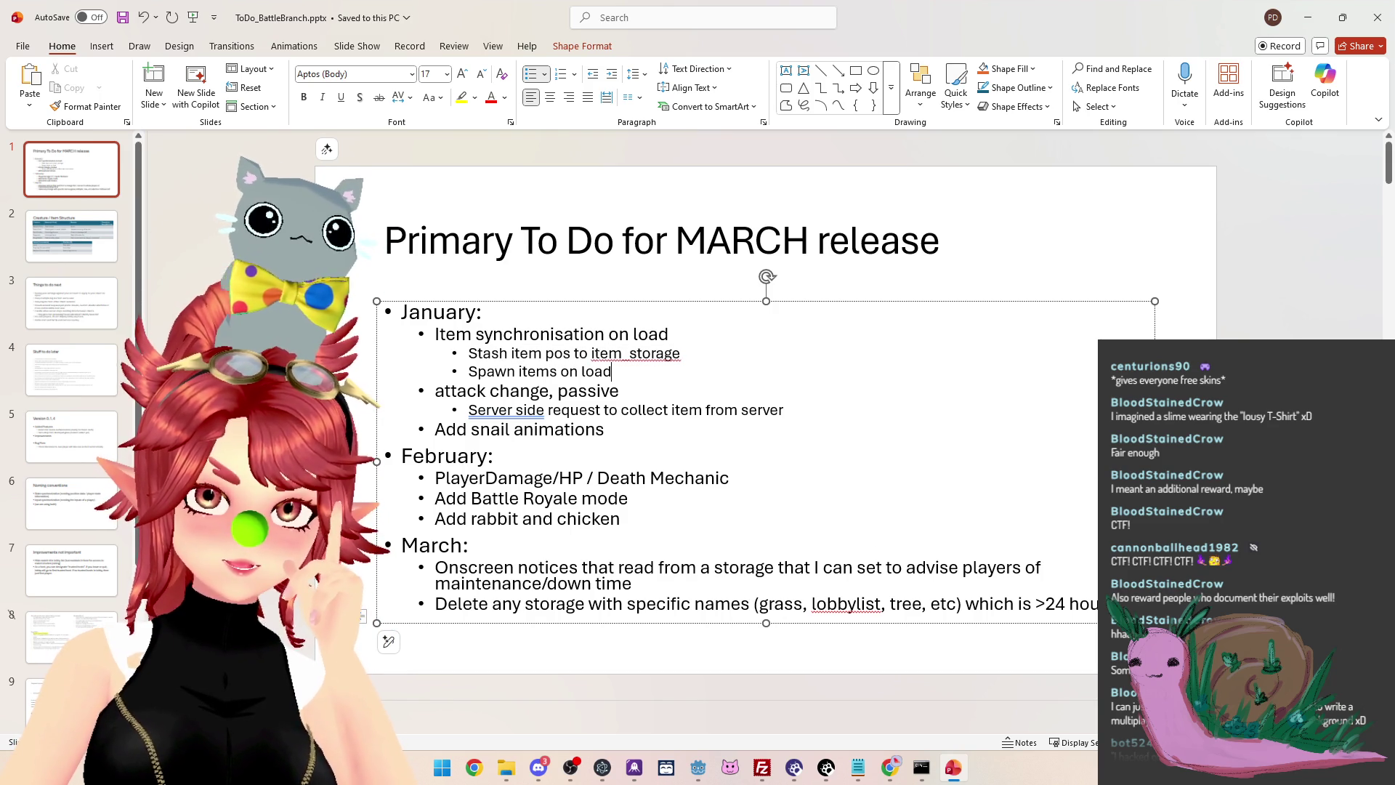
drag(592, 354, 680, 355)
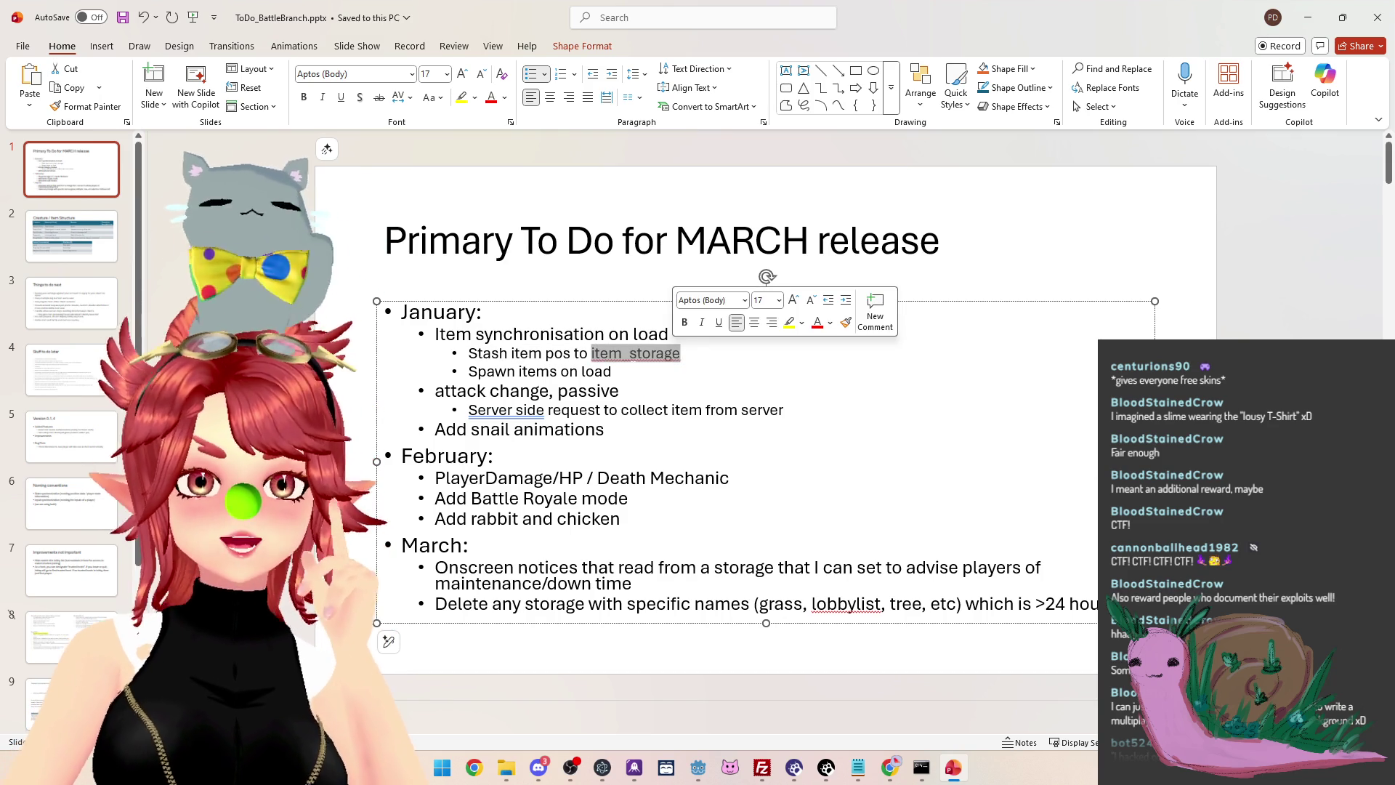
click(673, 354)
double_click(667, 354)
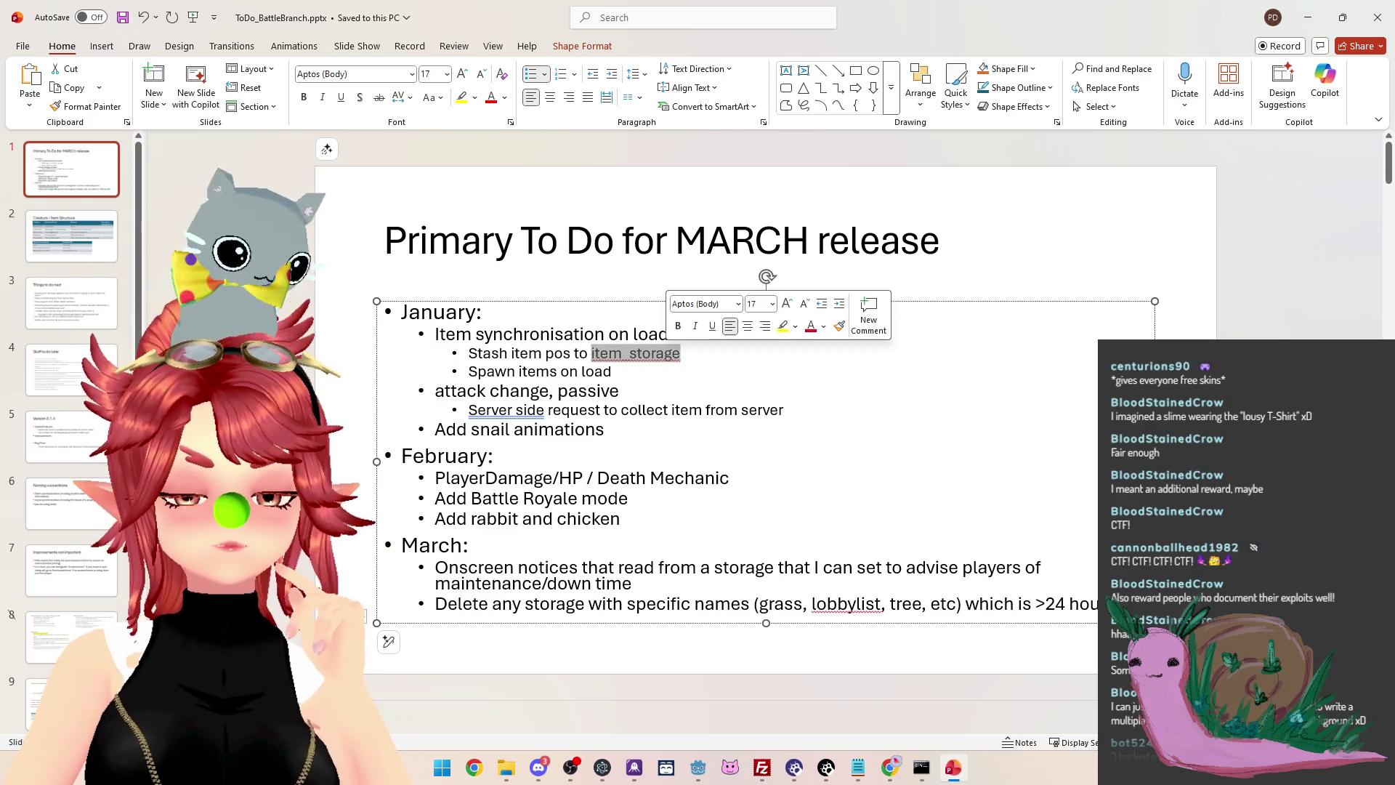
click(612, 372)
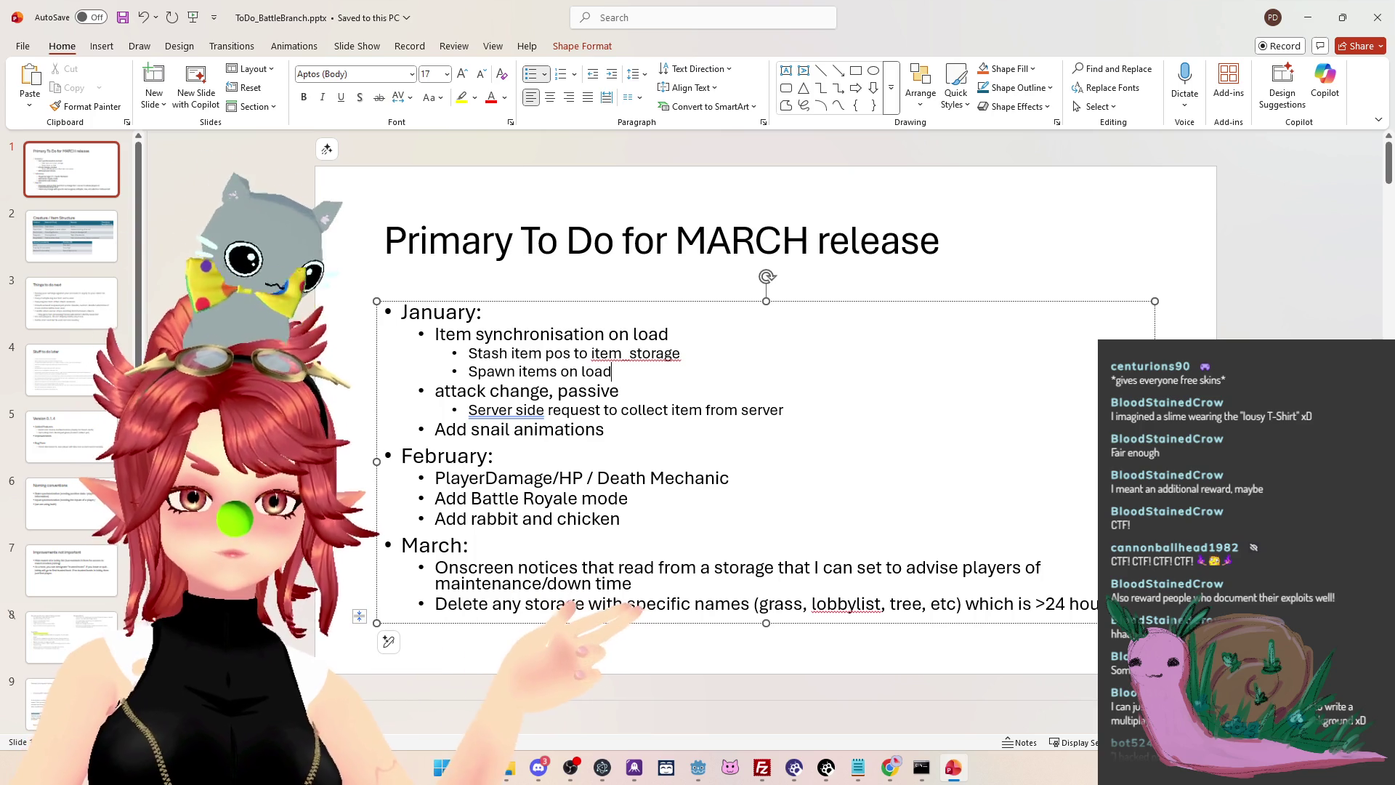
mouse_move(574, 354)
mouse_down()
mouse_move(670, 356)
mouse_move(603, 356)
mouse_up()
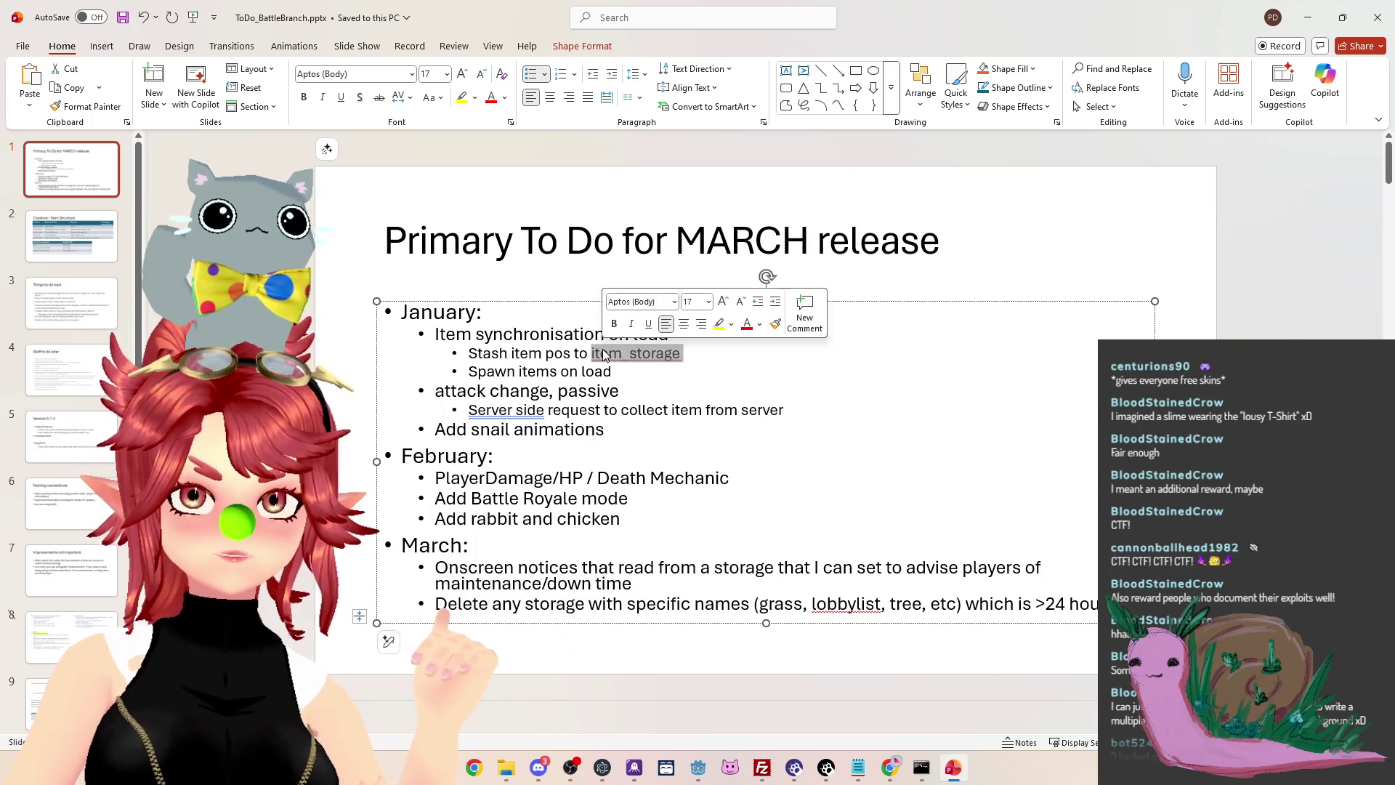
Look over the January sub-bullets (Stash item pos, Spawn items on load), then go to slide 3
click(601, 354)
mouse_move(609, 354)
mouse_down()
mouse_move(683, 355)
mouse_move(487, 354)
mouse_move(505, 374)
mouse_up()
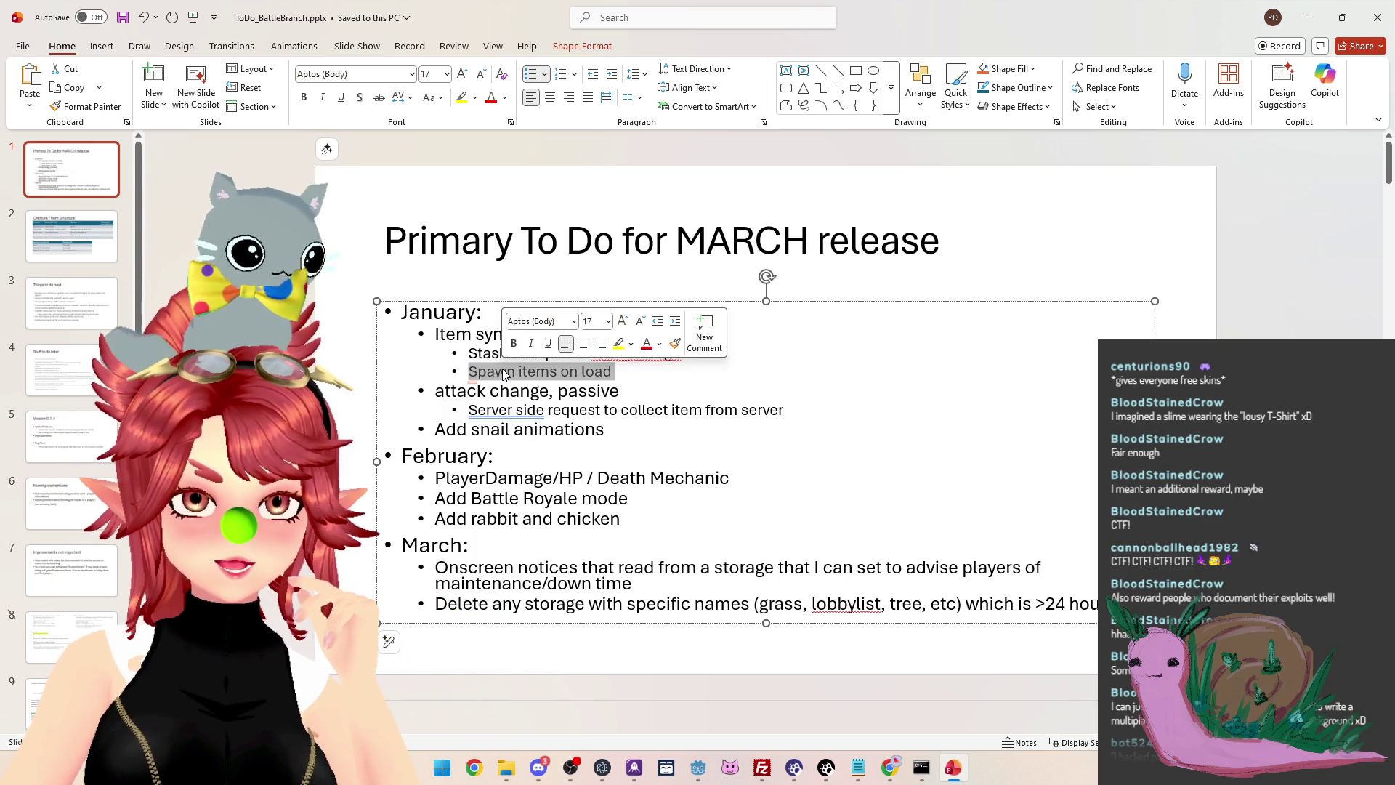
click(506, 372)
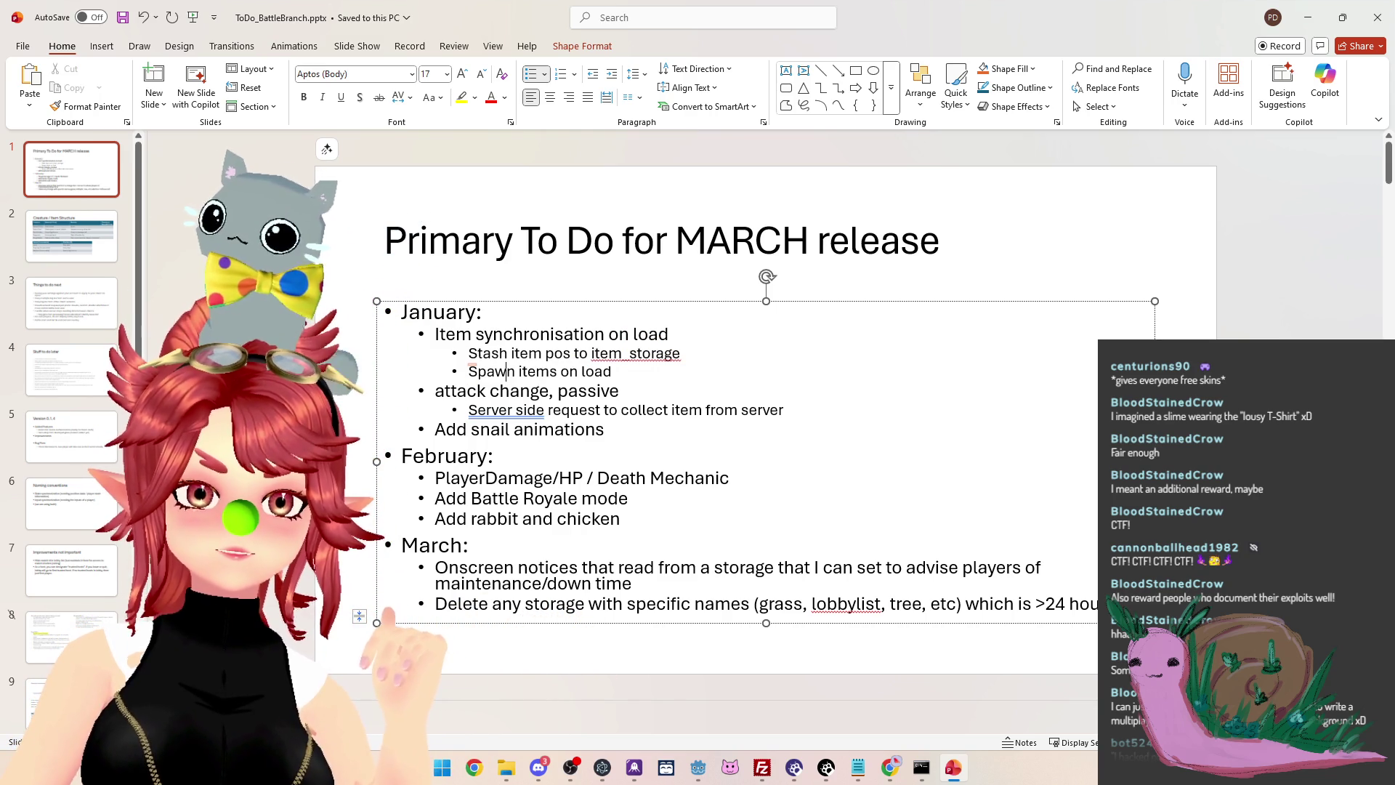
drag(468, 353, 680, 353)
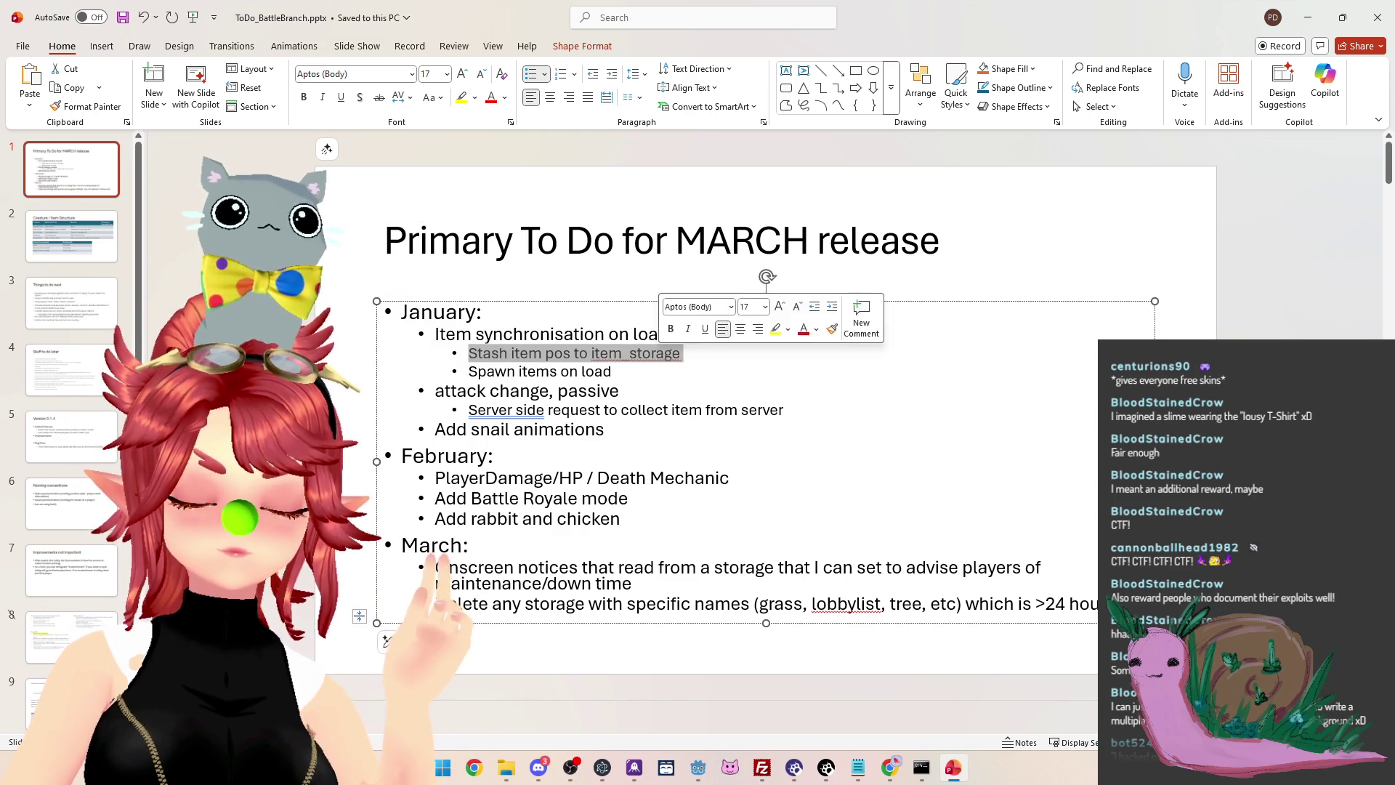
key(Down)
drag(469, 371, 612, 372)
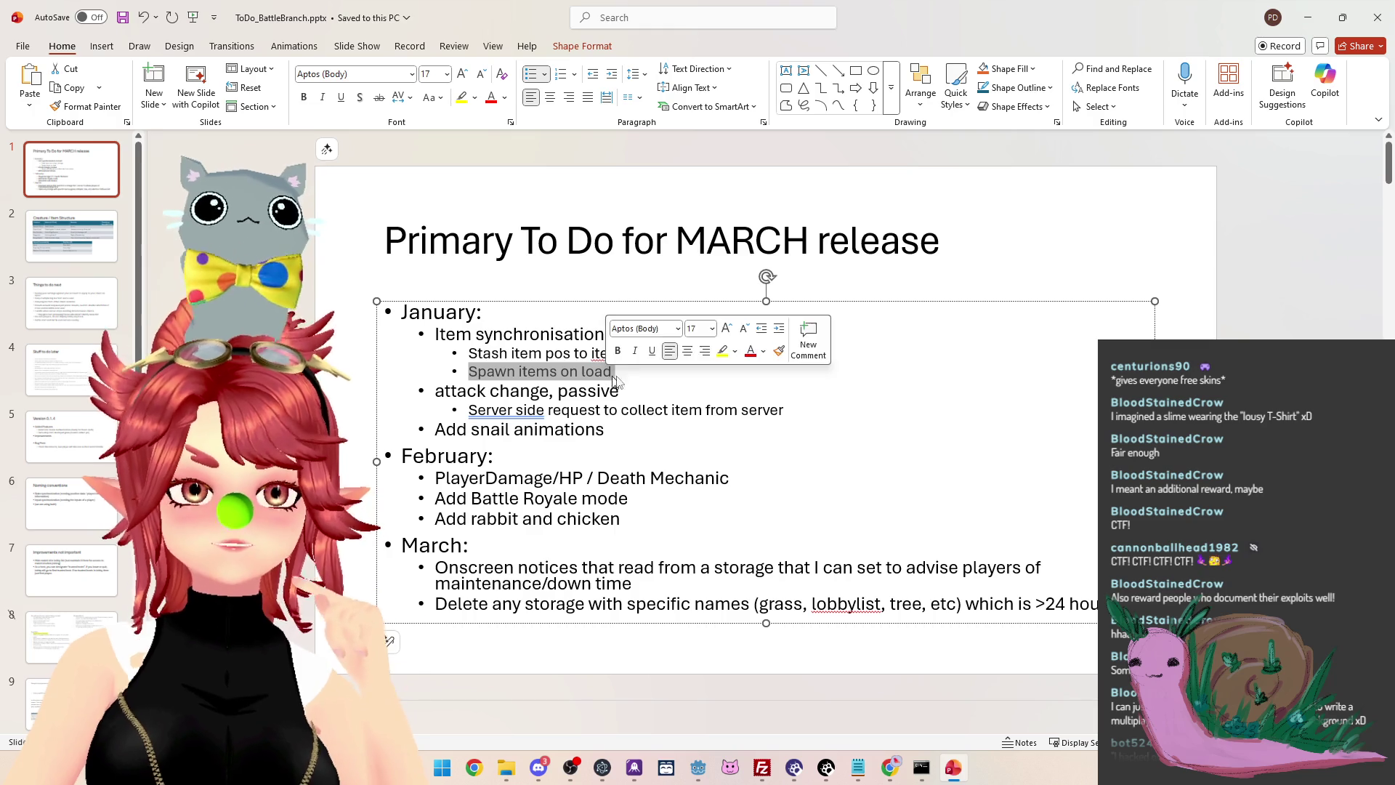
click(612, 371)
drag(478, 371, 610, 372)
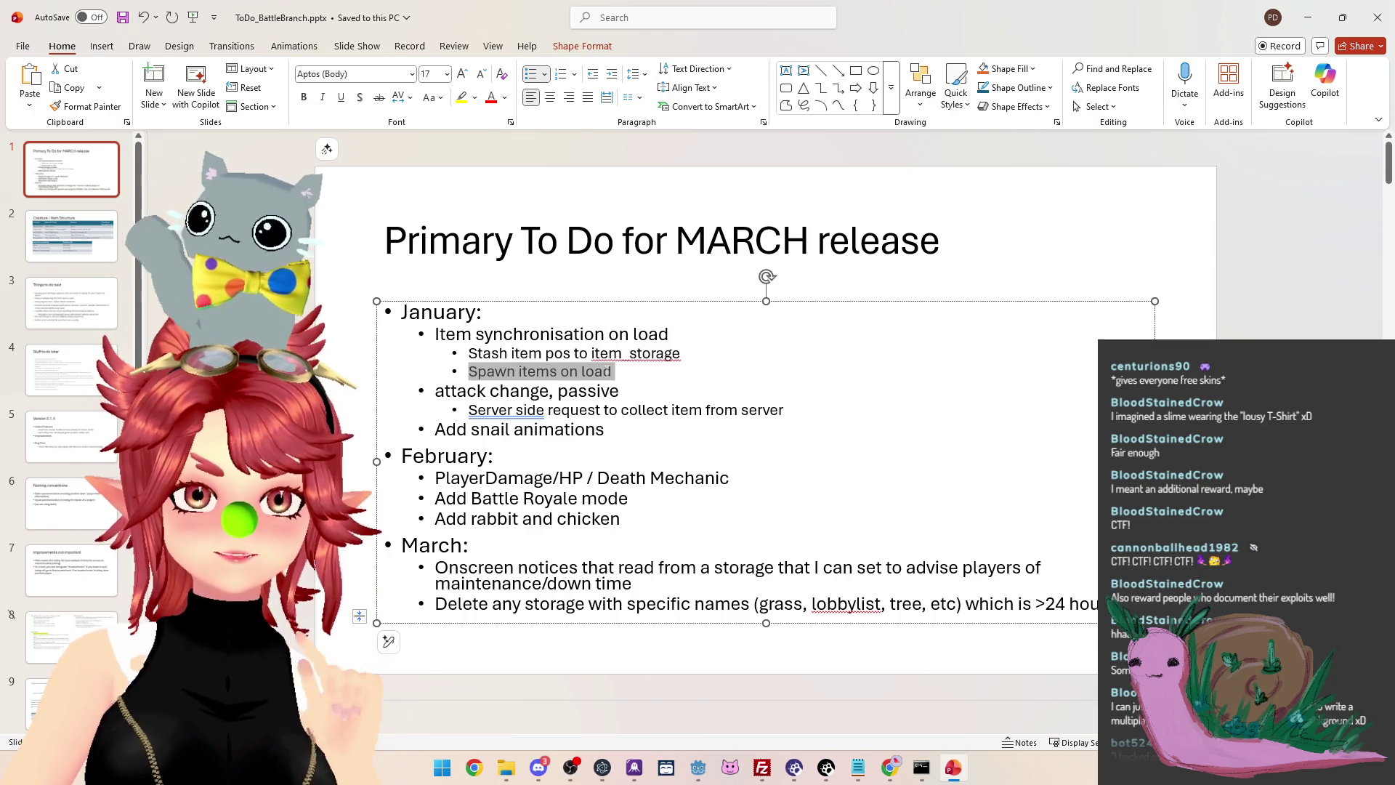
click(609, 372)
mouse_move(469, 353)
mouse_down()
mouse_move(576, 354)
mouse_move(614, 371)
mouse_move(620, 353)
mouse_move(659, 356)
mouse_up()
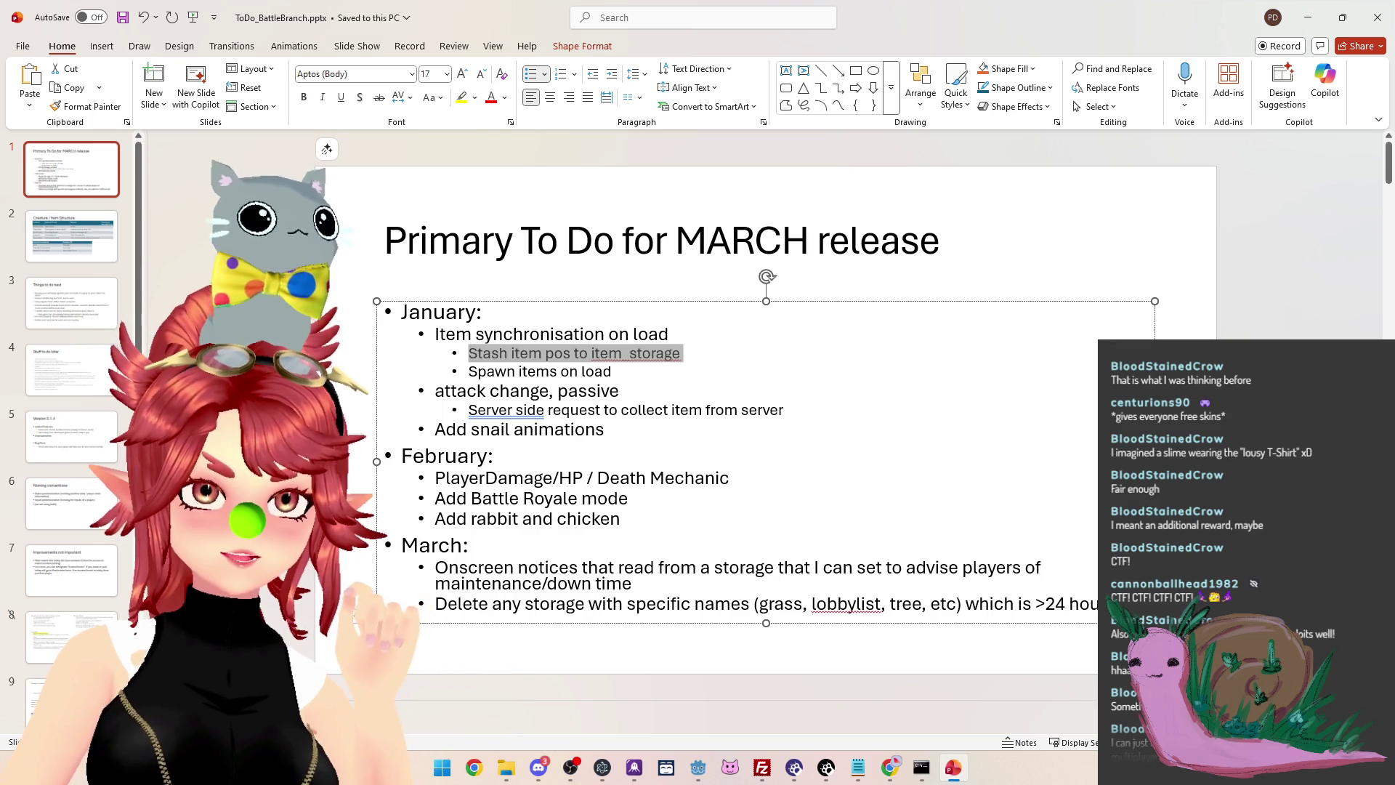
click(619, 391)
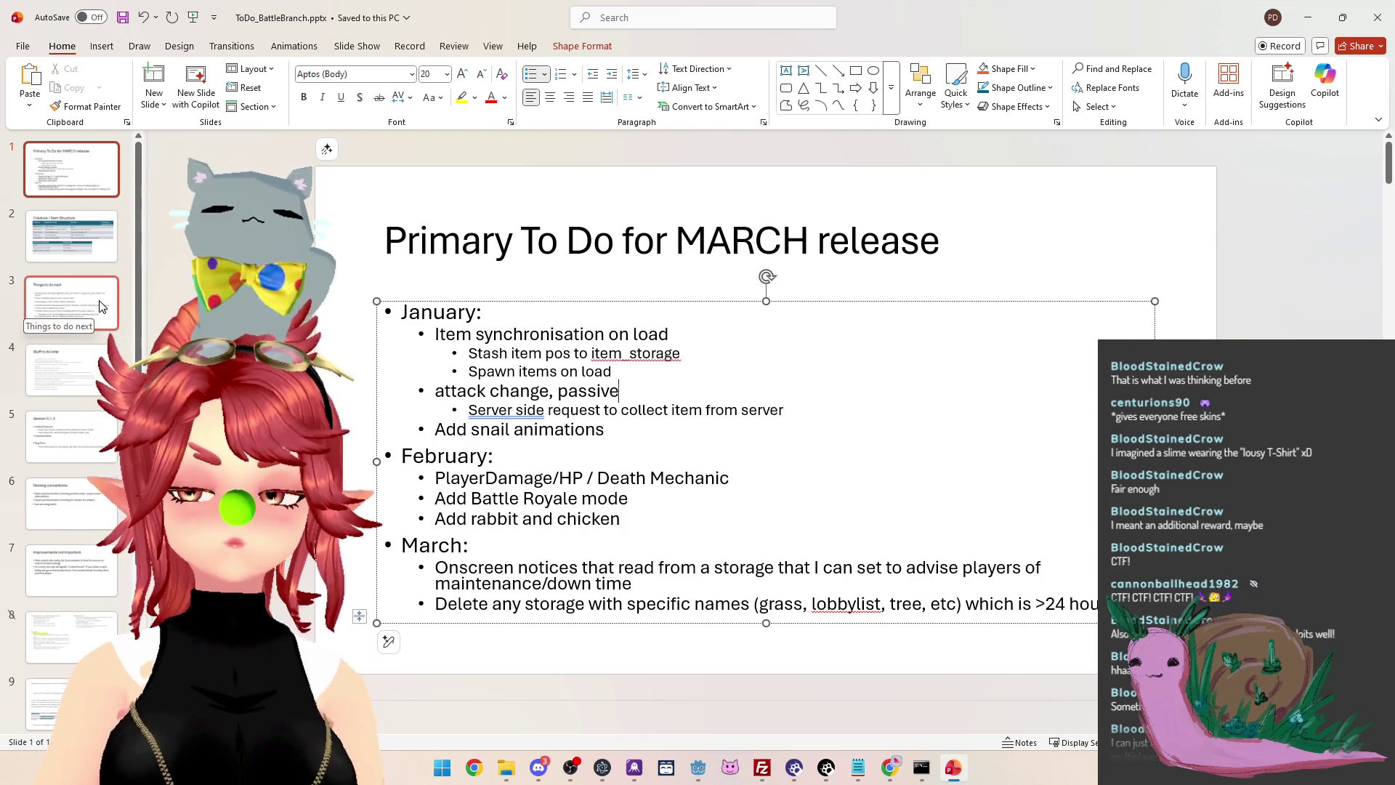
click(102, 306)
On the Stuff to do later slide, review the grass-range question and server side checks items
click(100, 378)
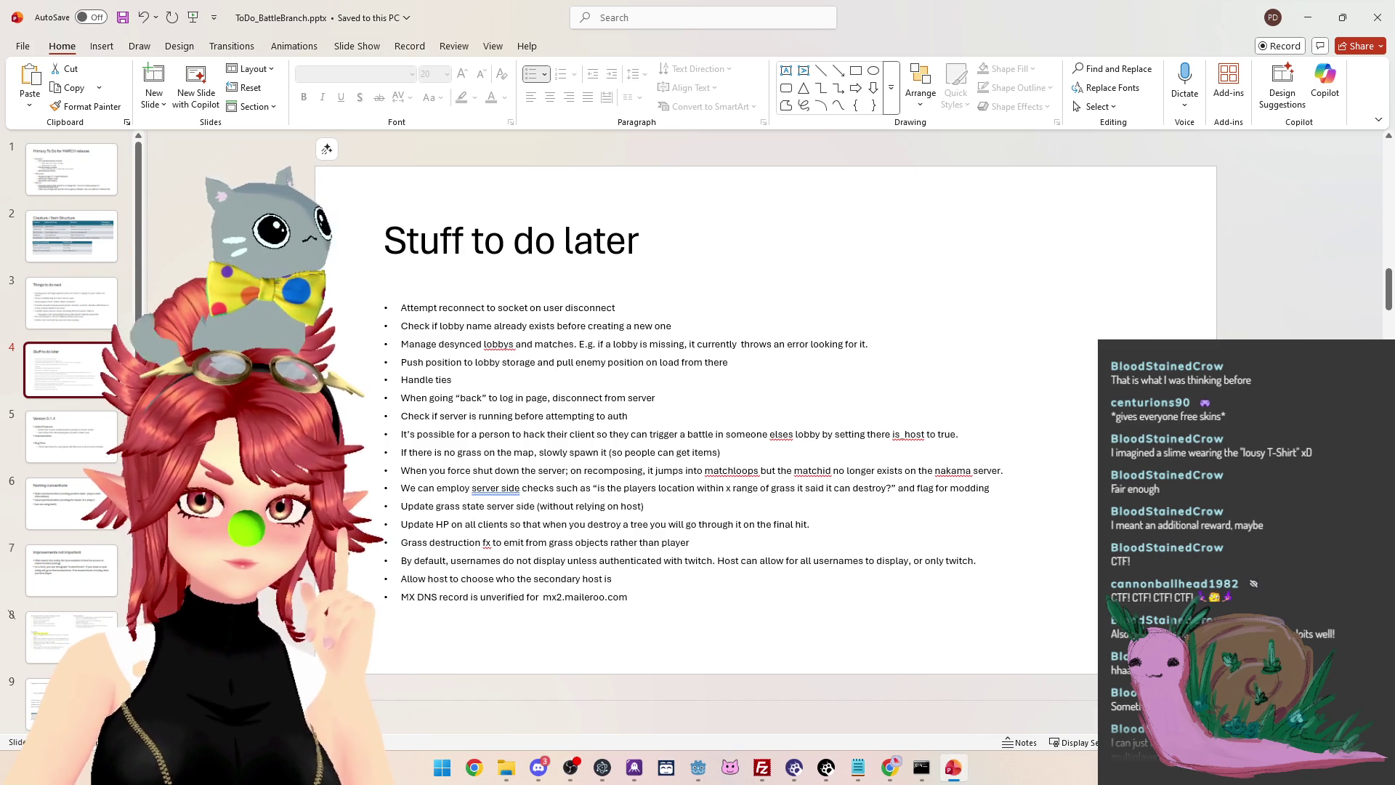
drag(898, 488, 594, 488)
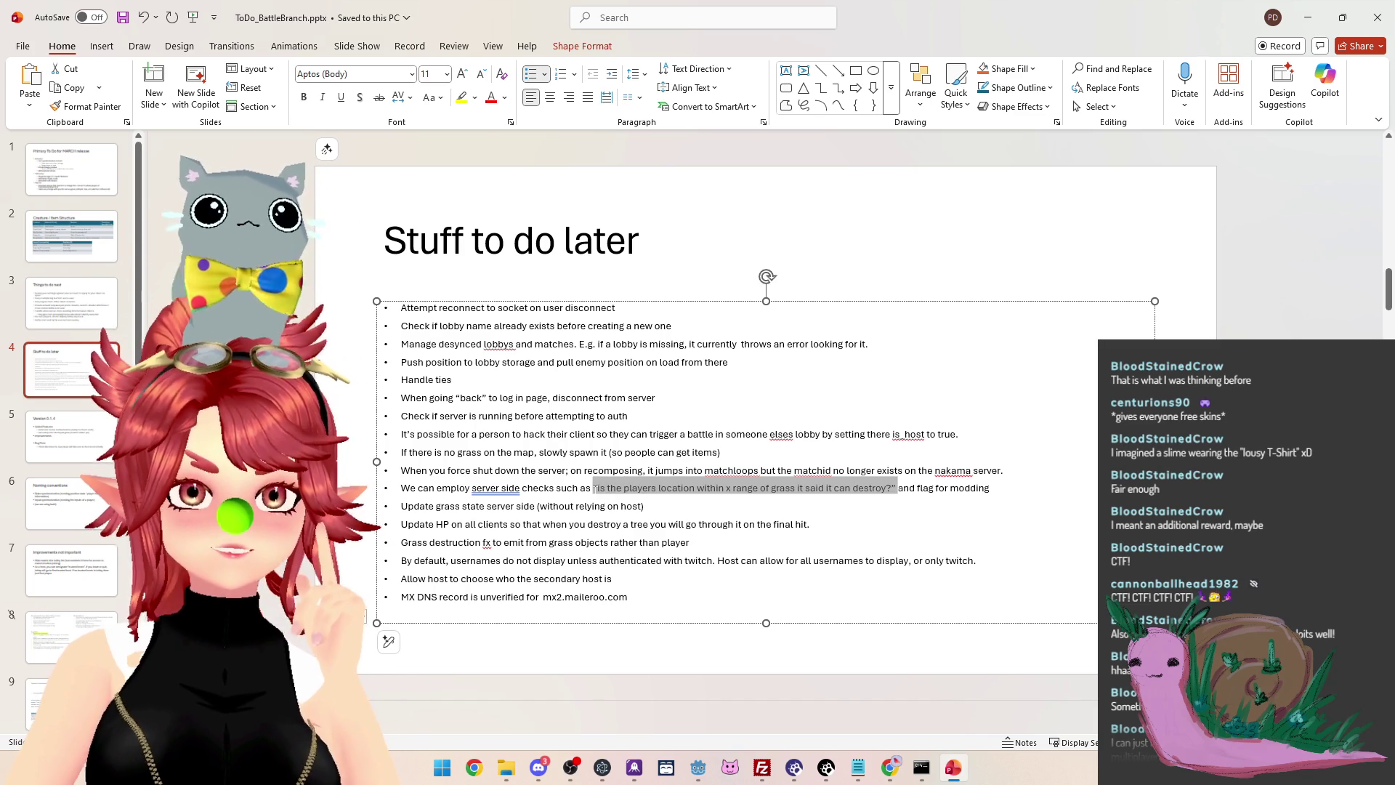
click(593, 488)
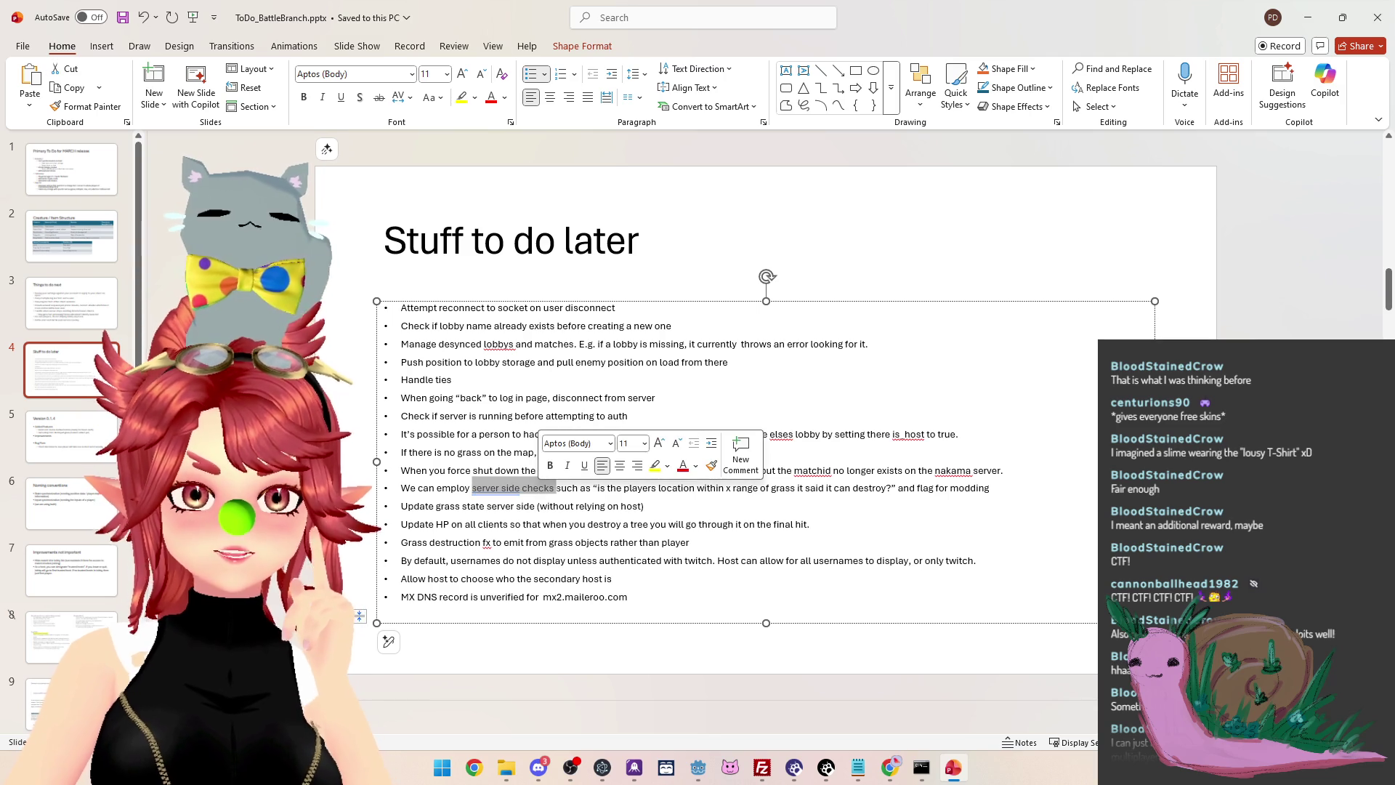
drag(598, 490, 798, 485)
mouse_move(829, 487)
mouse_down()
mouse_move(917, 488)
mouse_move(586, 470)
mouse_move(502, 487)
mouse_up()
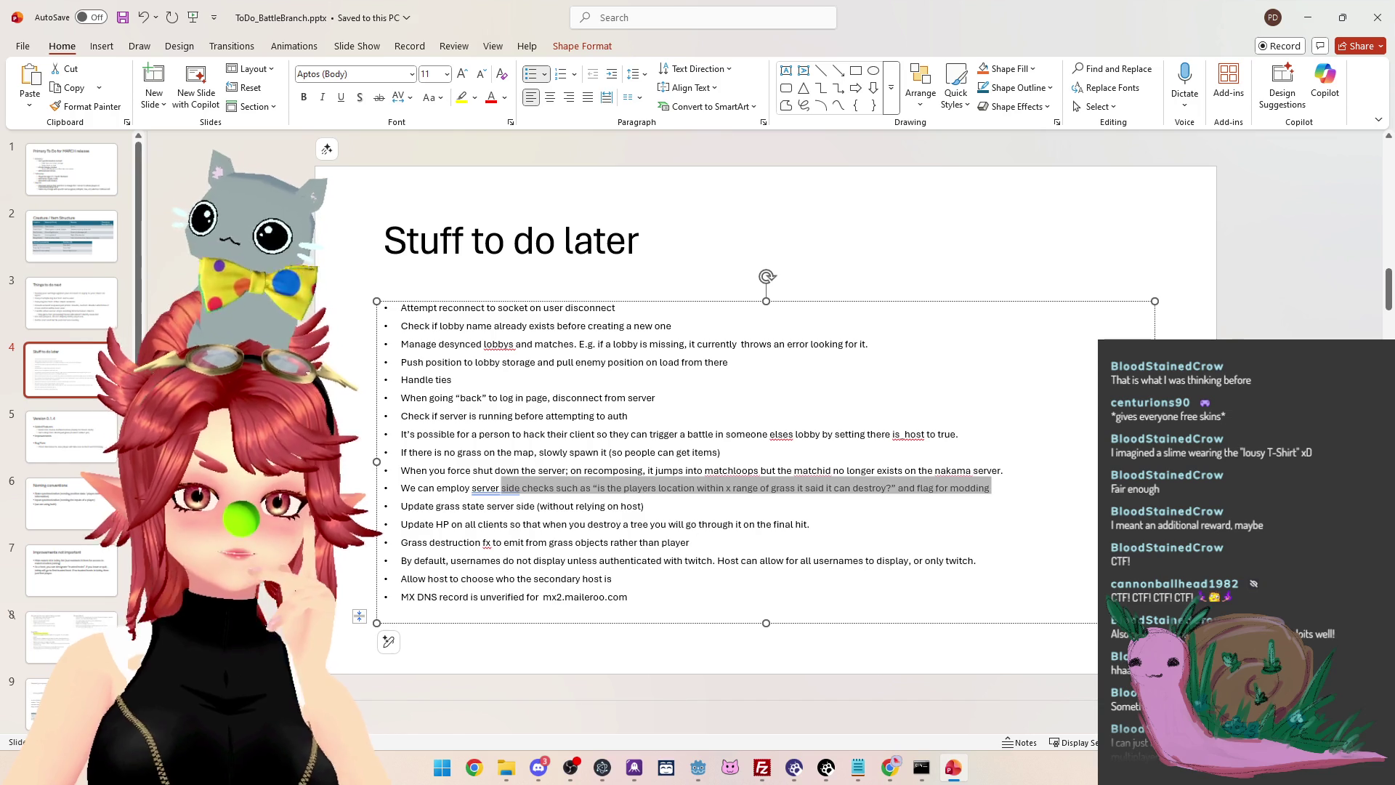
click(540, 495)
mouse_move(458, 488)
mouse_down()
mouse_move(577, 506)
mouse_move(968, 491)
mouse_move(944, 499)
mouse_up()
click(663, 507)
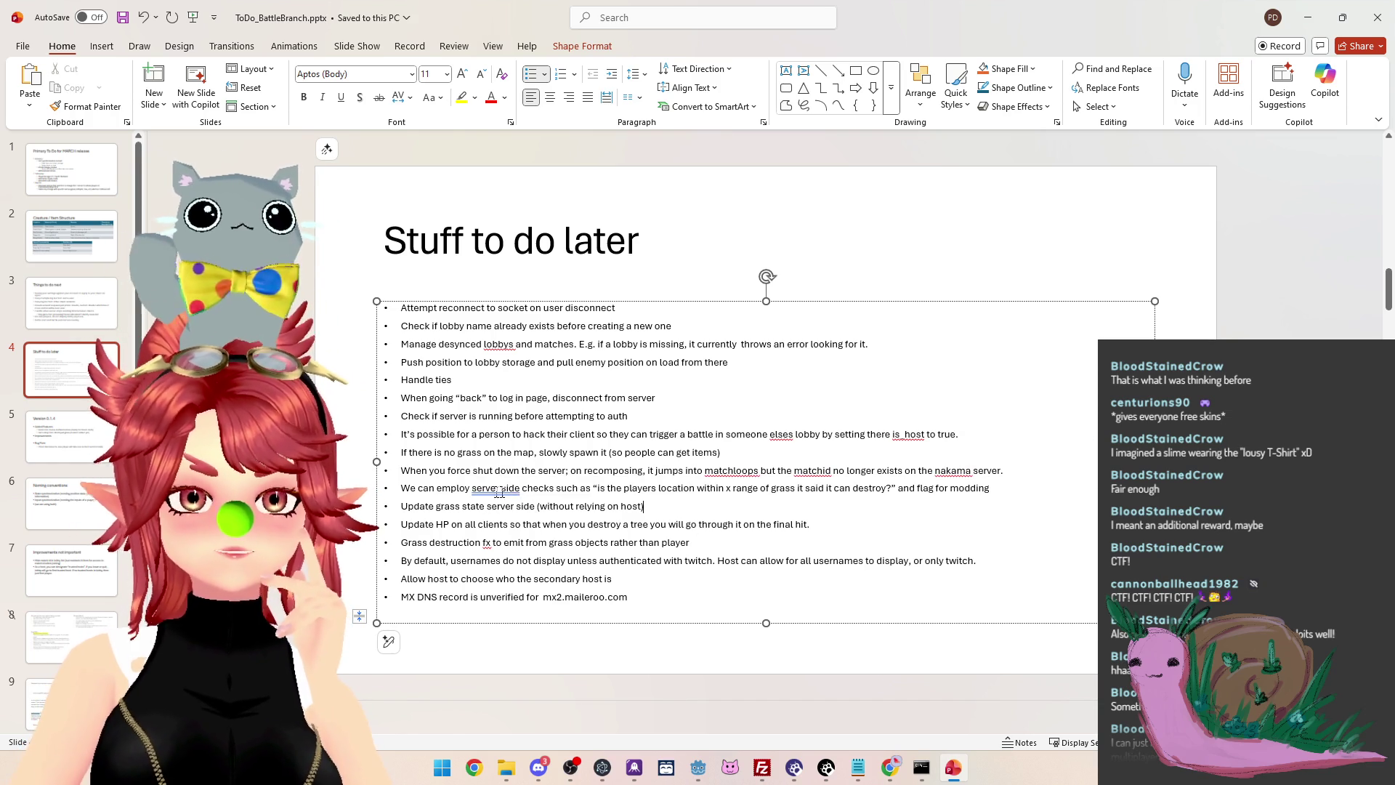
drag(437, 488, 934, 486)
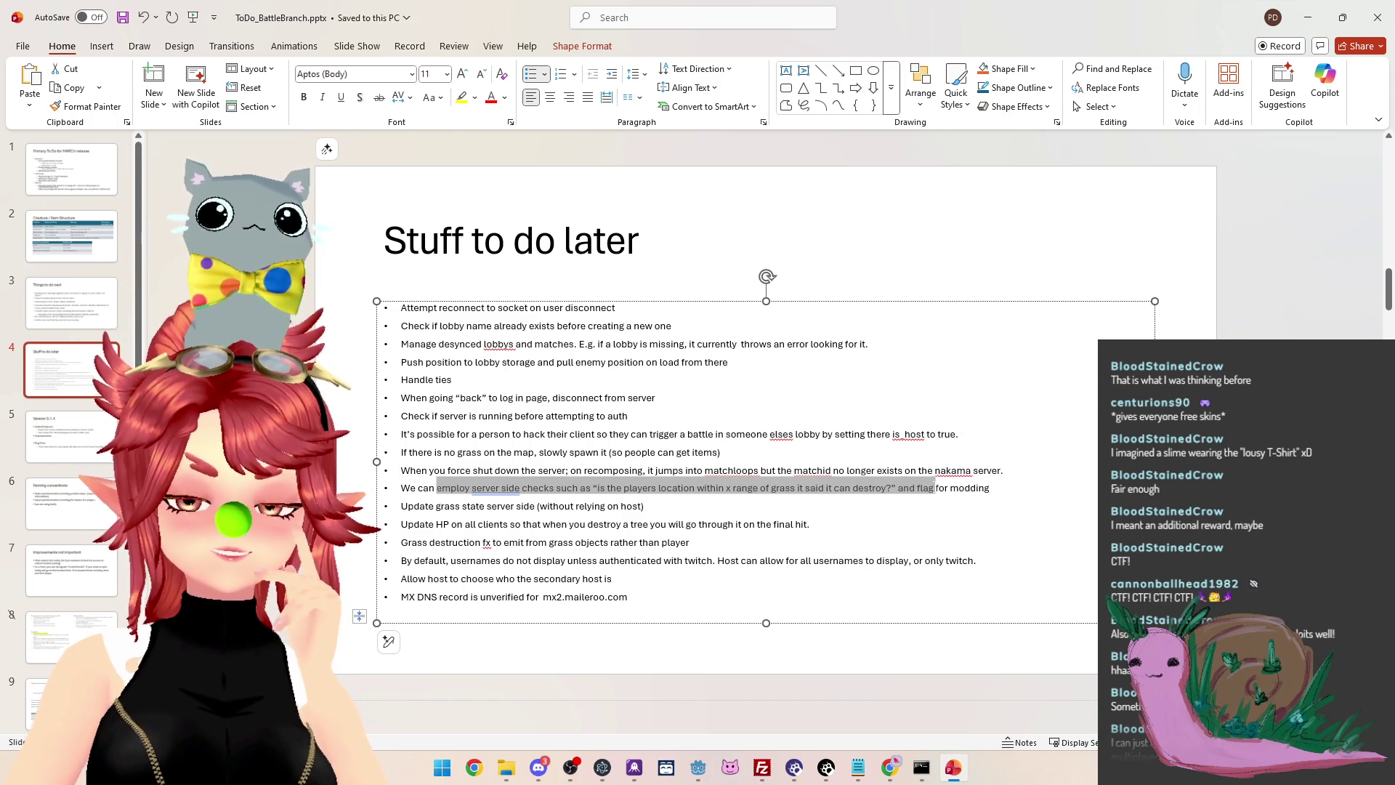
Delete the 'MX DNS record is unverified' item and return to slide 1
mouse_move(432, 326)
mouse_down()
mouse_move(454, 381)
mouse_move(399, 595)
mouse_up()
click(628, 596)
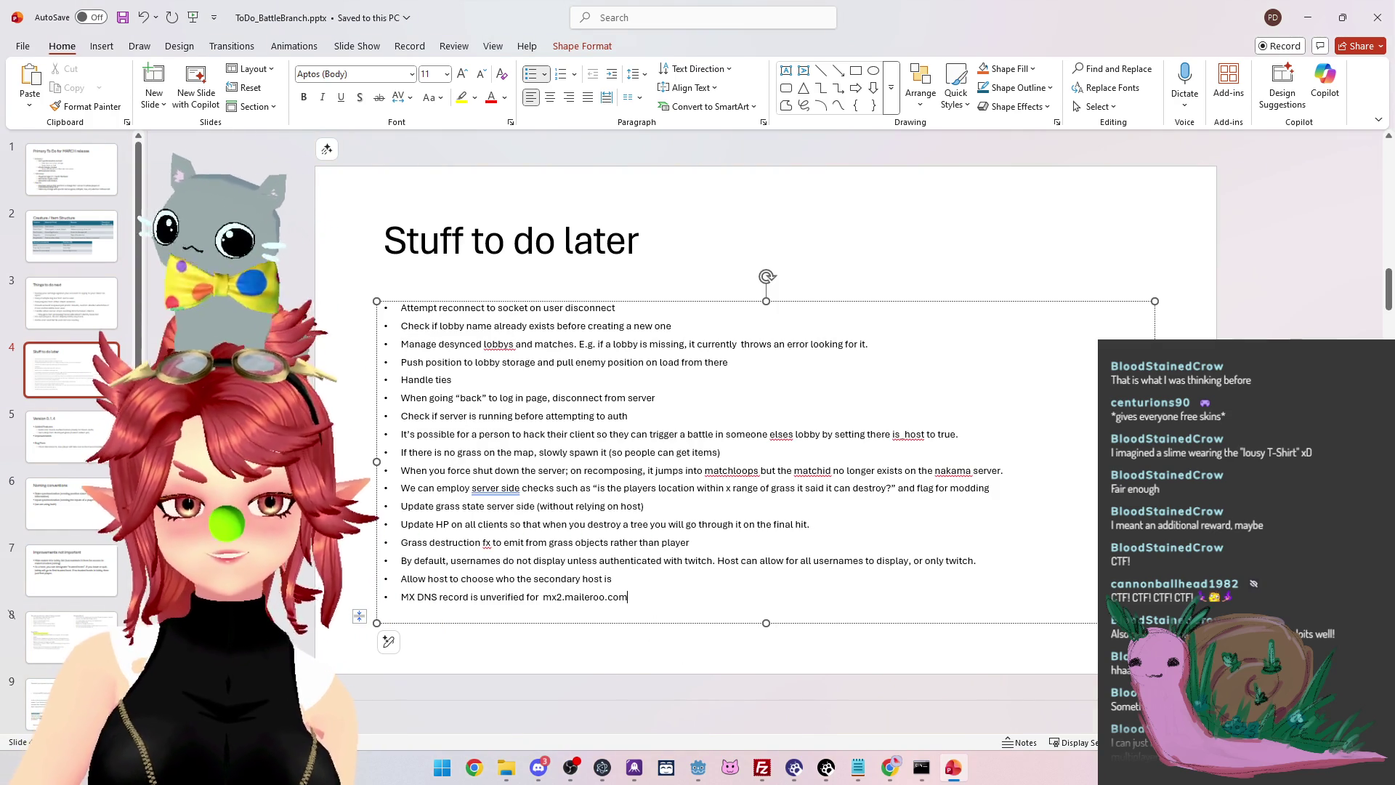
drag(628, 597, 401, 596)
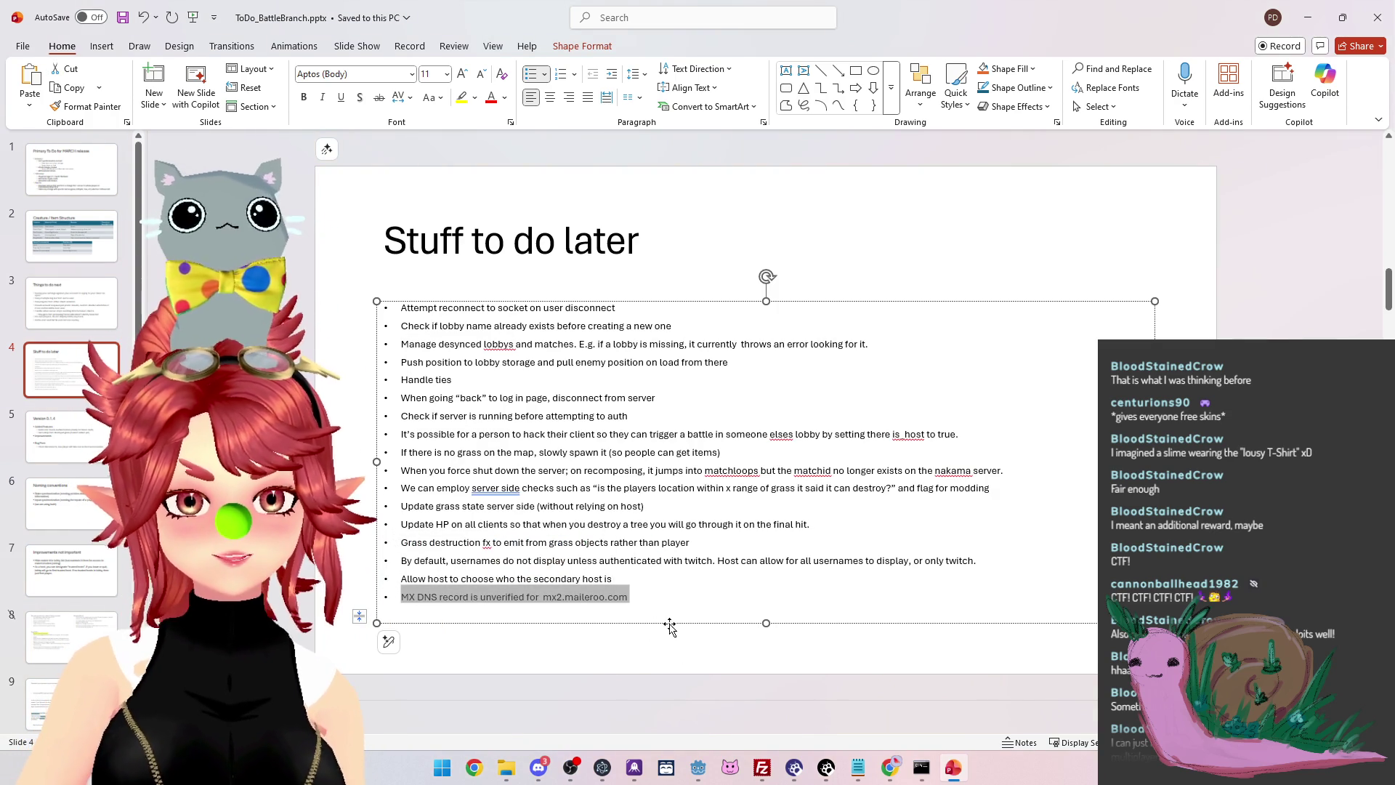
key(BackSpace)
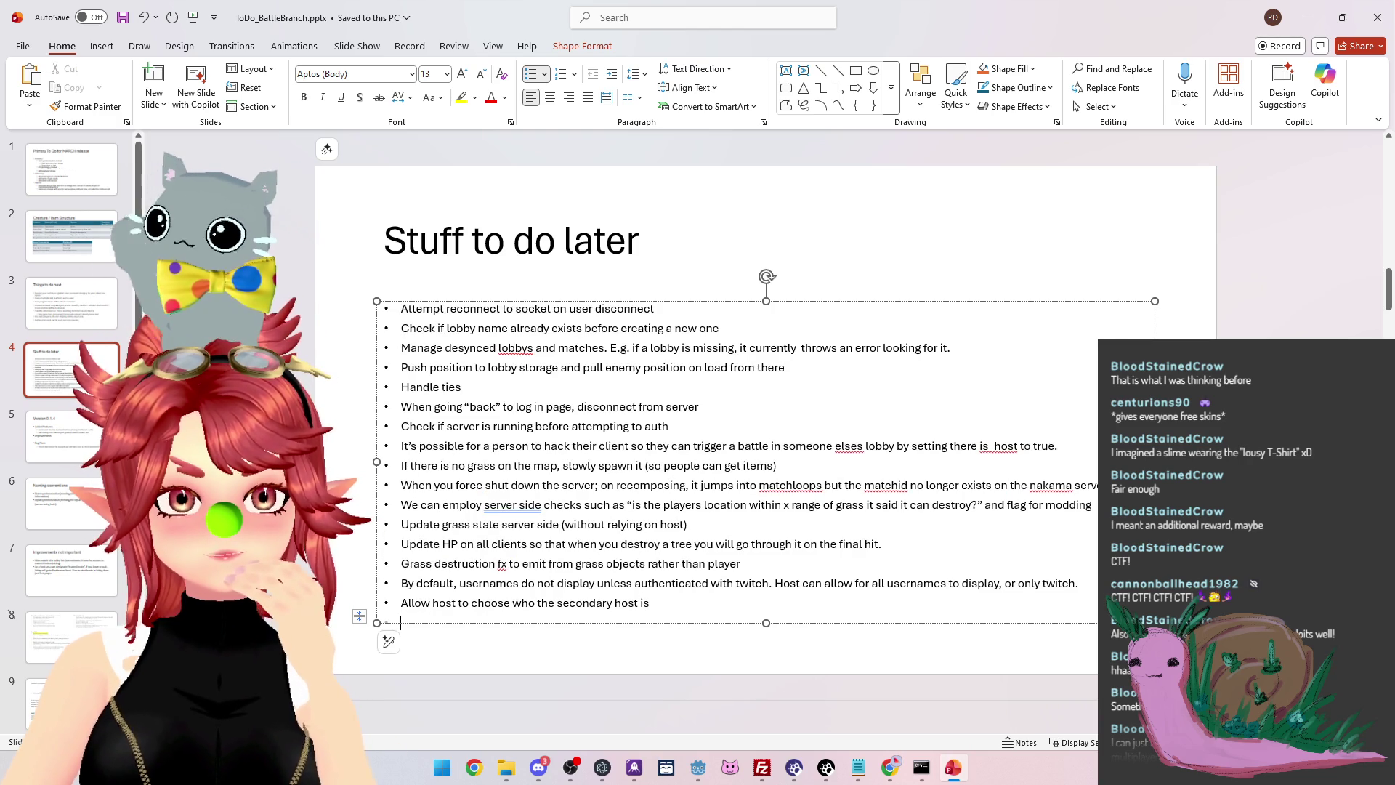
click(90, 173)
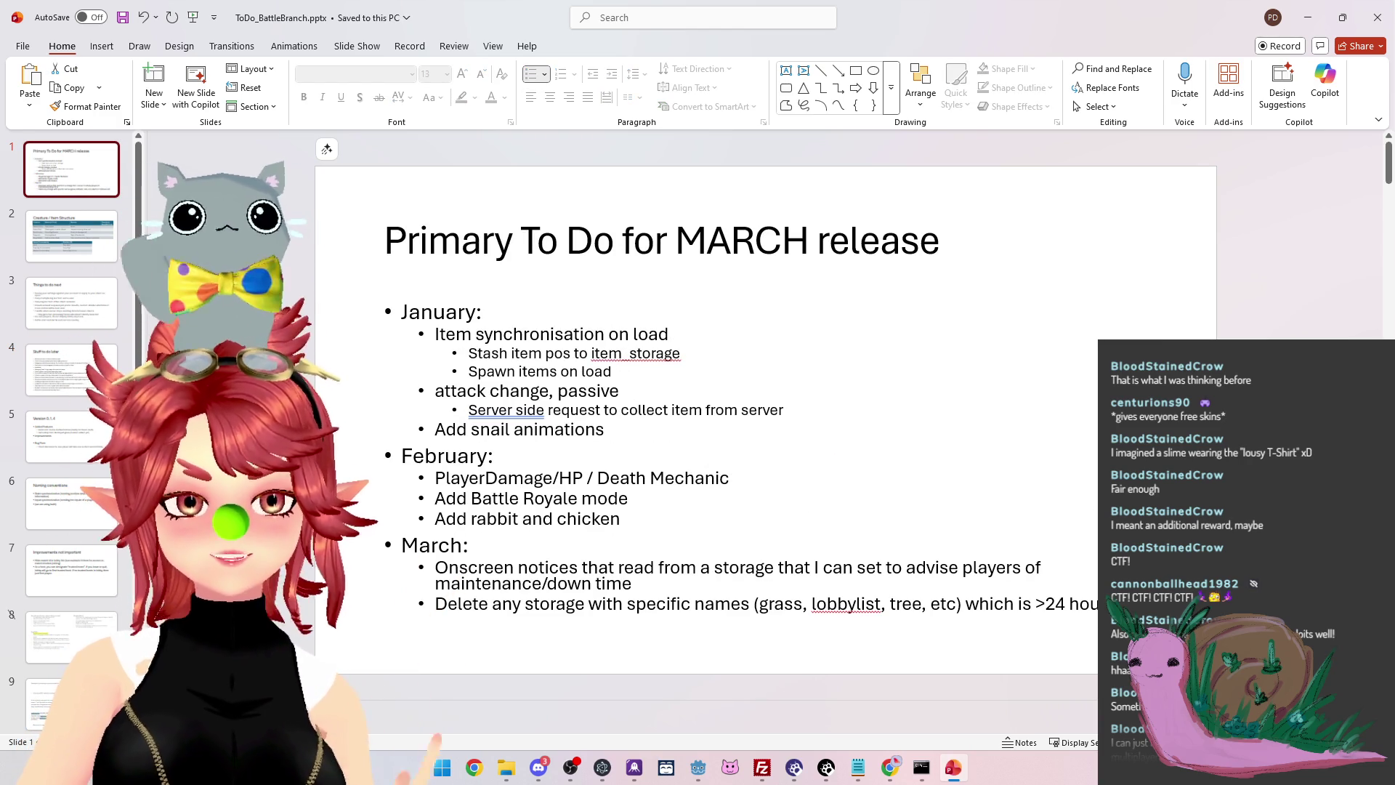
Review the January items on slide 1: Stash item pos, Spawn items on load, attack change
click(86, 381)
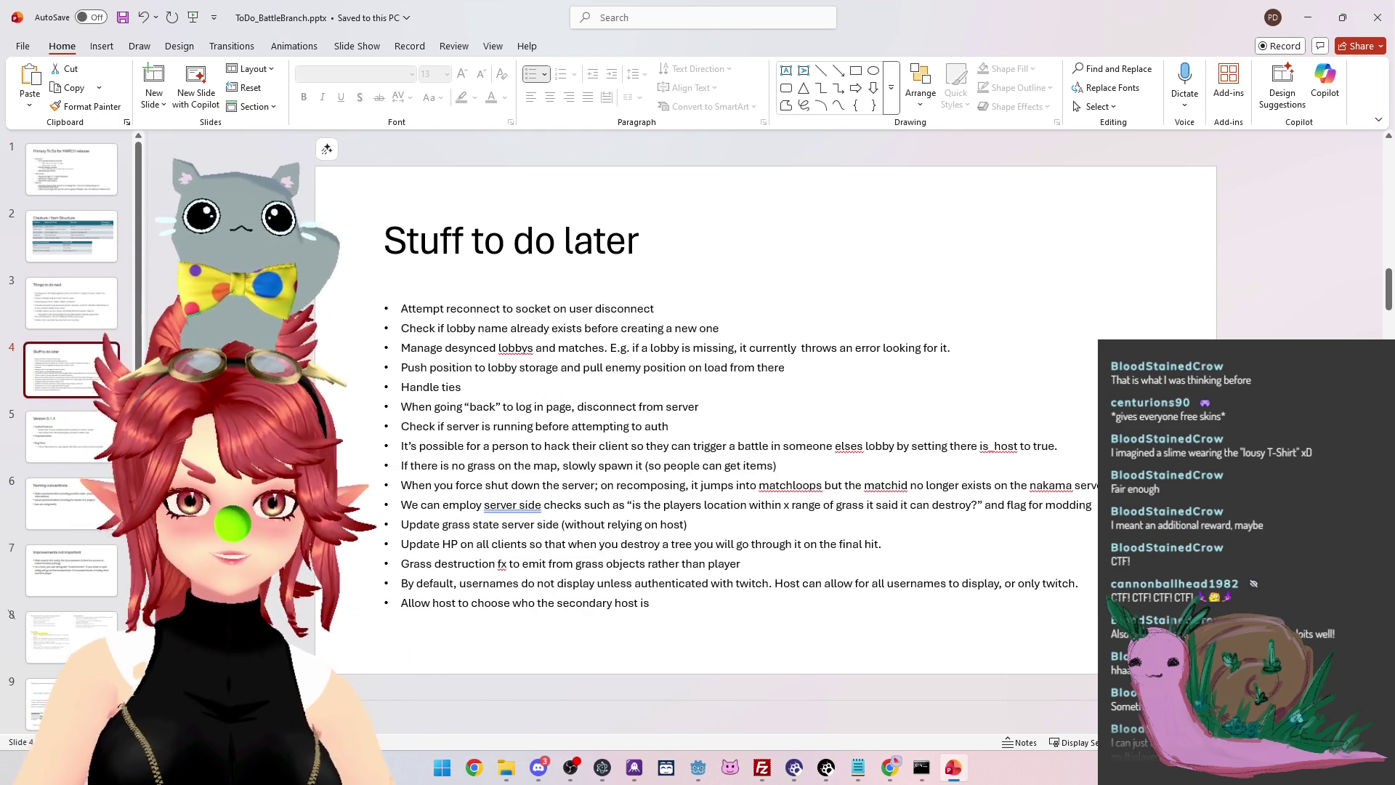
click(54, 174)
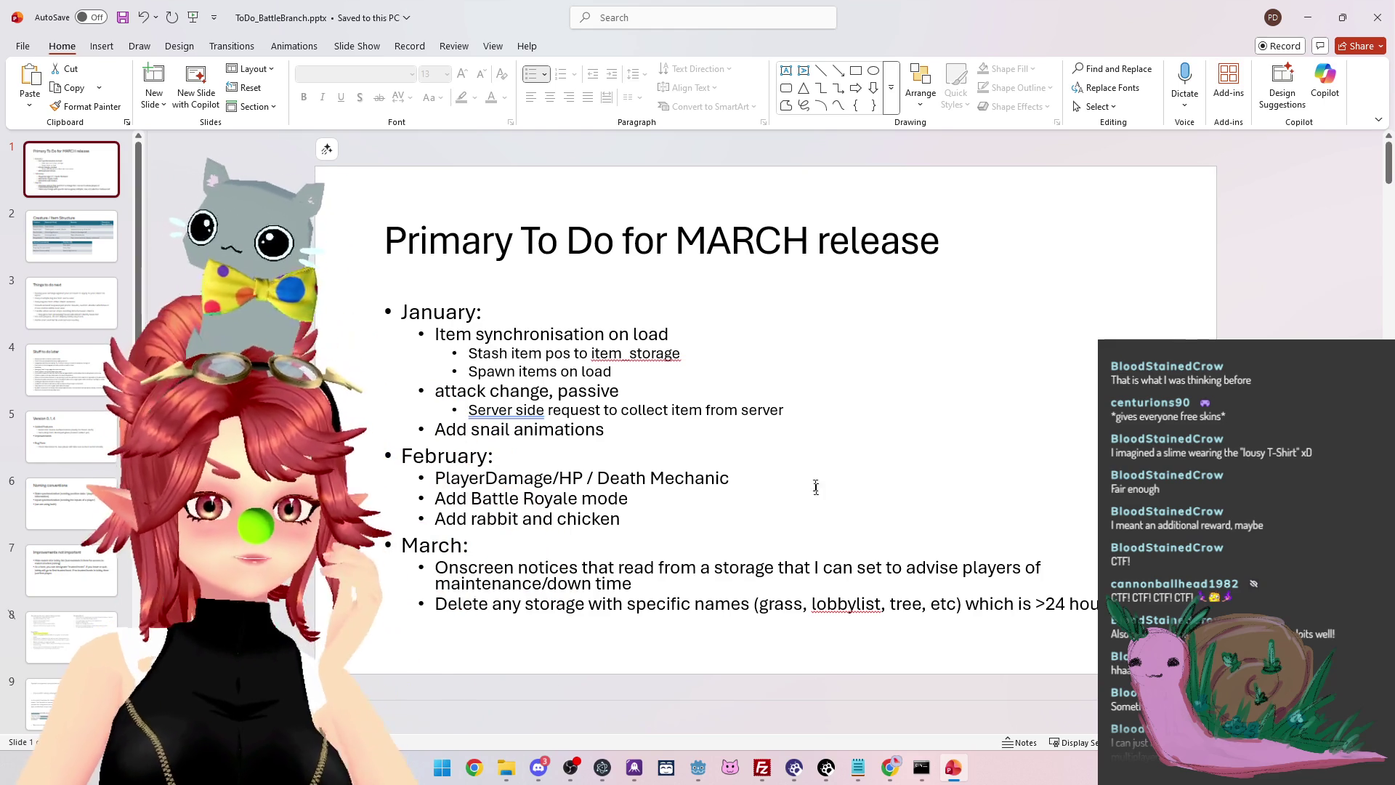
click(710, 369)
drag(469, 354, 683, 354)
click(593, 372)
drag(530, 354, 612, 372)
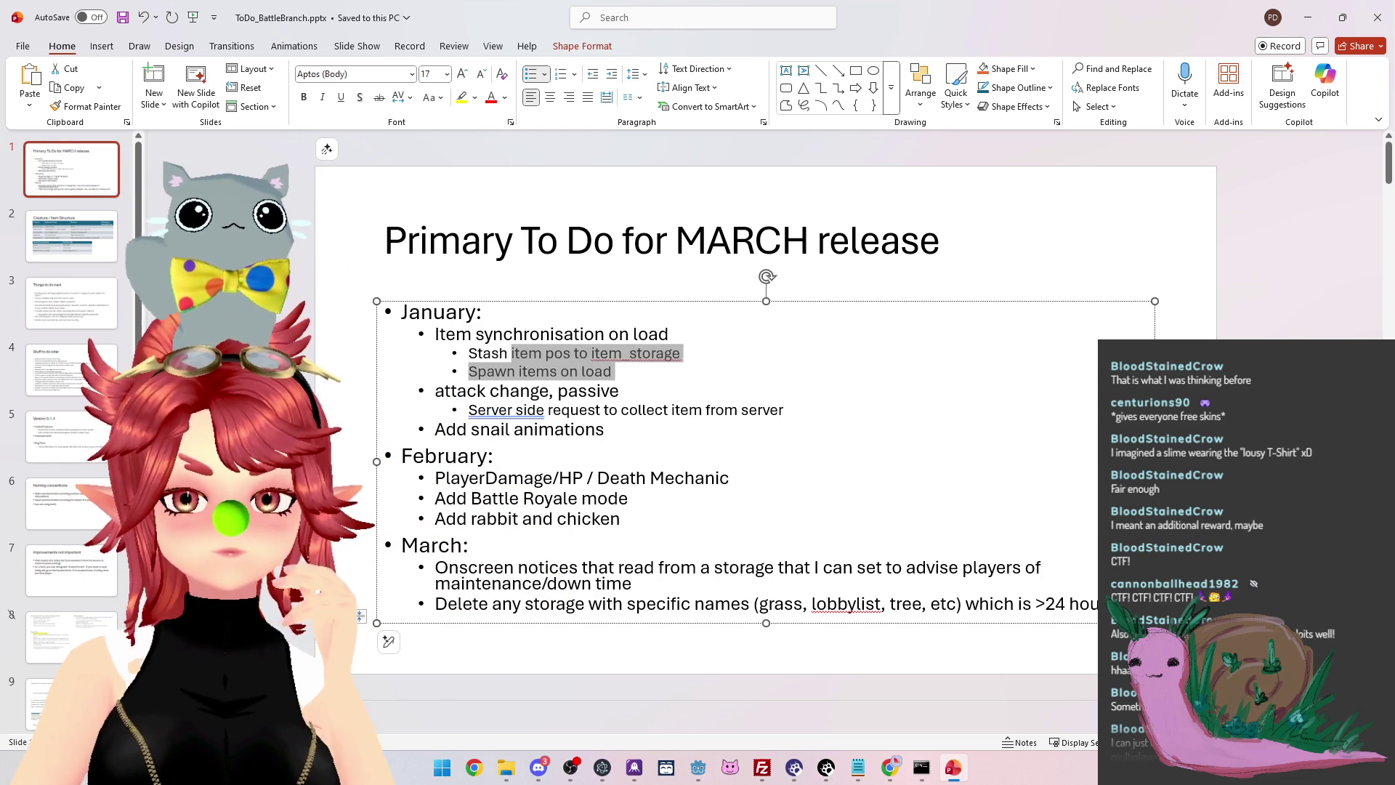
drag(469, 372, 606, 373)
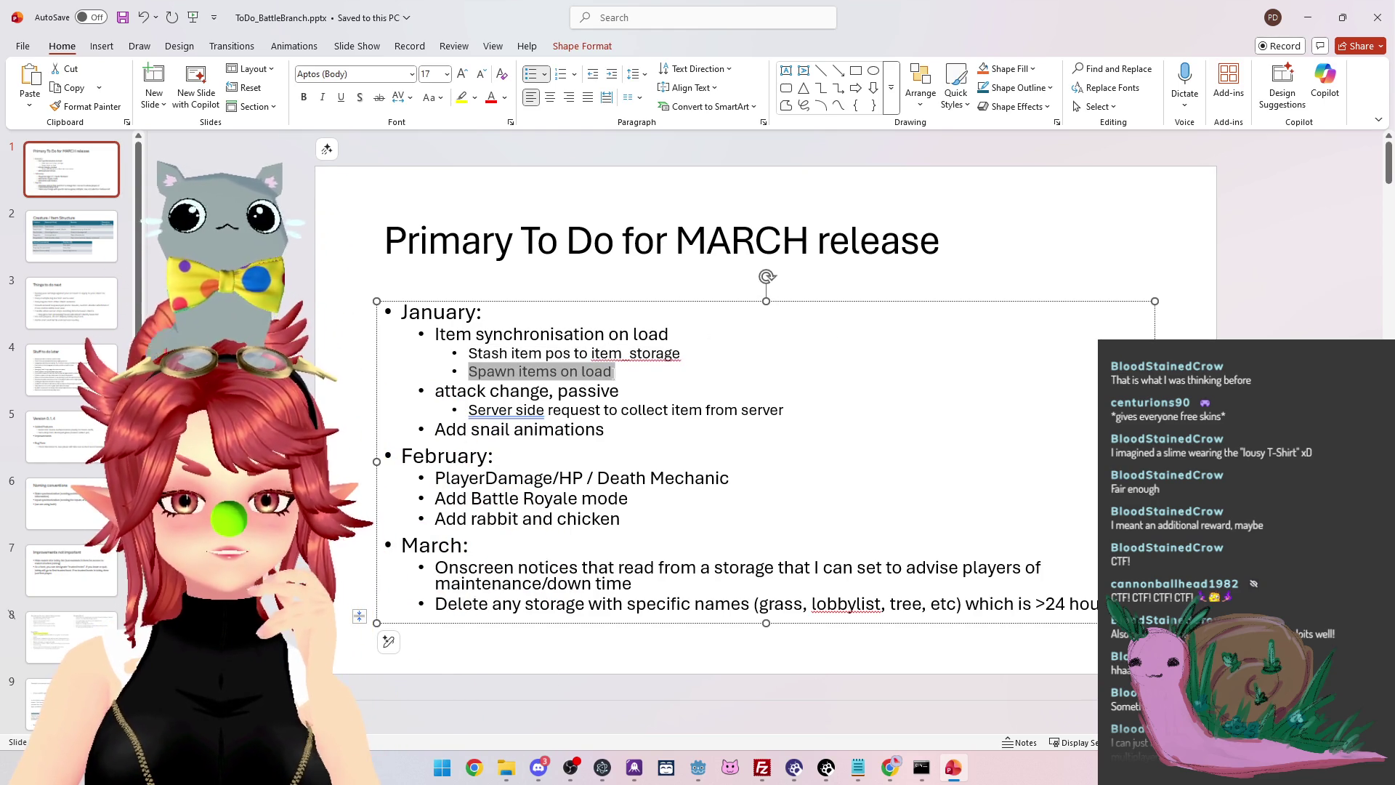
drag(469, 371, 619, 384)
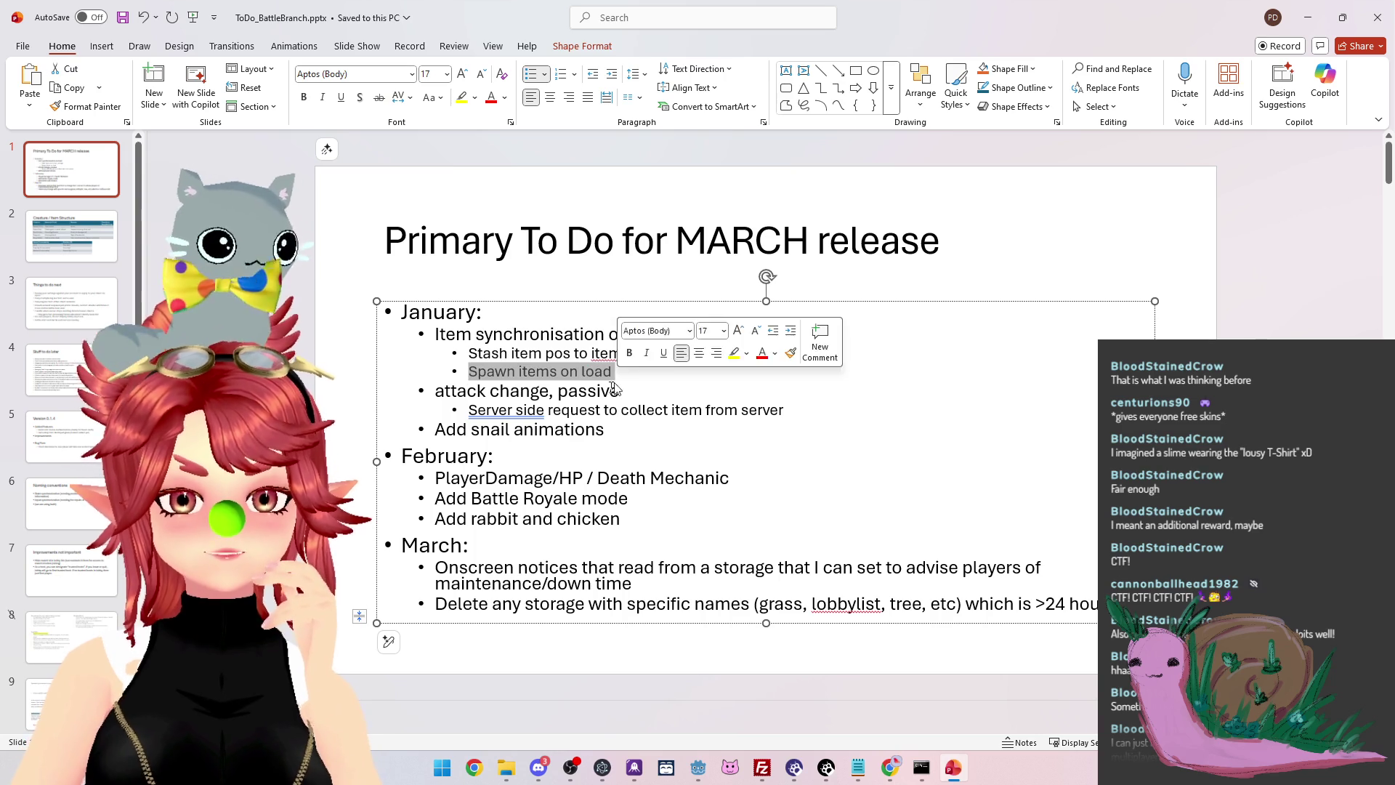
click(615, 391)
drag(436, 391, 619, 391)
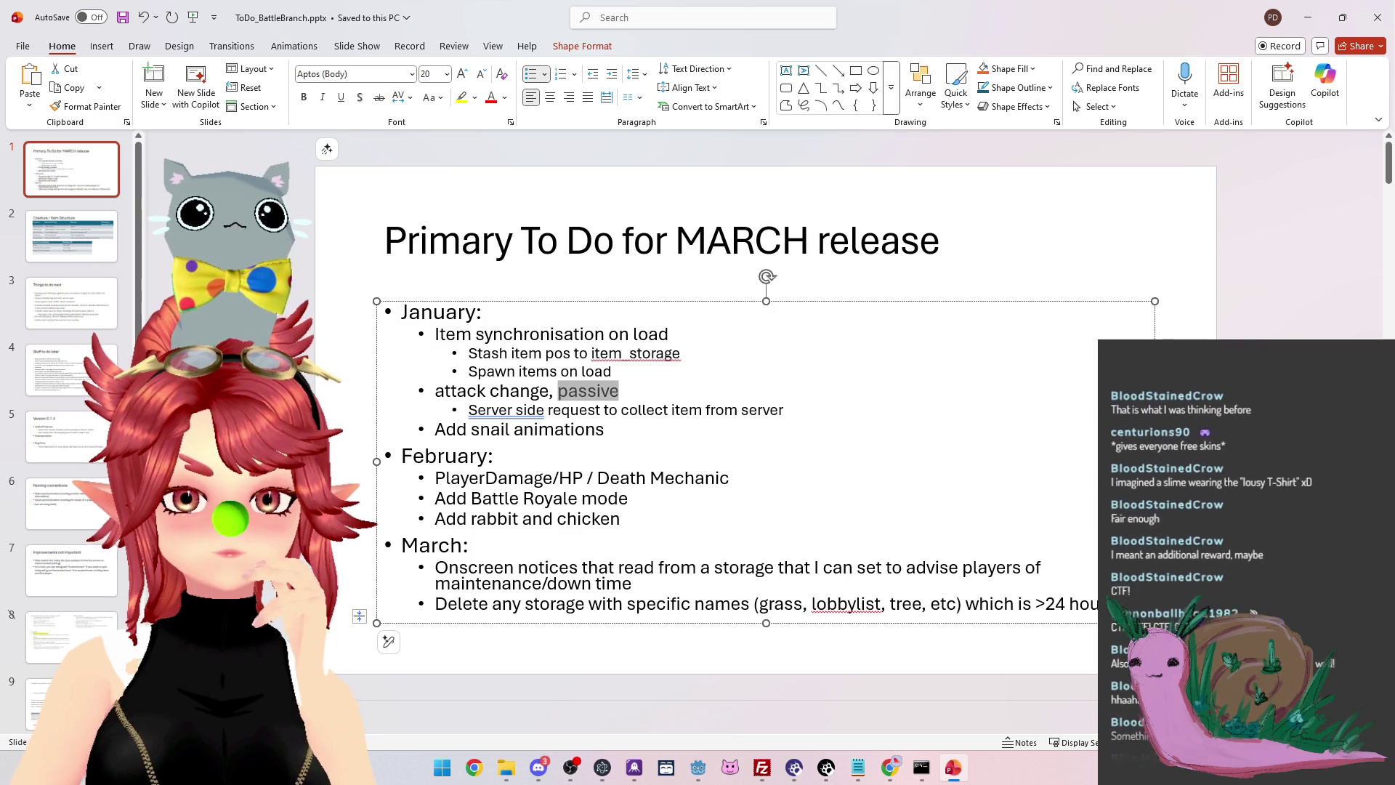
Delete the 'Server side request to collect item from server' item and bring up the src folder
triple_click(625, 410)
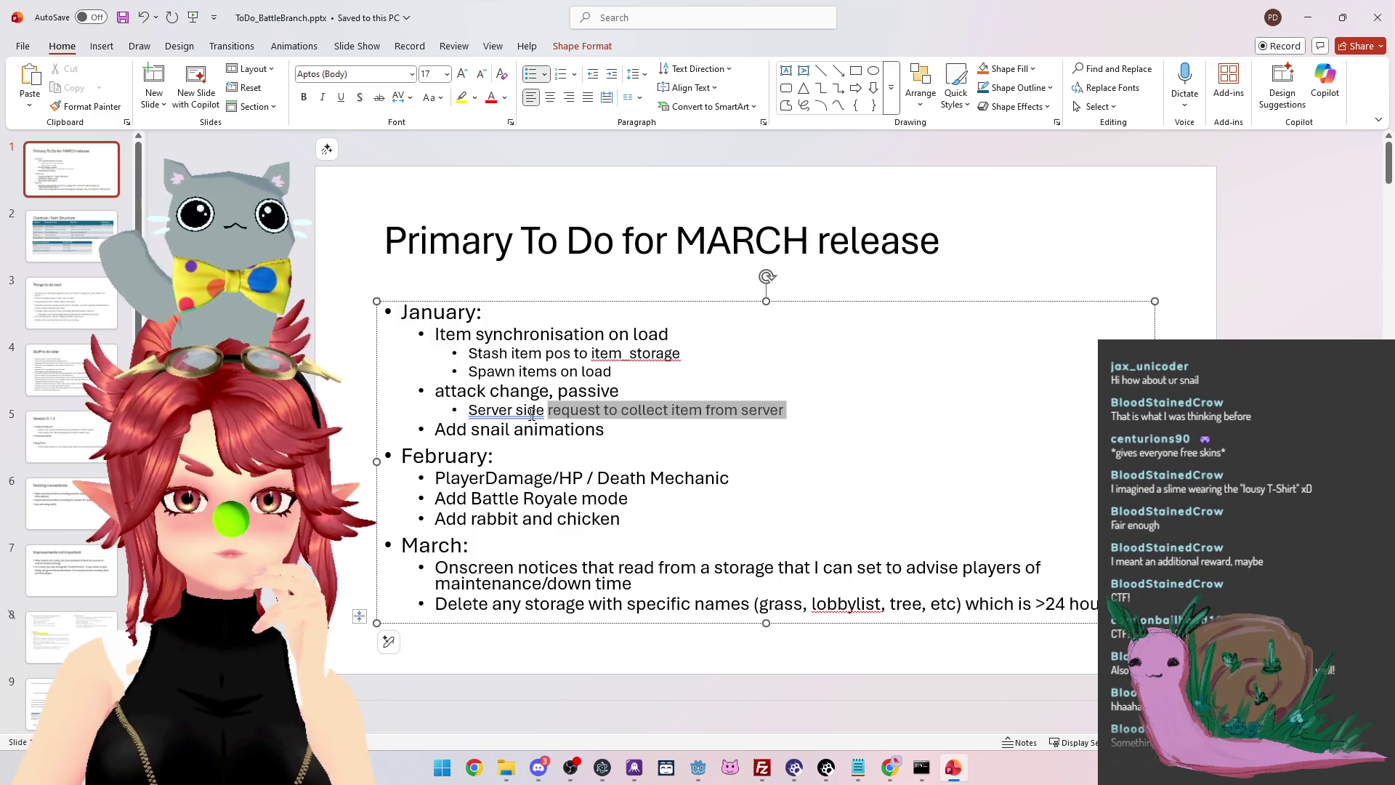
key(Delete)
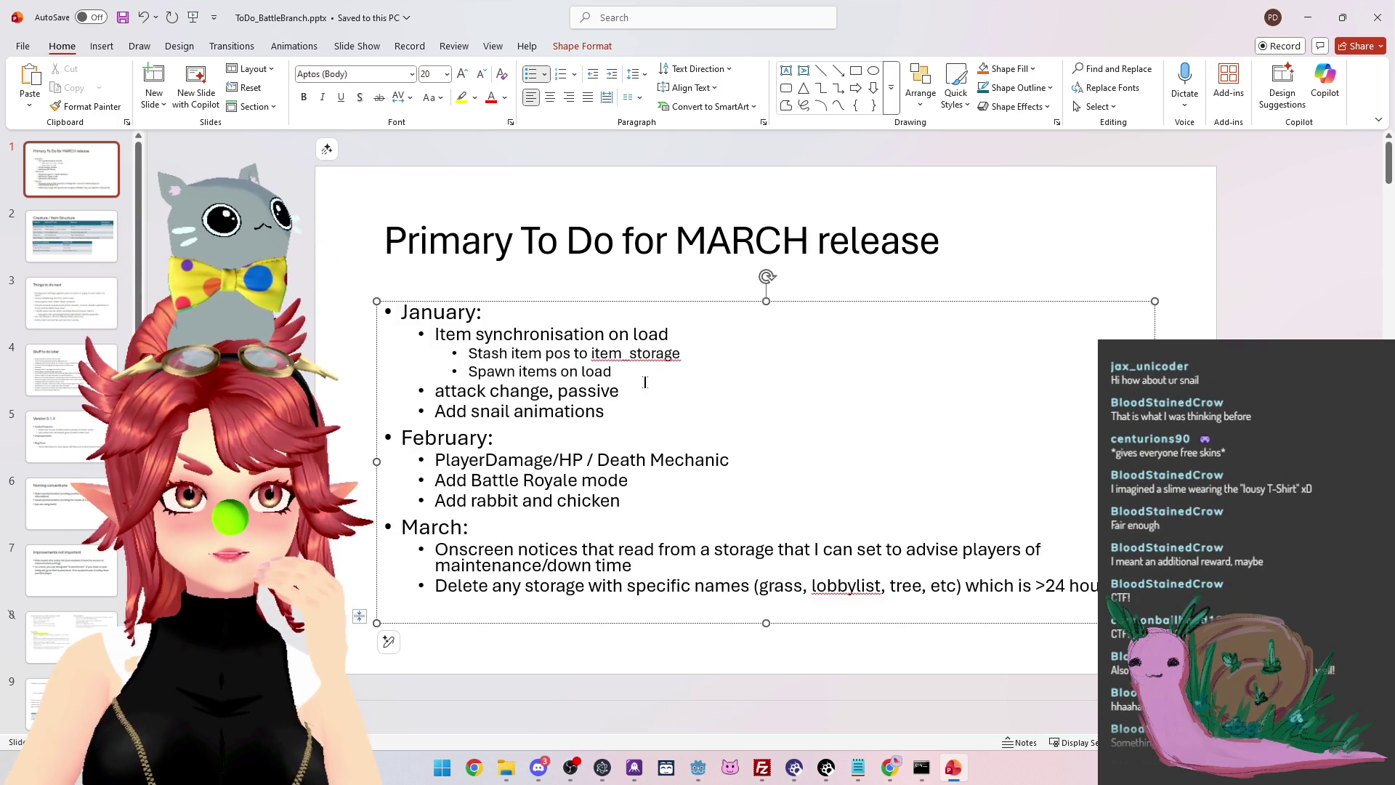
click(586, 352)
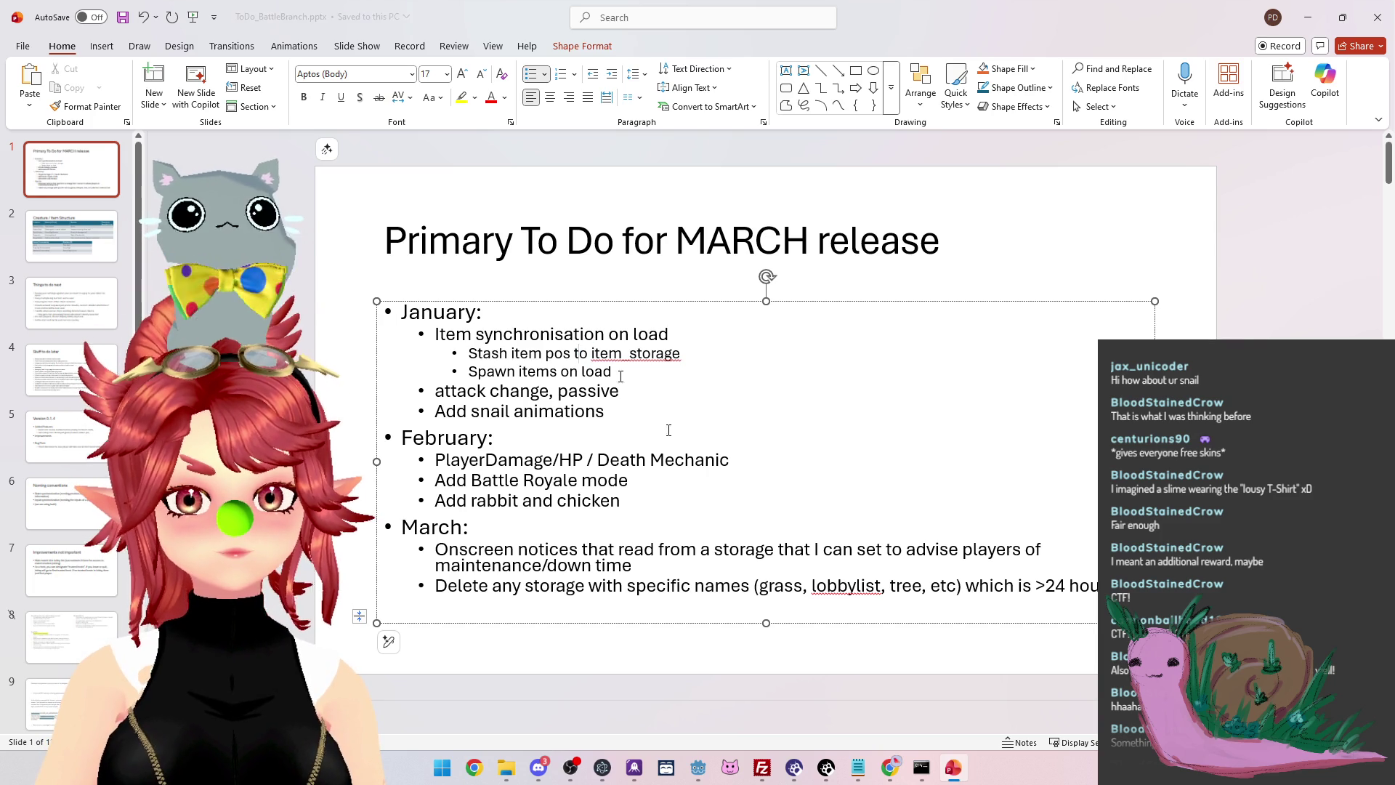
click(507, 767)
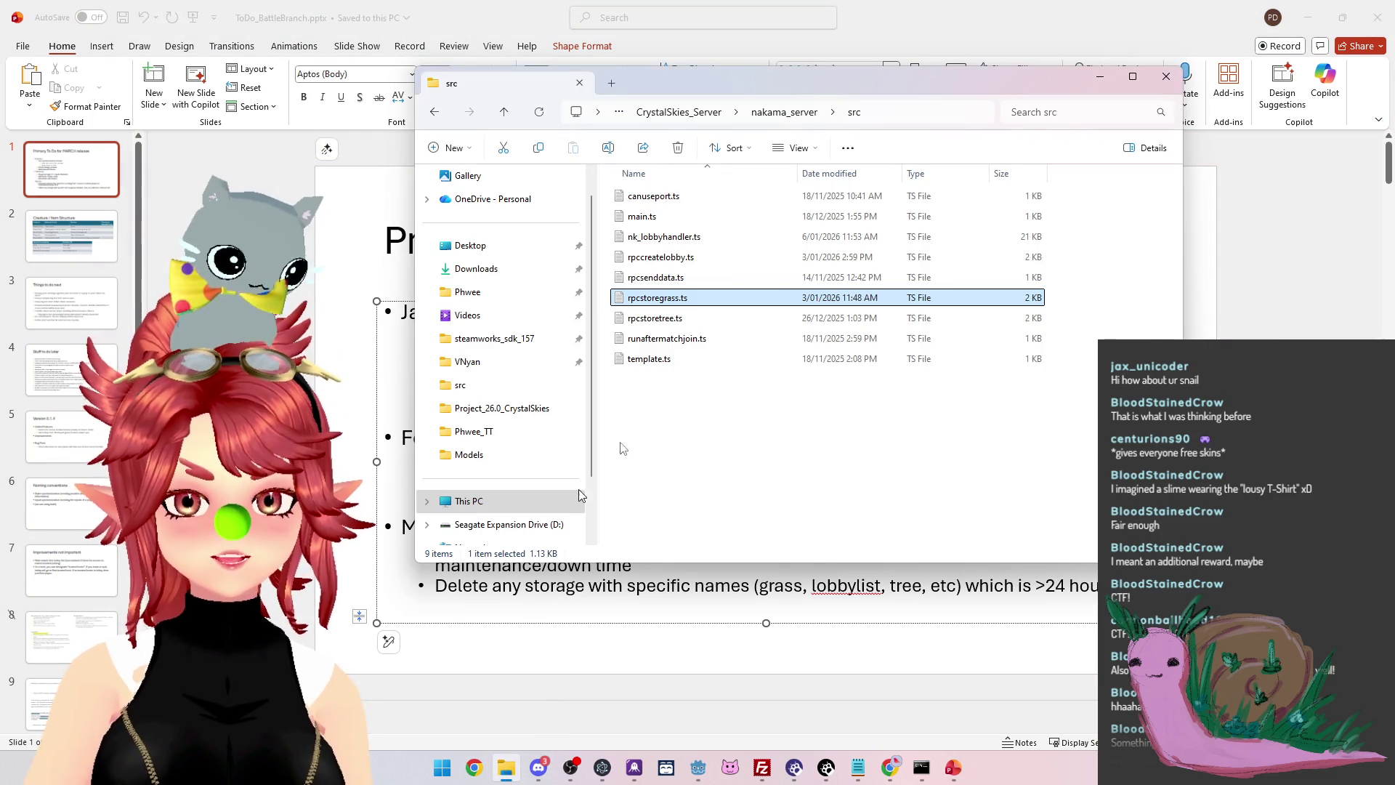
Go up to Project_26.0_CrystalSkies, open Exports and run CrystalSkies_Client_for_win_0.2.0.exe
click(679, 112)
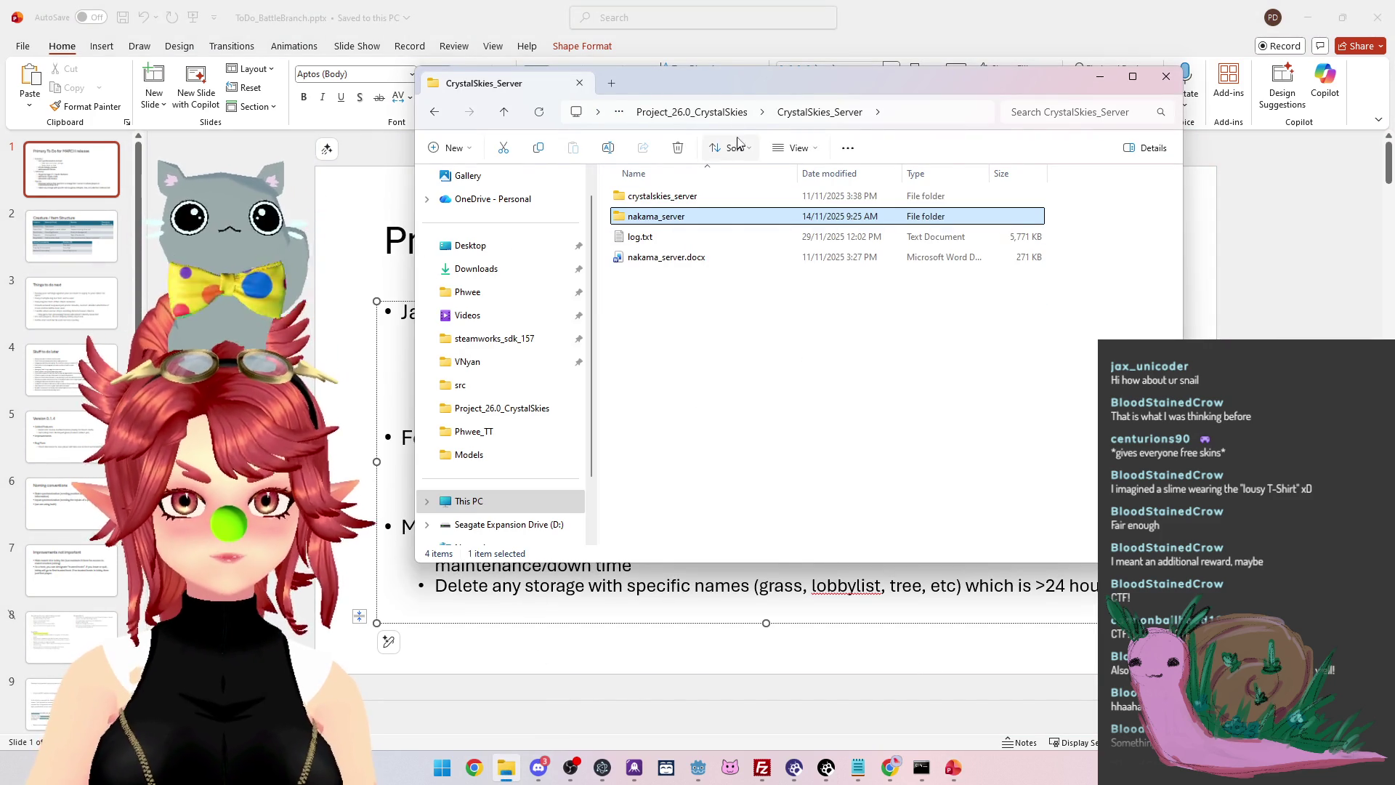
click(731, 113)
double_click(673, 302)
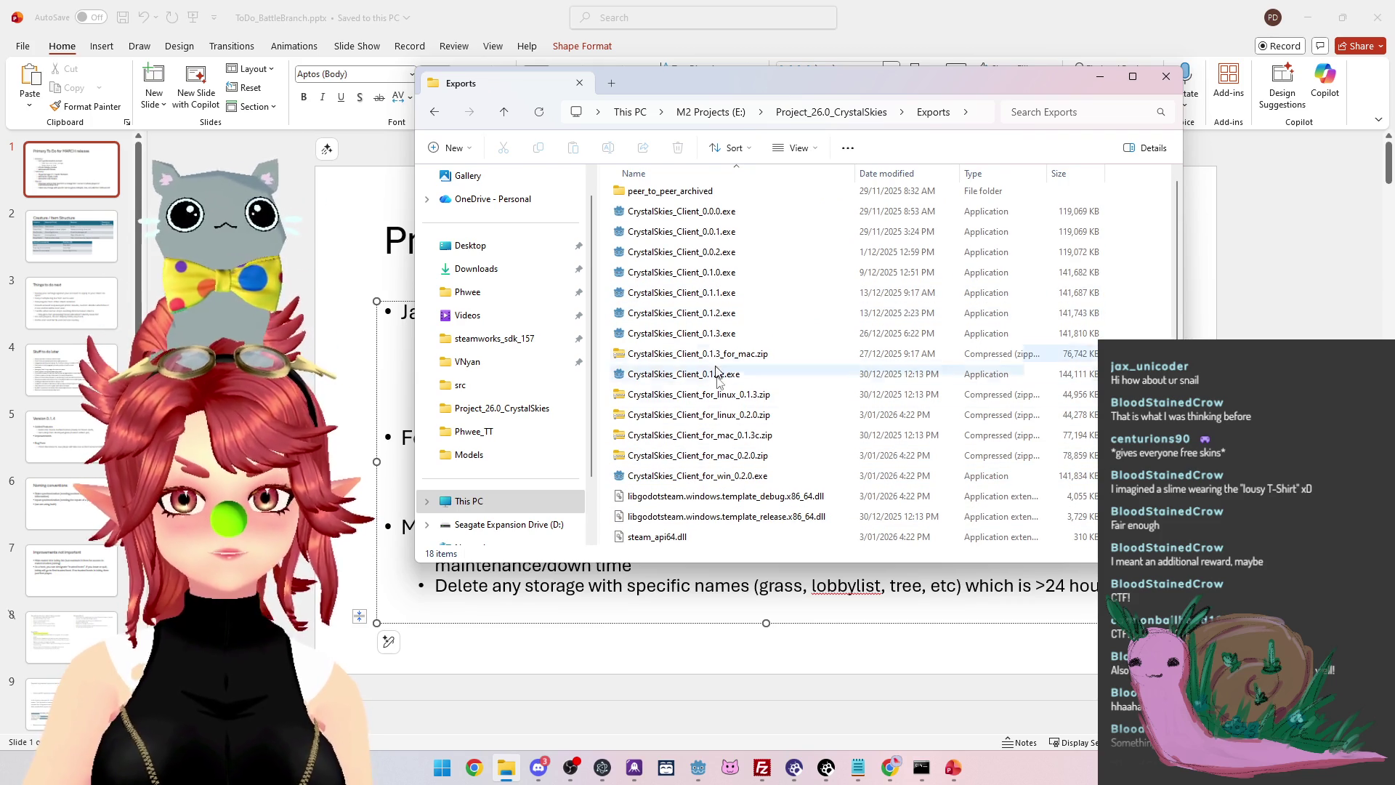
mouse_move(713, 483)
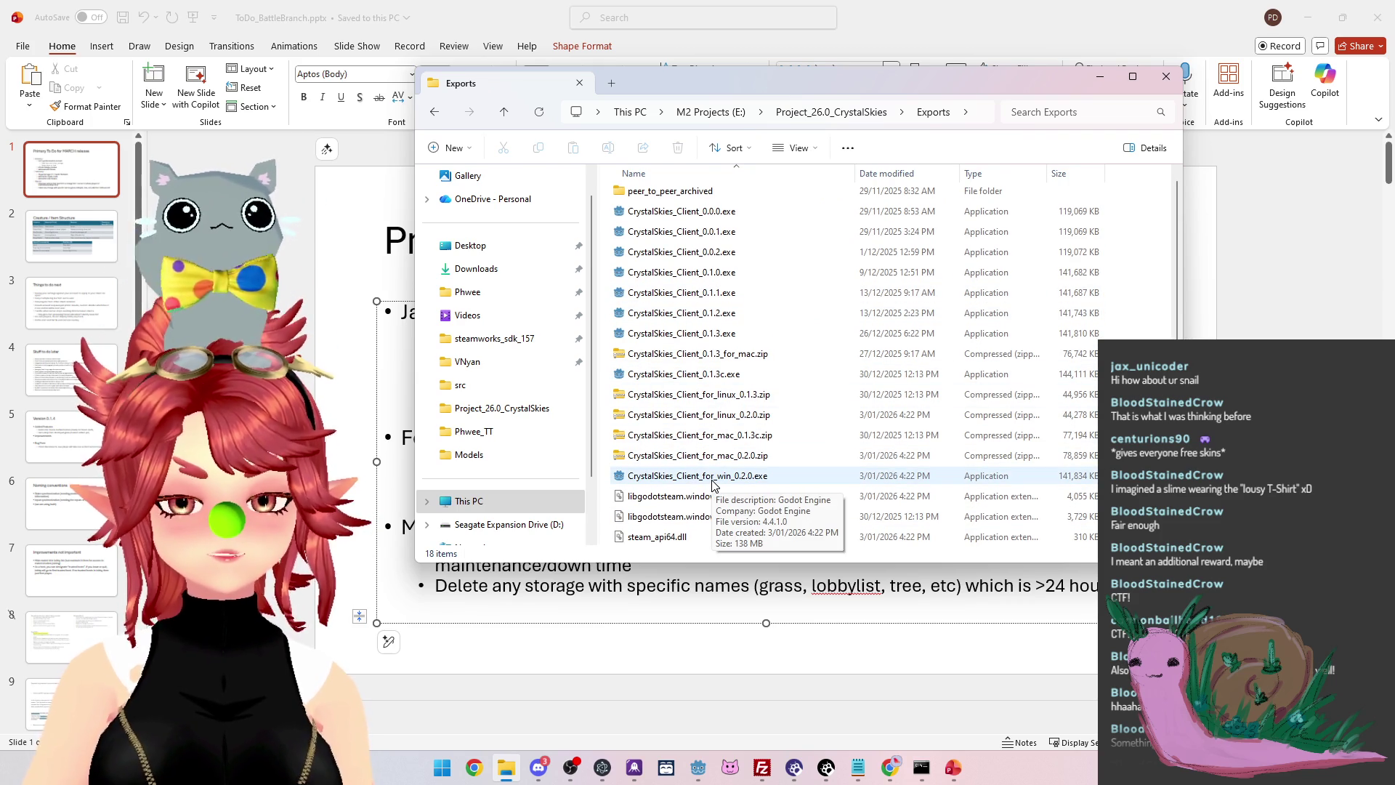
click(712, 477)
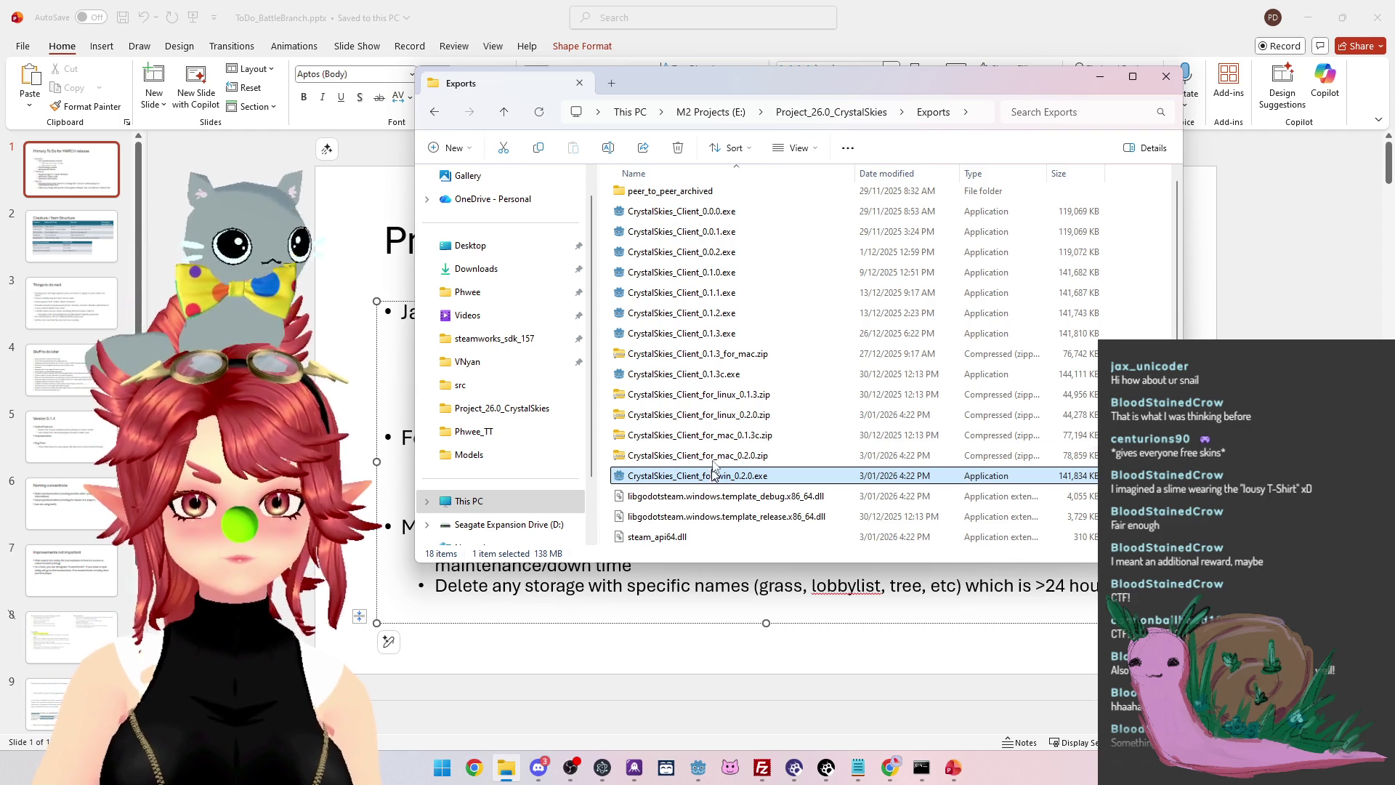
double_click(730, 483)
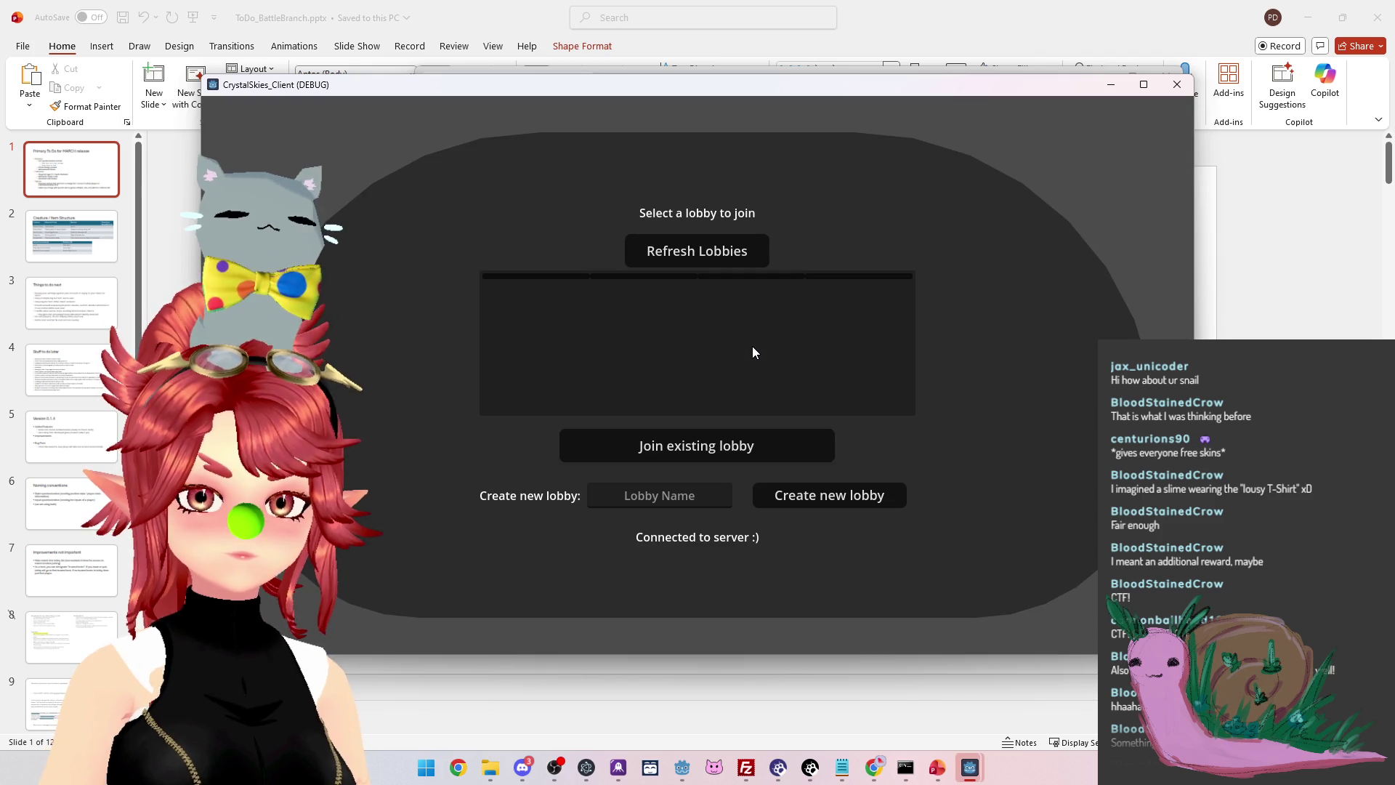
Create a lobby named 'asdd' to enter the game world
click(679, 497)
text(asdd)
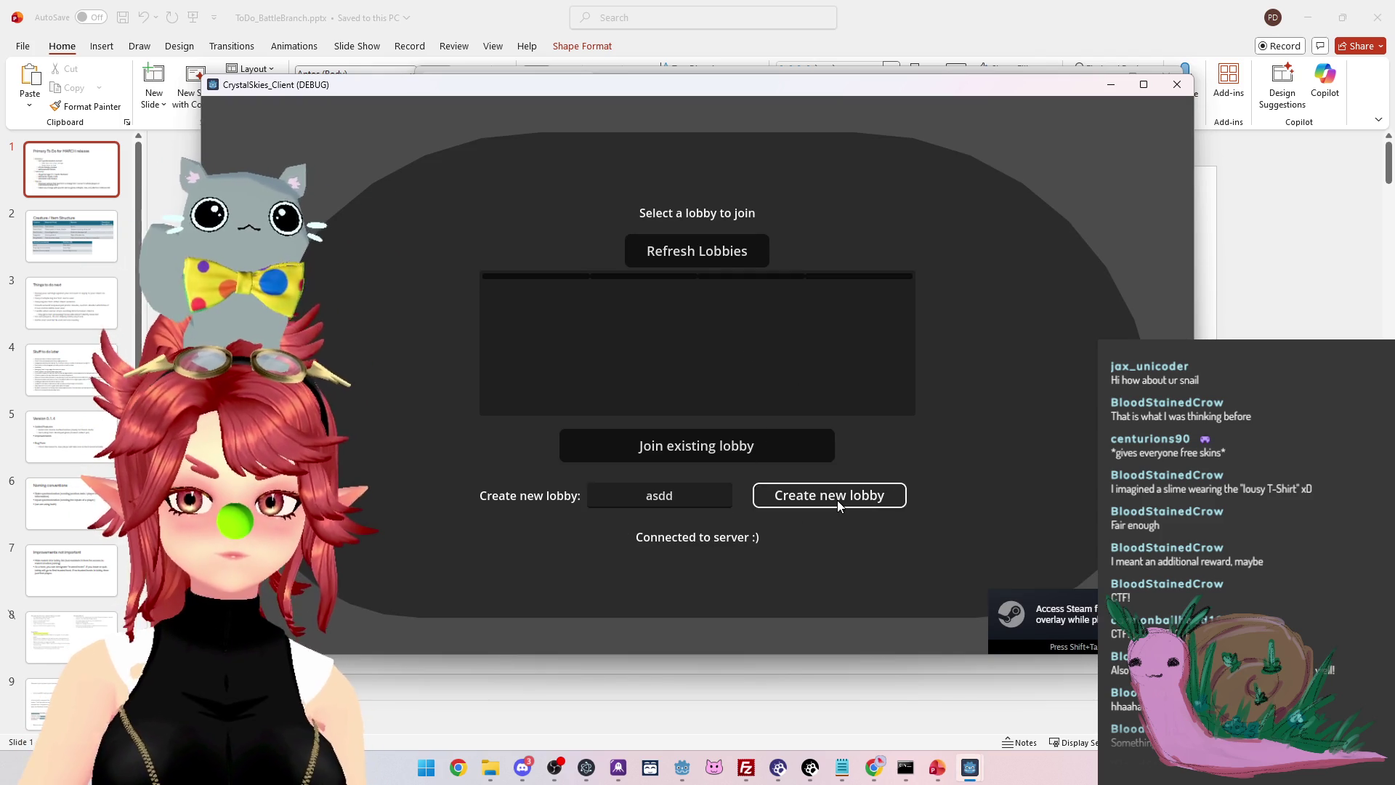
click(838, 501)
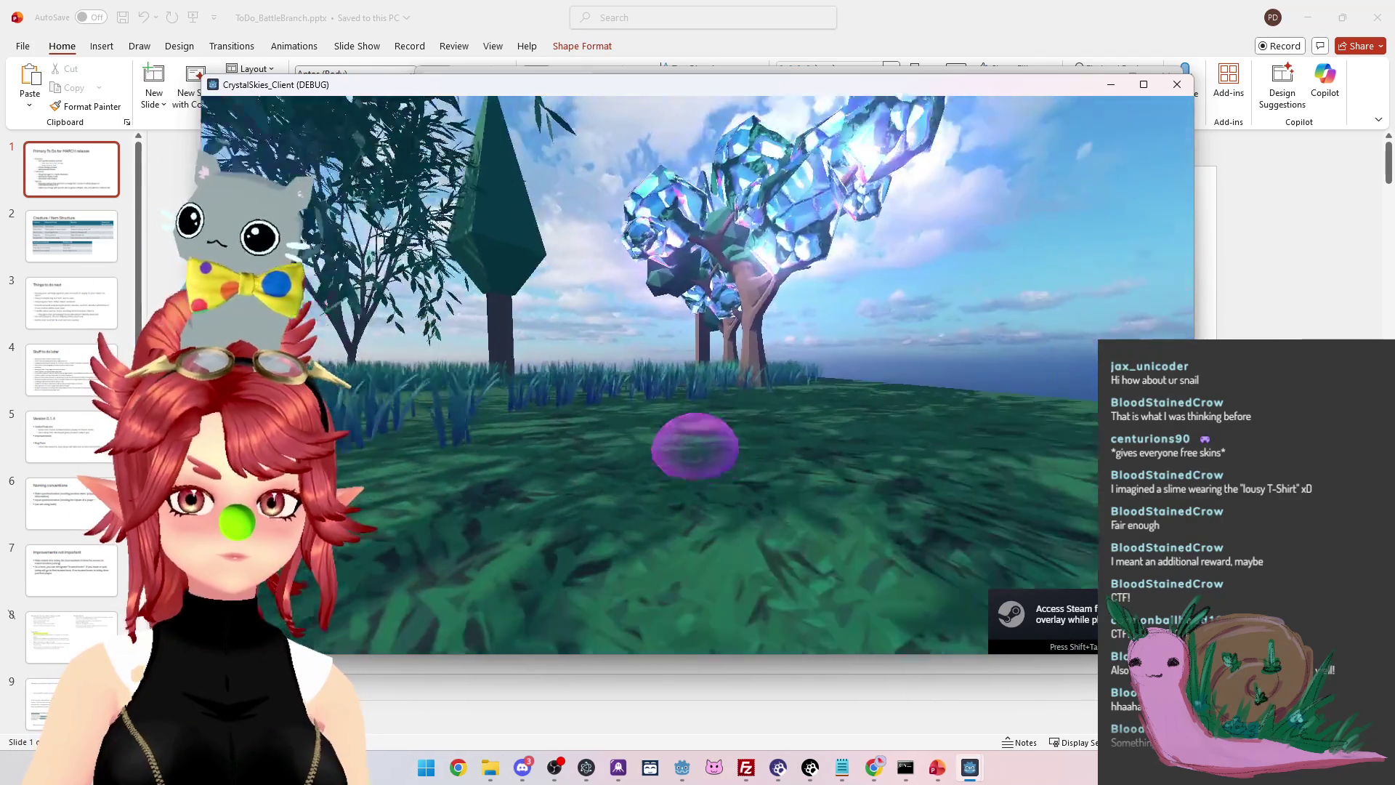
Move the slime through the grass toward the crystal trees, then exit the world and close the client
key(w)
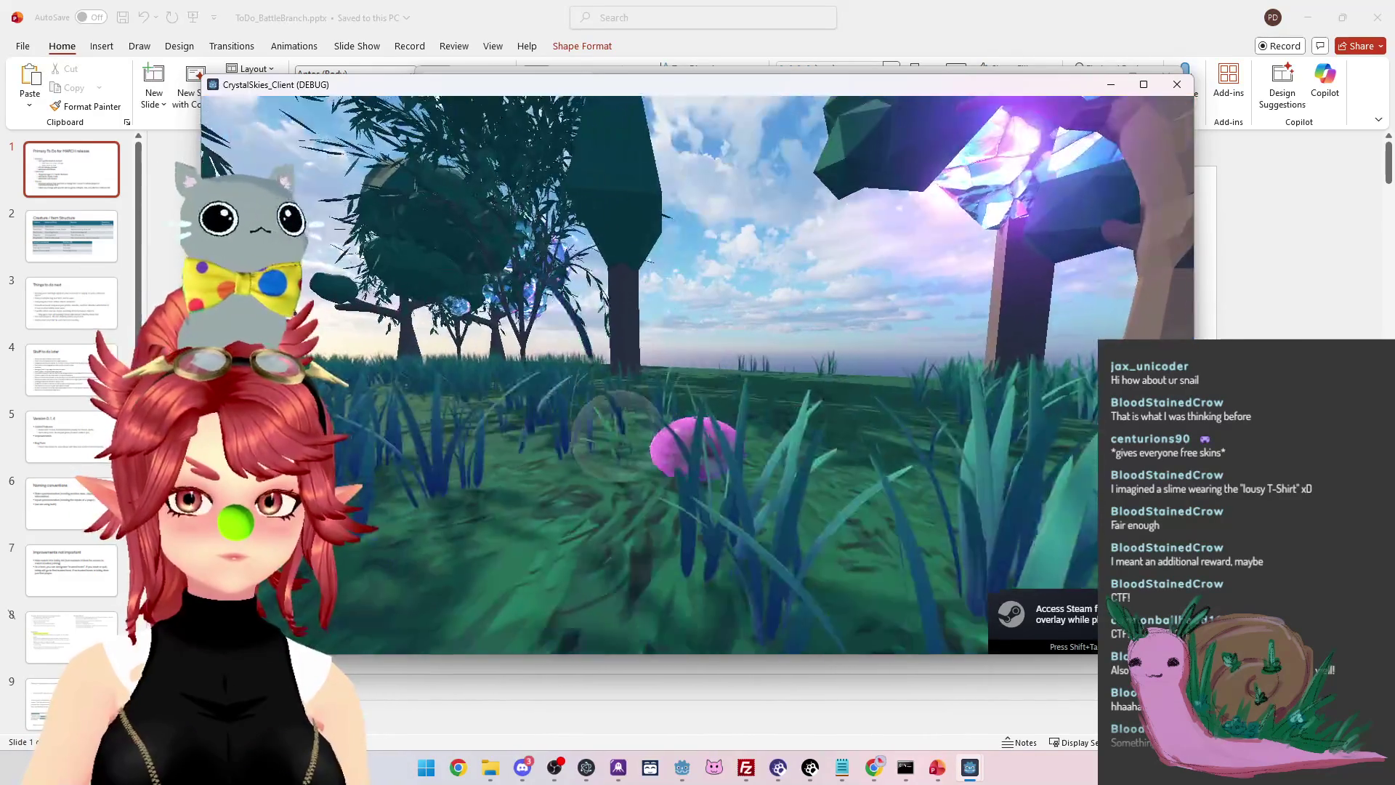
key(w)
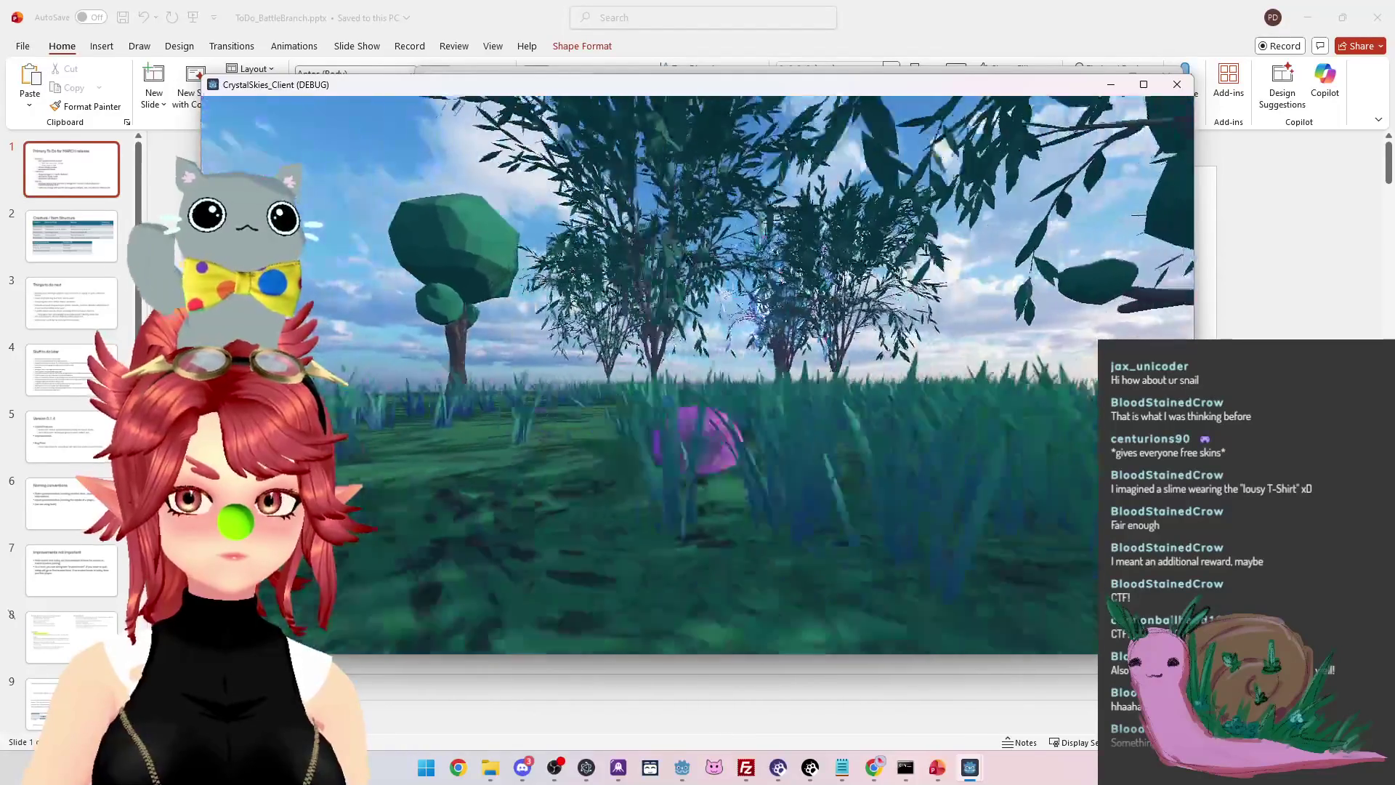
key(w)
key(w)
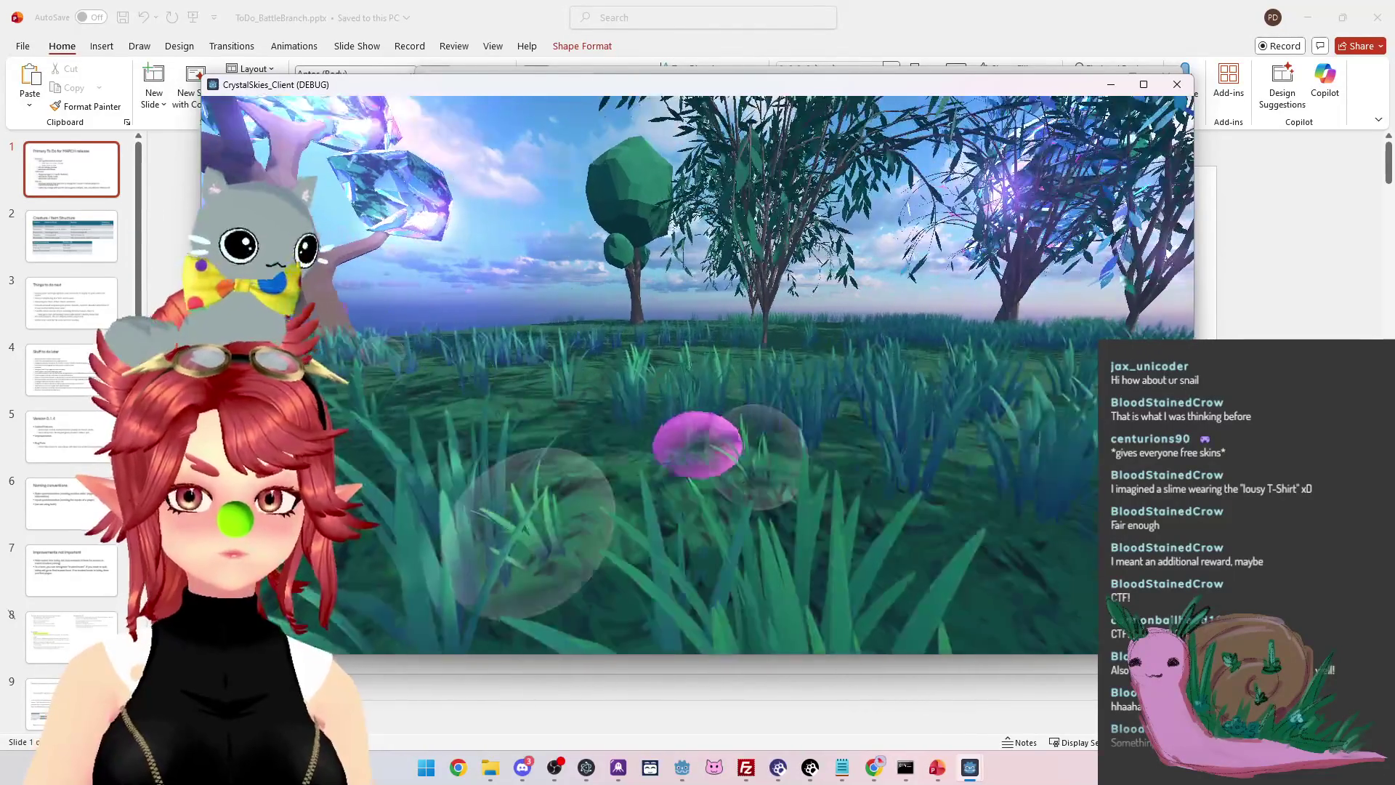
key(w)
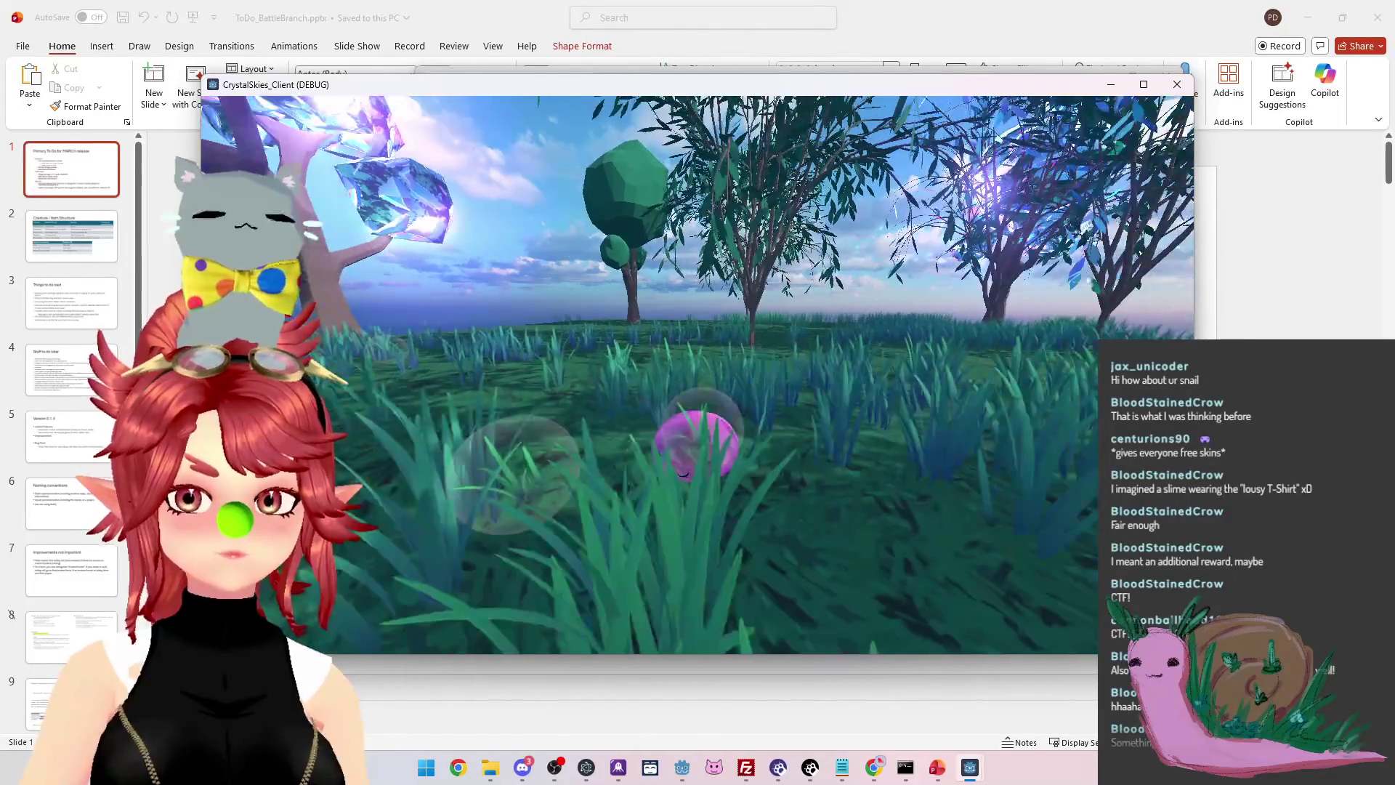
key(w)
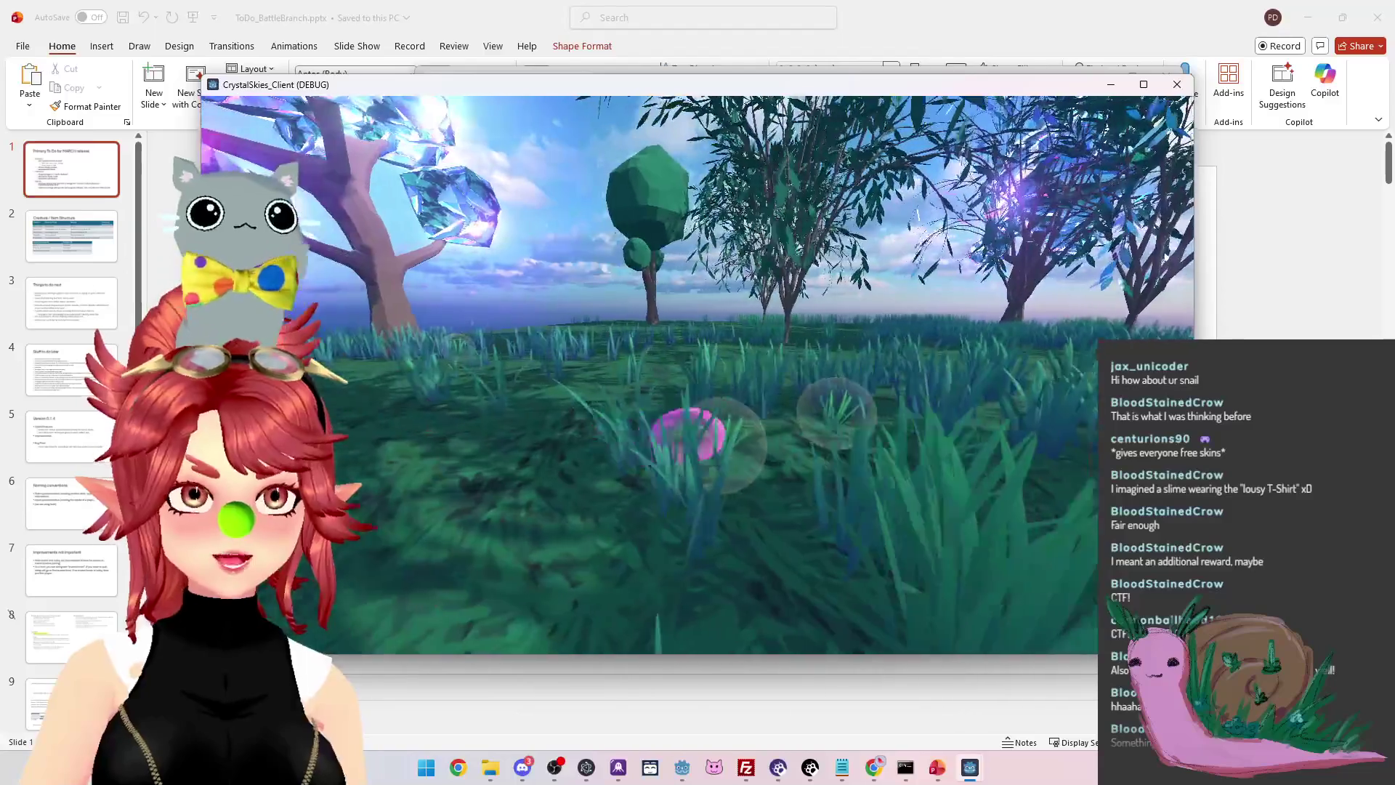
key(Escape)
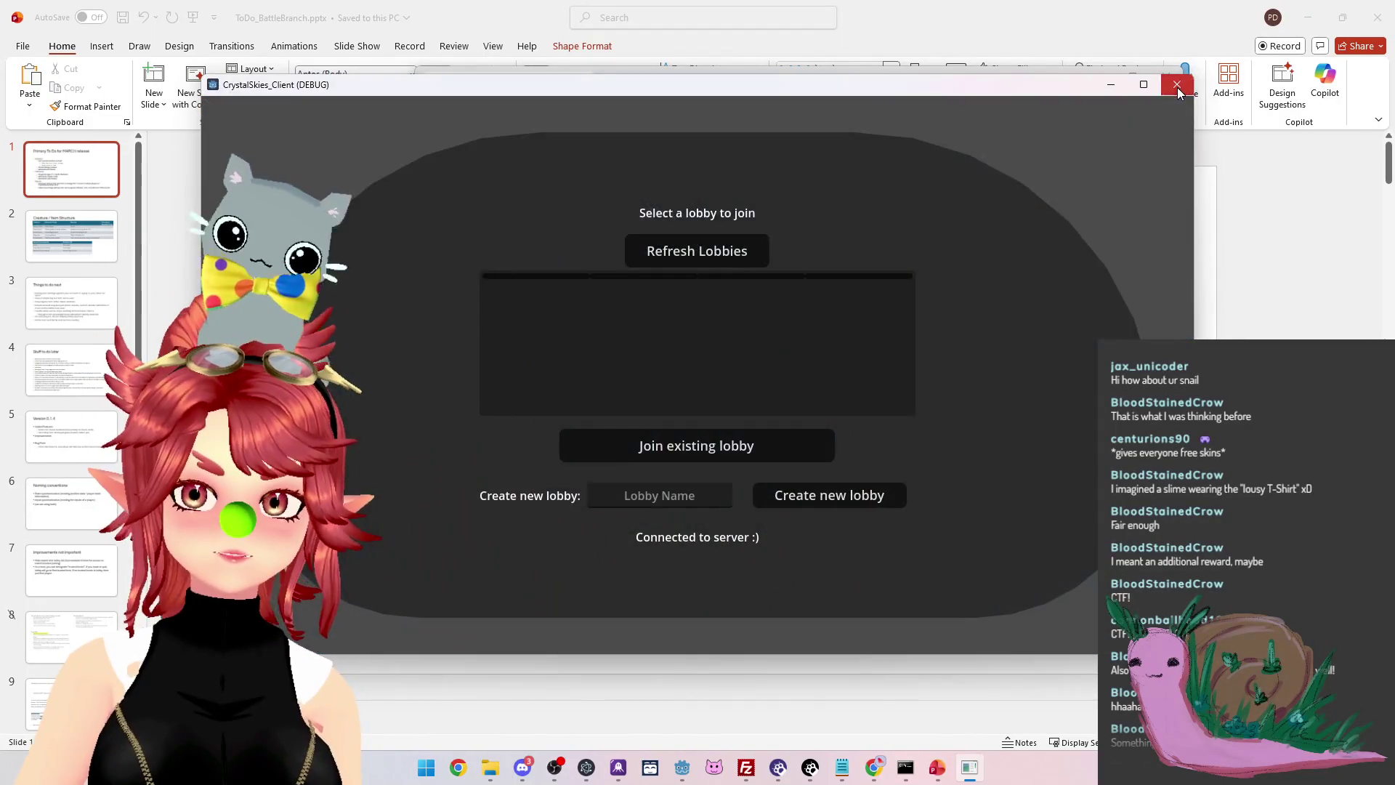
click(1177, 85)
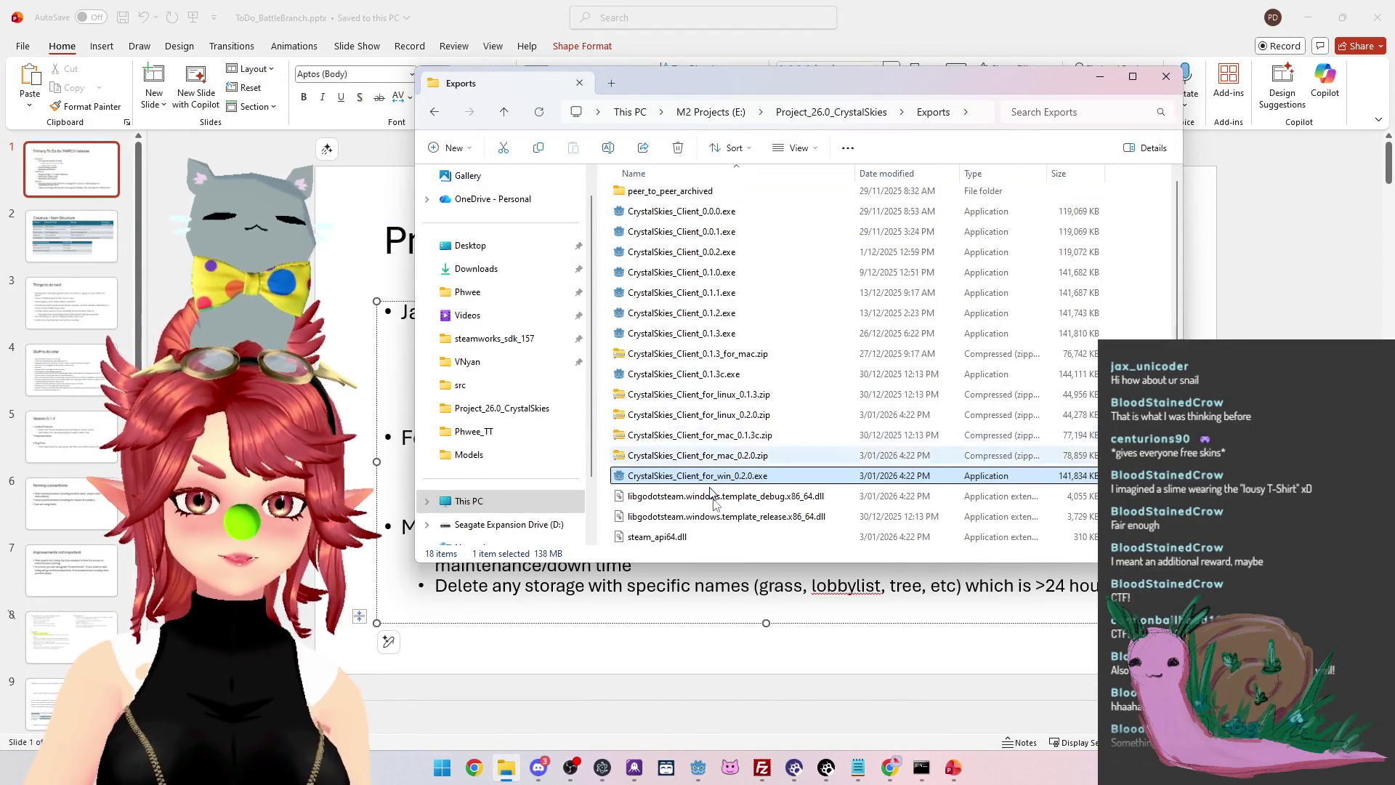
Close the Slime project editor and run the CrystalSkies_Client project from its editor
key(alt+Tab)
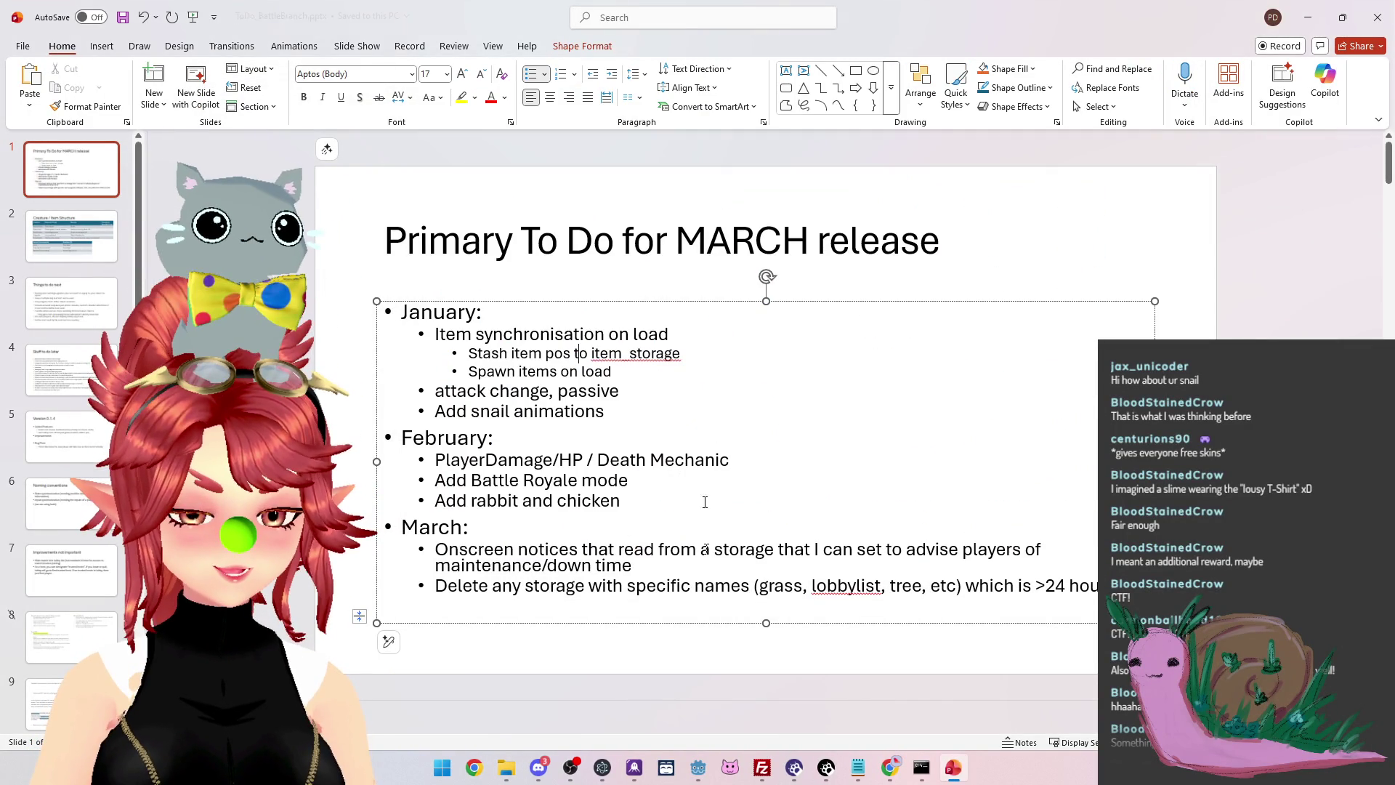
mouse_move(698, 767)
click(729, 684)
click(729, 684)
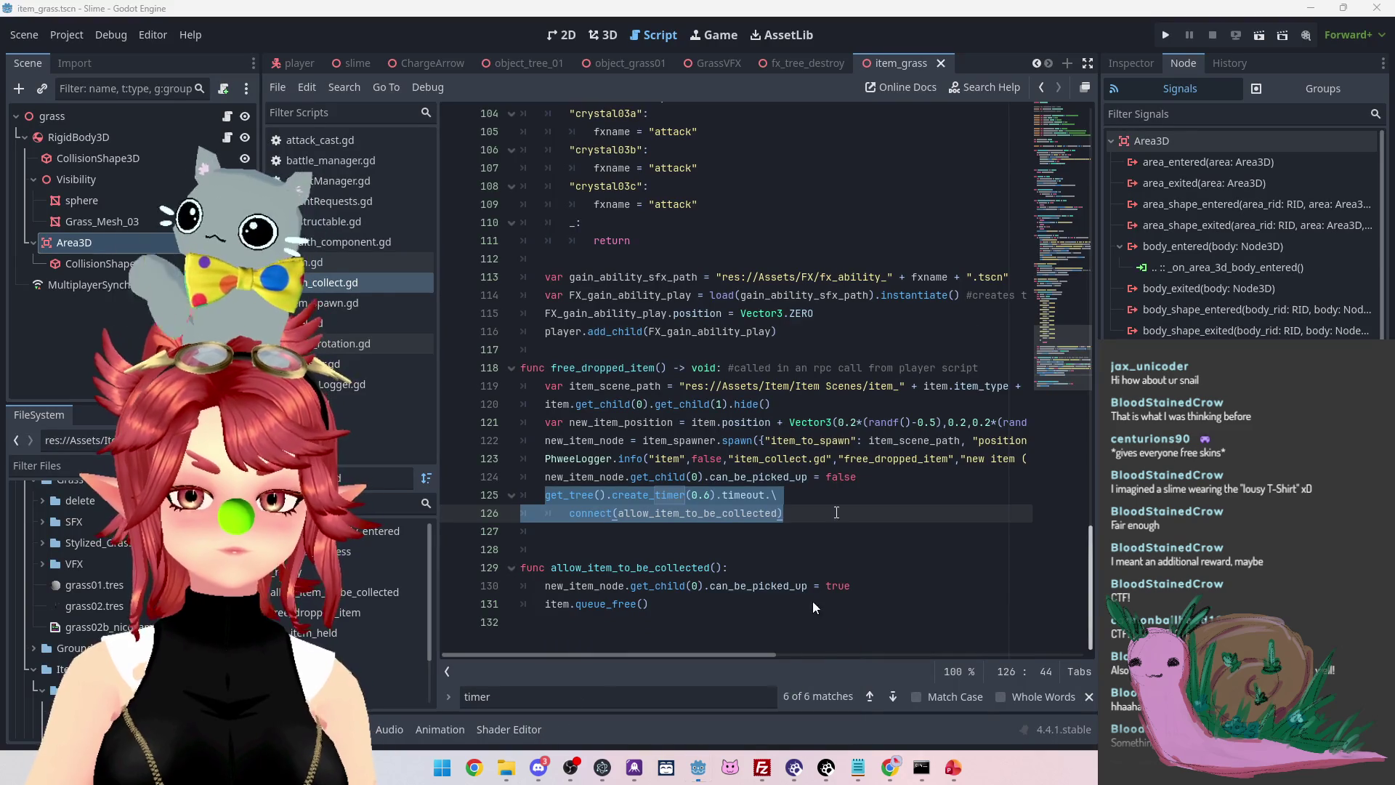
click(908, 331)
click(1380, 18)
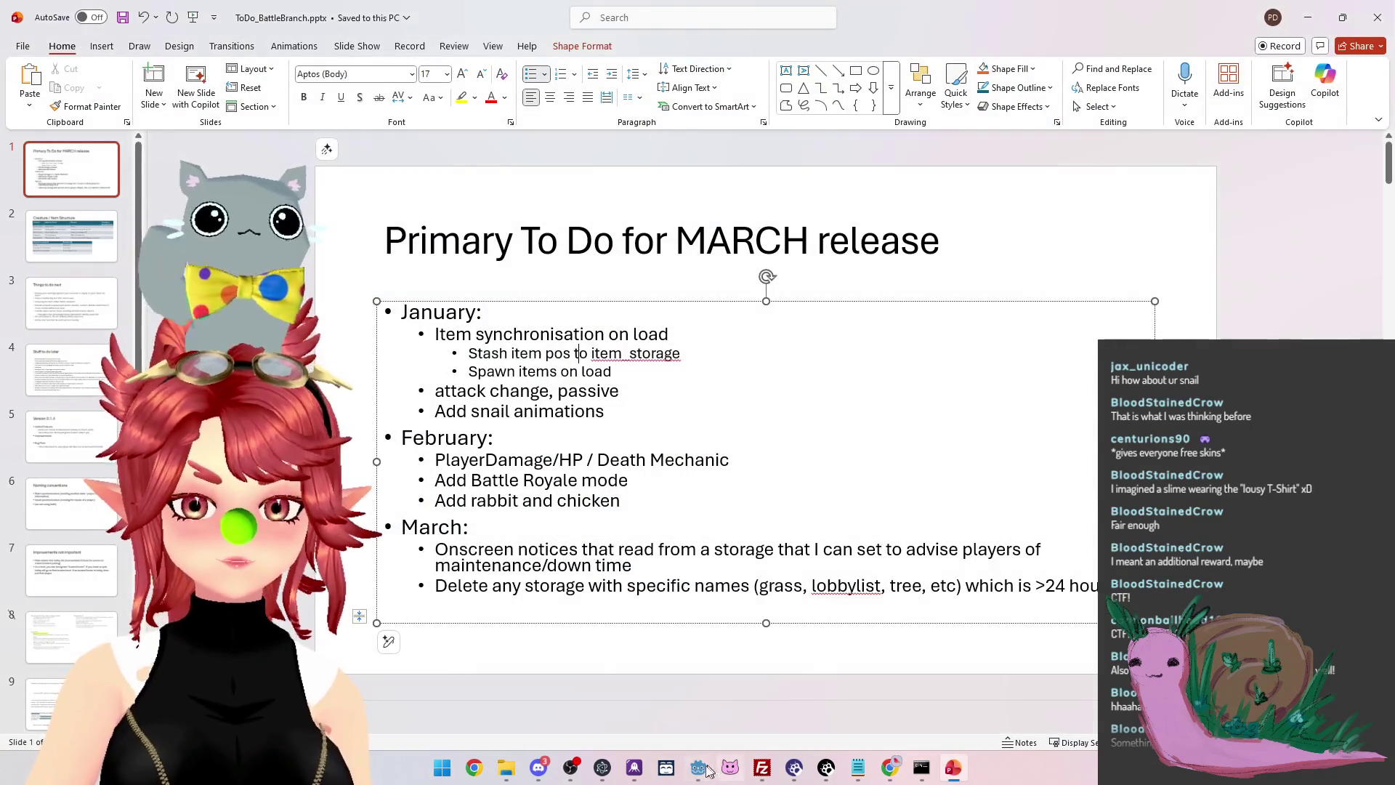
click(698, 768)
click(1166, 37)
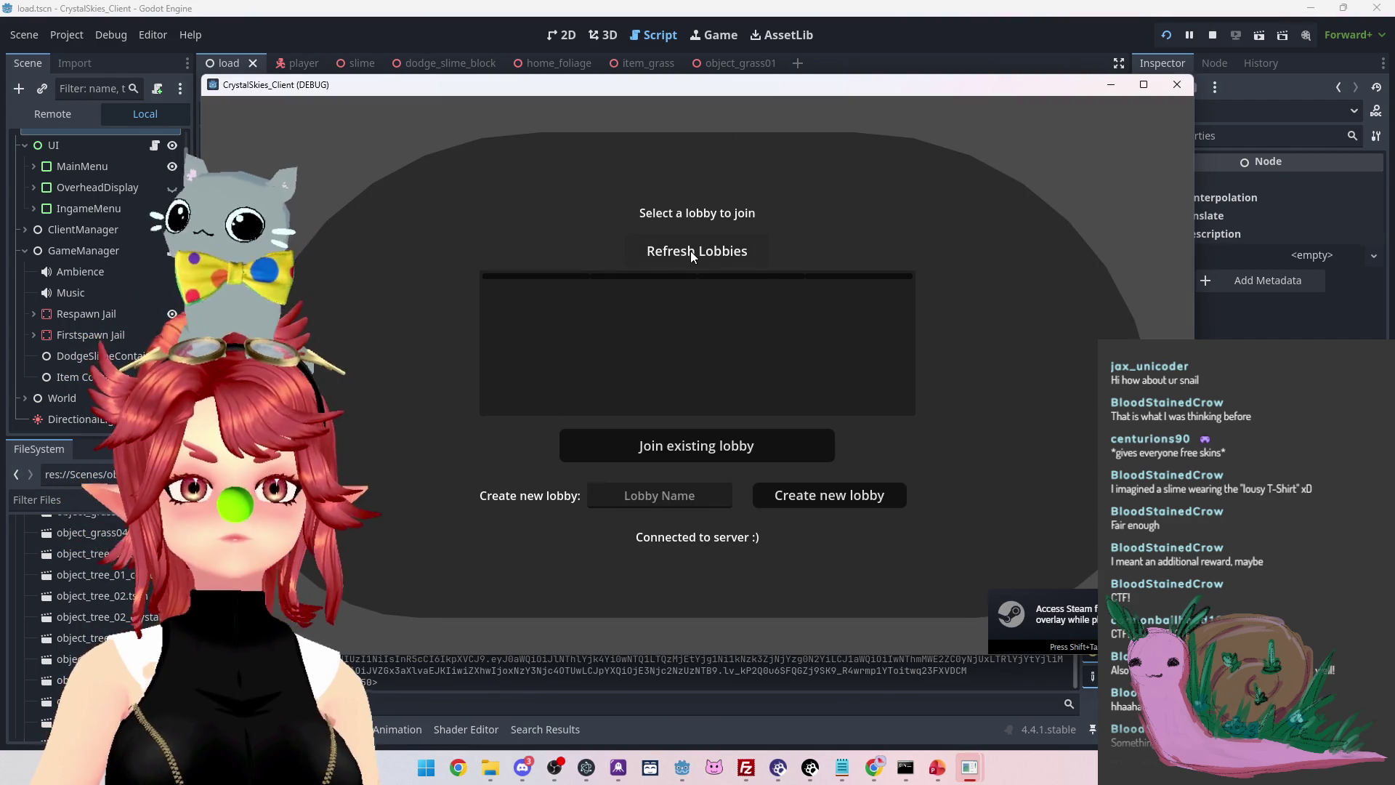
Create a lobby named 'asddd' to spawn into the meadow as the slime
click(708, 502)
text(asddd)
click(832, 506)
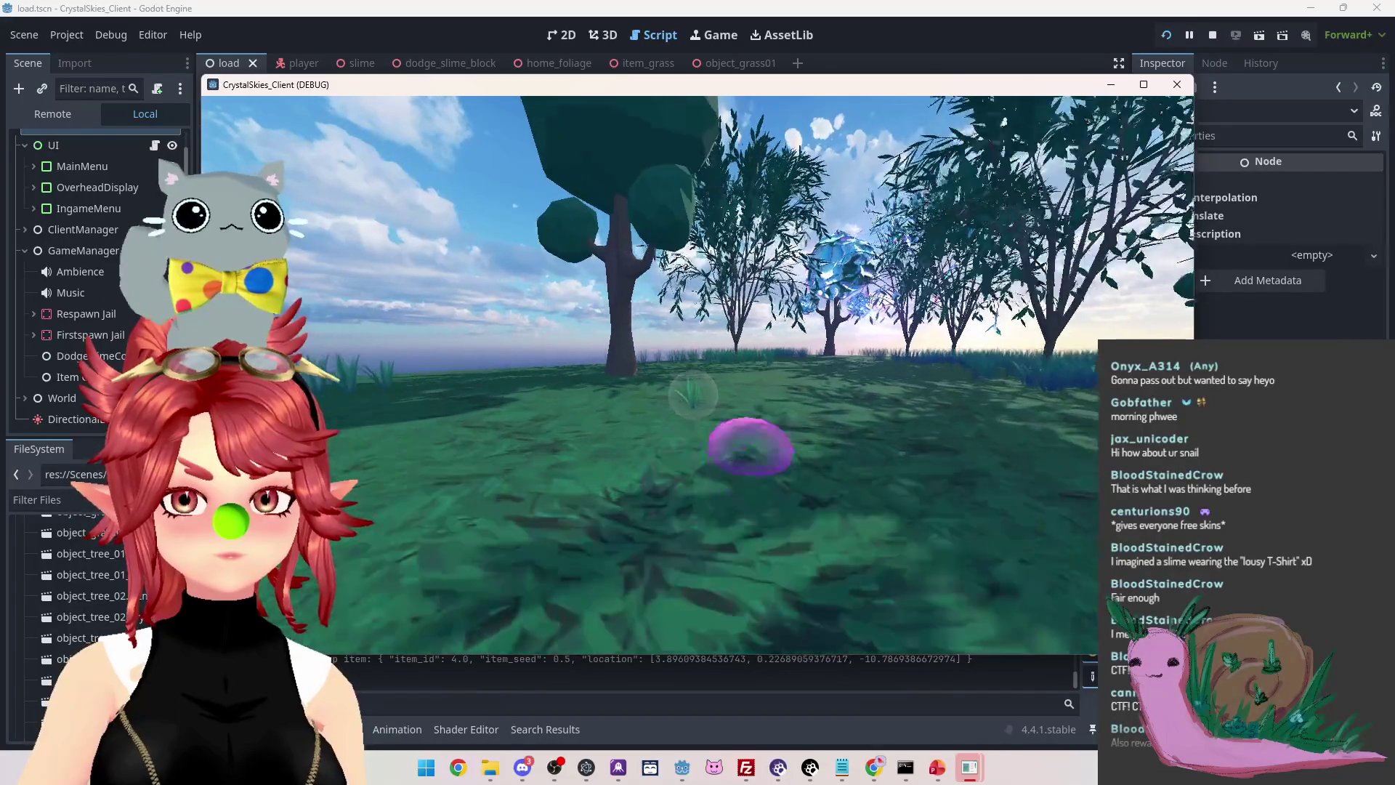
Pick up the grass item to become the snail, briefly checking the host settings
key(e)
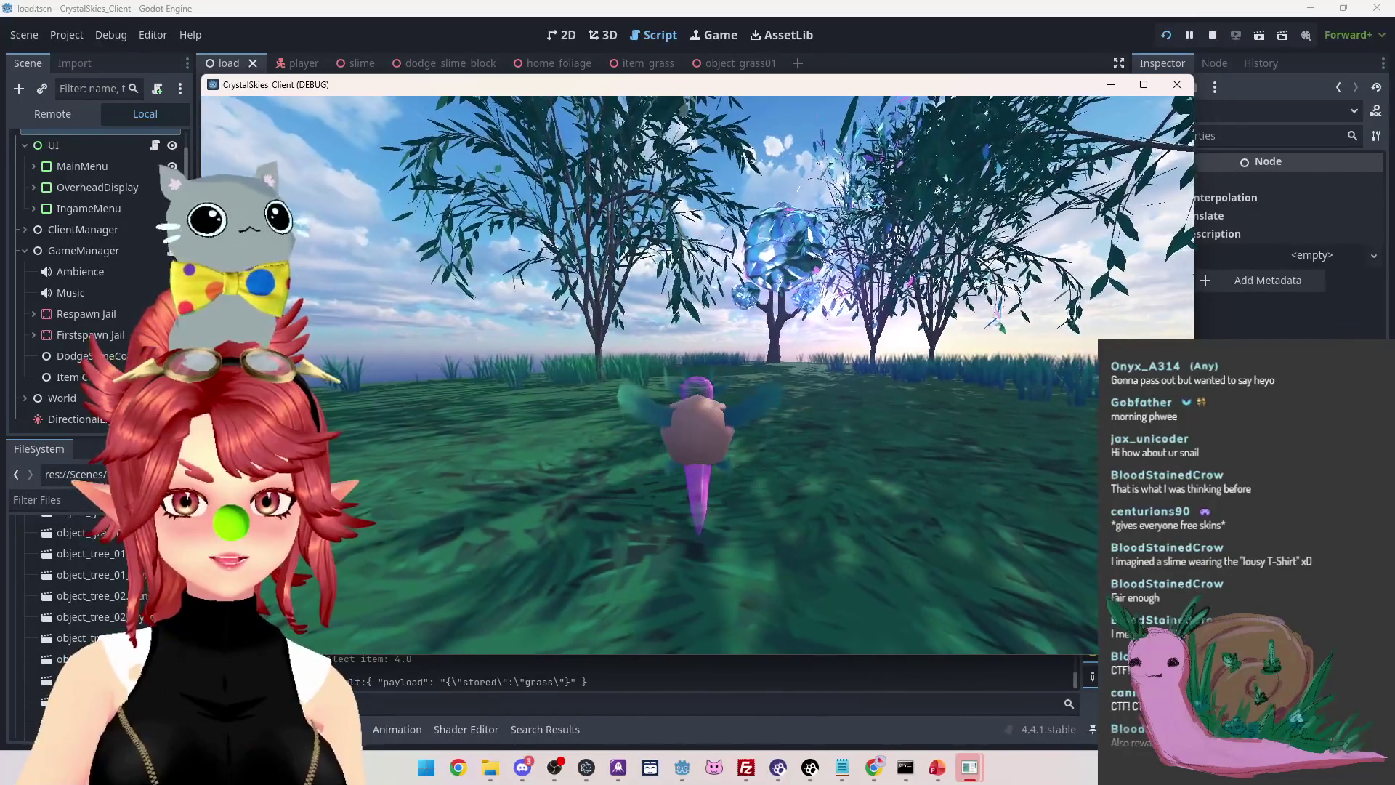
key(Escape)
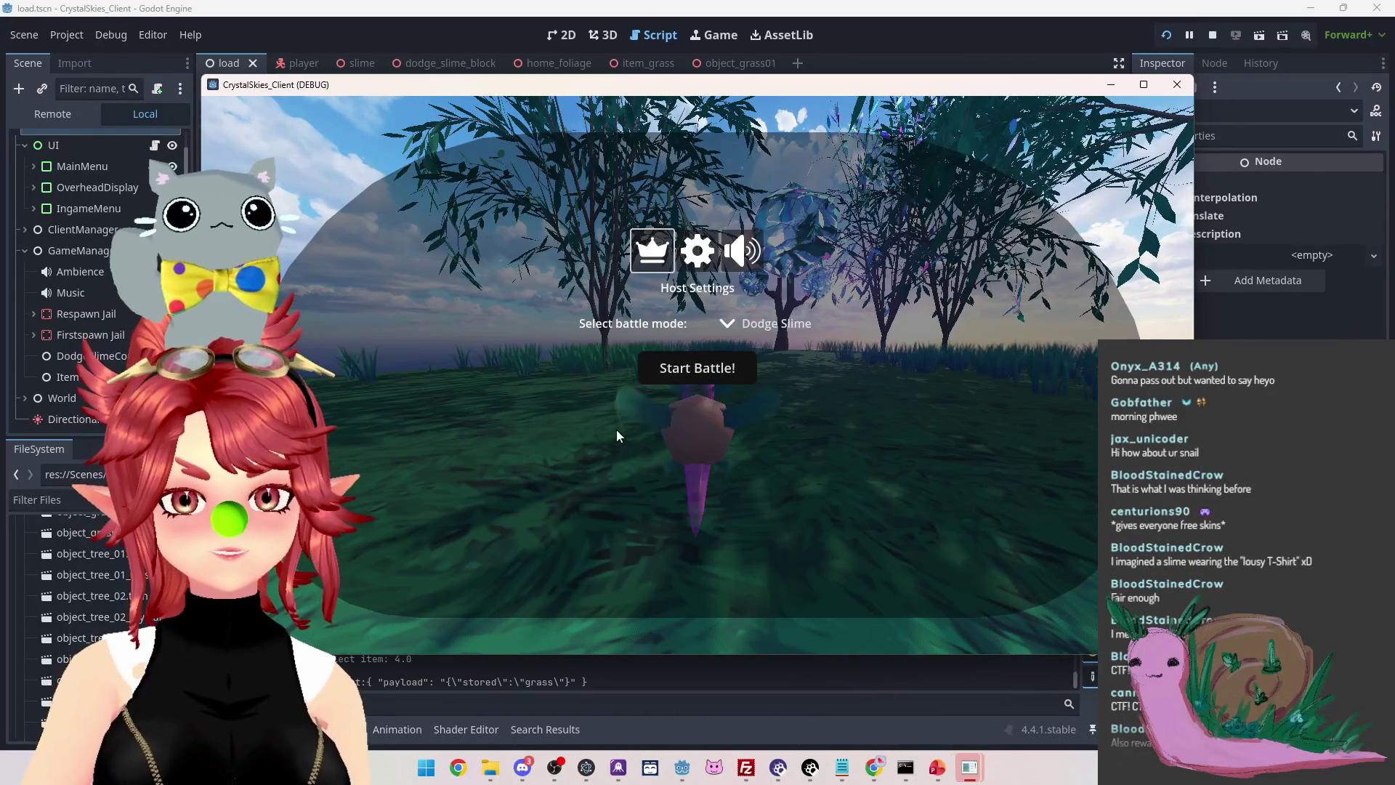
key(Escape)
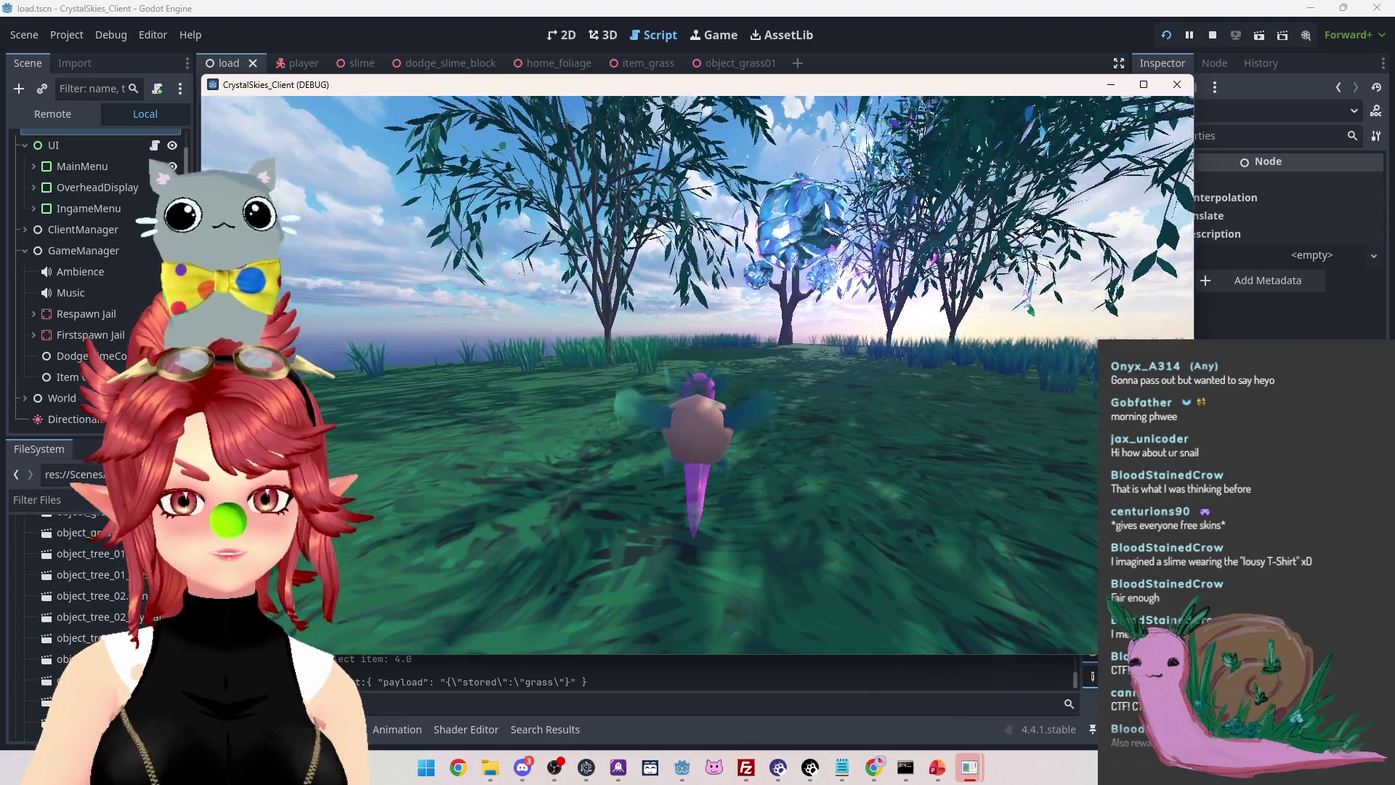
Move the snail, curl into a ball and roll toward the trees, uncurl, then return to PowerPoint
key(d)
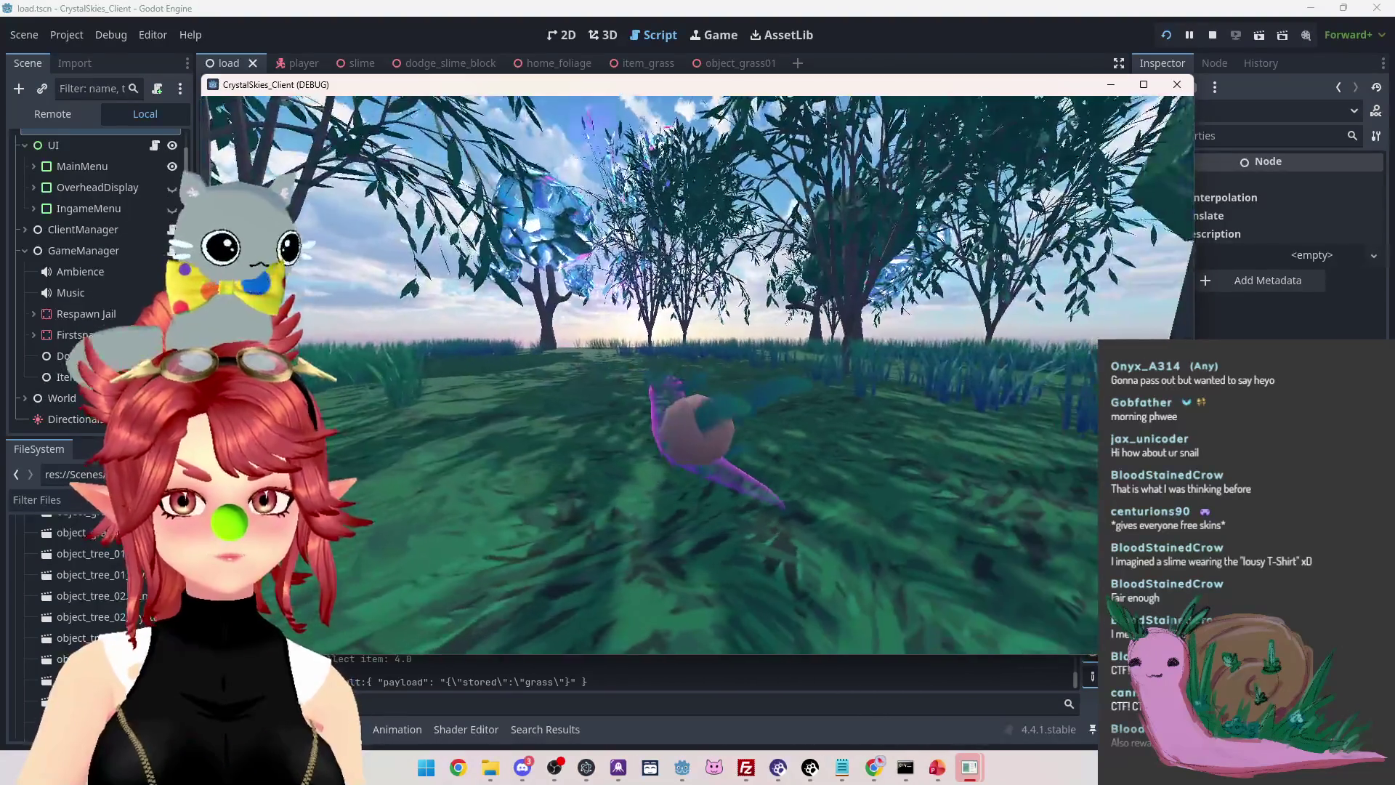
key(shift)
key(w)
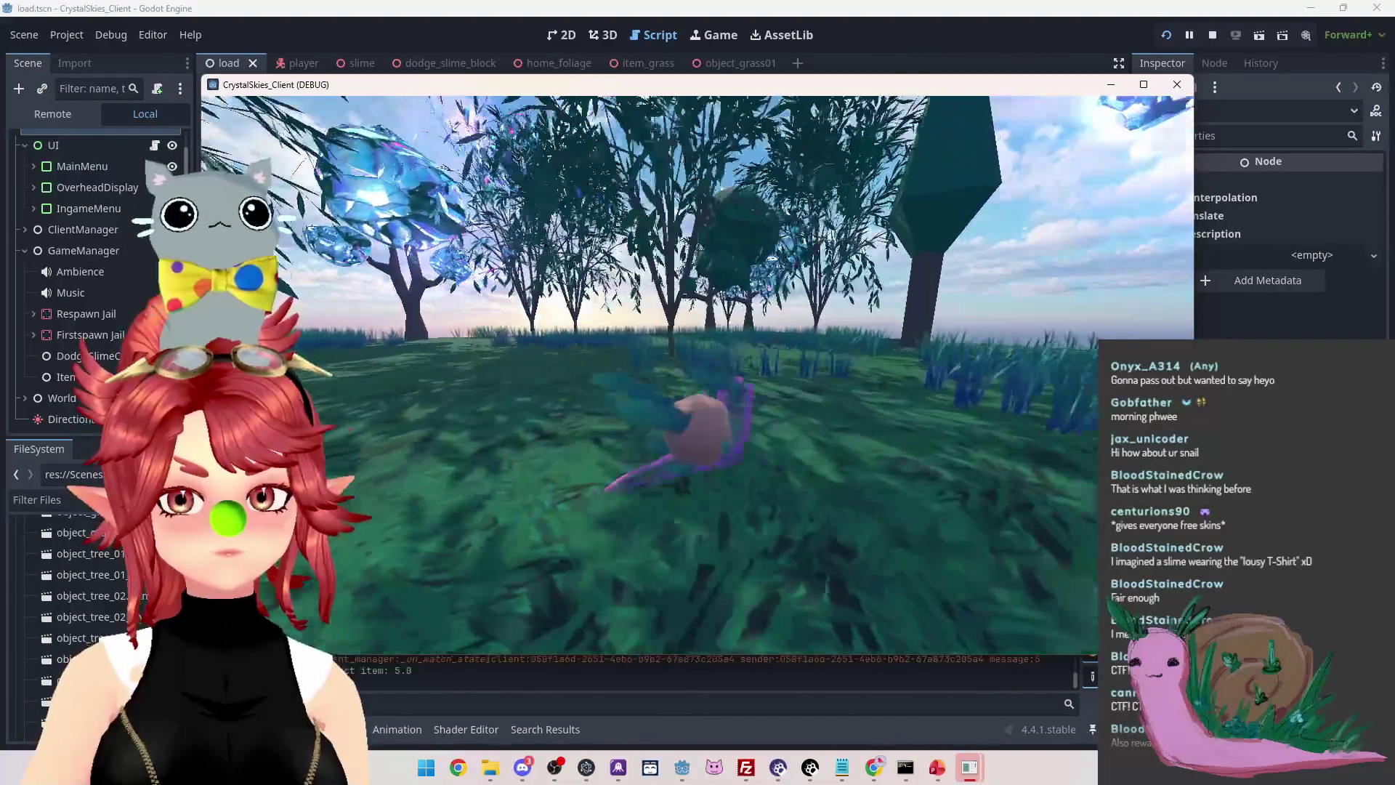
key(shift)
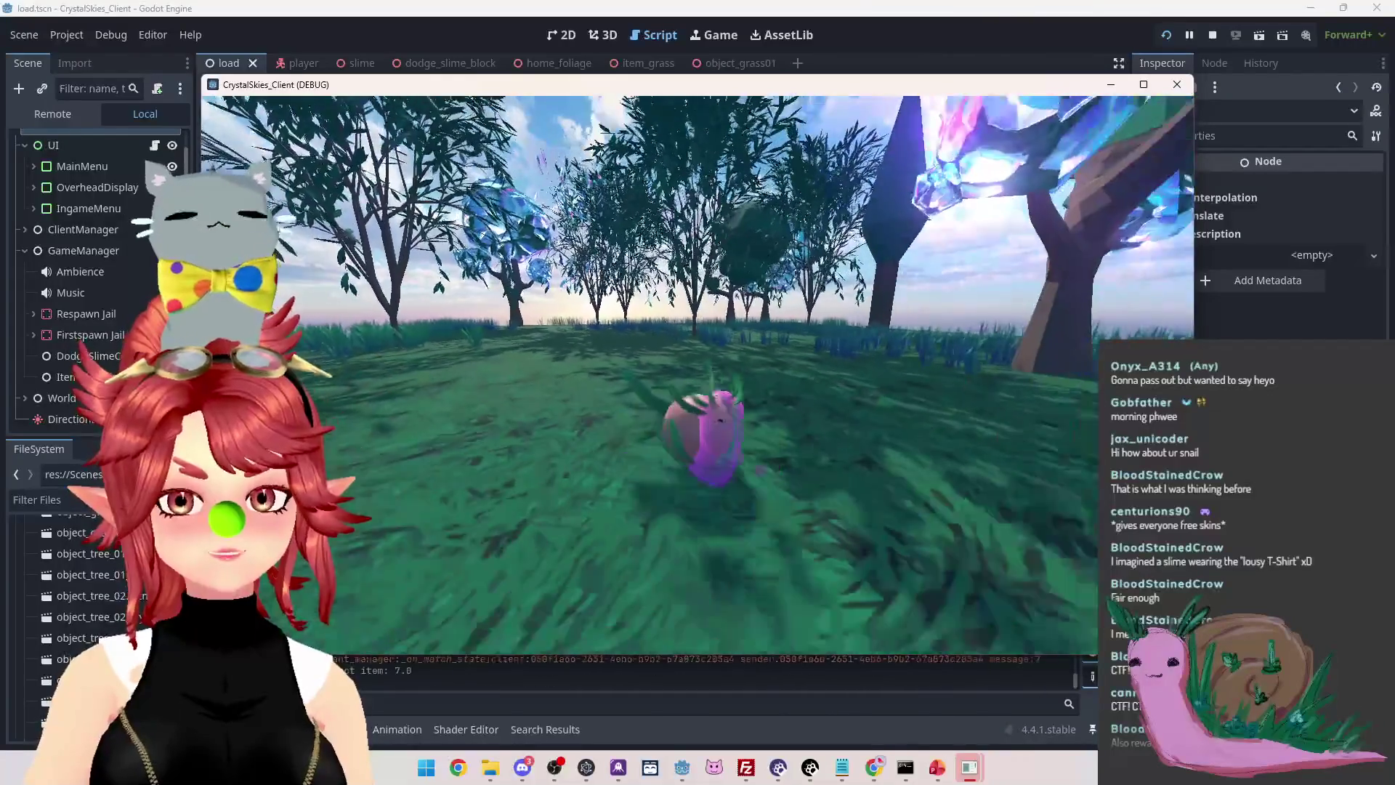
key(Escape)
click(938, 768)
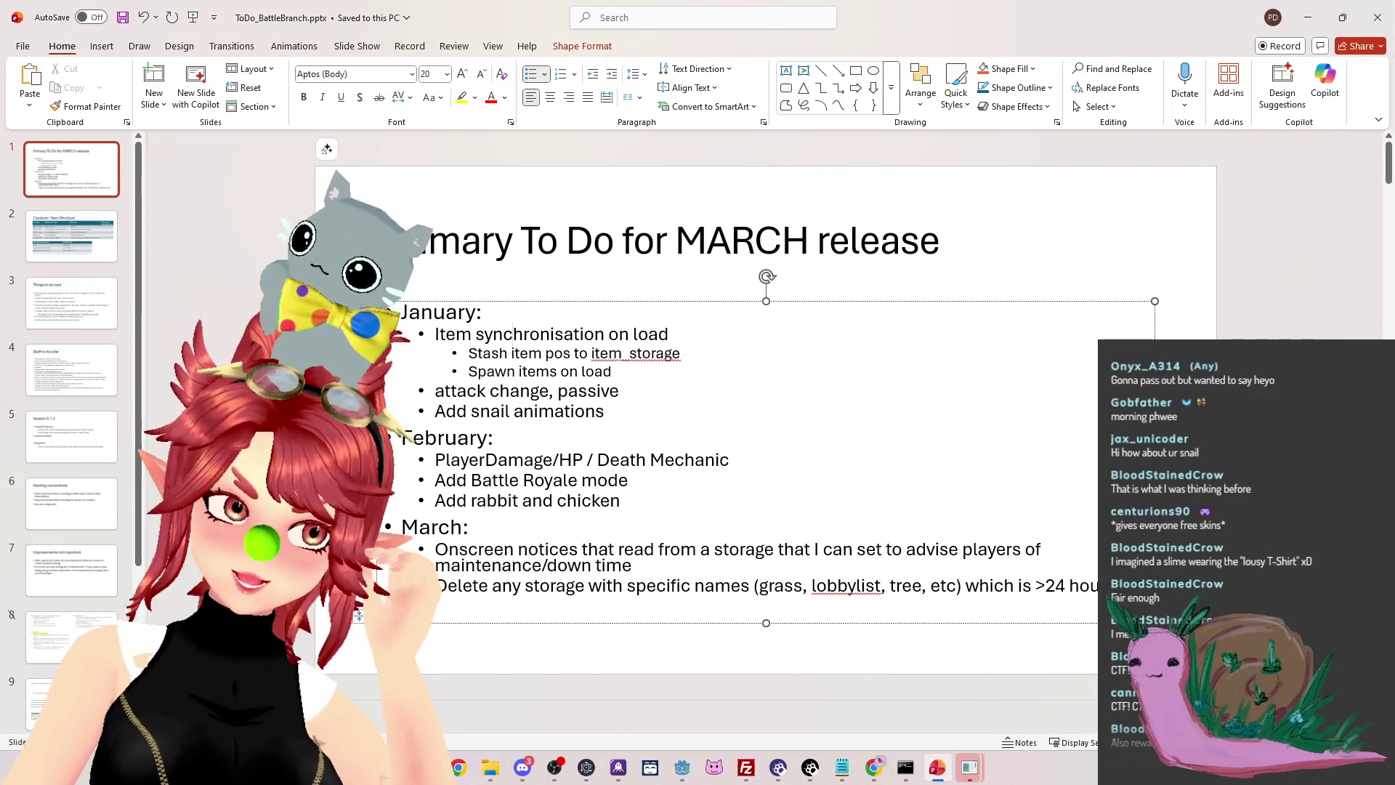
Look over the item synchronisation and attack change bullets, then bring the CrystalSkies client game forward
mouse_move(436, 334)
mouse_down()
mouse_move(683, 355)
mouse_move(614, 372)
mouse_up()
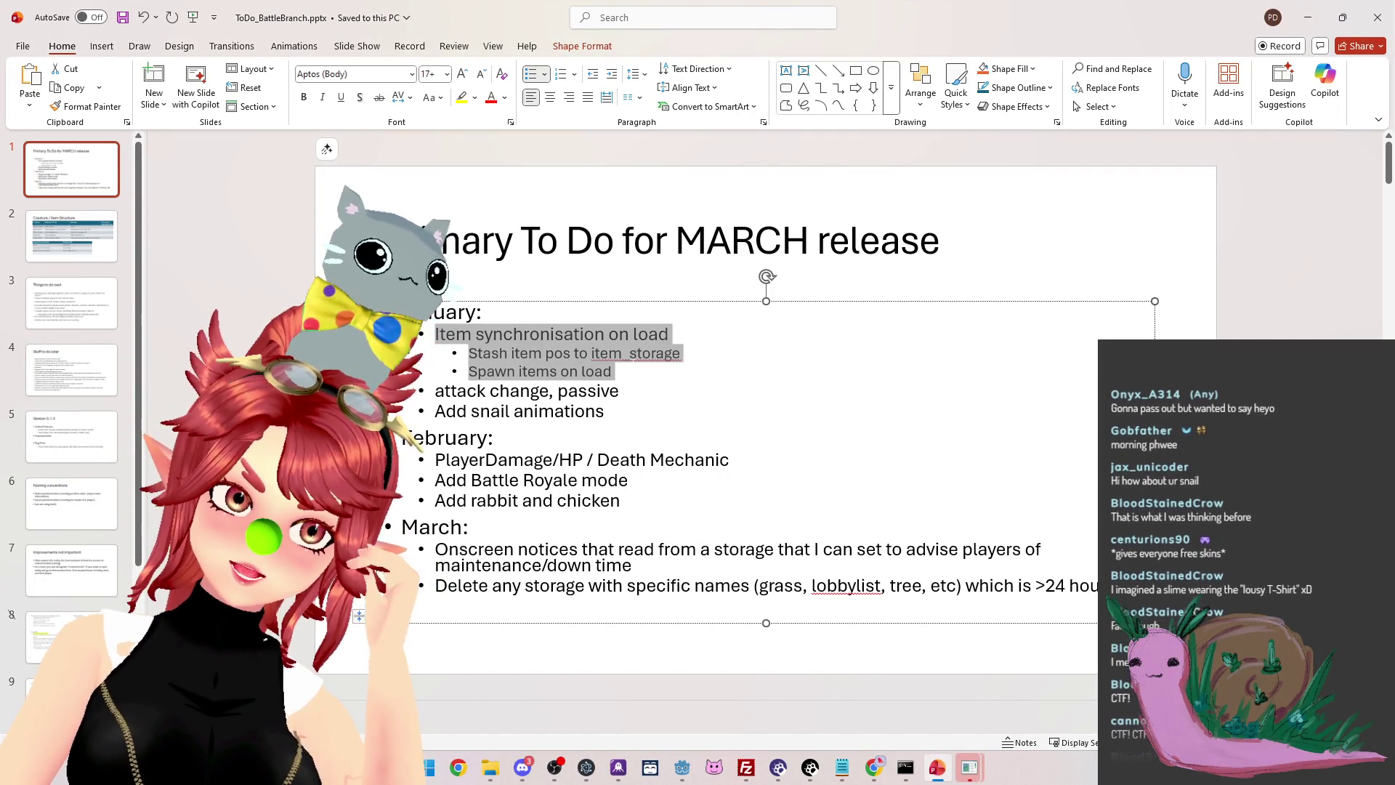
click(579, 391)
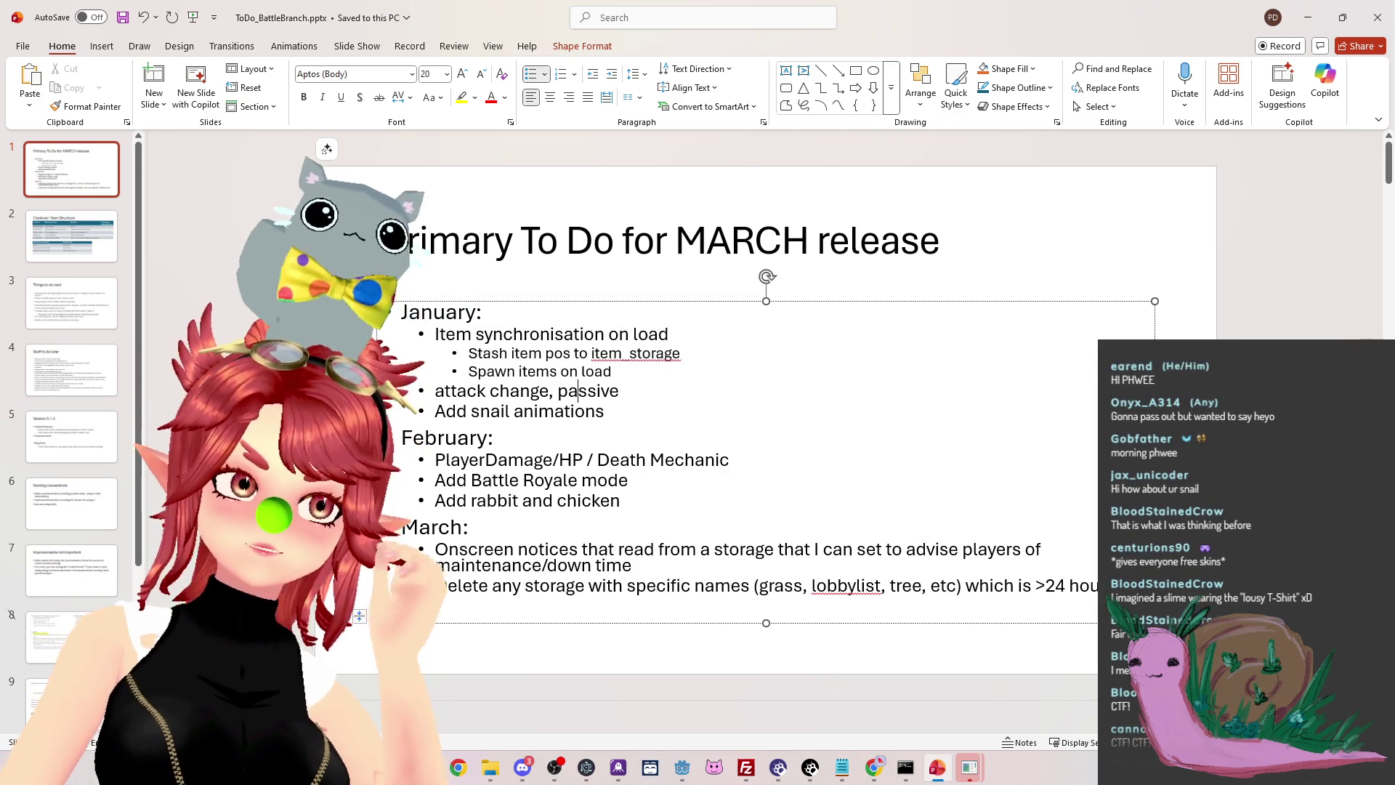
drag(435, 391, 554, 392)
click(494, 437)
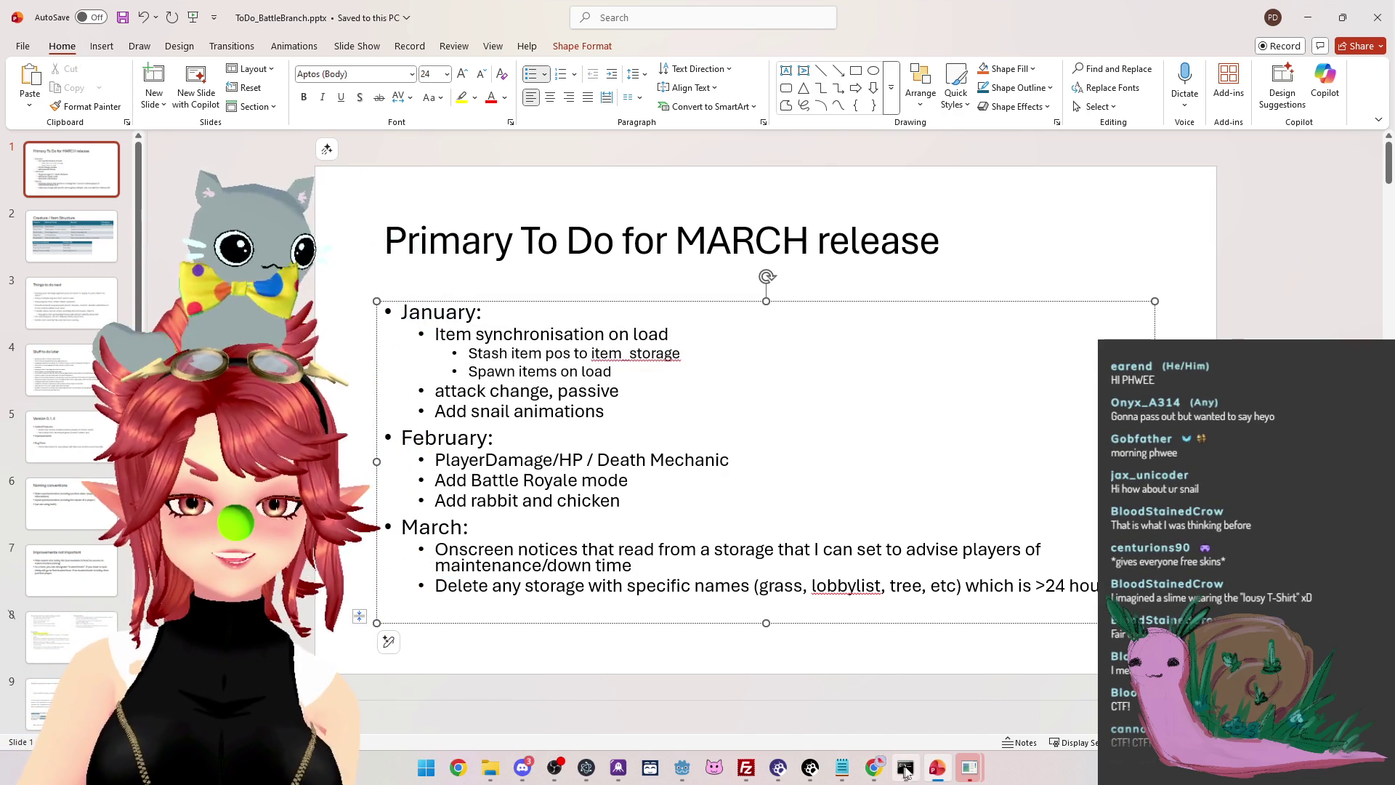
click(968, 768)
click(1019, 686)
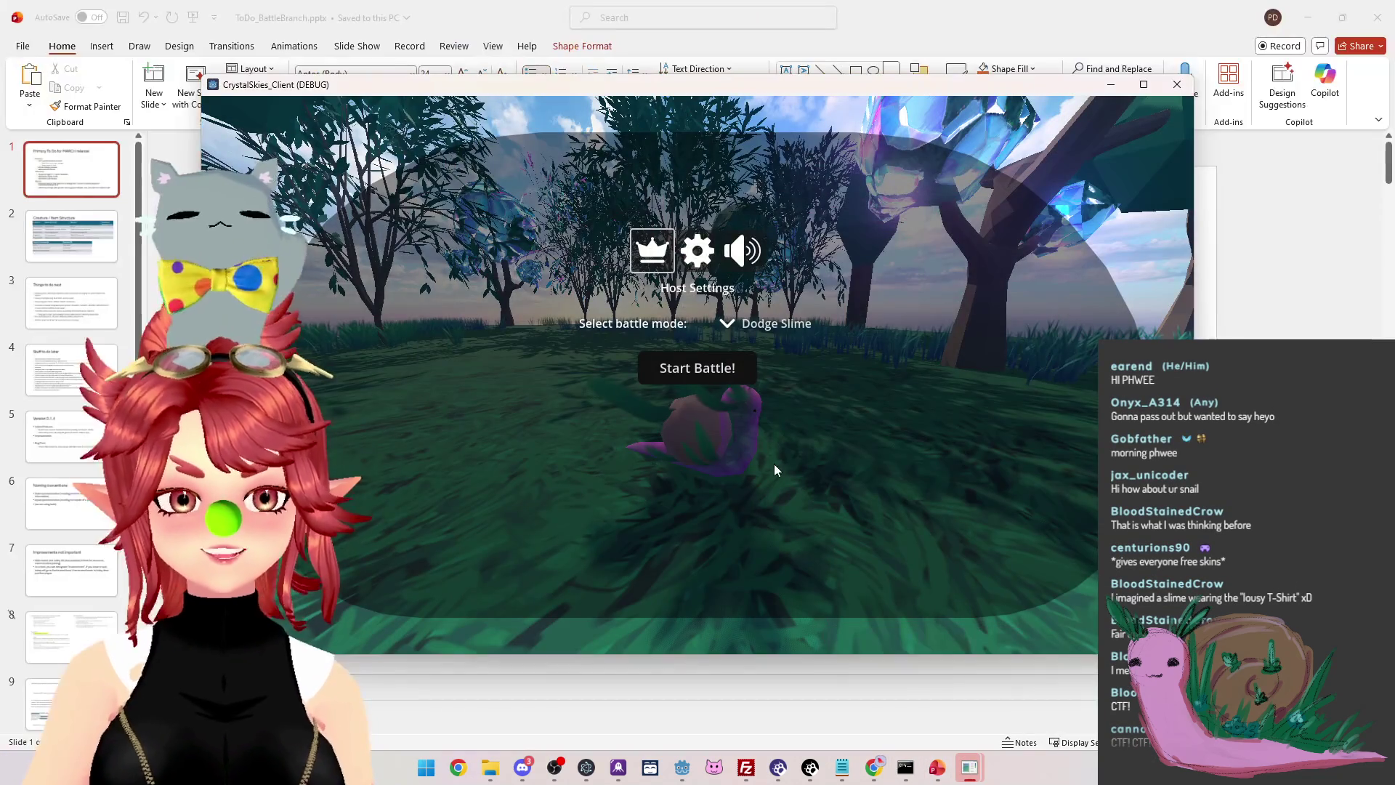
Walk the snail over the seaside grass, turning it between the camera and the crystal tree
key(w)
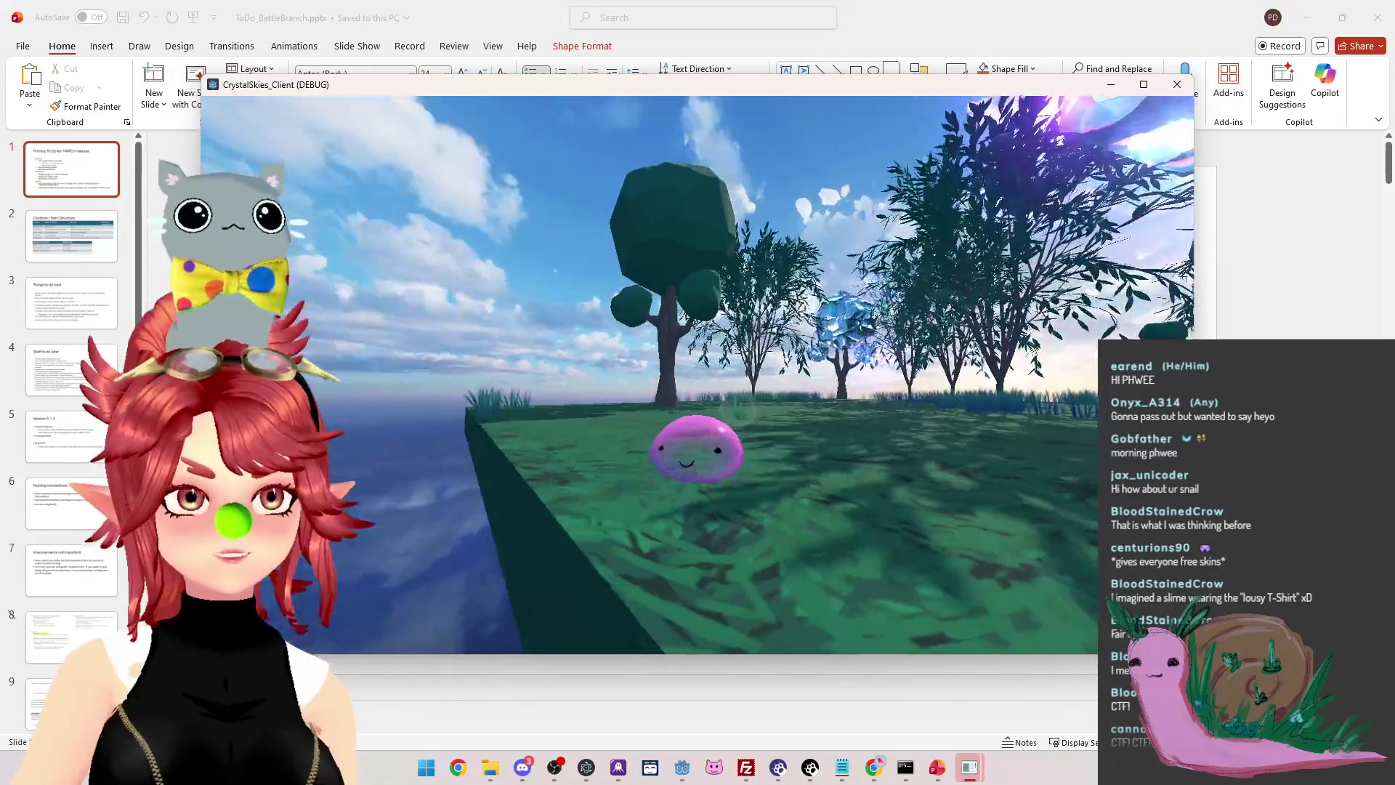
key(a)
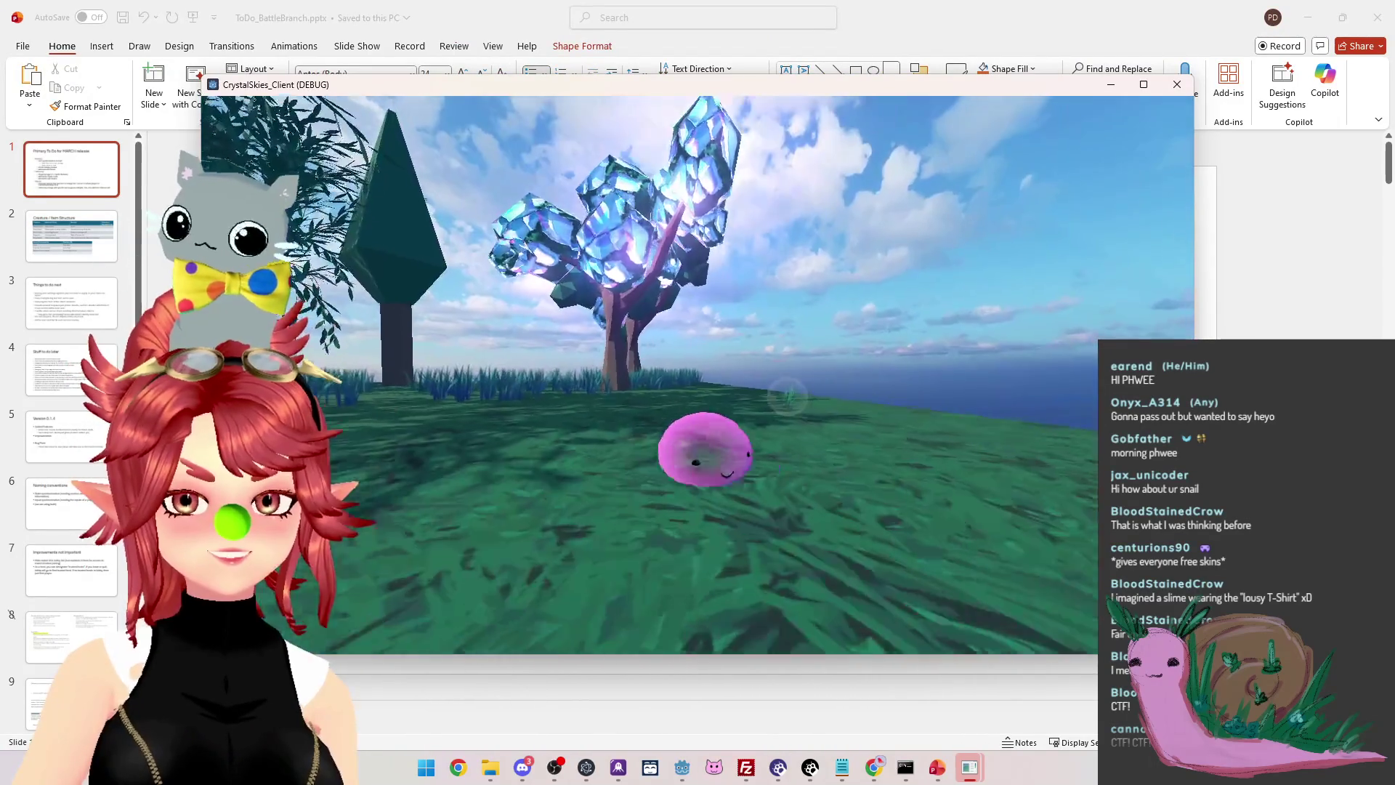
key(s)
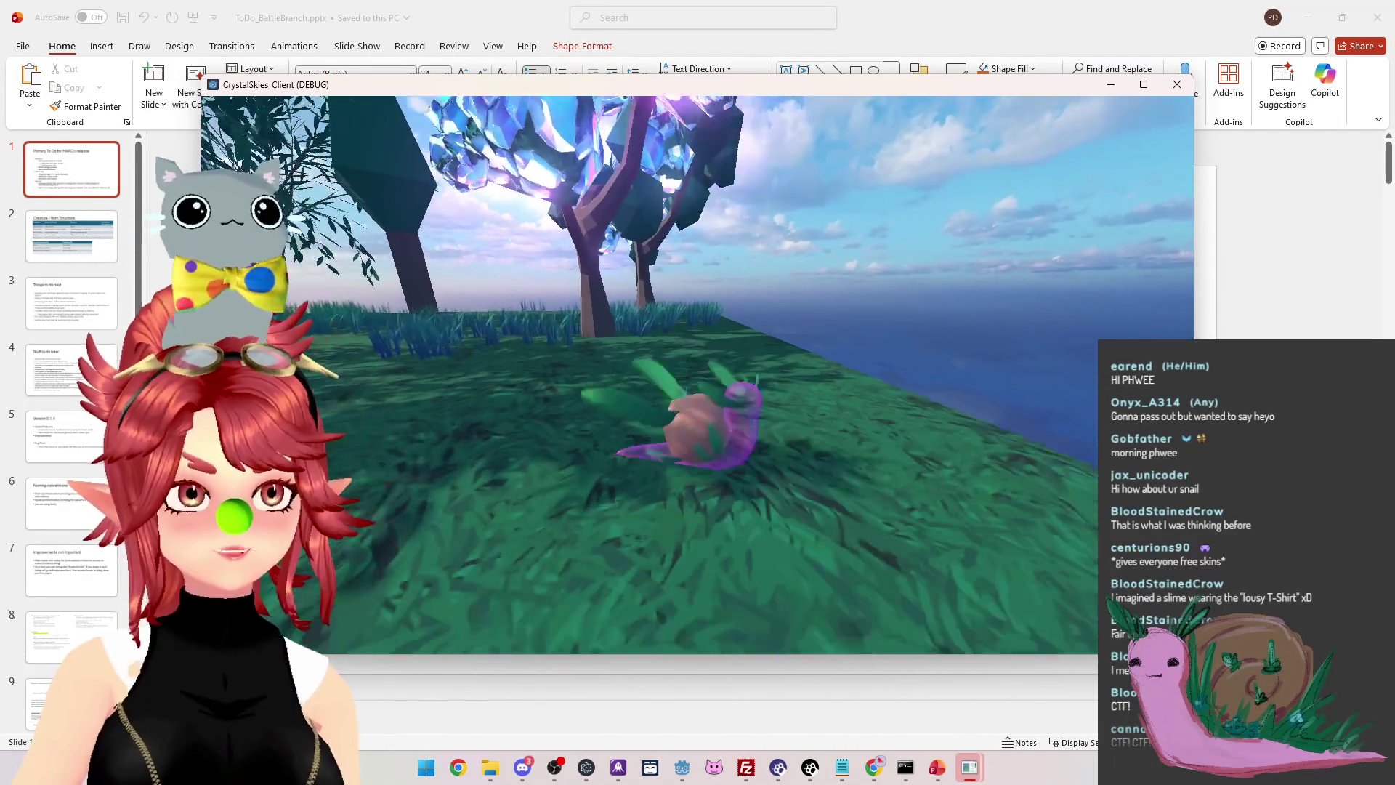
key(w)
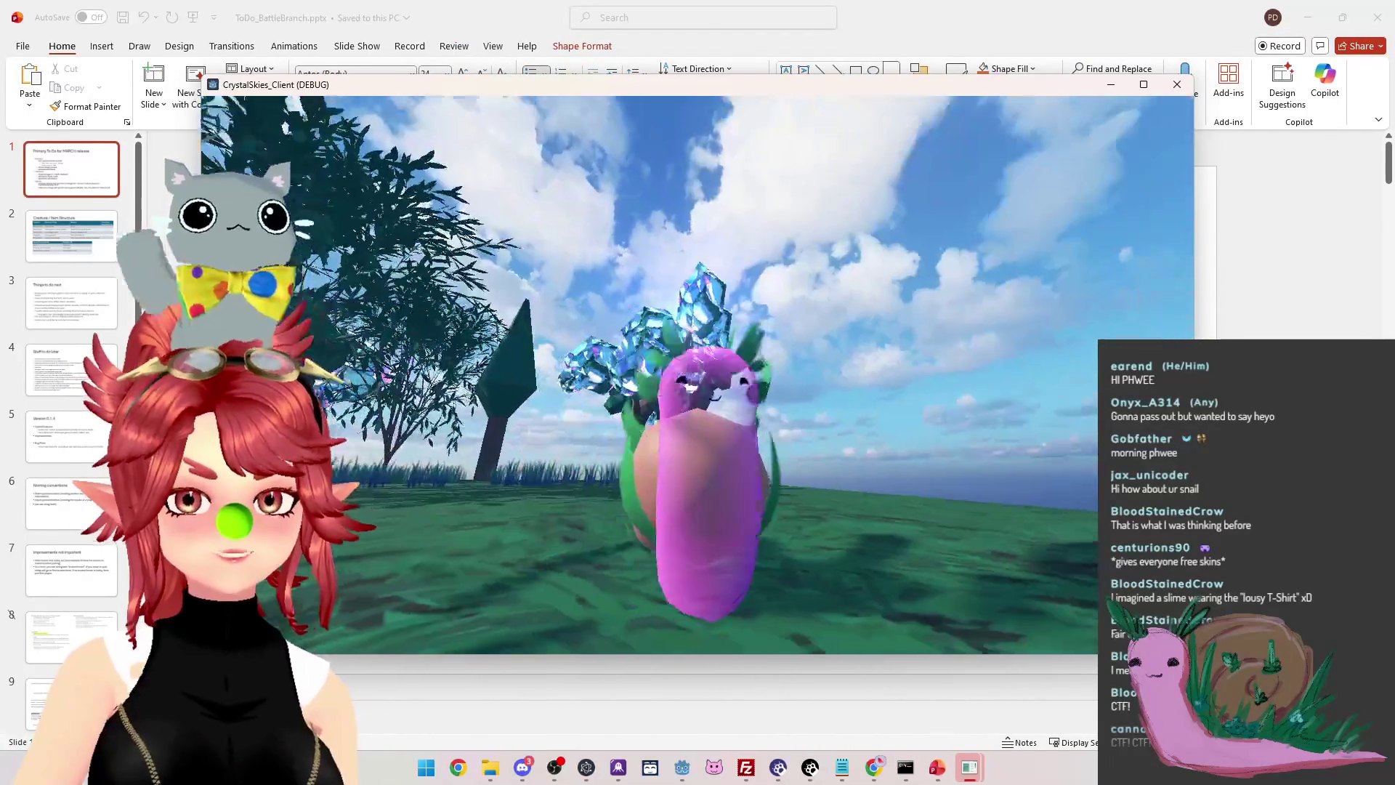
key(s)
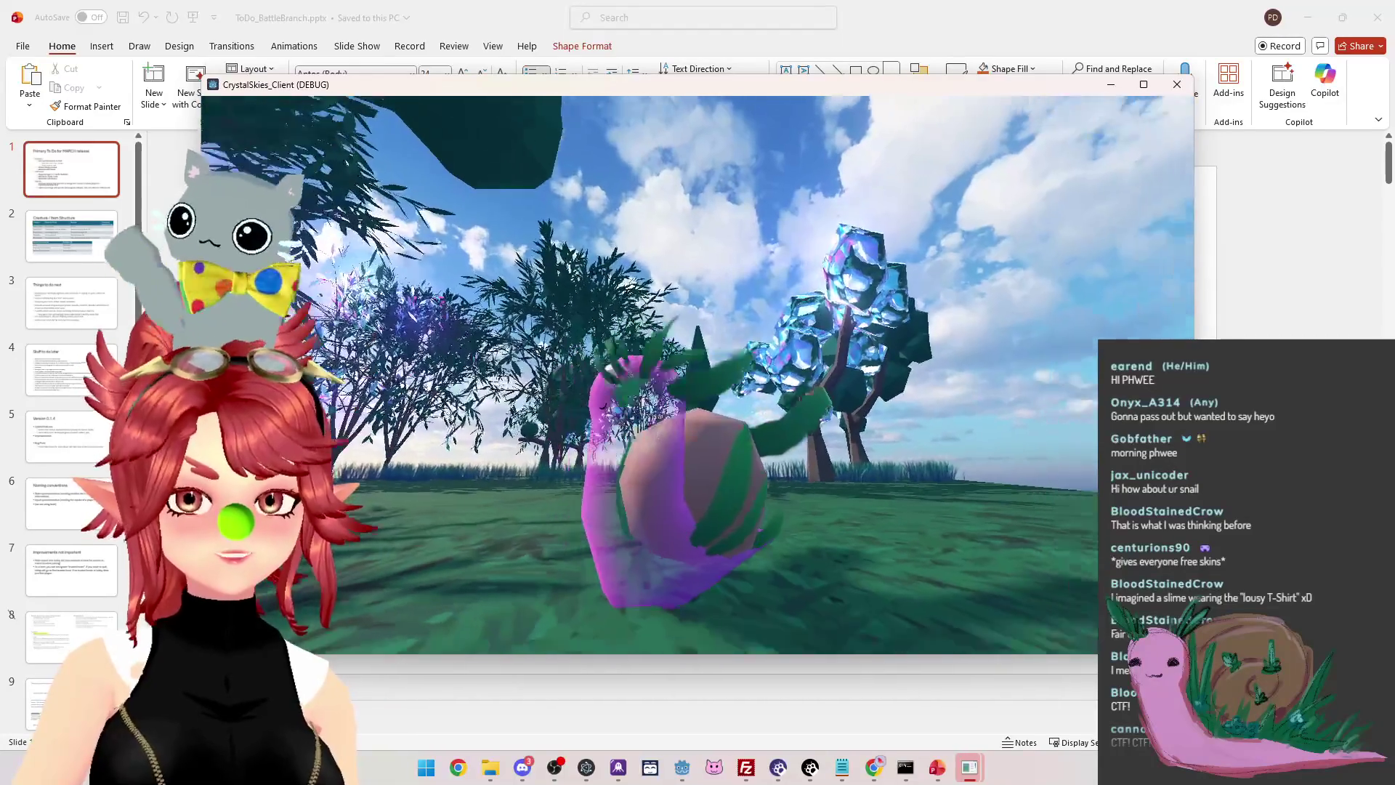
key(a)
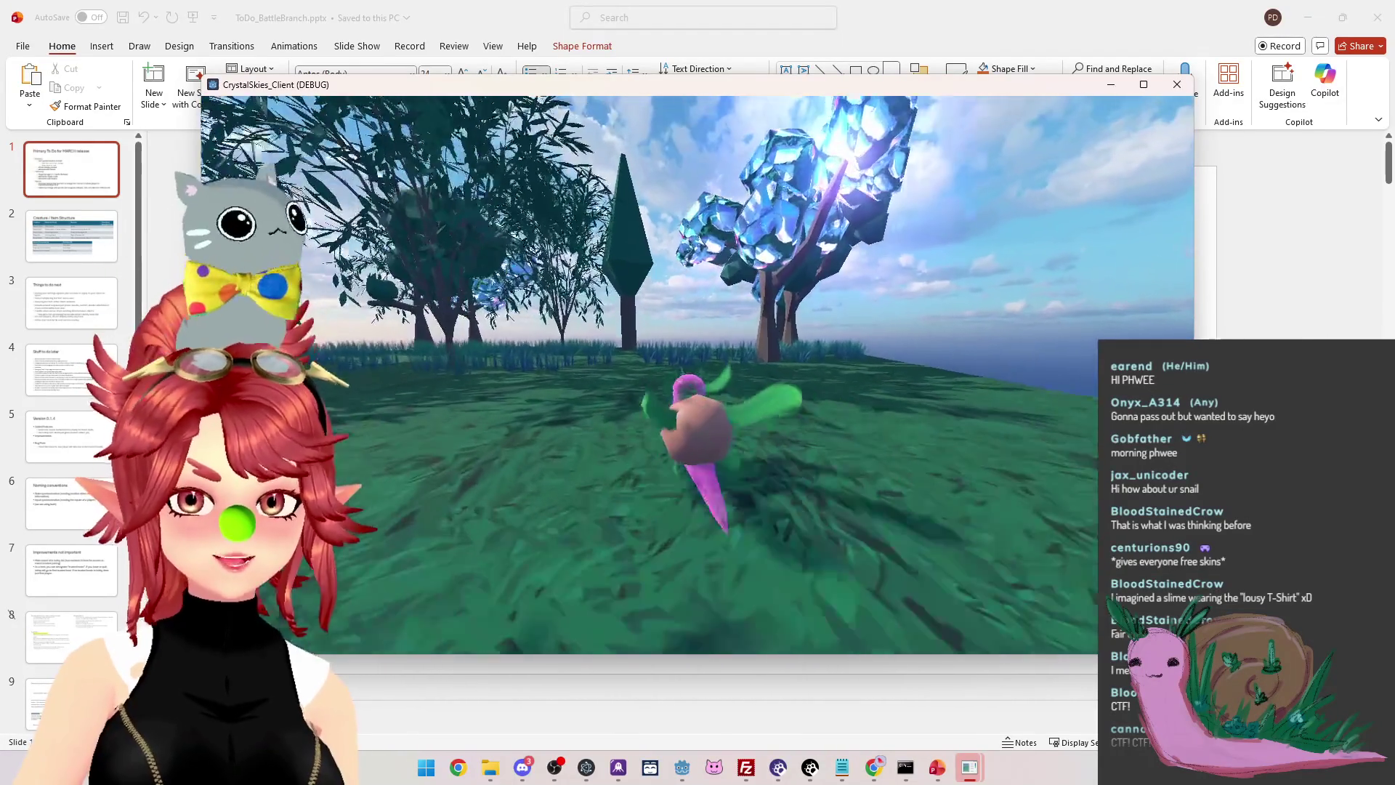
key(w)
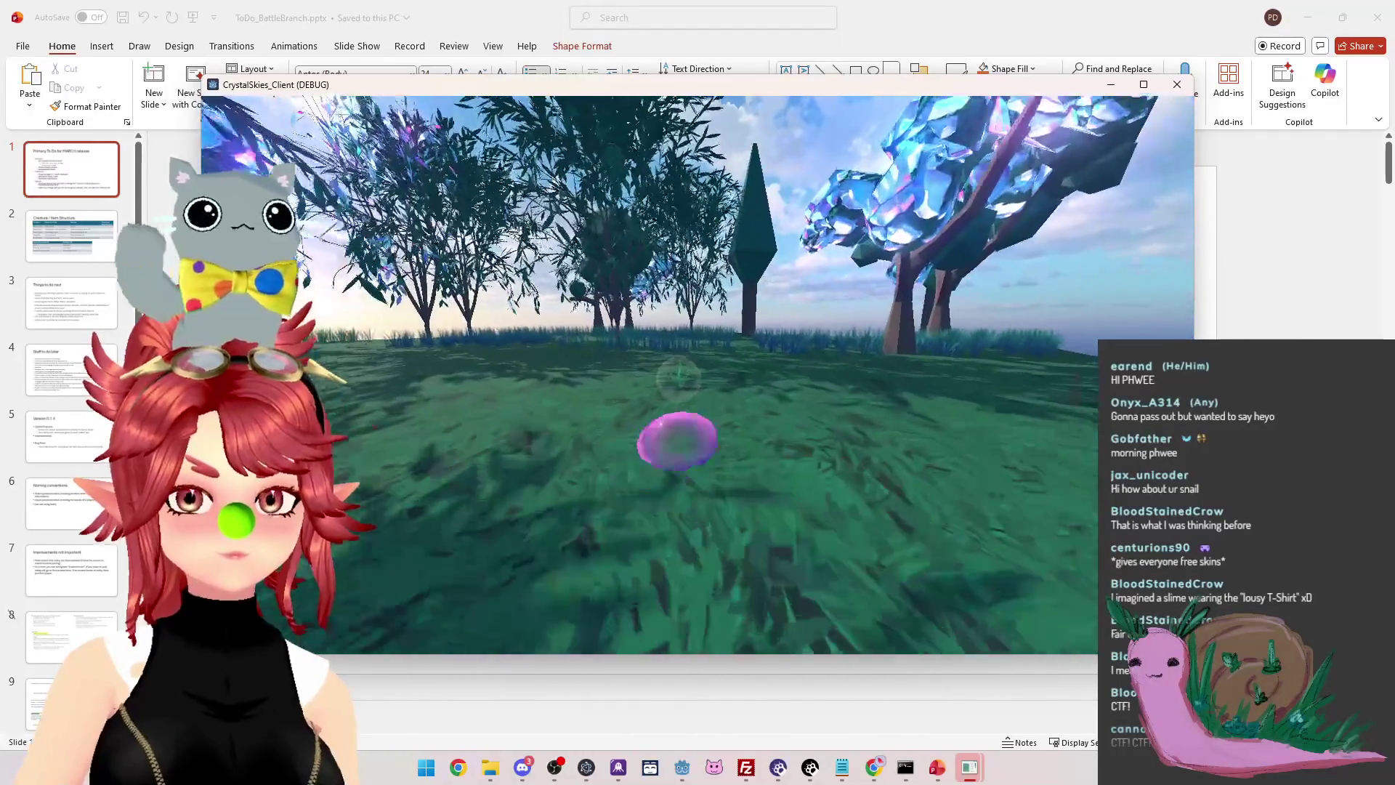
key(a)
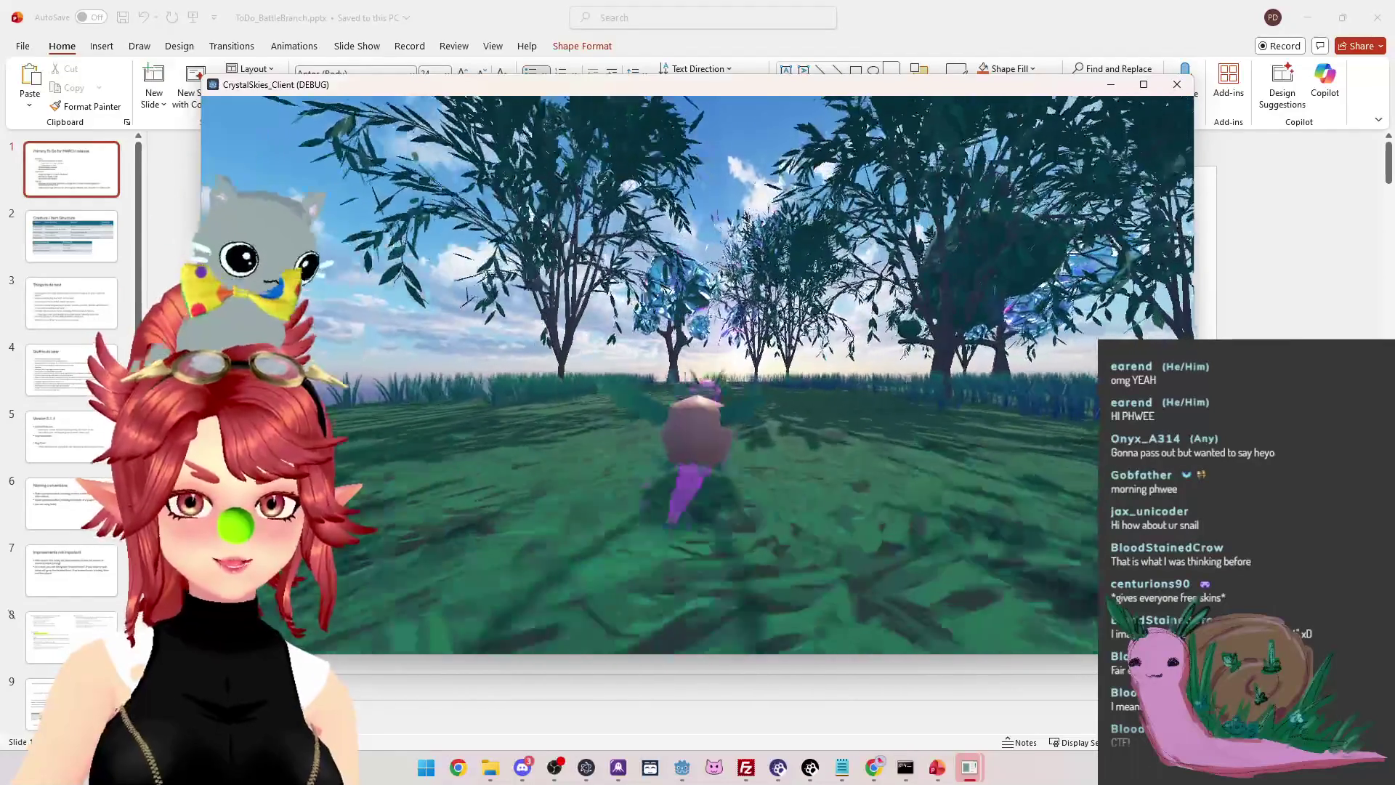
key(w)
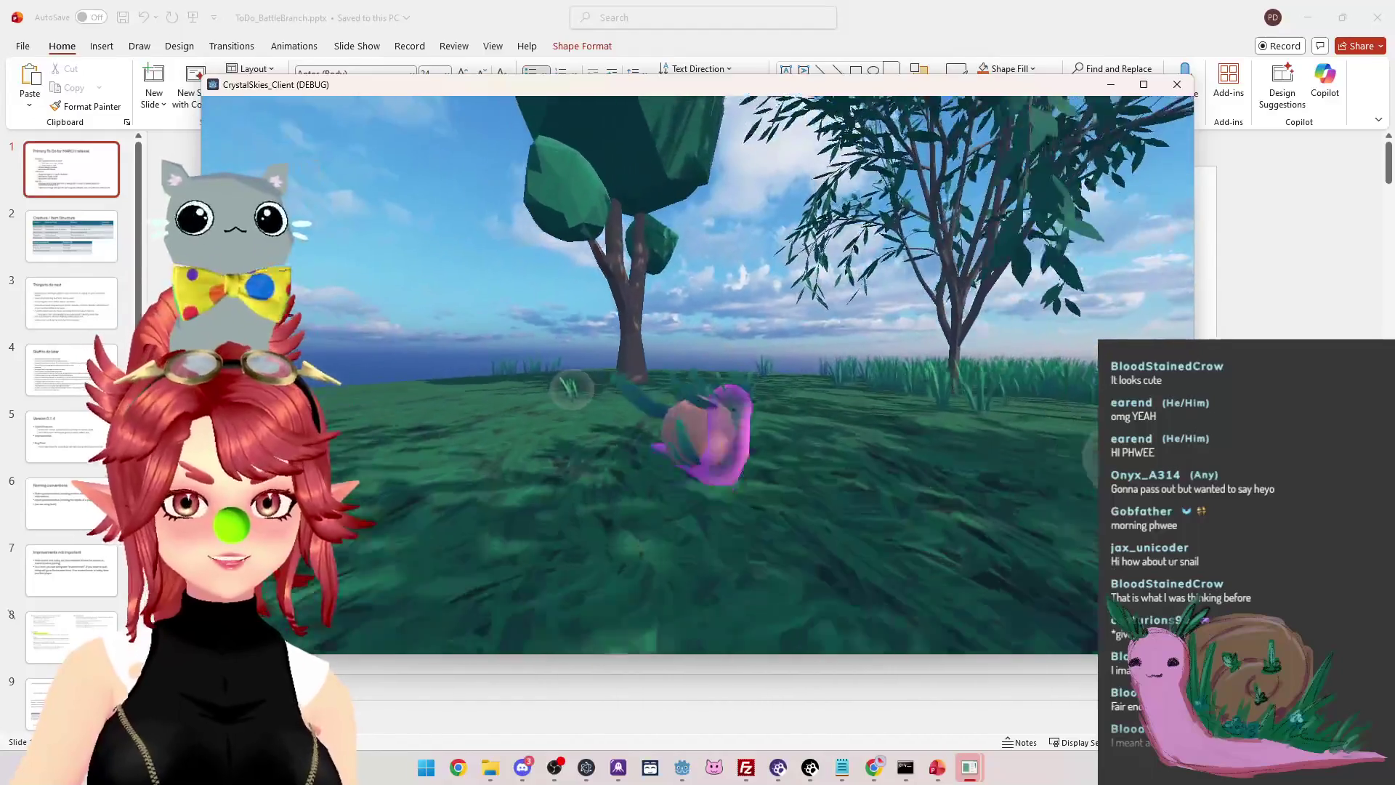
key(a)
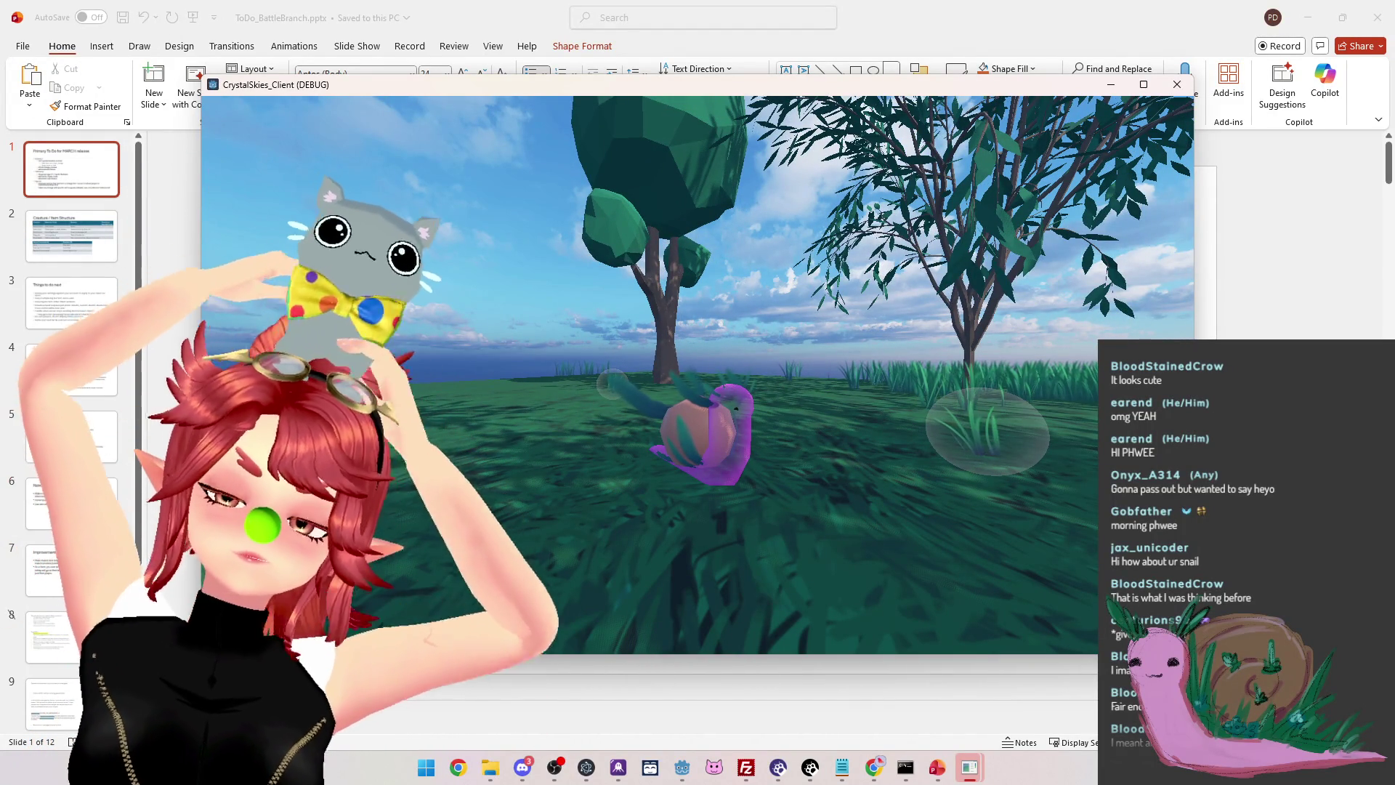
key(w)
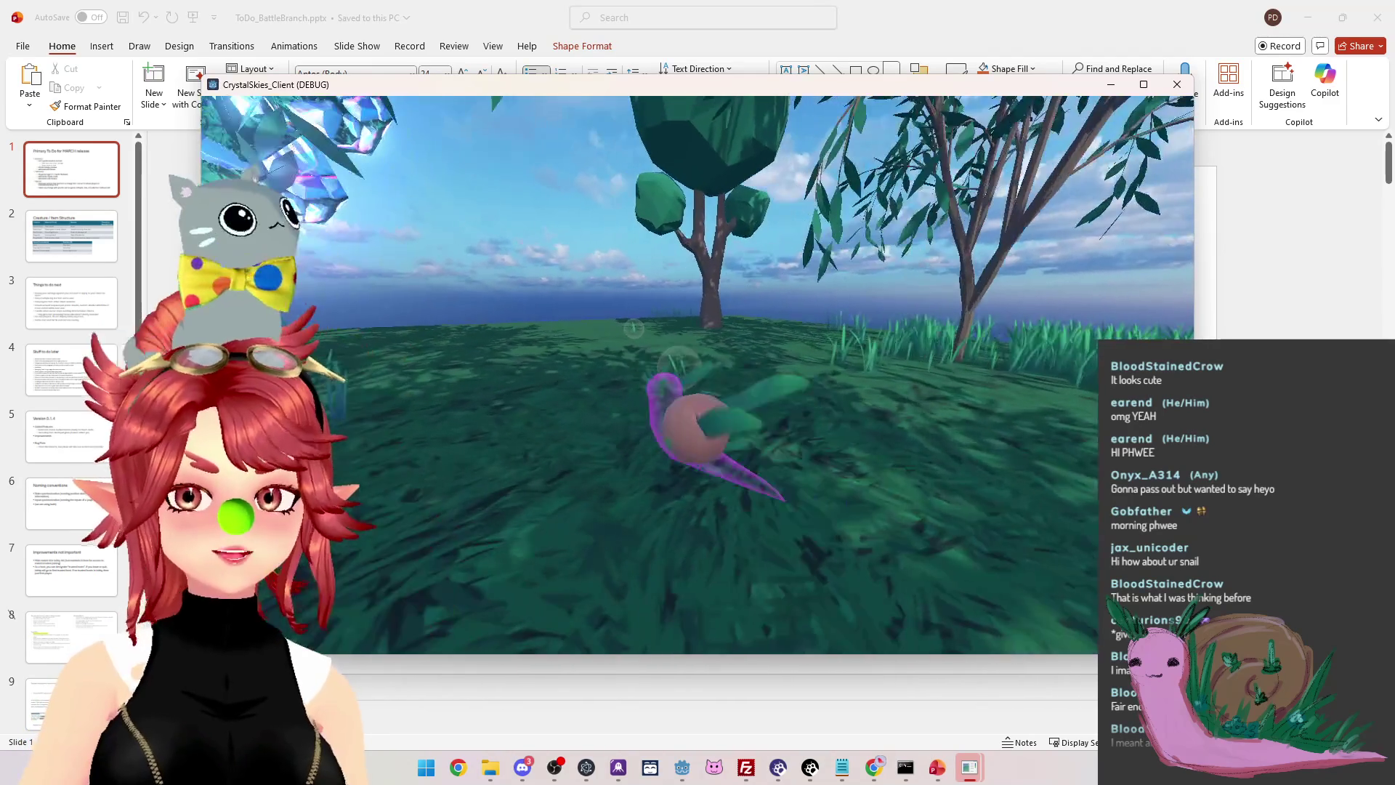
Roll the snail across the grass as a slime ball, uncurl it, and steer it around
key(w)
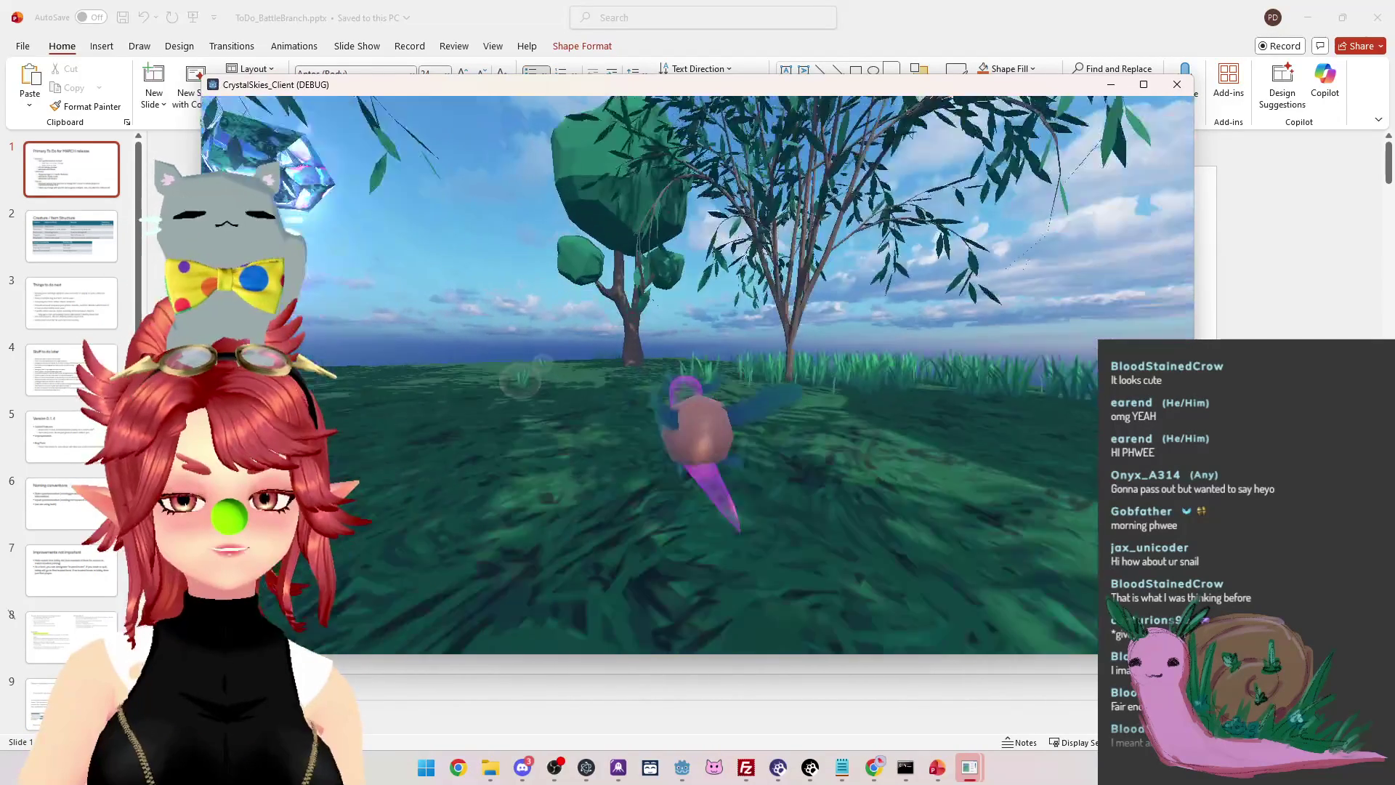
key(w)
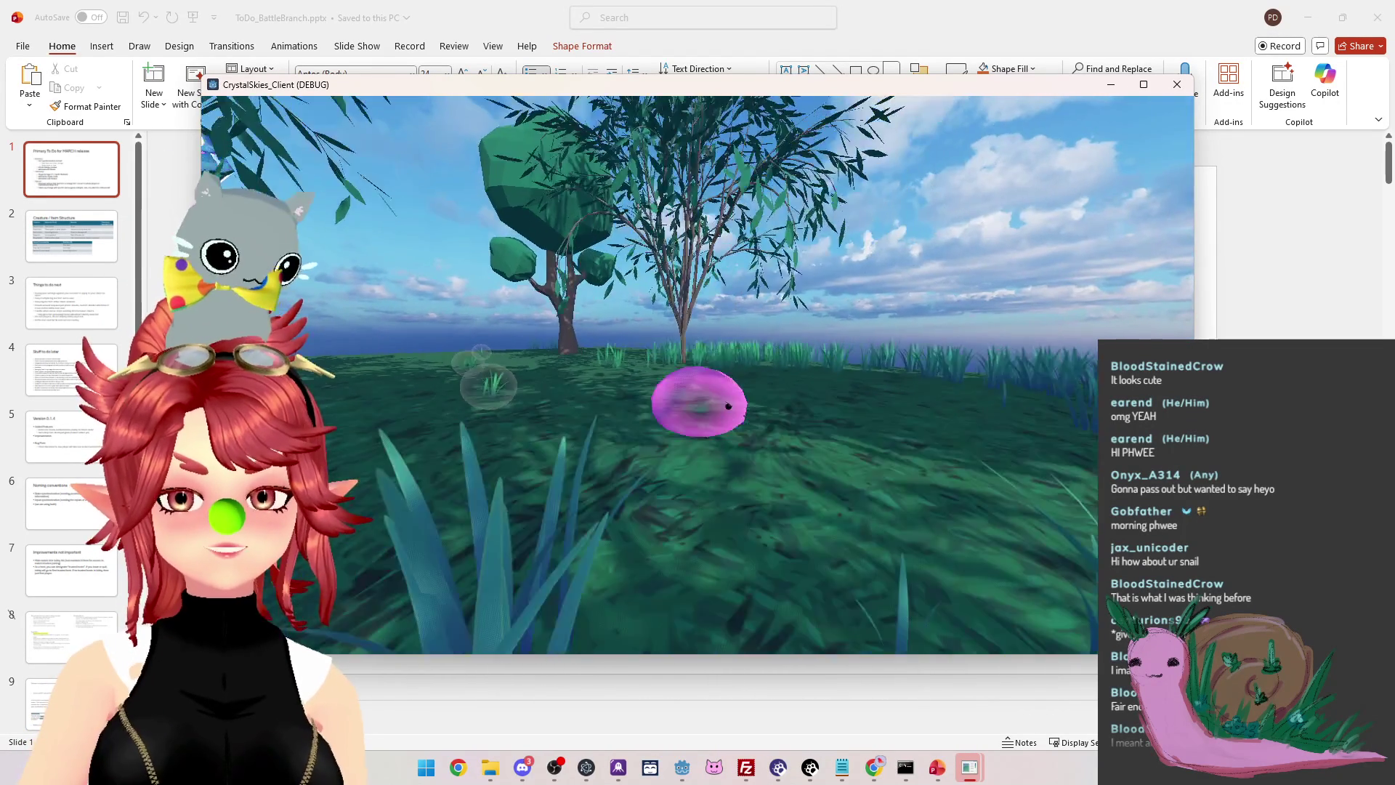
key(w)
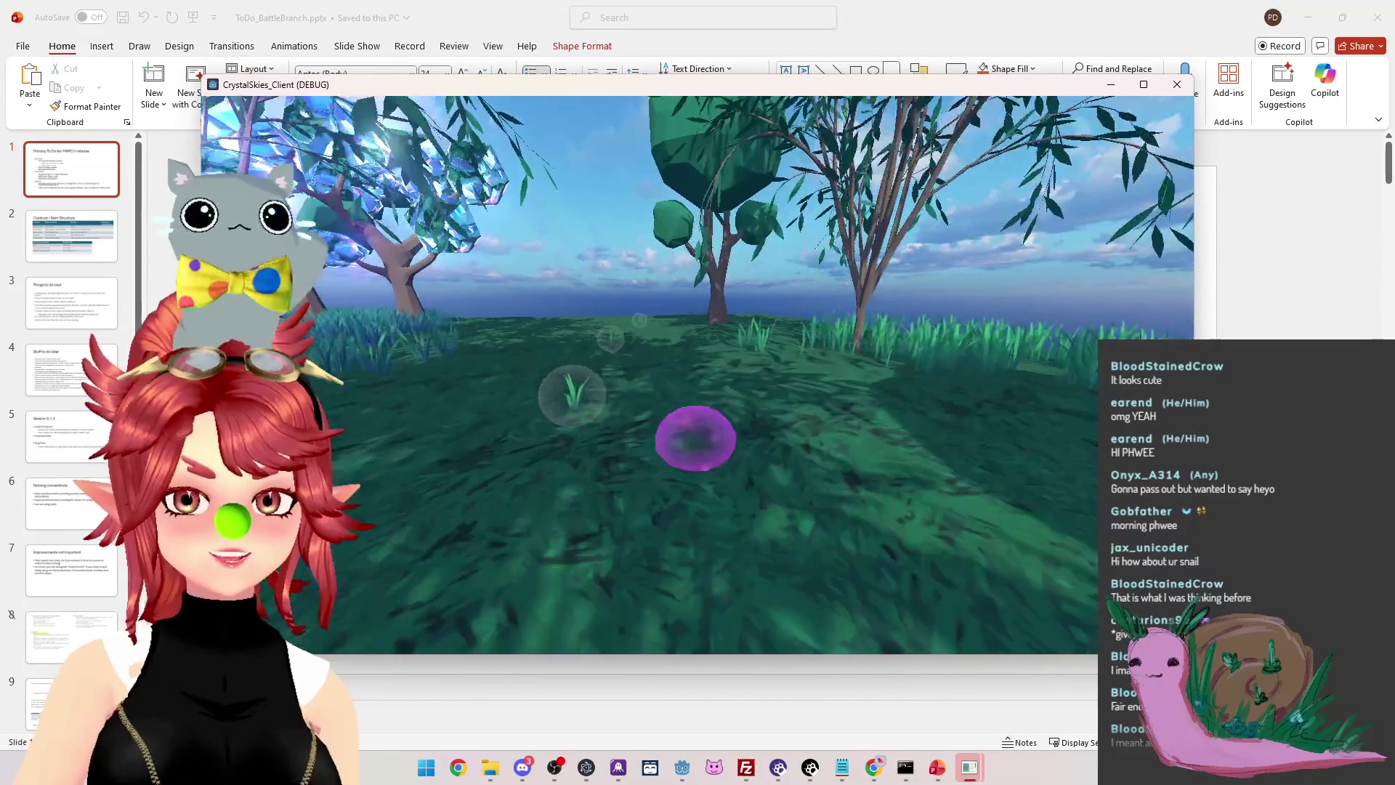
key(w)
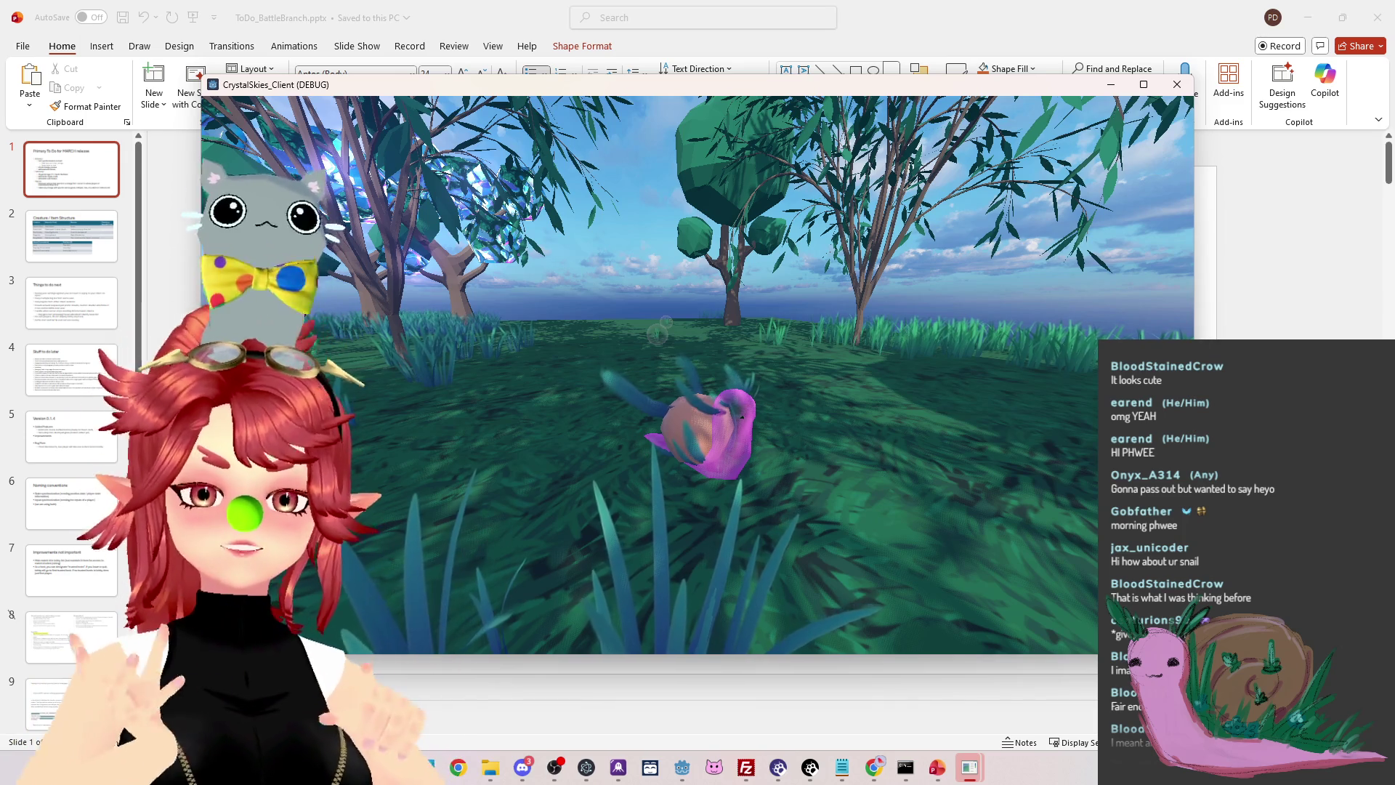
key(w)
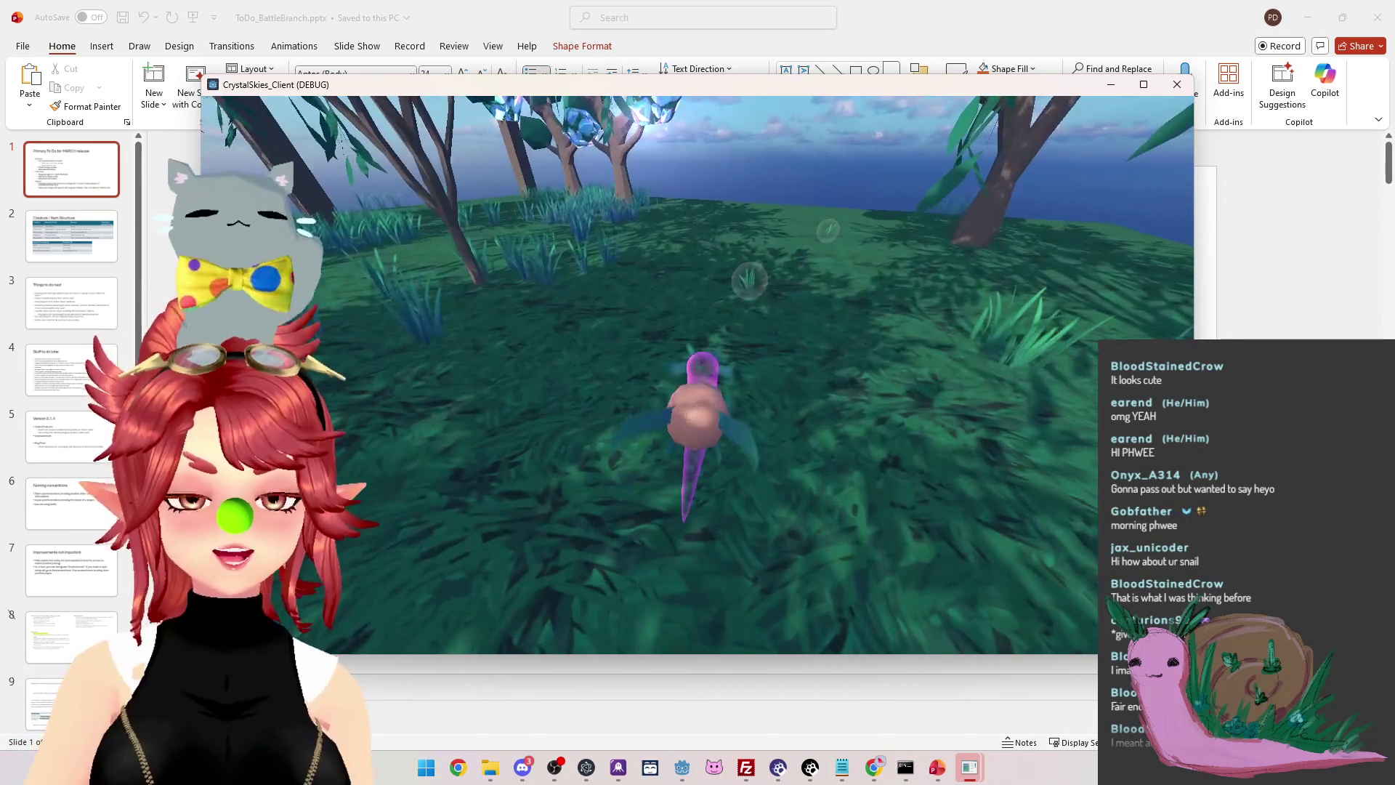
key(s)
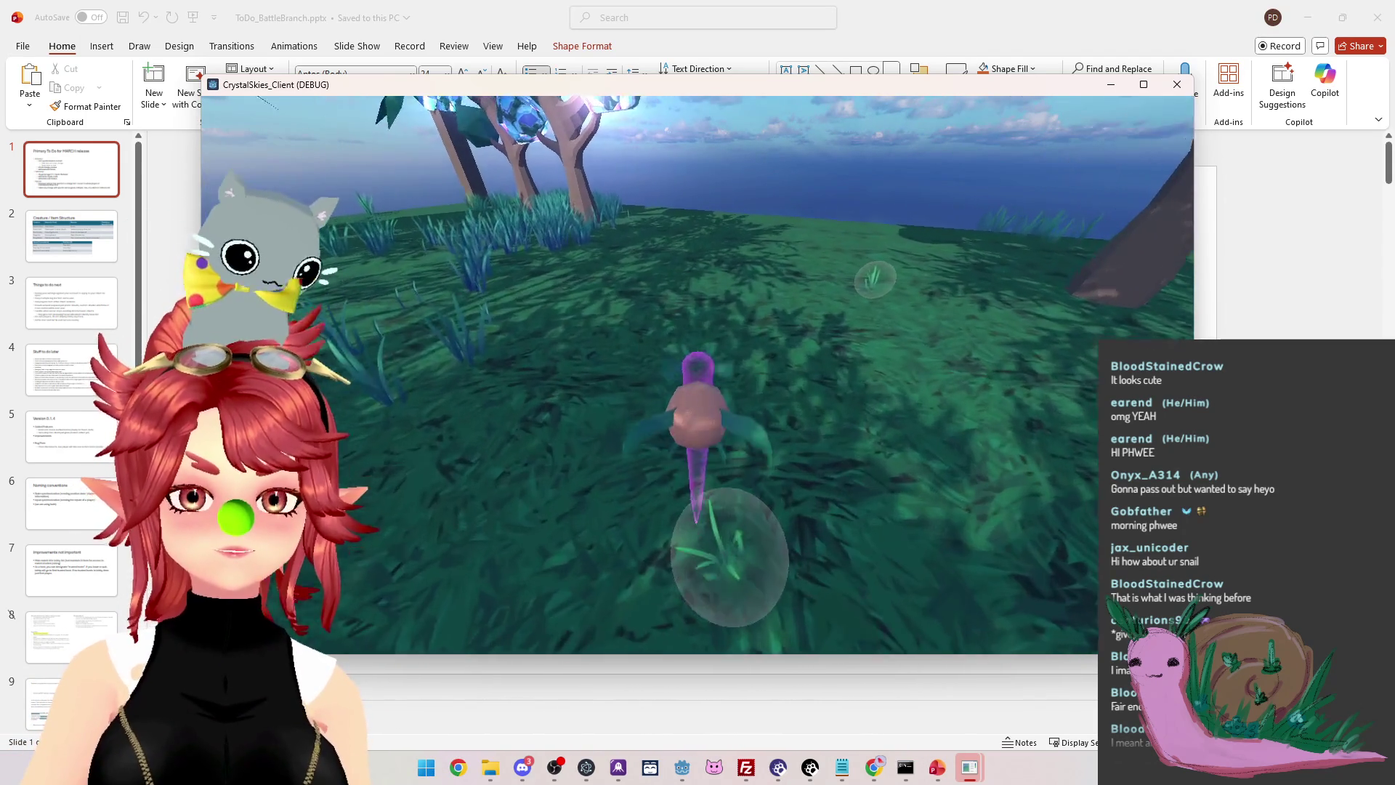
key(a)
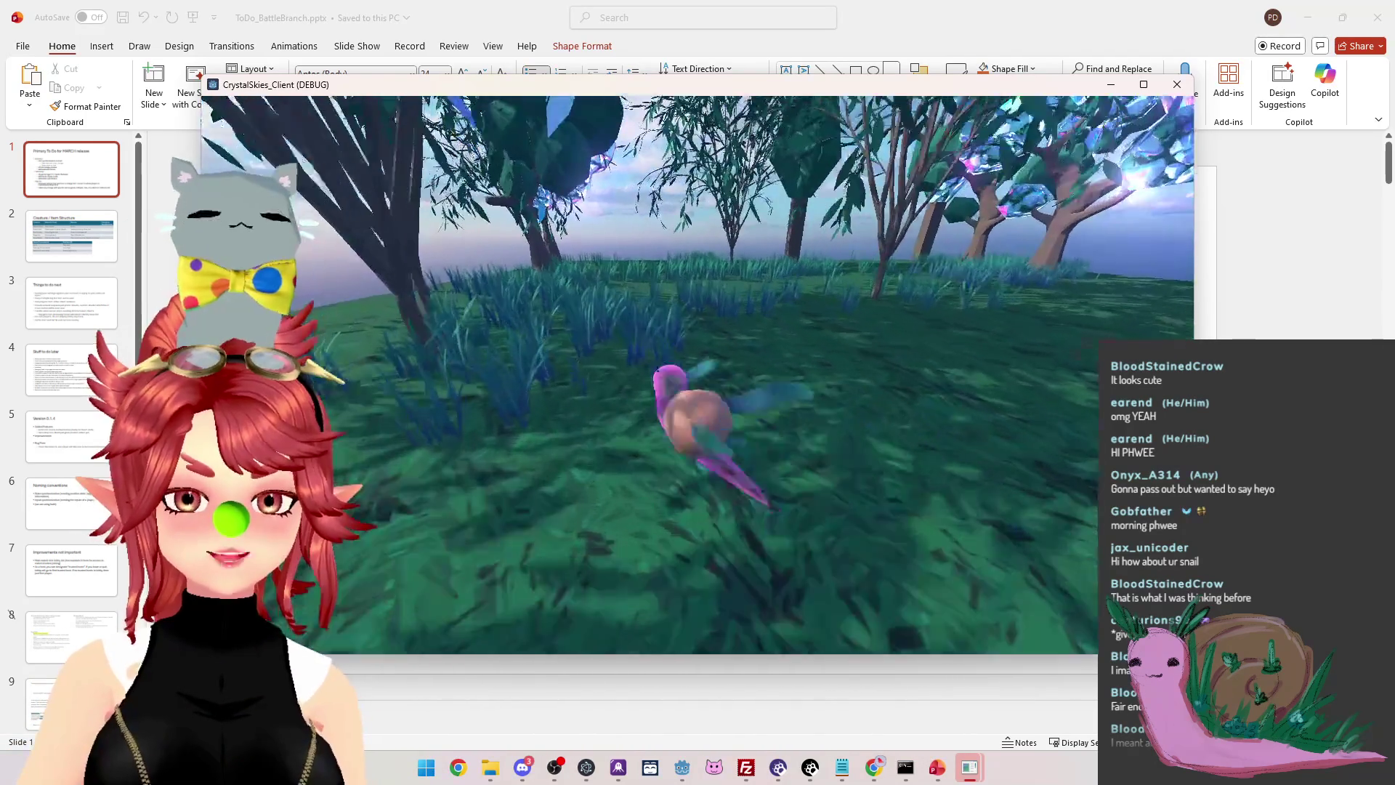
key(a)
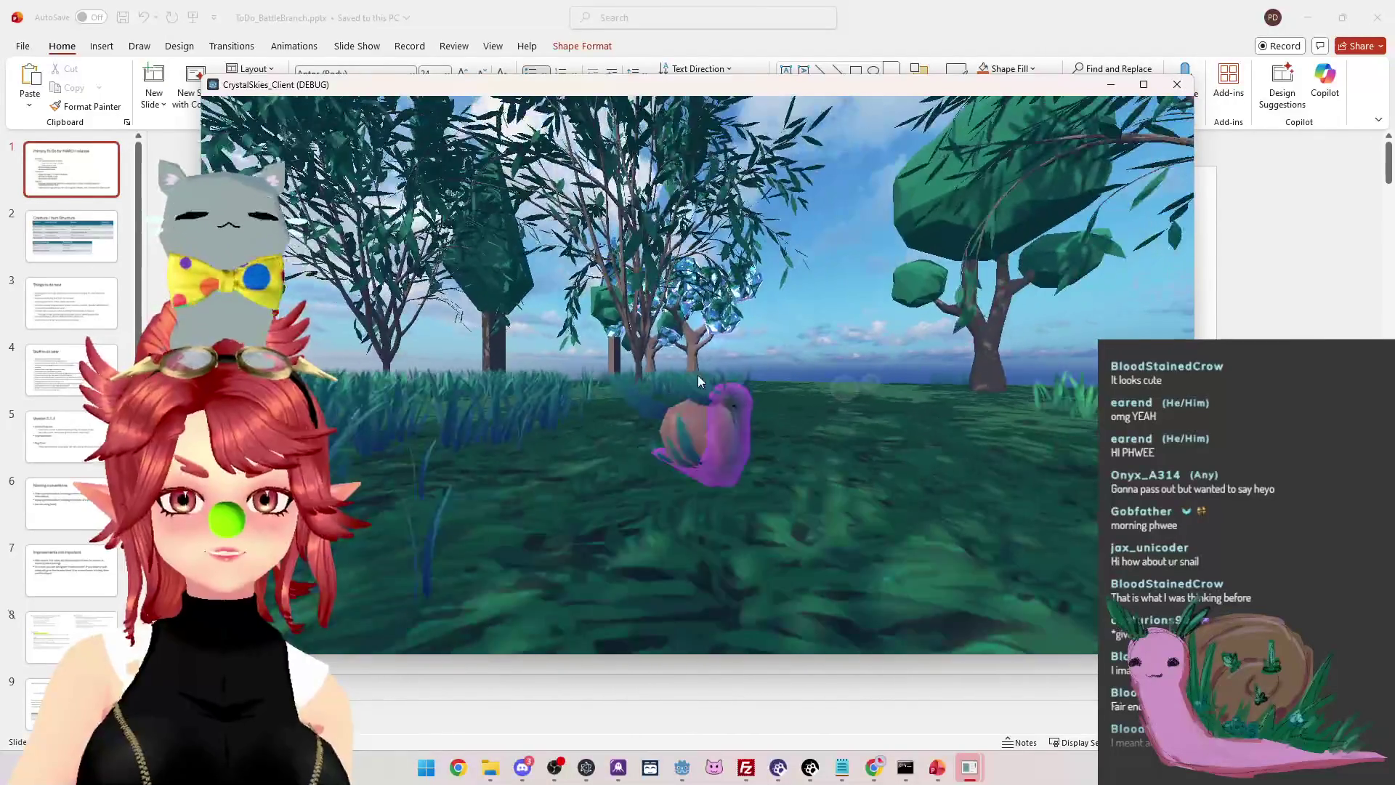
Open the Host Settings menu, then select the 'Add snail animations' line in PowerPoint
key(Escape)
key(alt+Tab)
mouse_move(608, 412)
mouse_down()
mouse_move(608, 392)
mouse_move(608, 412)
mouse_up()
Delete the 'Add snail animations' item, then return to the game and move the snail forward
key(Delete)
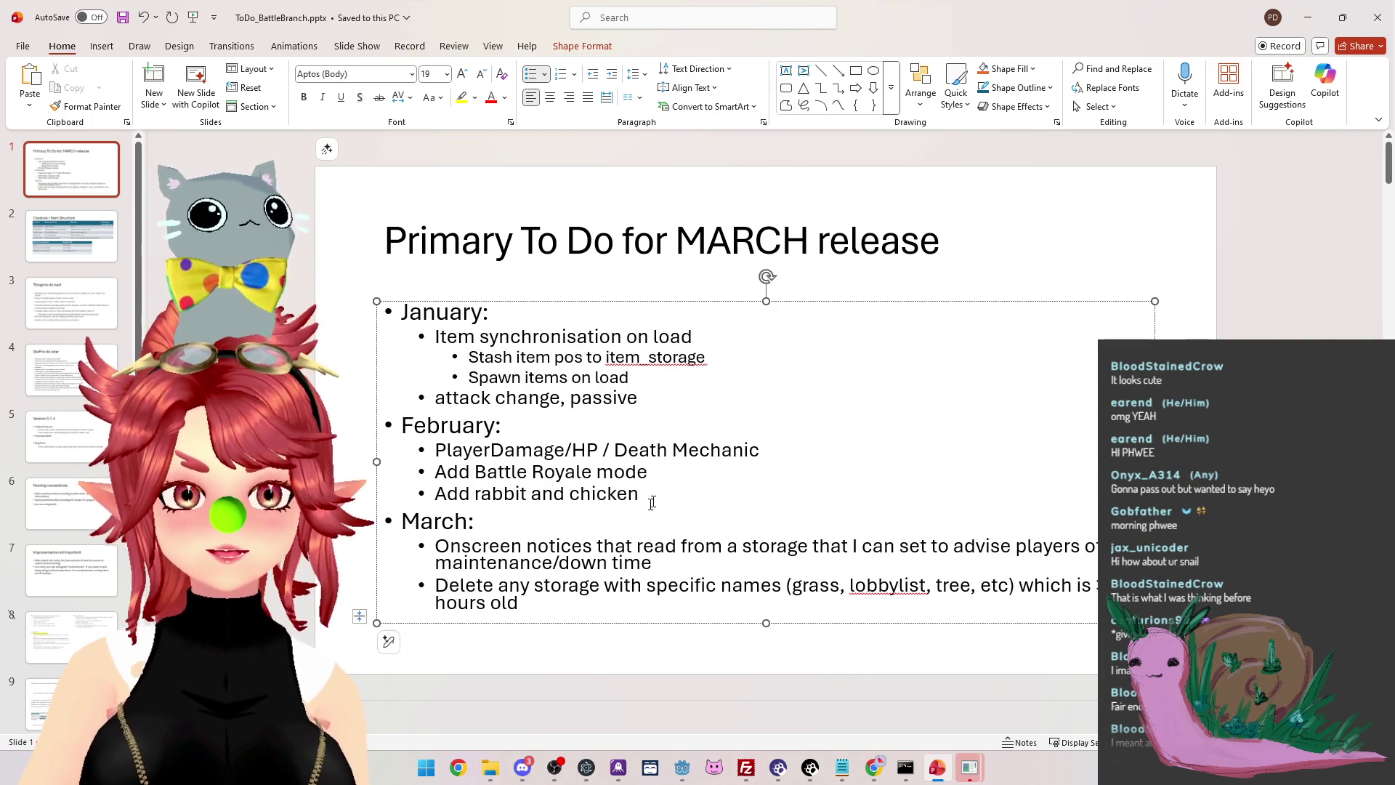
drag(532, 494, 533, 493)
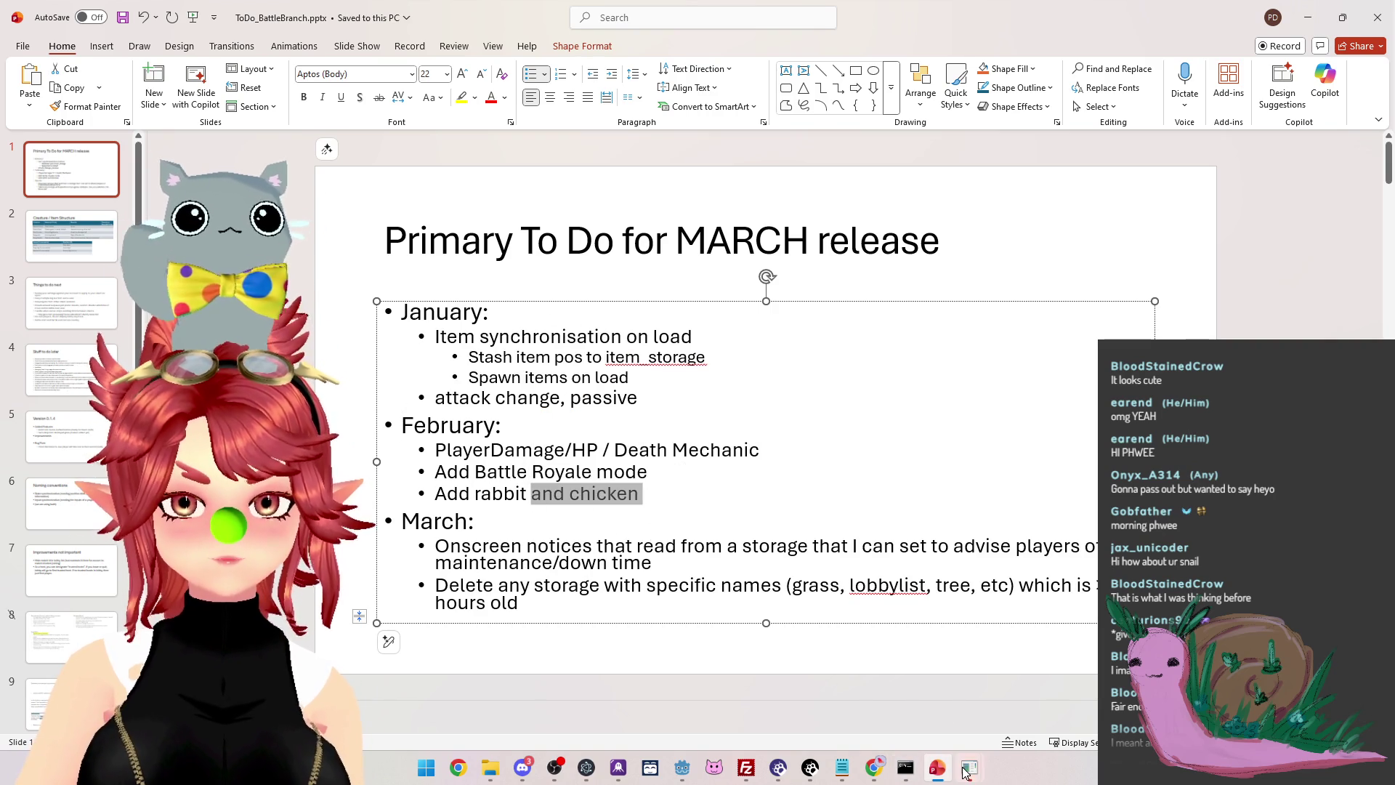
mouse_move(969, 767)
click(1026, 709)
key(w)
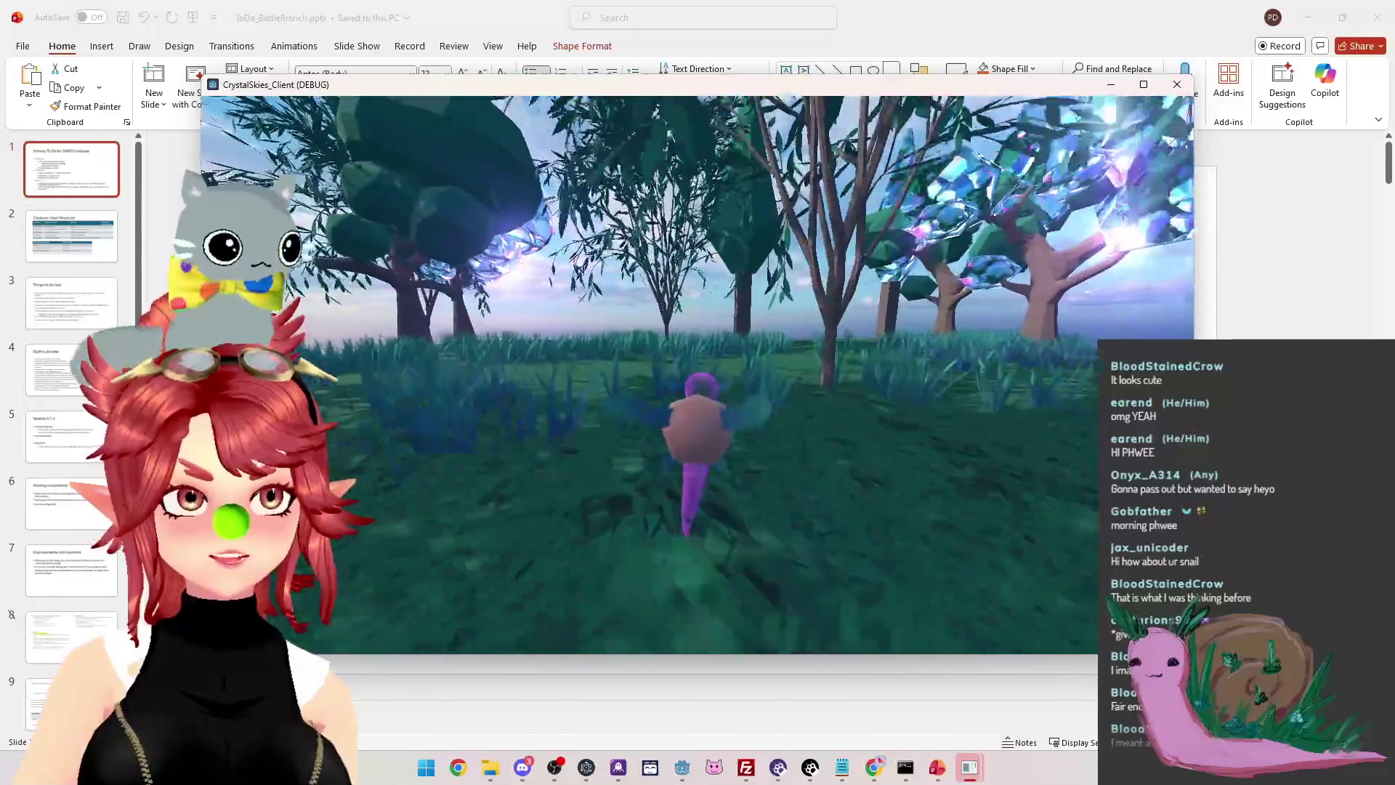
Steer the snail among the crystal trees, roll it as a ball, then close the game window
key(a)
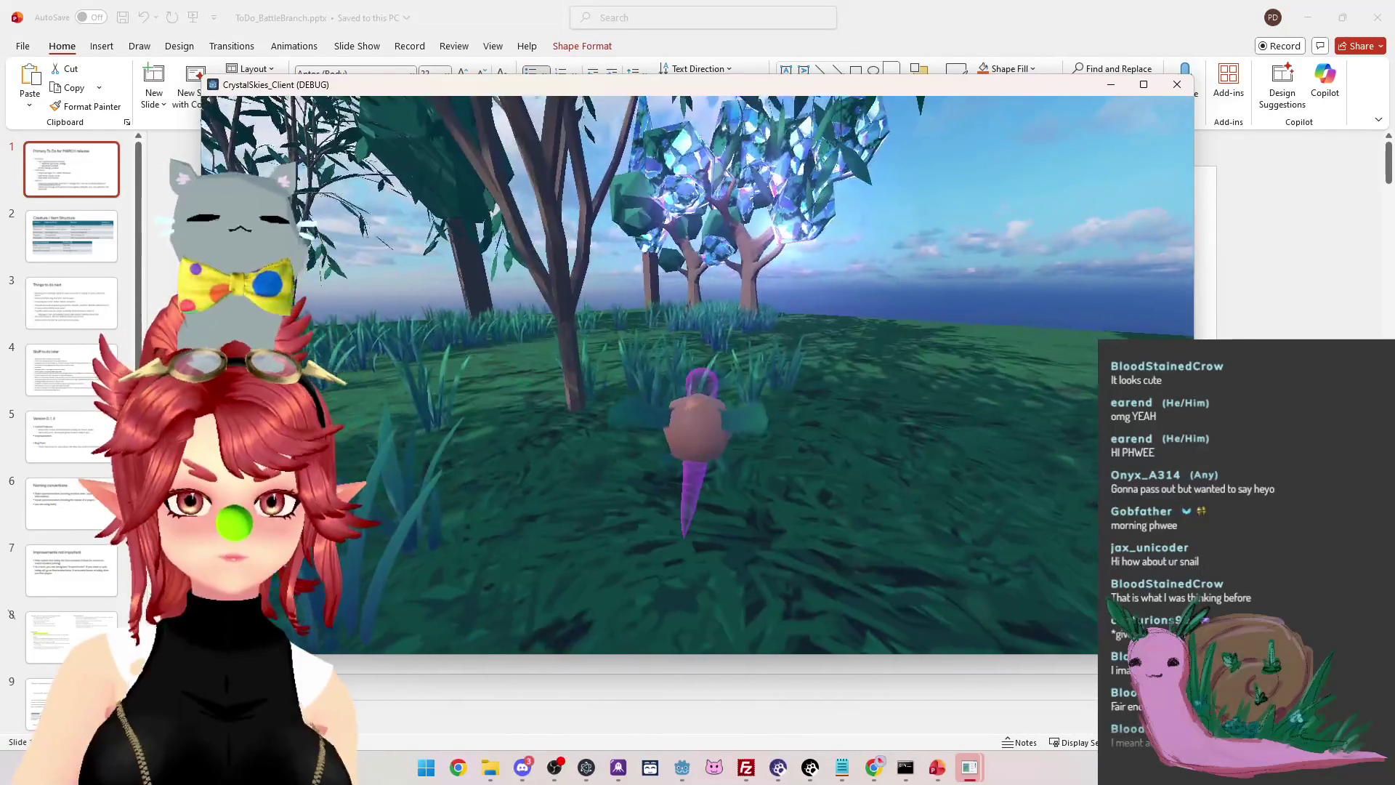
key(d)
key(a)
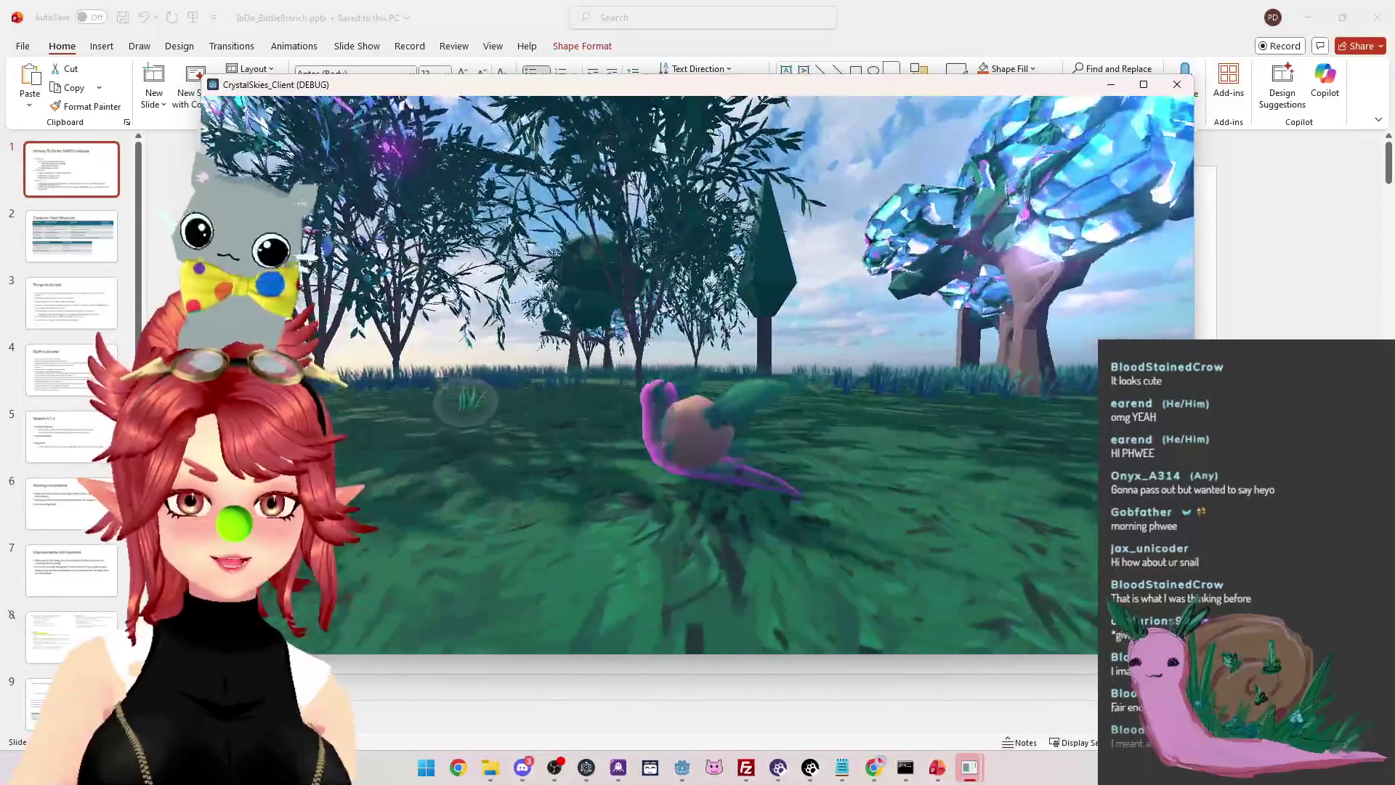
key(s)
key(d)
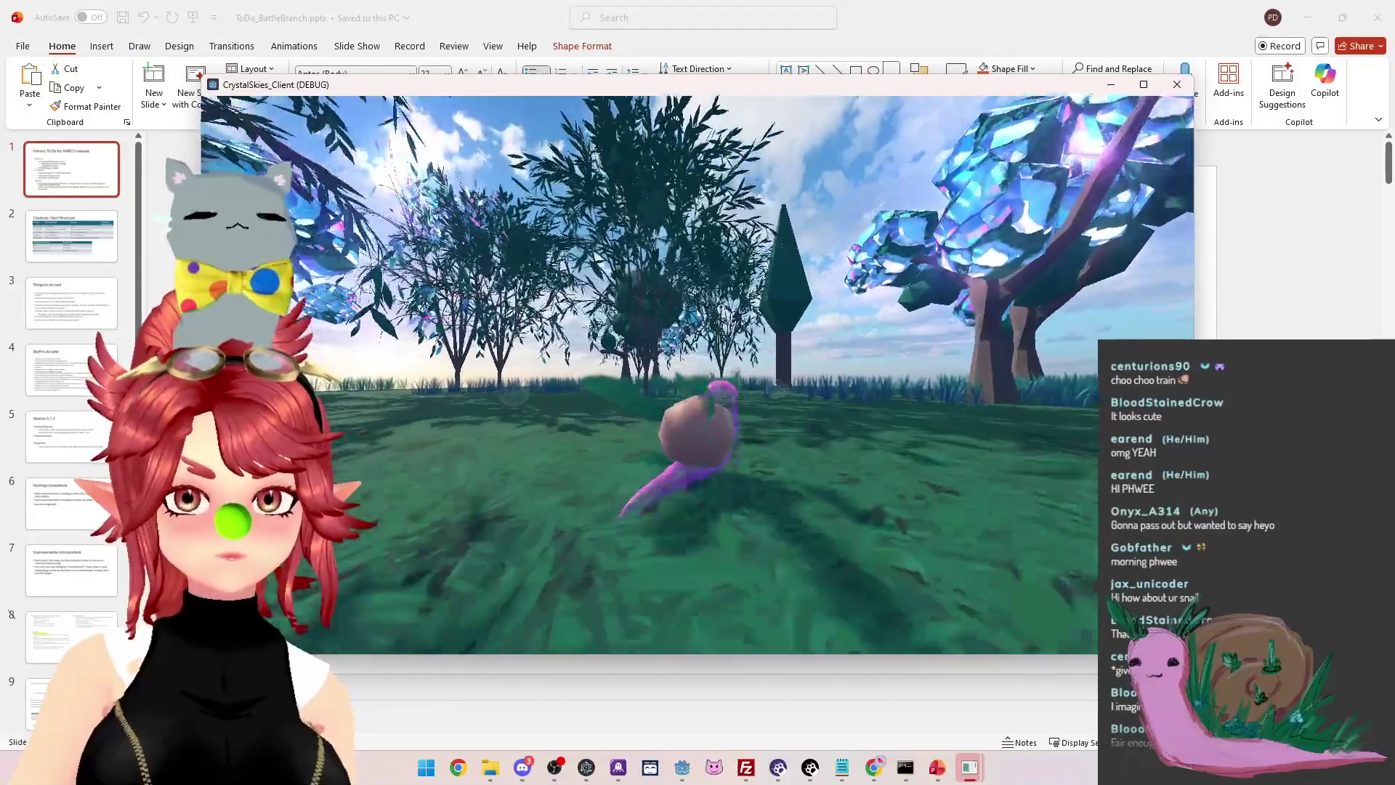
key(w)
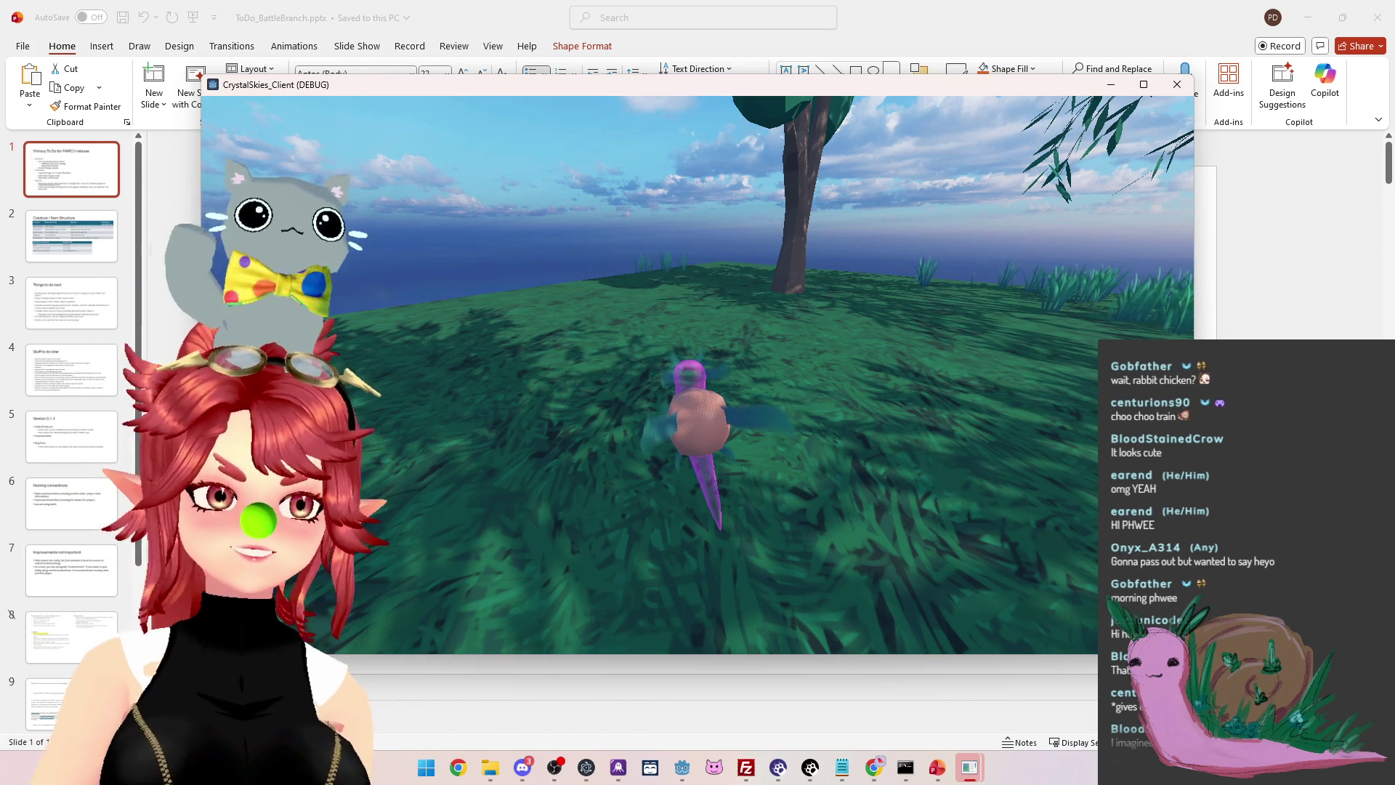
key(Escape)
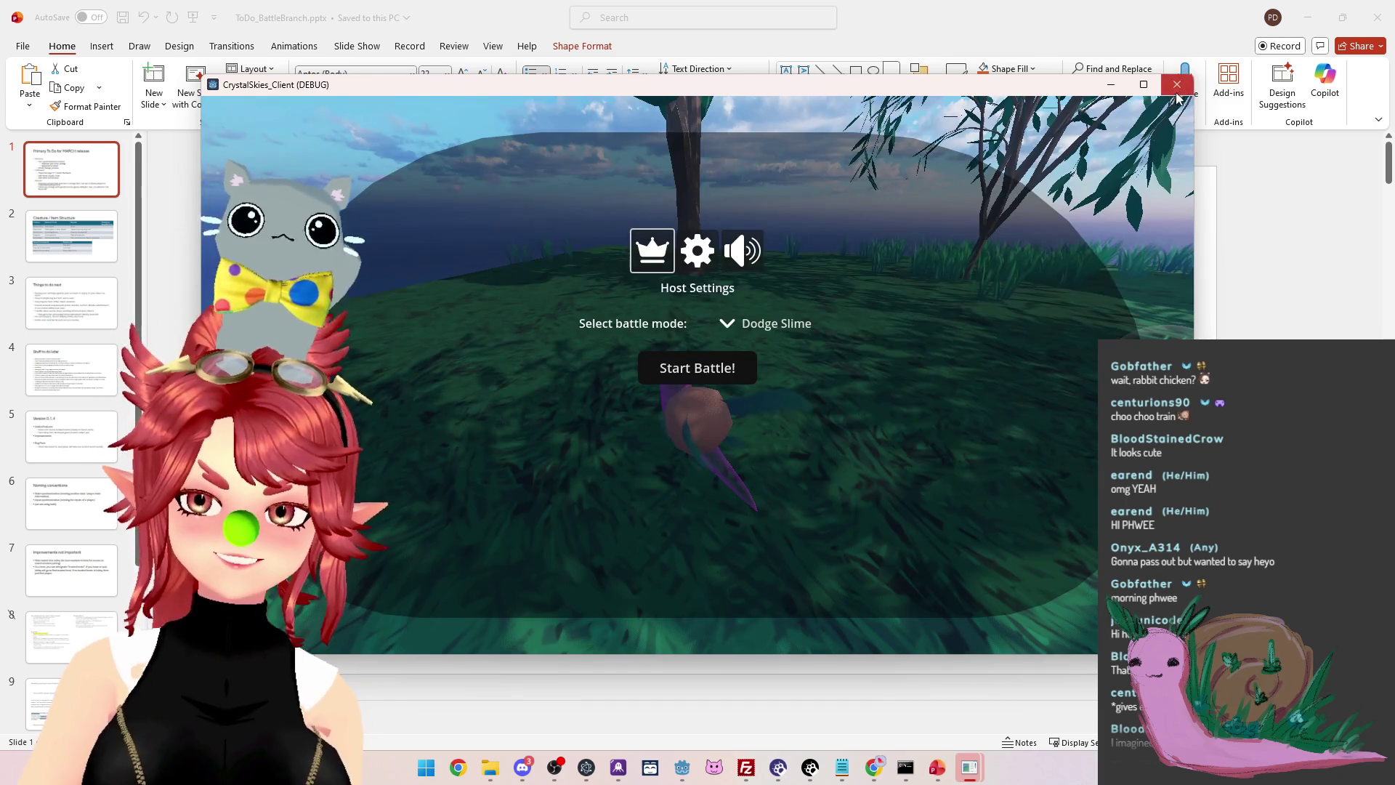
click(1177, 91)
Open the stream's own Twitch channel page from the bookmarks folder in a new tab
mouse_move(880, 772)
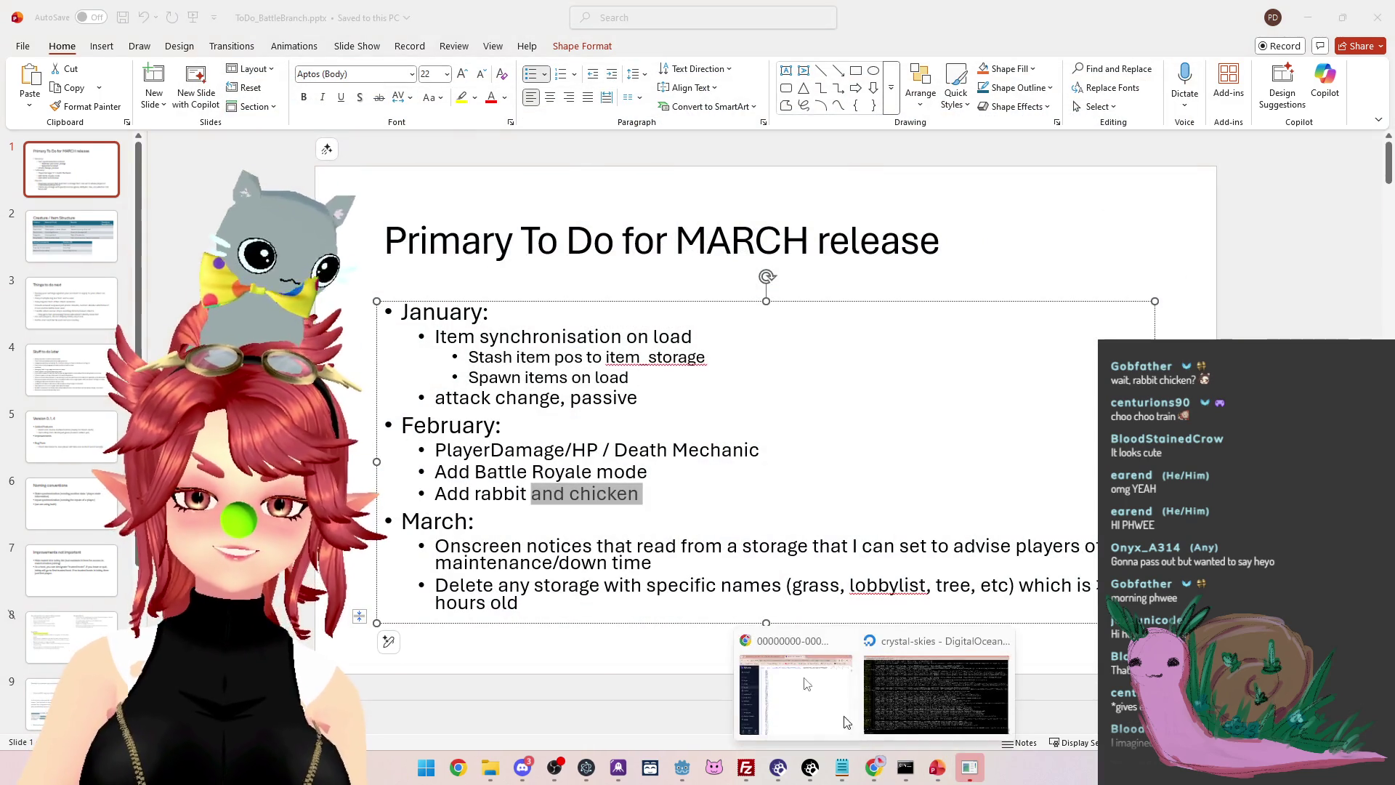
click(763, 690)
click(1043, 81)
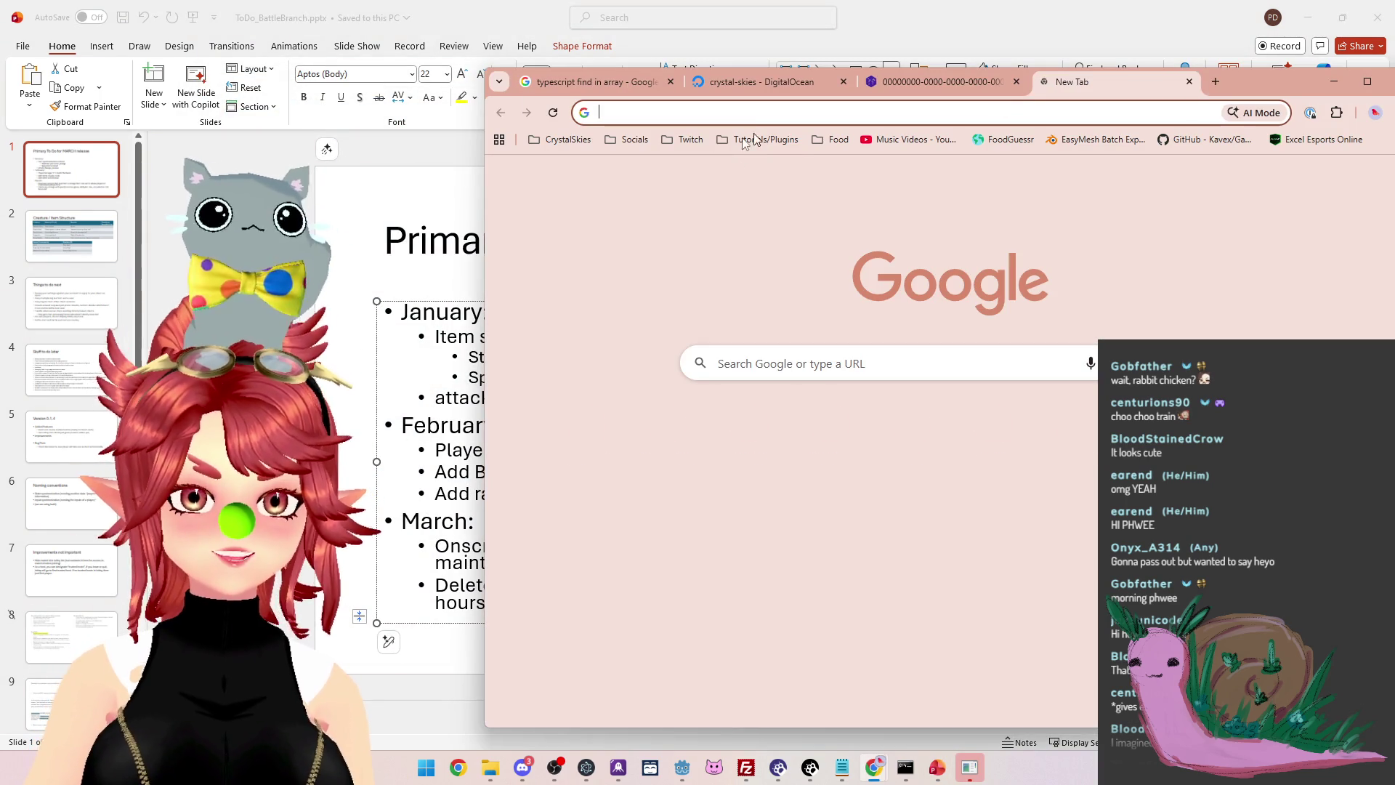
click(686, 139)
click(720, 170)
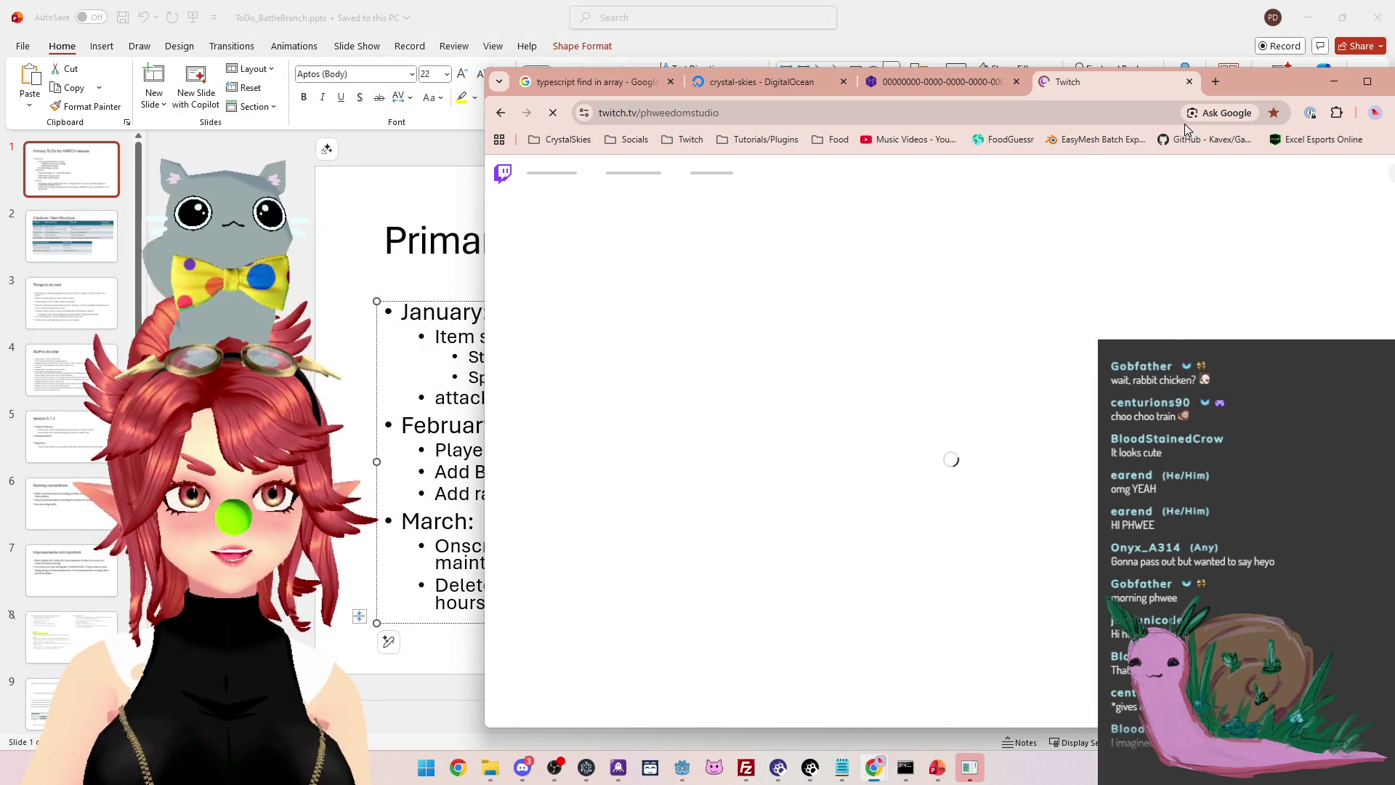
Reposition the browser window and open another followed channel's page
mouse_move(1268, 83)
mouse_down()
mouse_move(974, 64)
mouse_move(1058, 70)
mouse_up()
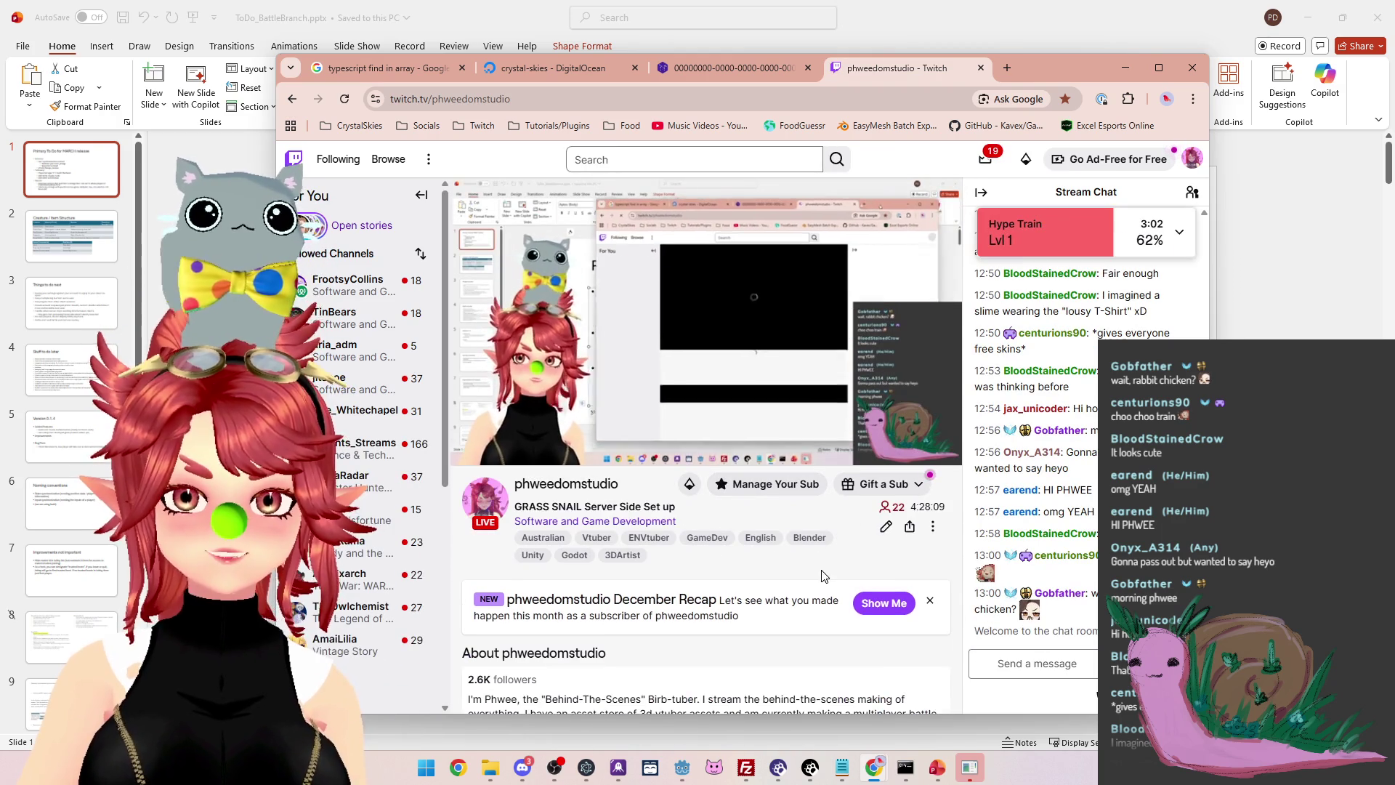
scroll(338, 604, down, 1)
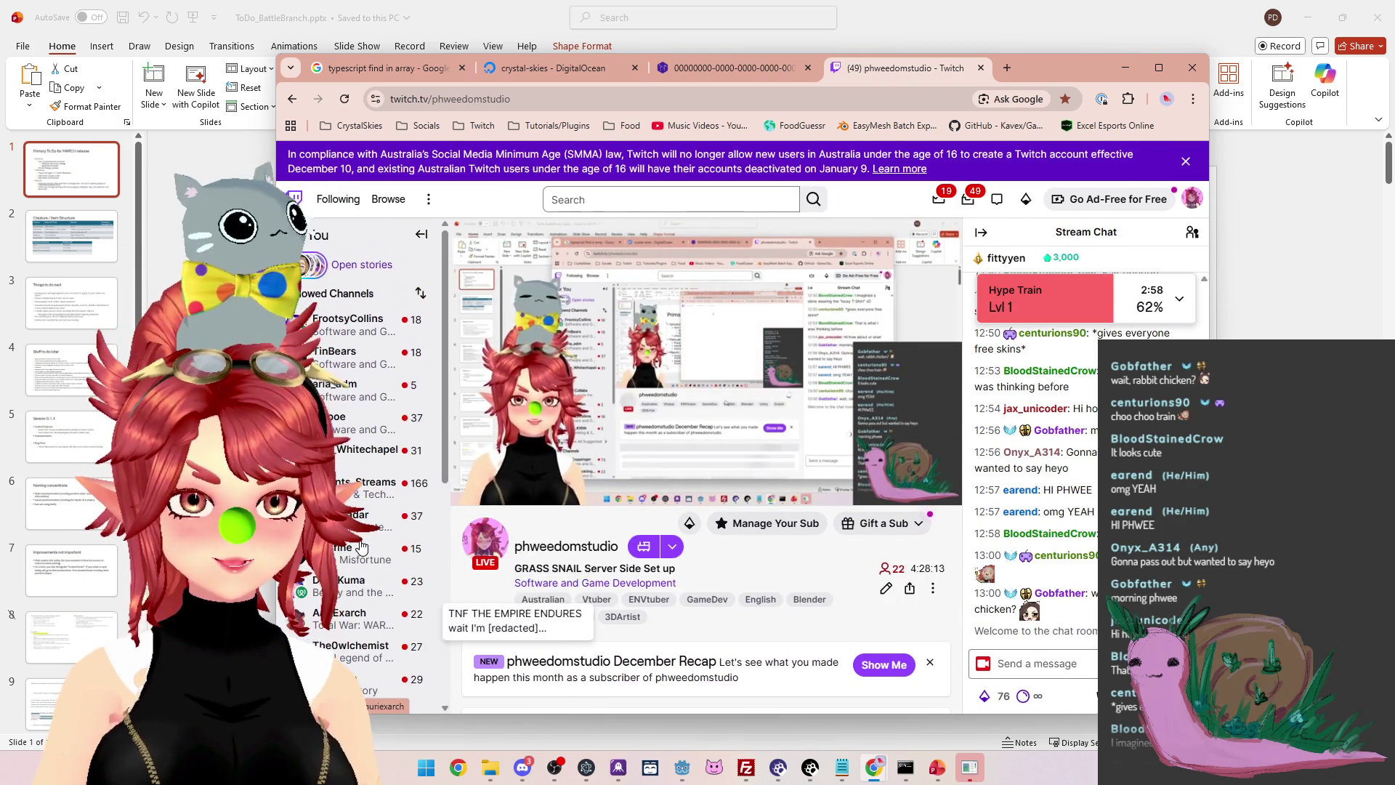
scroll(349, 473, up, 2)
click(342, 404)
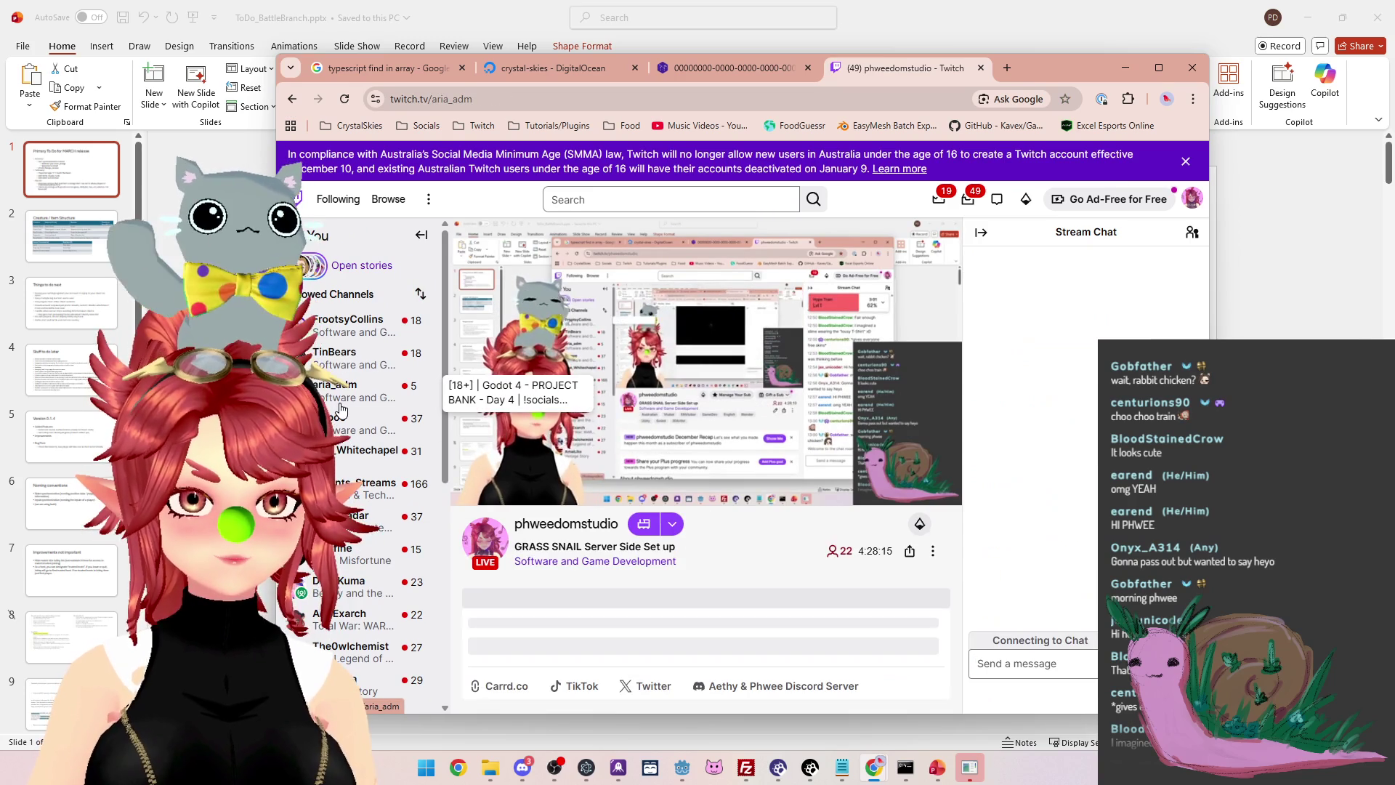